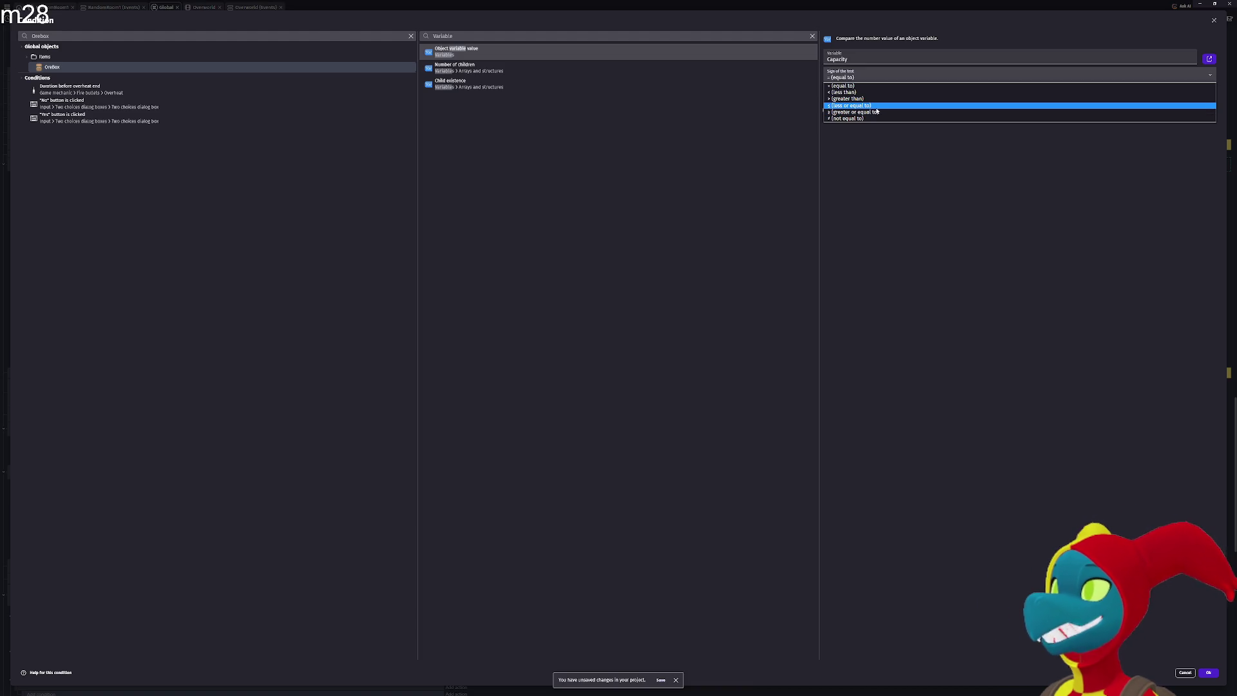
Make the condition OreBox Capacity ≤ 4 and add it to the event
{"action": "left_click", "coordinate": [876, 107]}
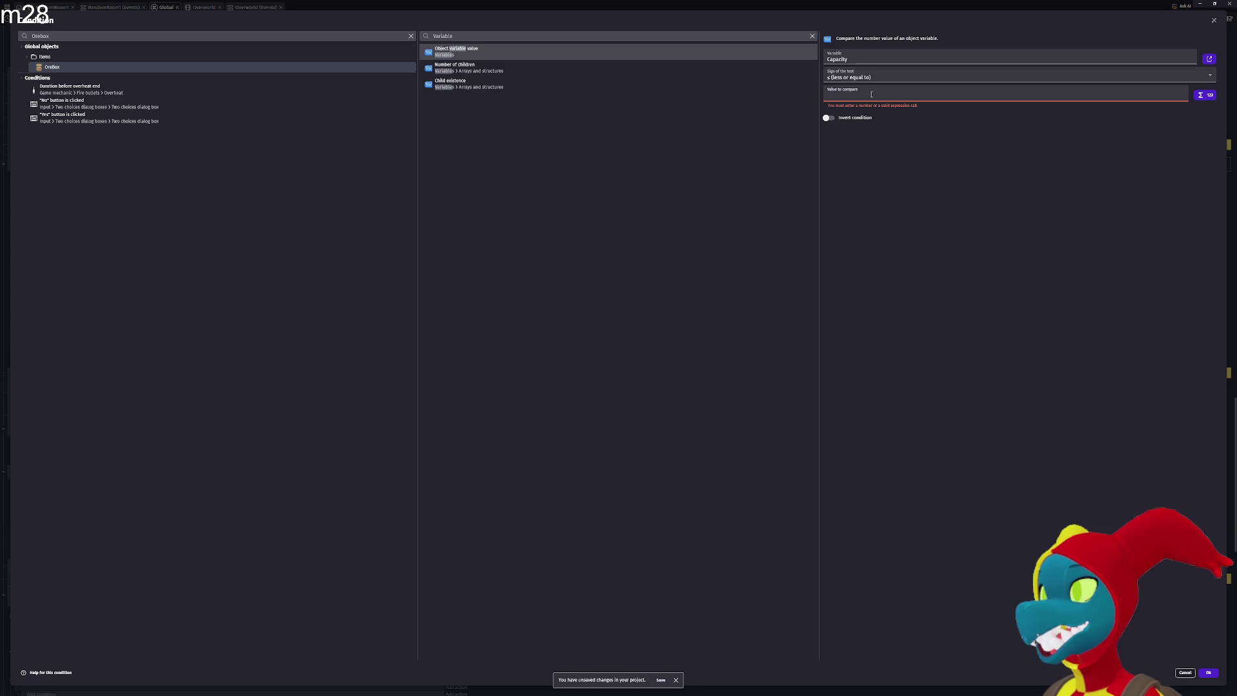
{"action": "left_click", "coordinate": [871, 94]}
{"action": "type", "text": "10"}
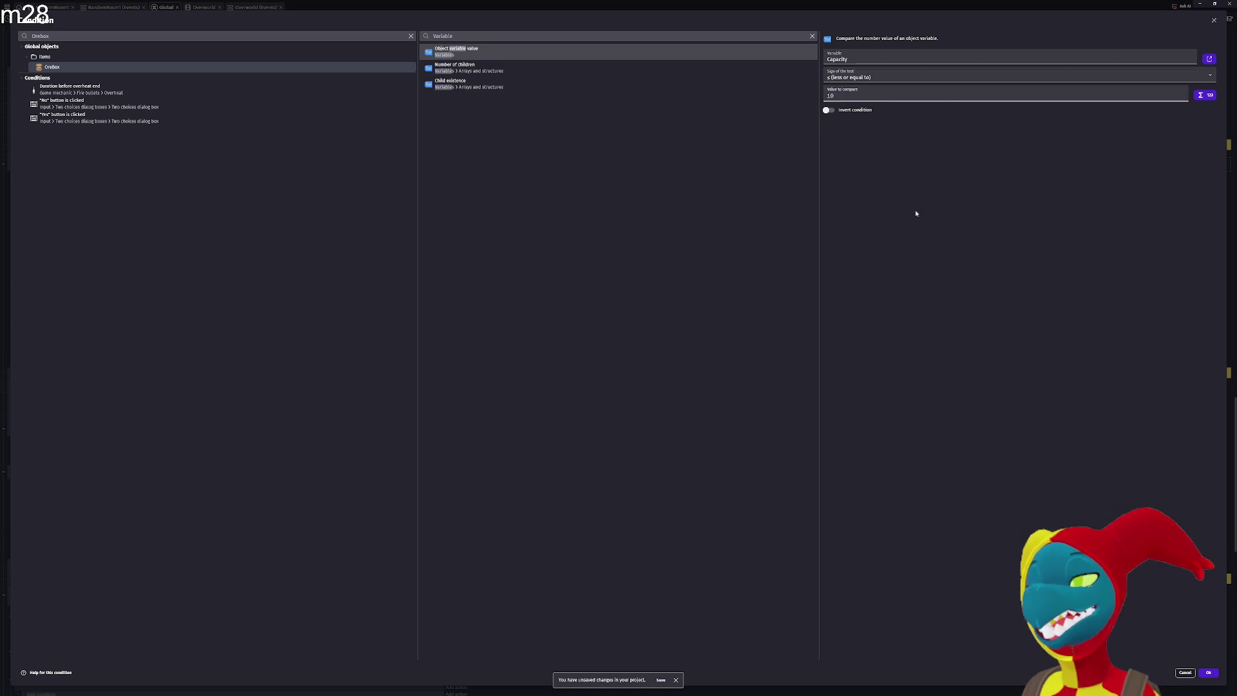
{"action": "key", "text": "BackSpace"}
{"action": "key", "text": "BackSpace"}
{"action": "type", "text": "4"}
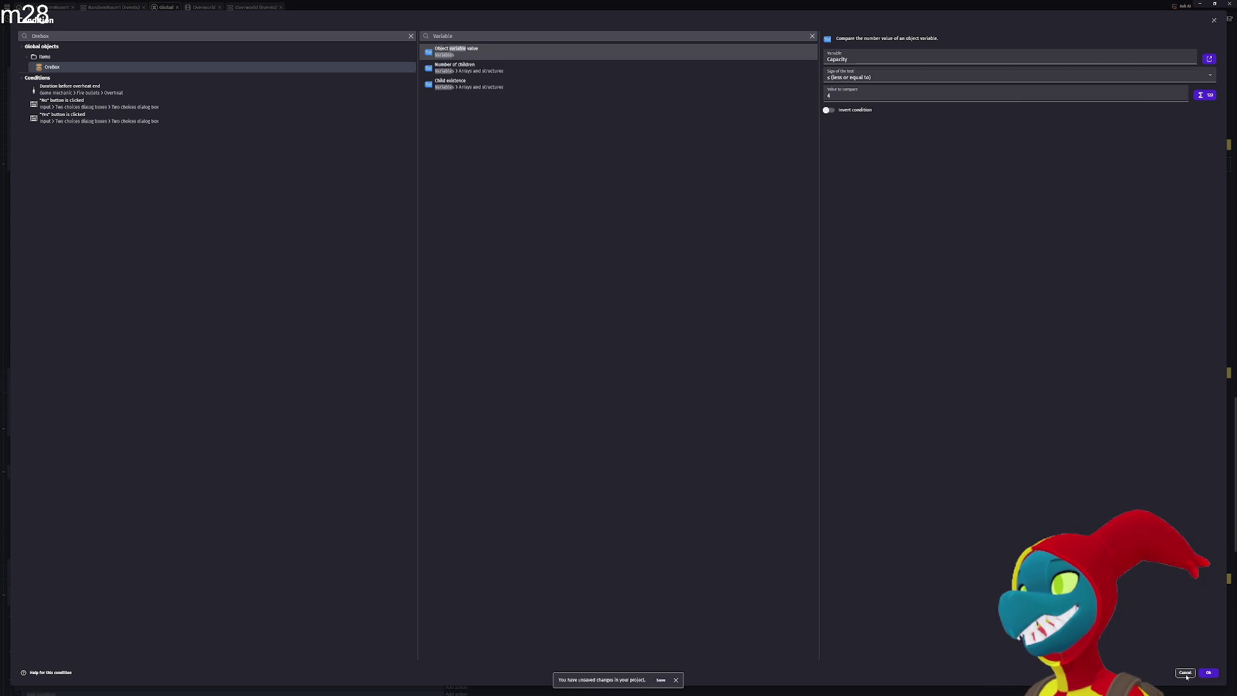
{"action": "left_click", "coordinate": [1208, 674]}
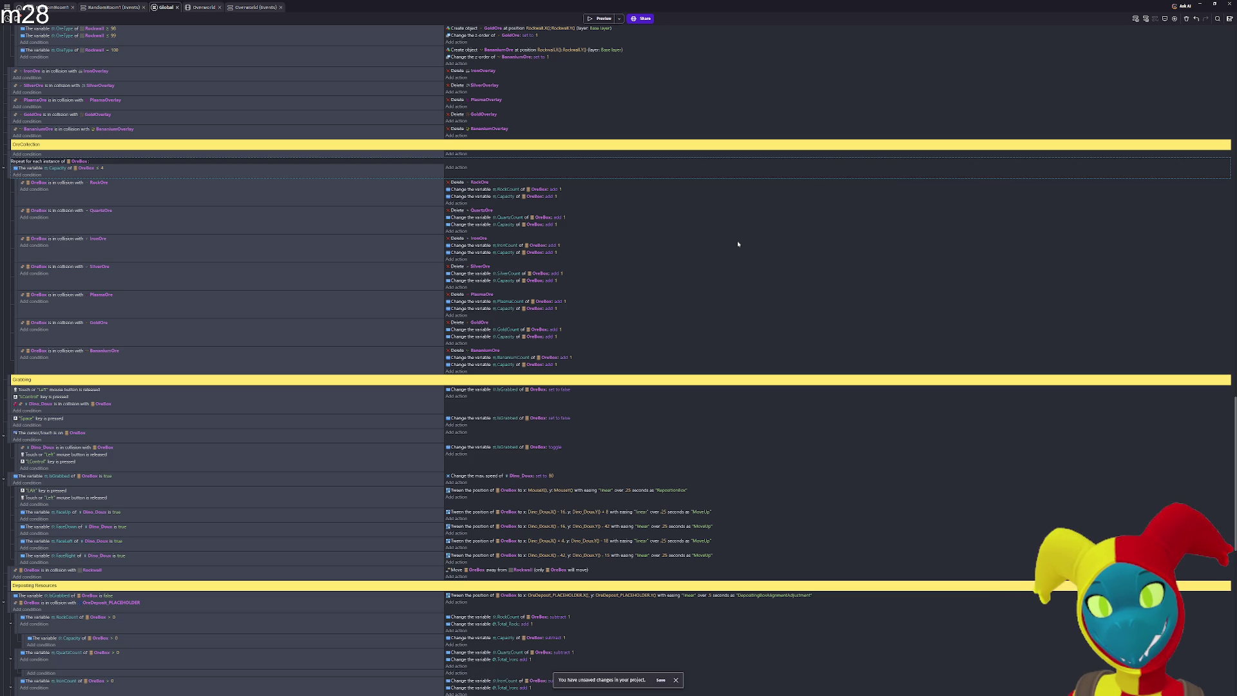
Review the OreCollection, Grabbing and Depositing Resources events, then launch a game preview
{"action": "scroll", "coordinate": [738, 243], "scroll_direction": "down", "scroll_amount": 5}
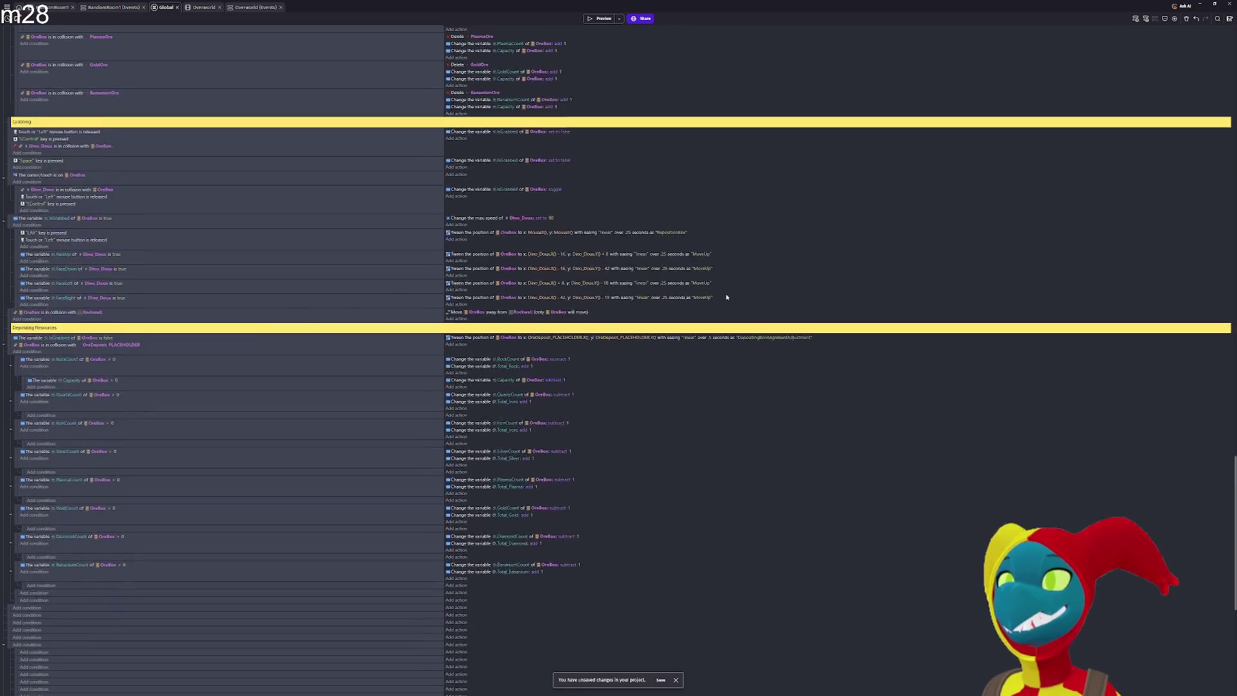
{"action": "scroll", "coordinate": [726, 297], "scroll_direction": "down", "scroll_amount": 3}
{"action": "scroll", "coordinate": [168, 420], "scroll_direction": "up", "scroll_amount": 2}
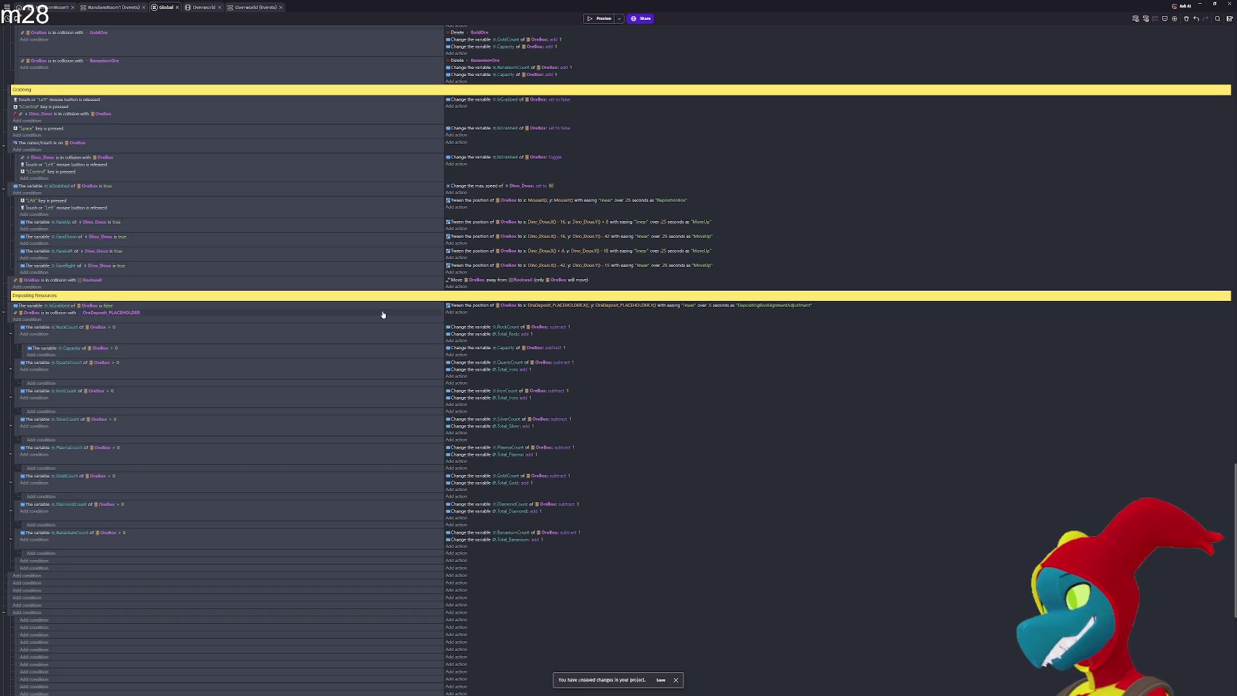
{"action": "scroll", "coordinate": [382, 314], "scroll_direction": "down", "scroll_amount": 3}
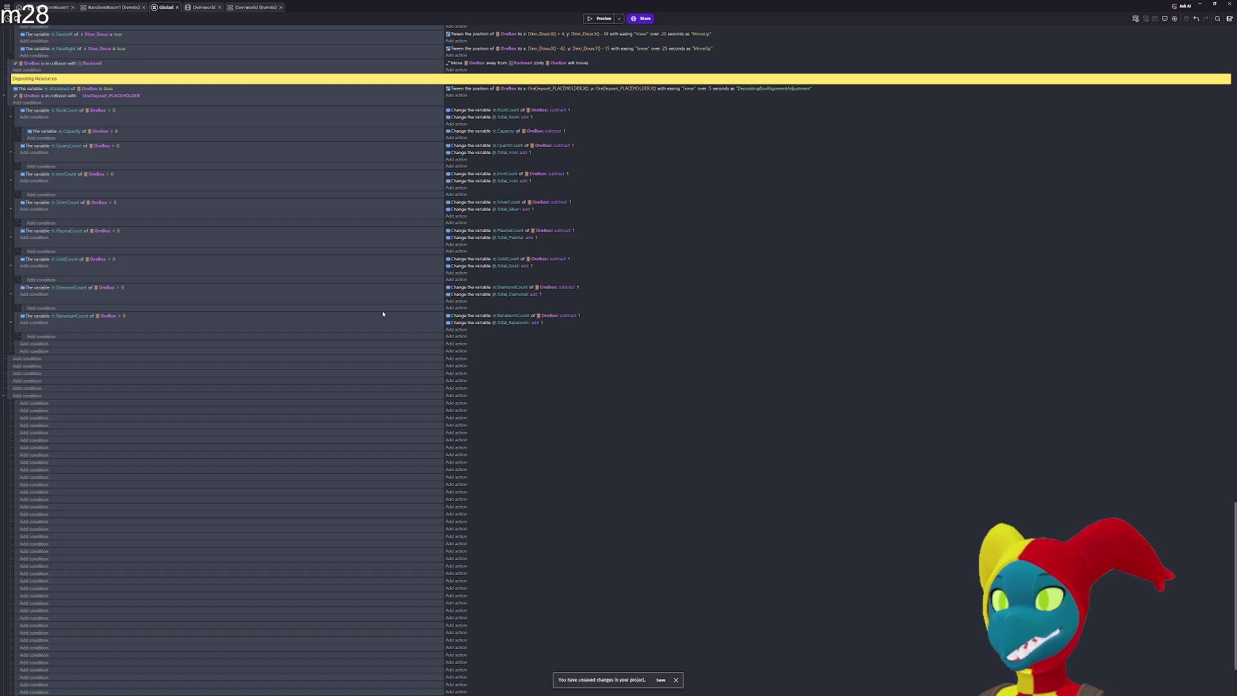
{"action": "scroll", "coordinate": [382, 314], "scroll_direction": "up", "scroll_amount": 8}
{"action": "scroll", "coordinate": [644, 380], "scroll_direction": "down", "scroll_amount": 7}
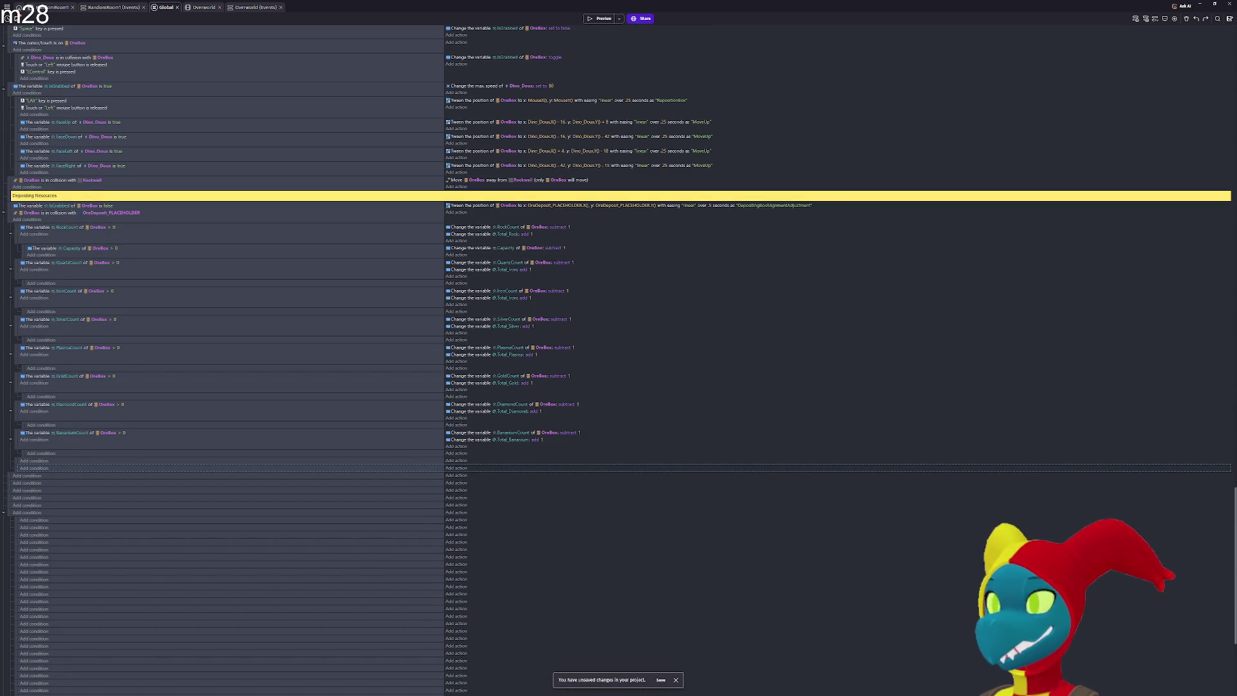
{"action": "scroll", "coordinate": [721, 486], "scroll_direction": "up", "scroll_amount": 4}
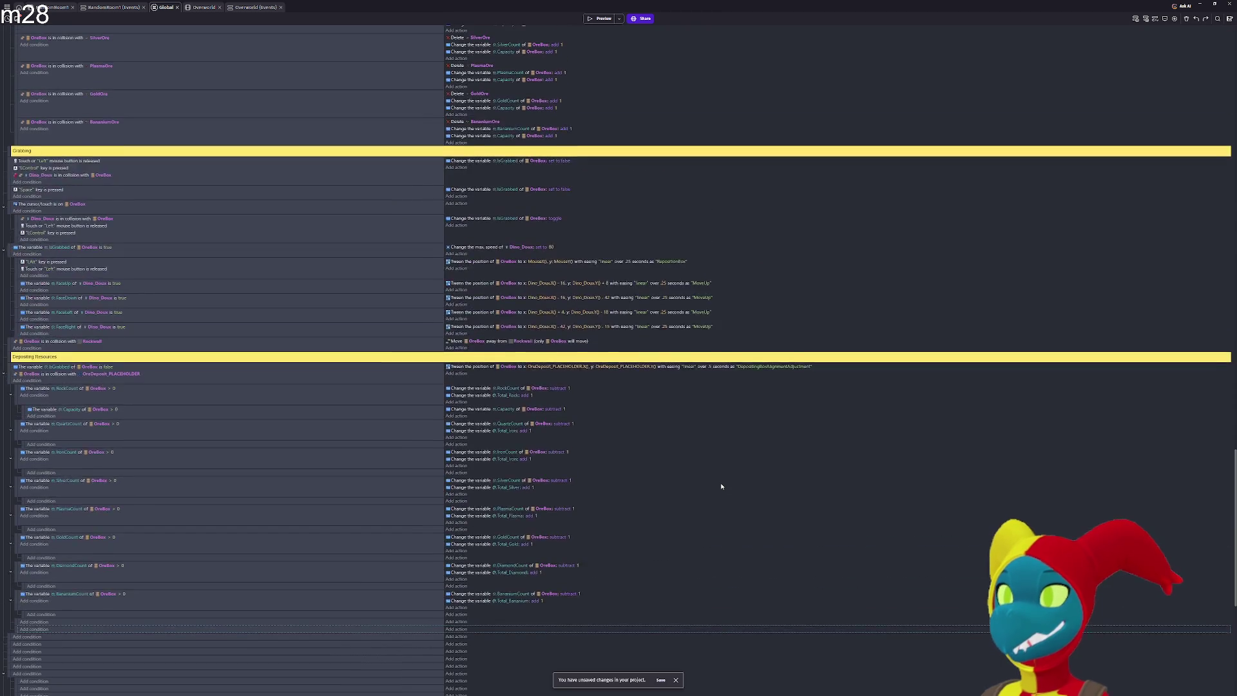
{"action": "scroll", "coordinate": [585, 42], "scroll_direction": "up", "scroll_amount": 1}
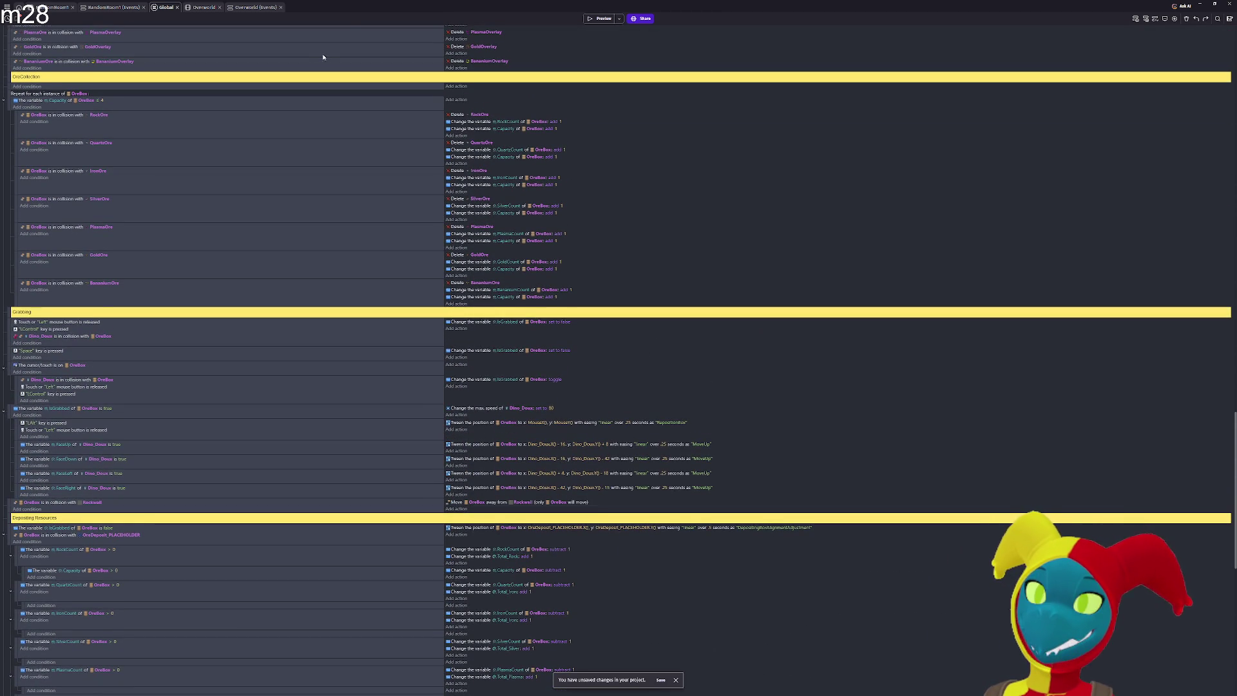
{"action": "scroll", "coordinate": [324, 56], "scroll_direction": "up", "scroll_amount": 2}
{"action": "scroll", "coordinate": [442, 54], "scroll_direction": "down", "scroll_amount": 3}
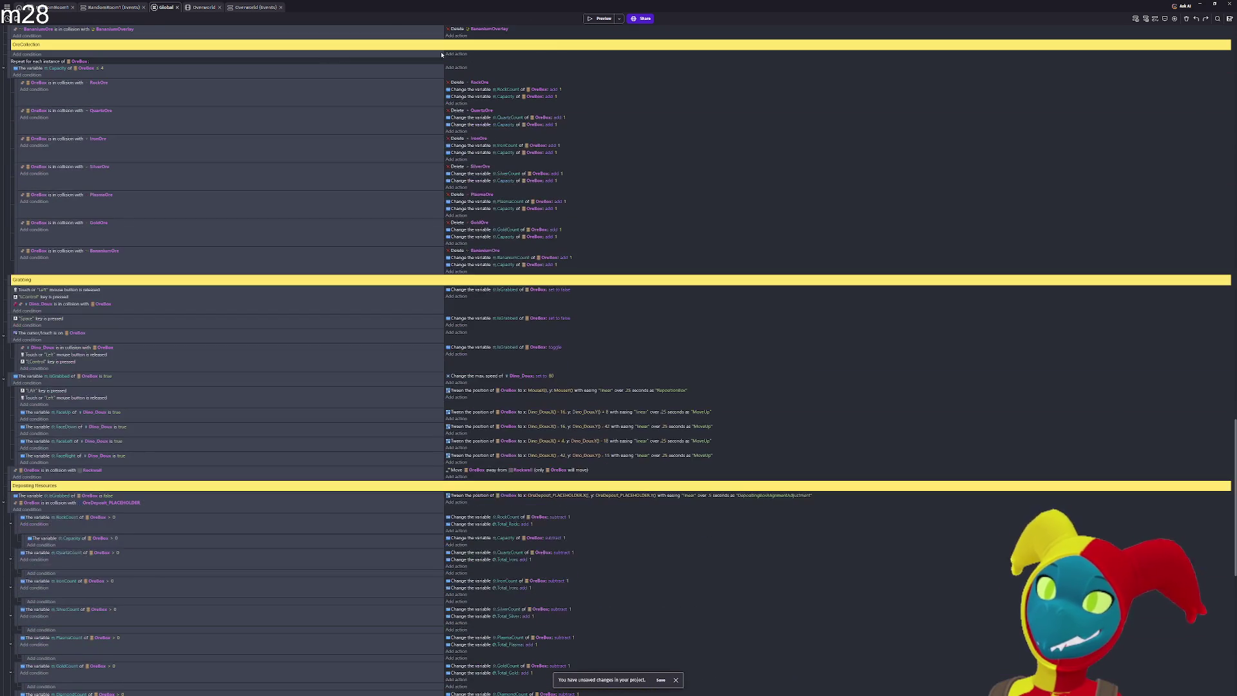
{"action": "left_click", "coordinate": [602, 19]}
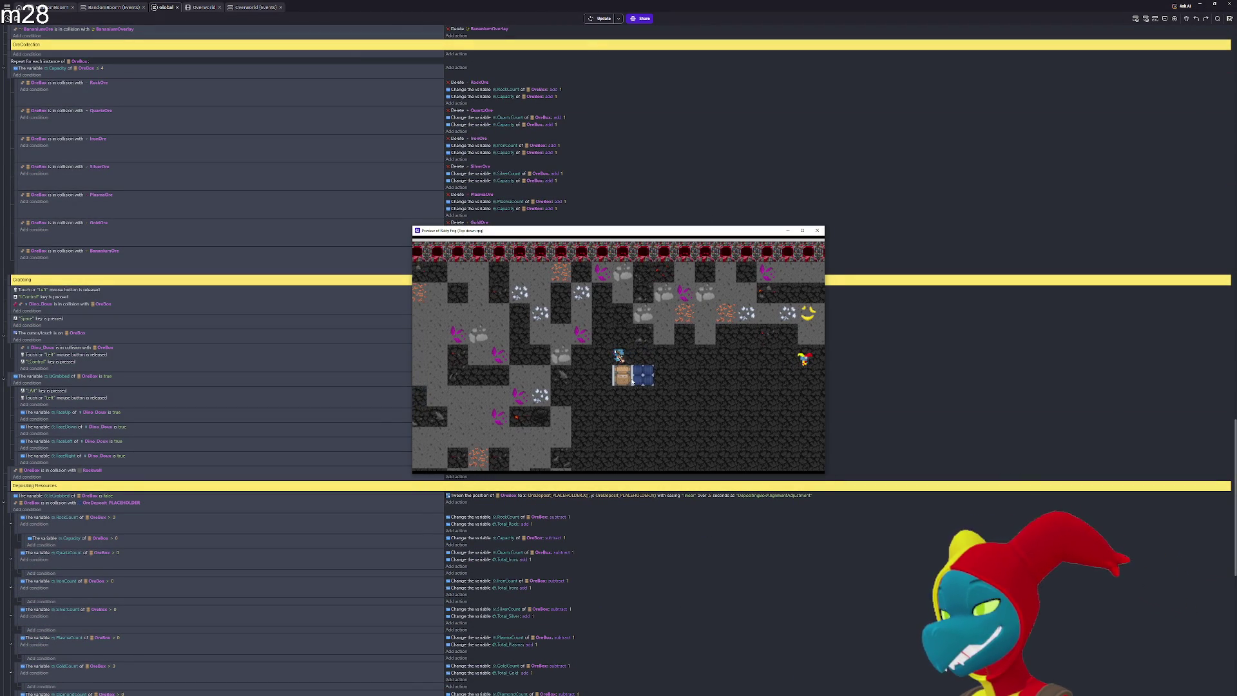
Walk the player with the ore box left toward the map edge, then down and back up
{"action": "key", "text": "Down"}
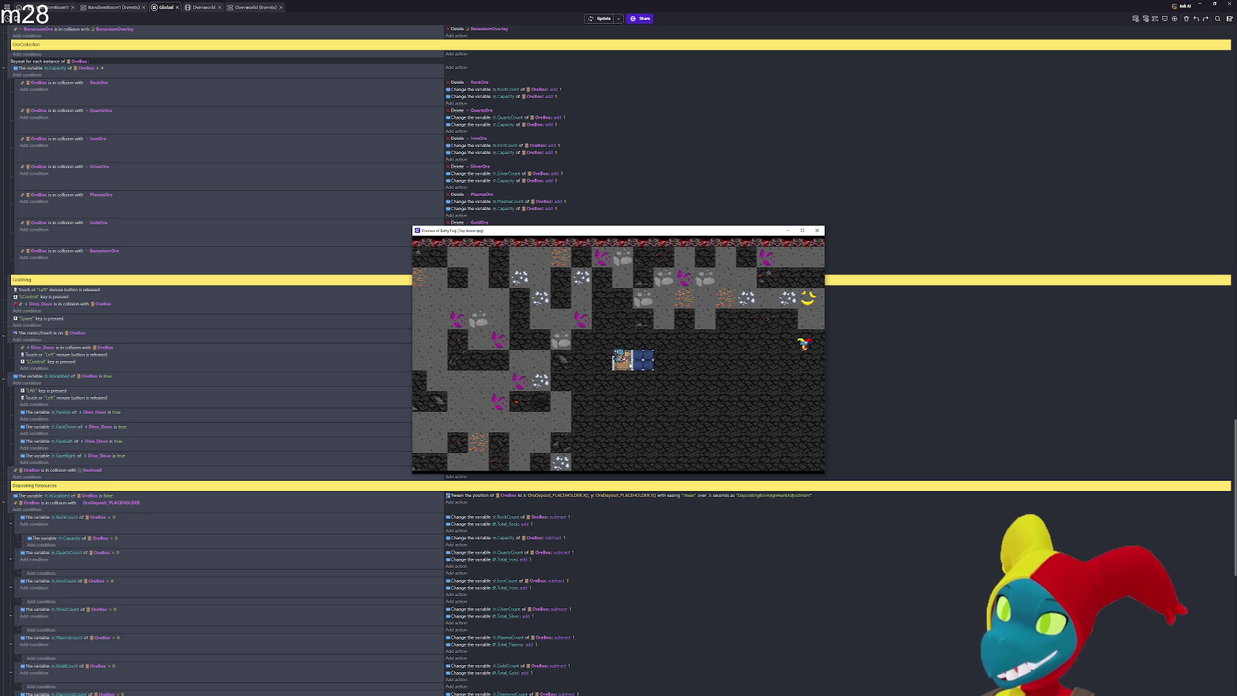
{"action": "key", "text": "Left"}
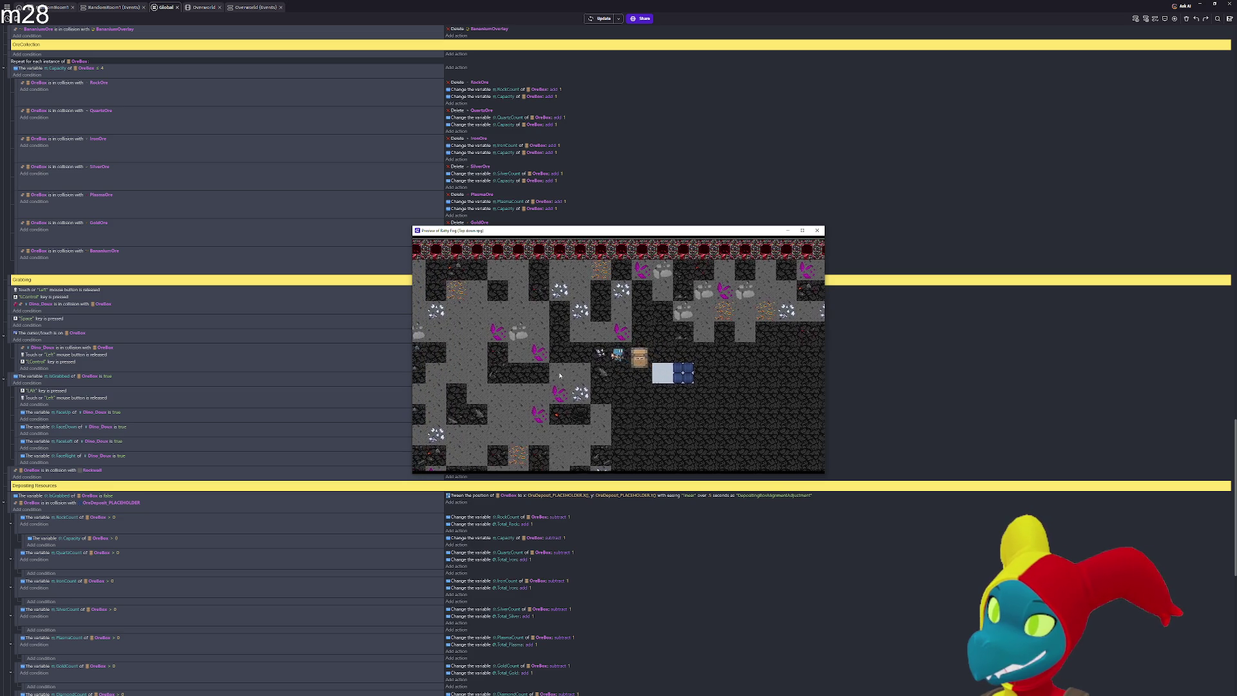
{"action": "key", "text": "Left"}
{"action": "key", "text": "Down"}
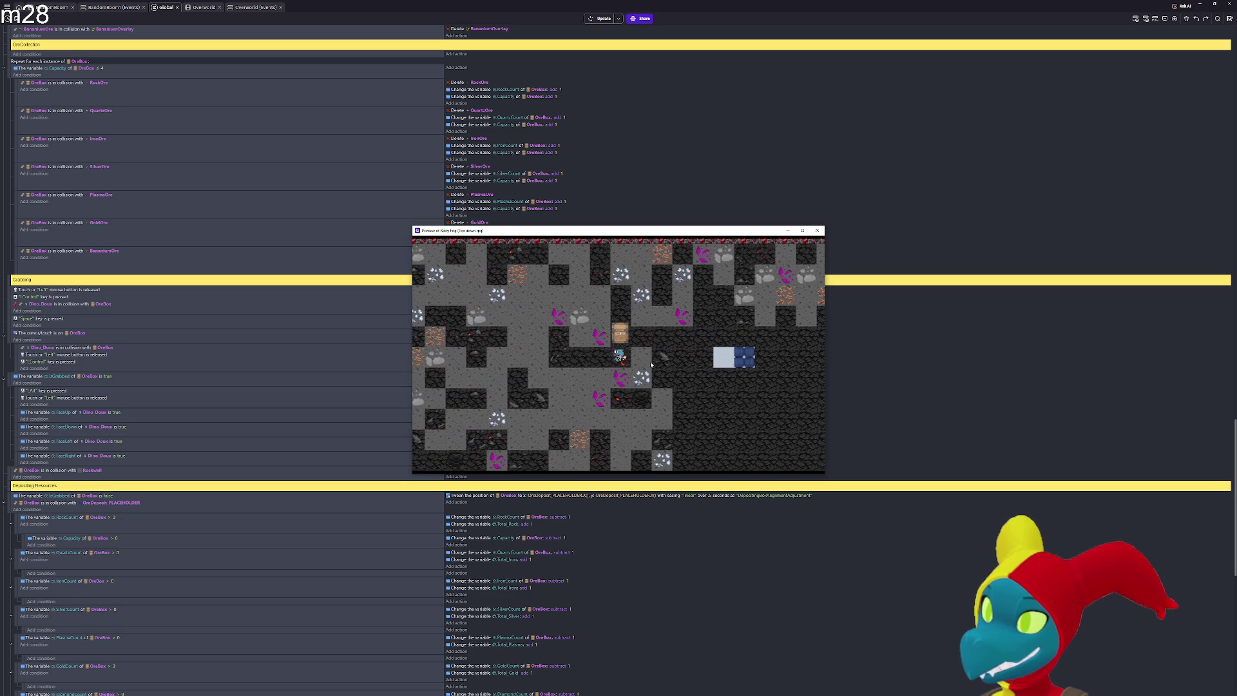
{"action": "key", "text": "Left"}
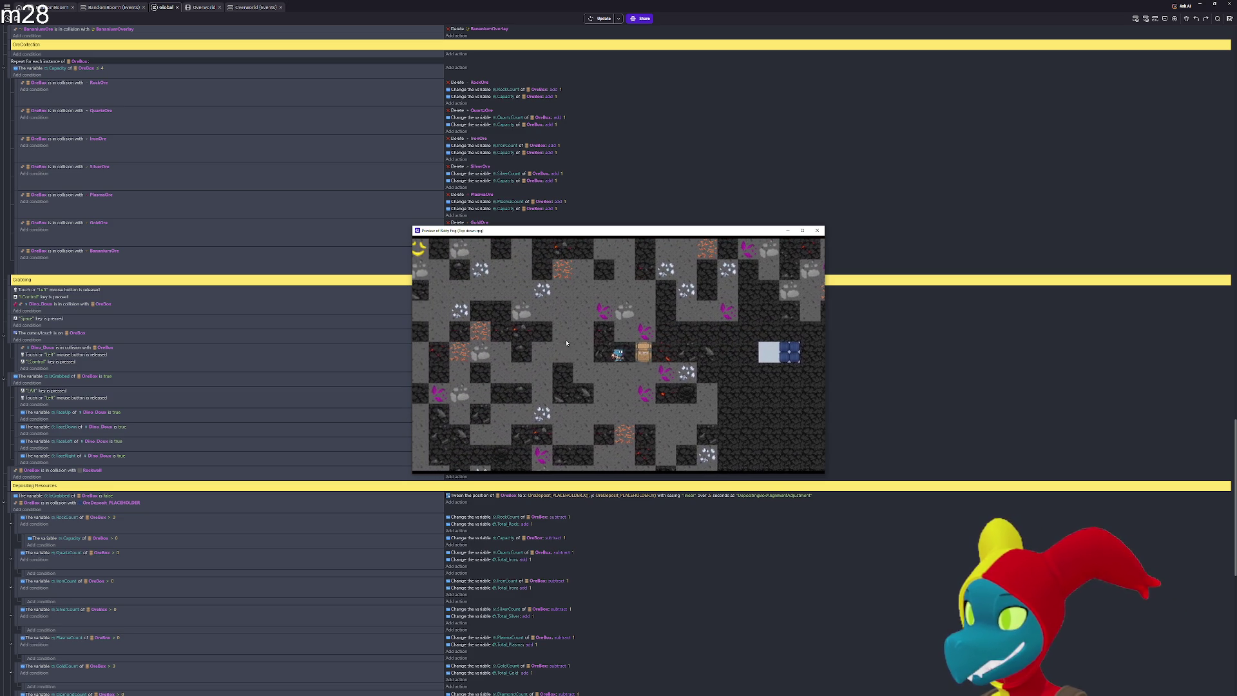
{"action": "key", "text": "Left"}
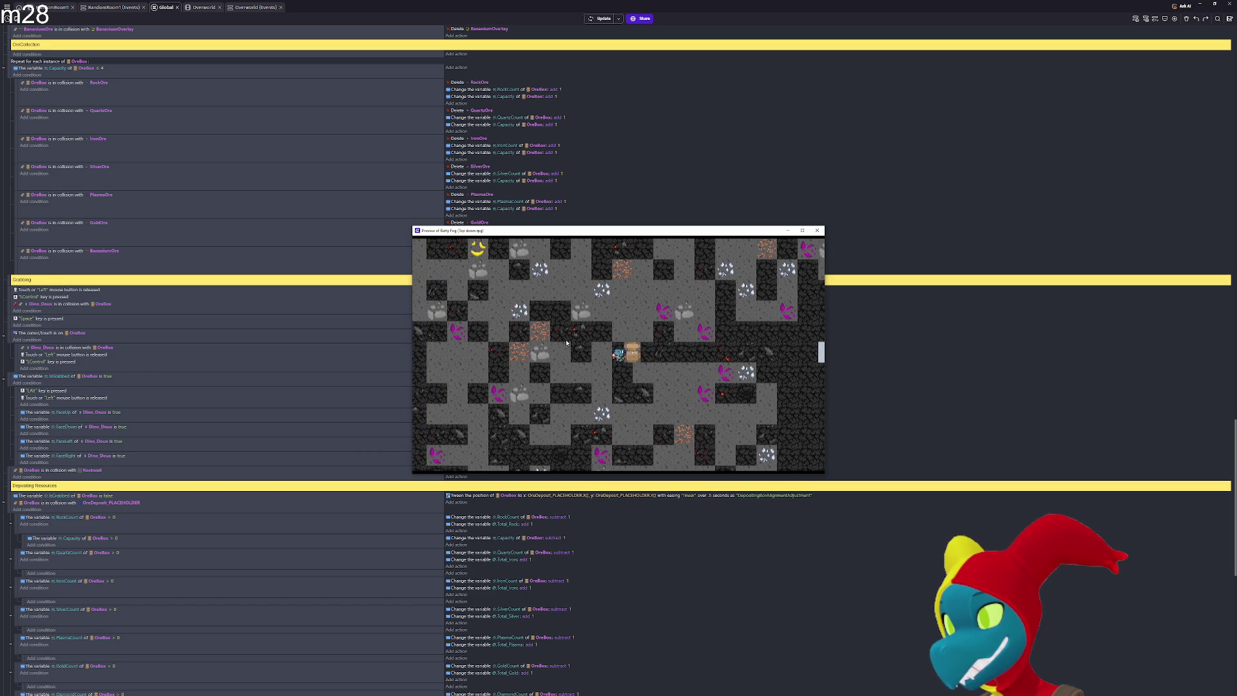
{"action": "key", "text": "Left"}
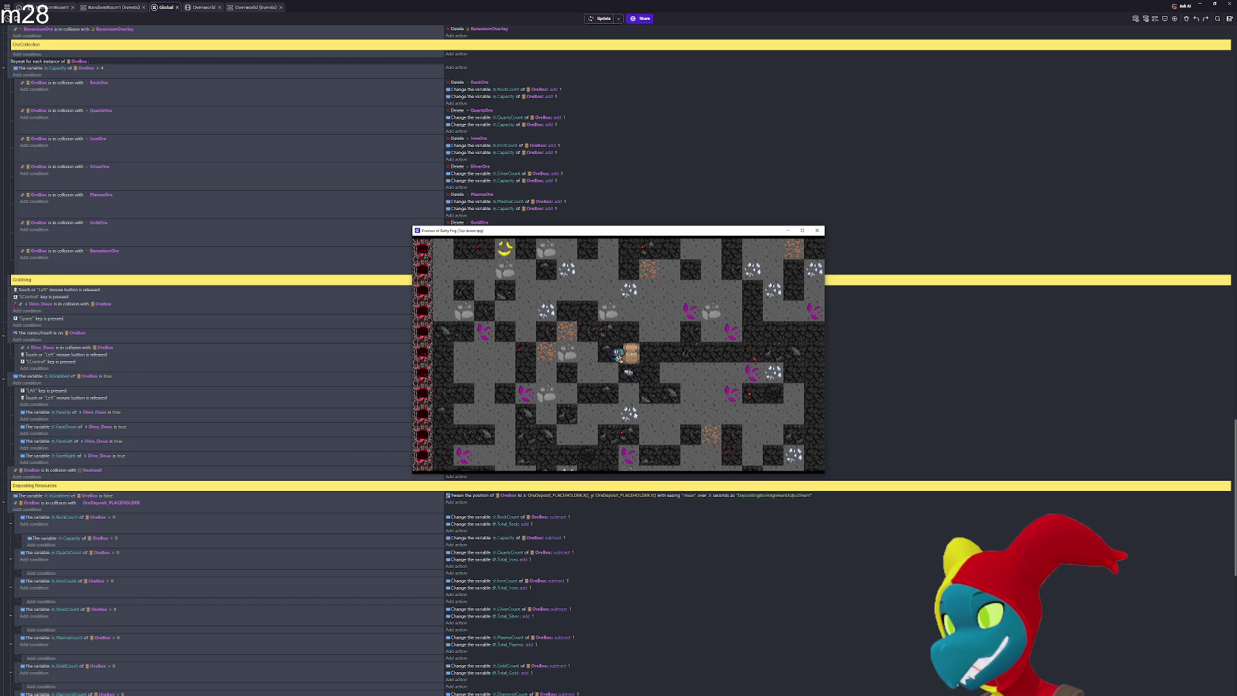
{"action": "key", "text": "Right"}
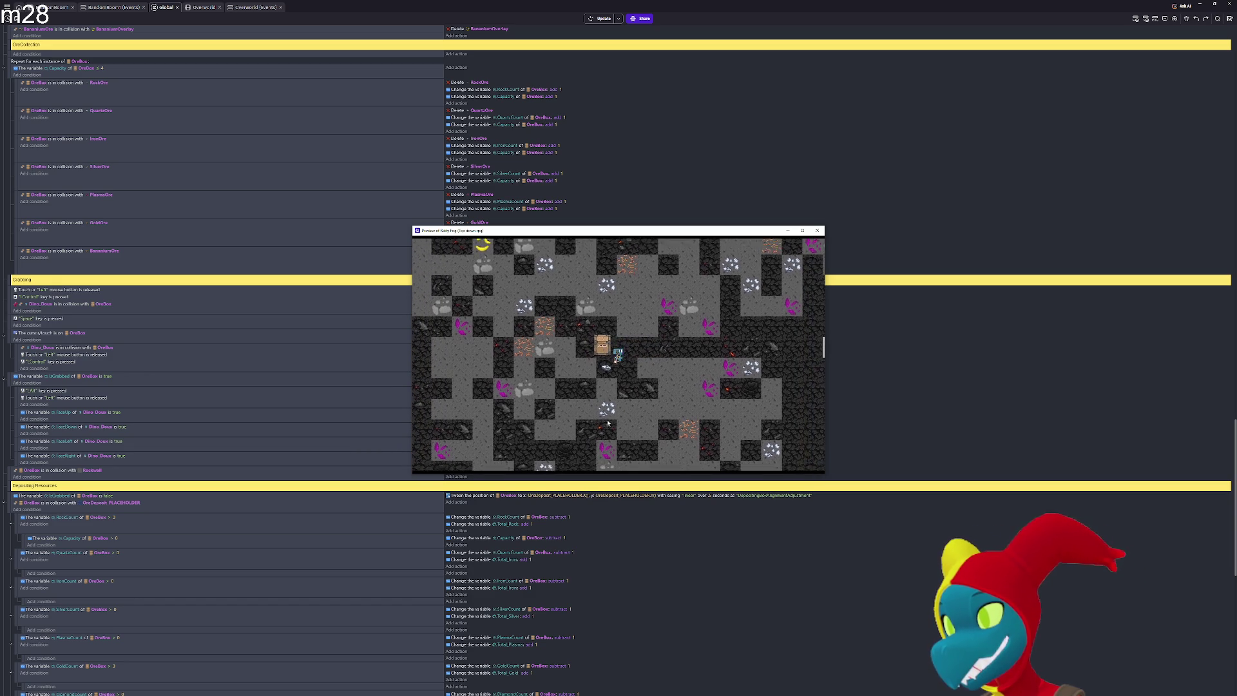
{"action": "key", "text": "Down"}
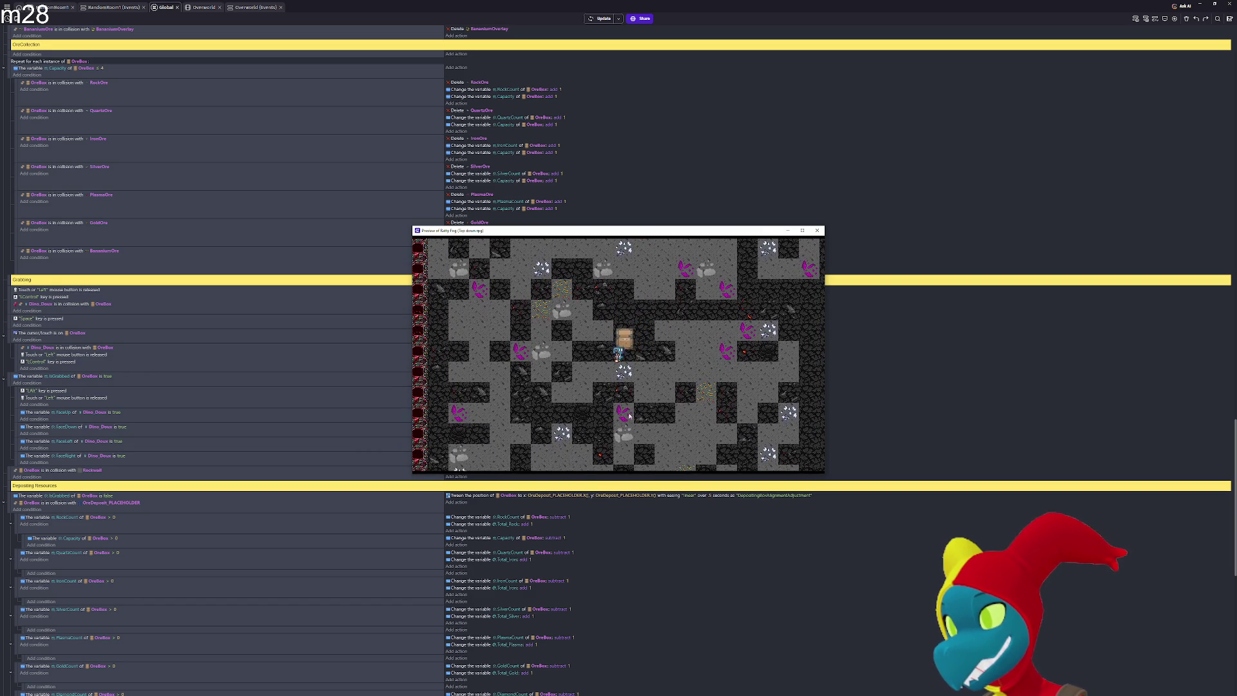
{"action": "key", "text": "Down"}
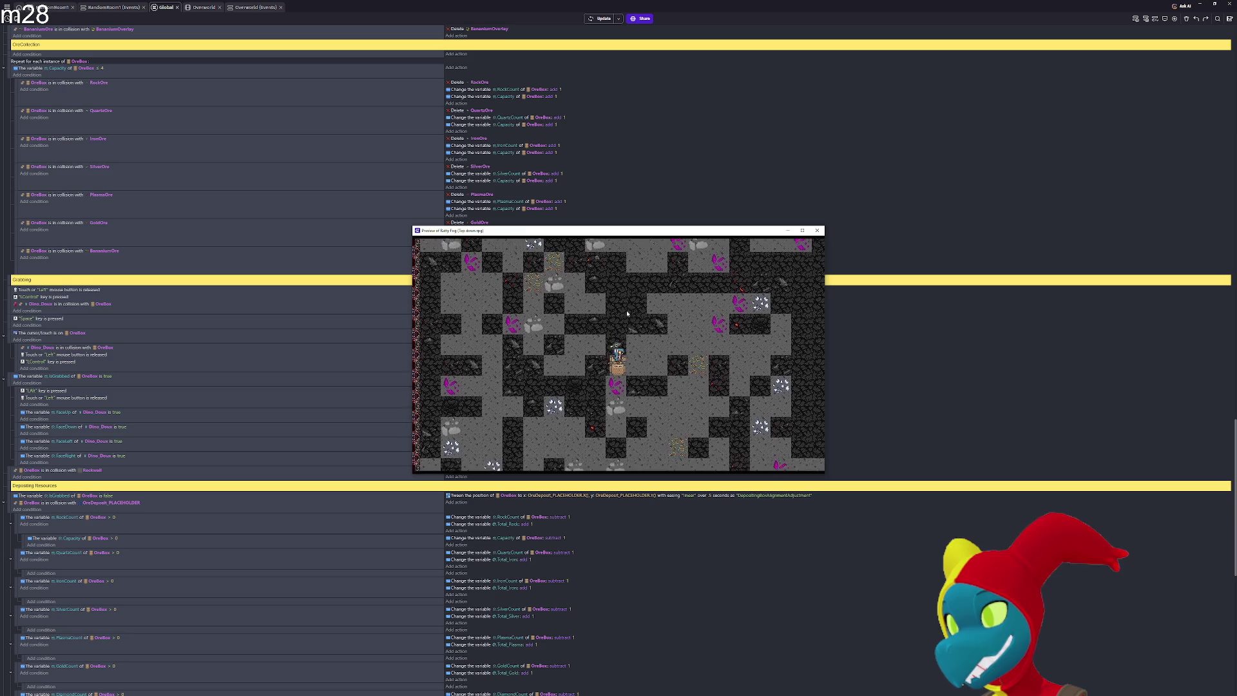
{"action": "key", "text": "Up"}
{"action": "key", "text": "Right"}
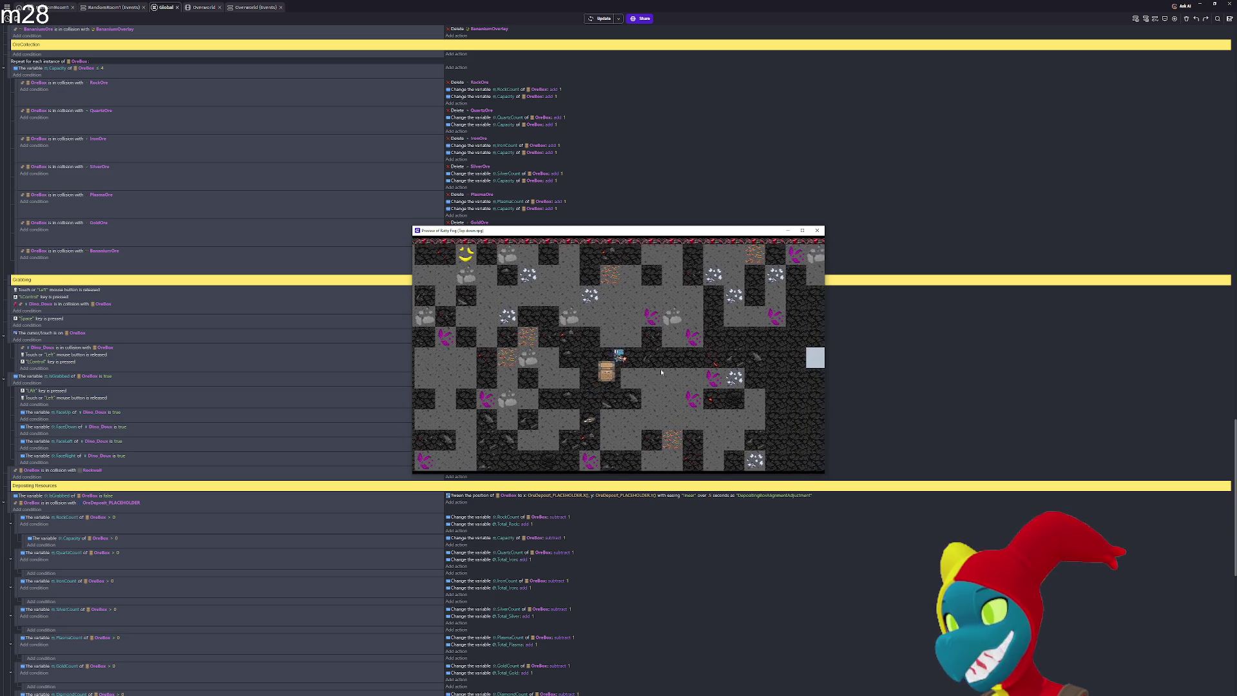
Carry the ore box right toward the deposit pad and back beside the deposit tile
{"action": "key", "text": "Right"}
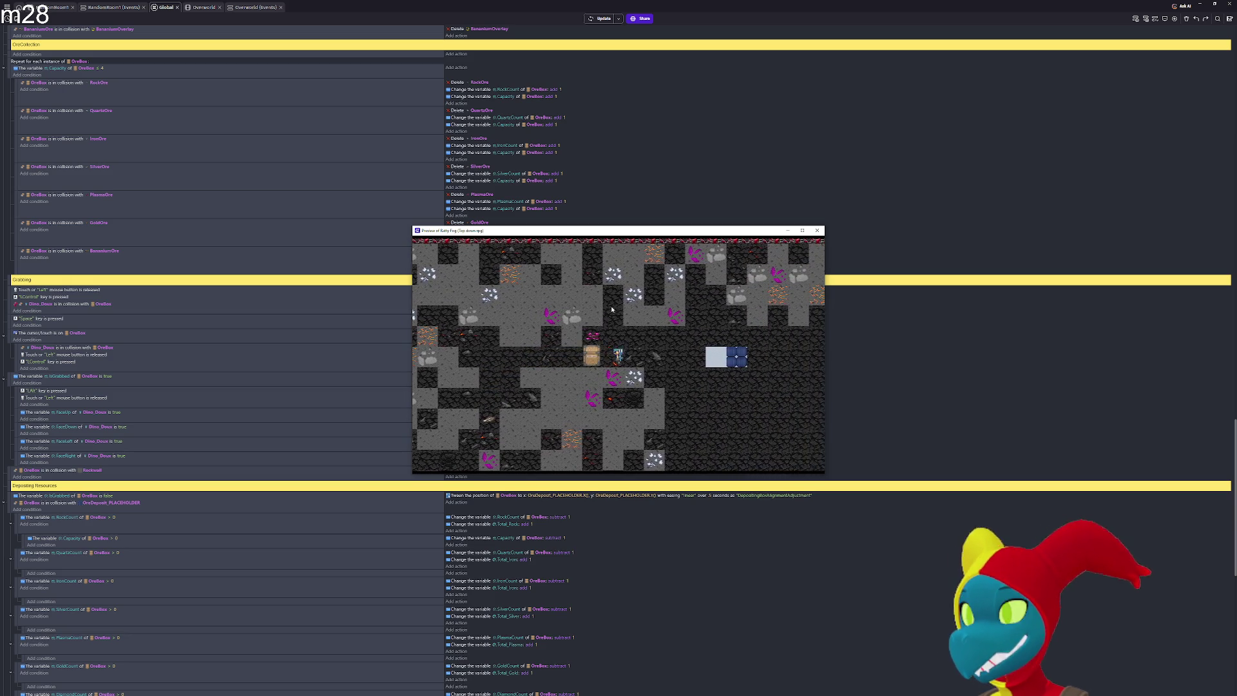
{"action": "key", "text": "Left"}
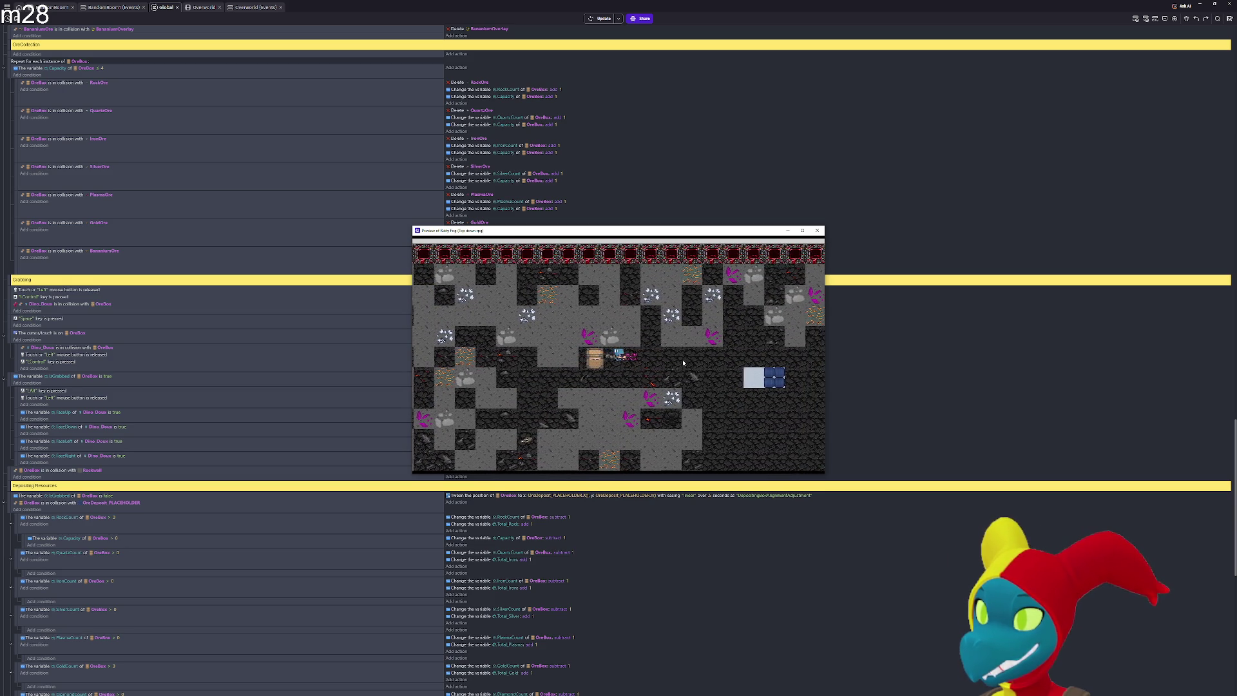
{"action": "key", "text": "Right"}
{"action": "key", "text": "Down"}
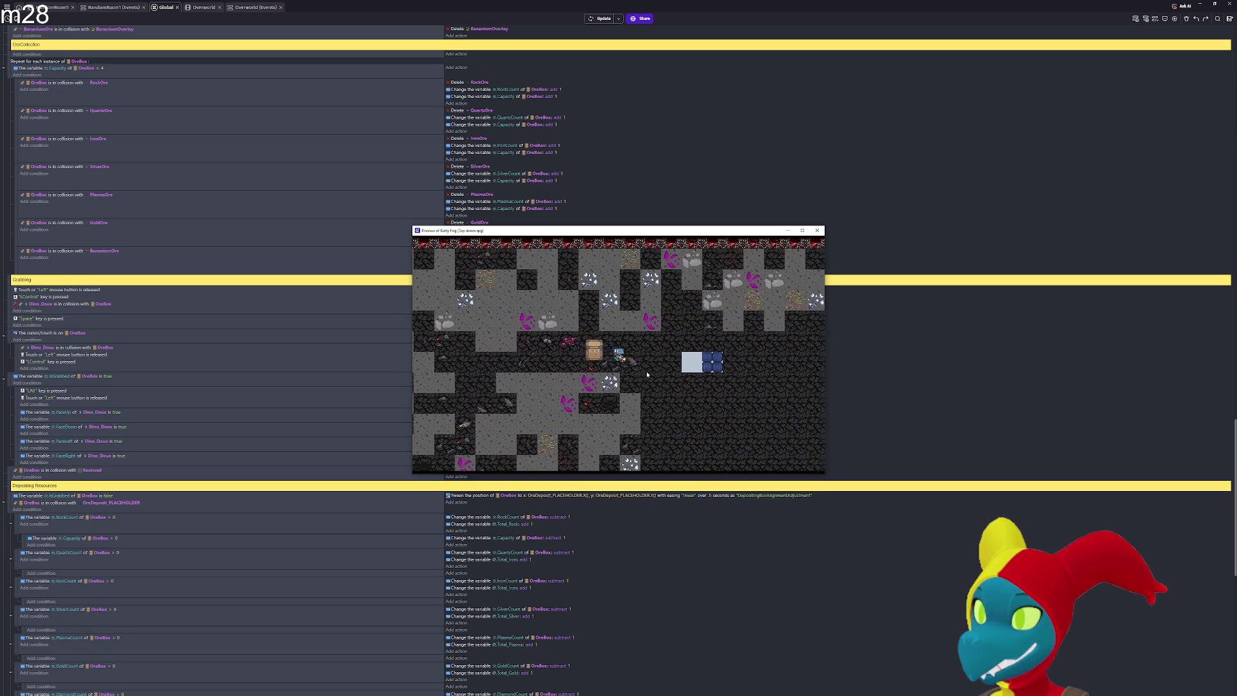
{"action": "key", "text": "Right"}
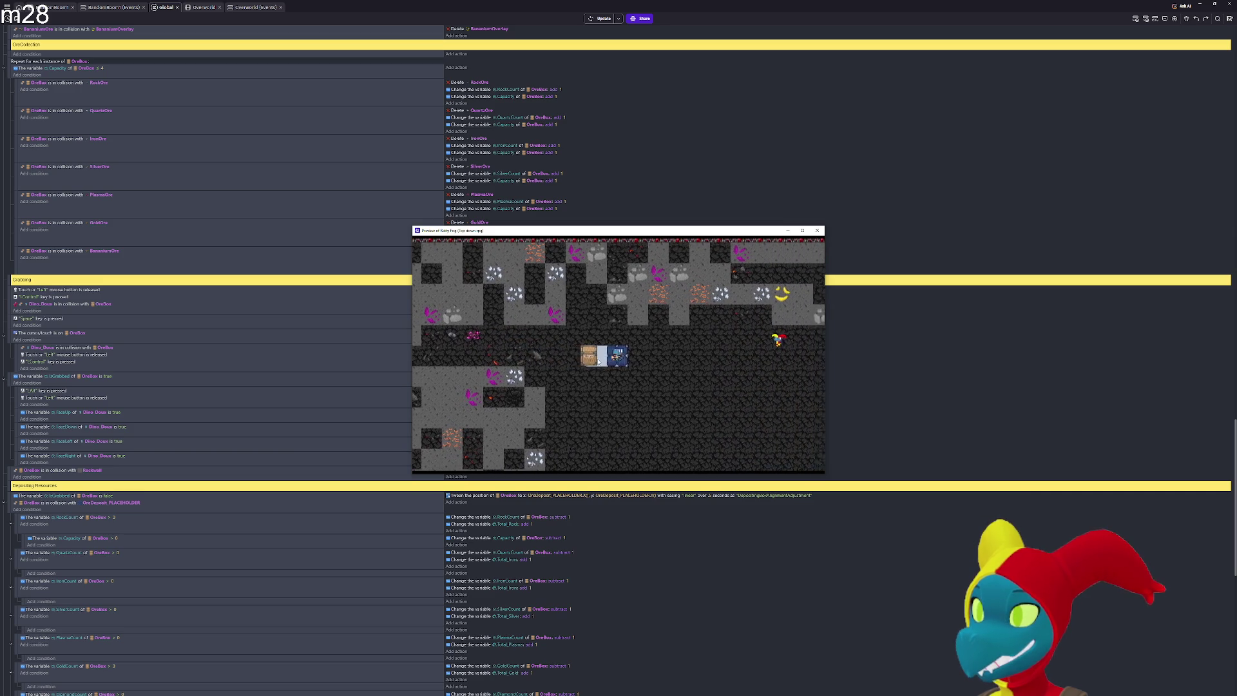
{"action": "key", "text": "Left"}
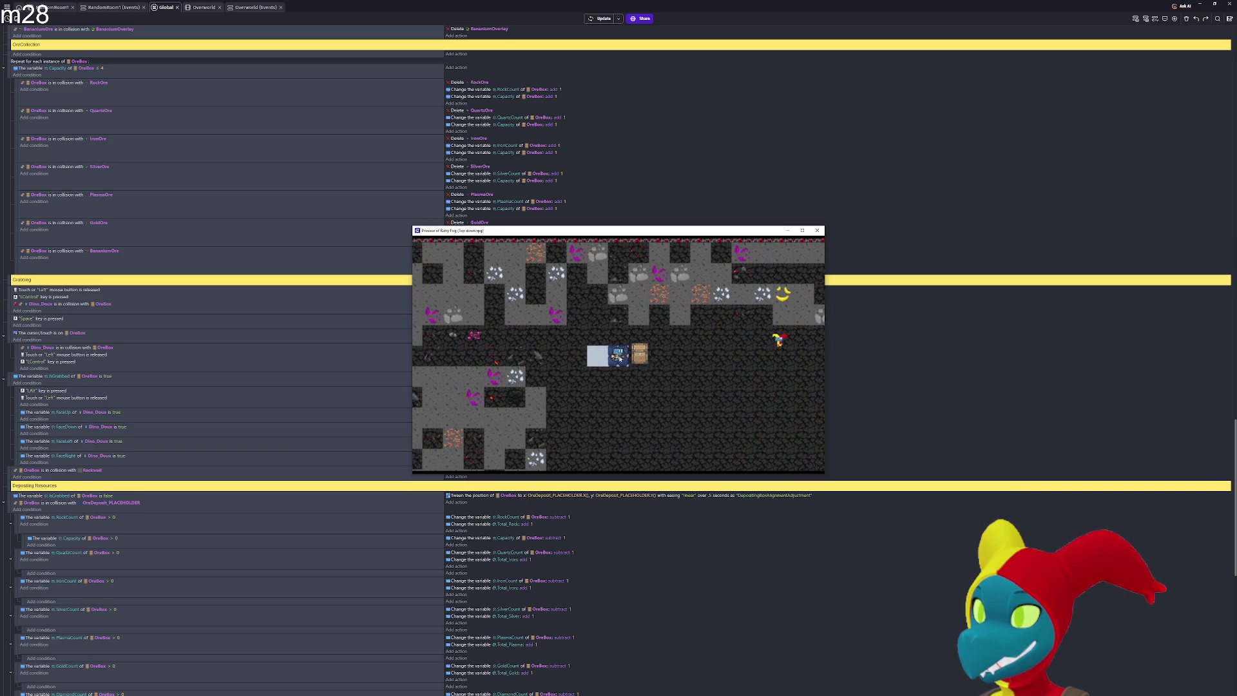
{"action": "key", "text": "Left"}
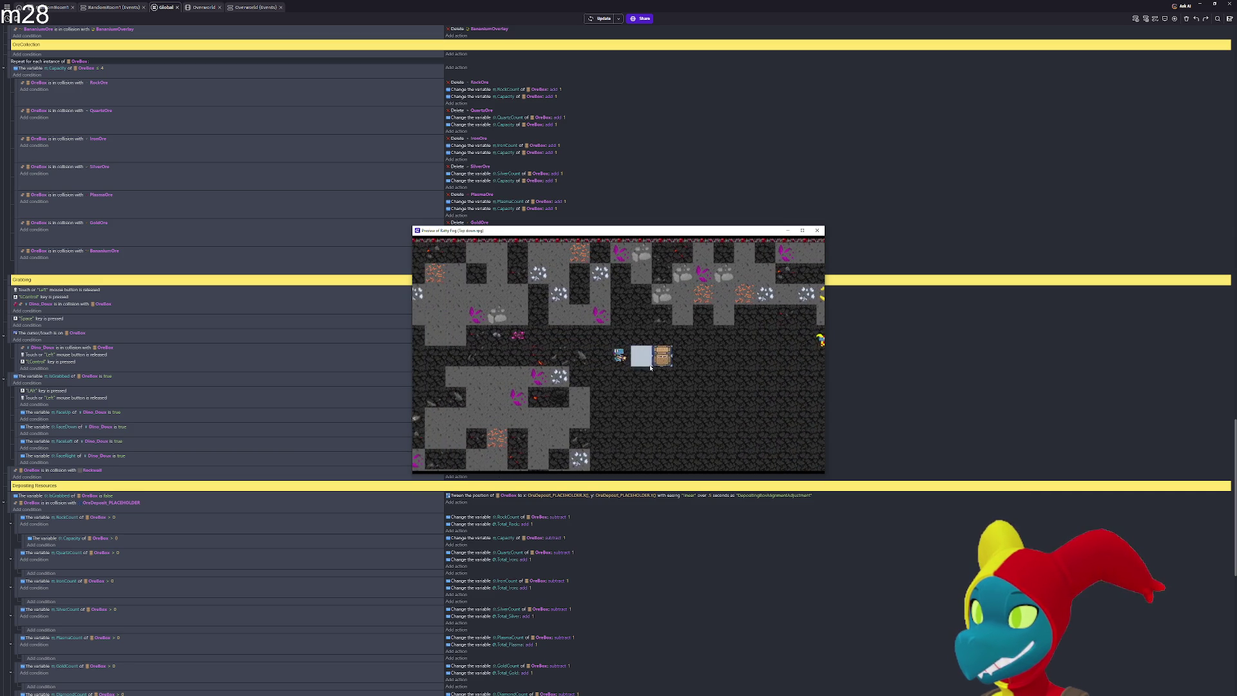
{"action": "key", "text": "Right"}
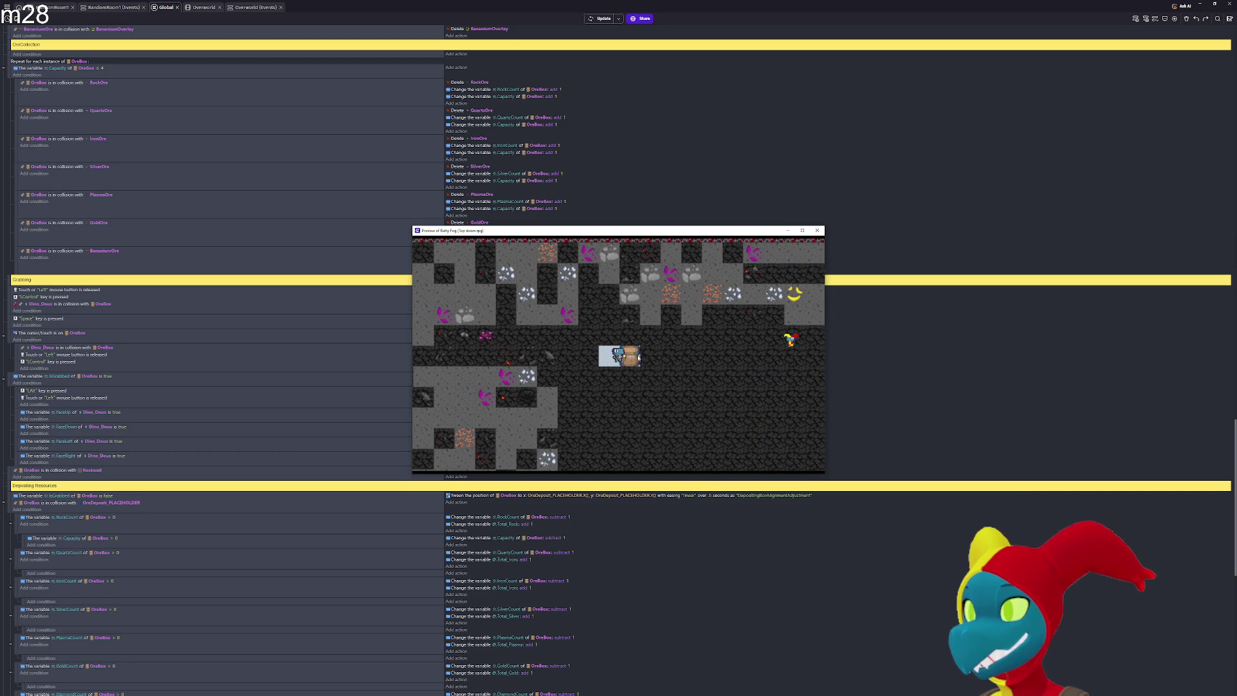
{"action": "key", "text": "Up"}
{"action": "key", "text": "Left"}
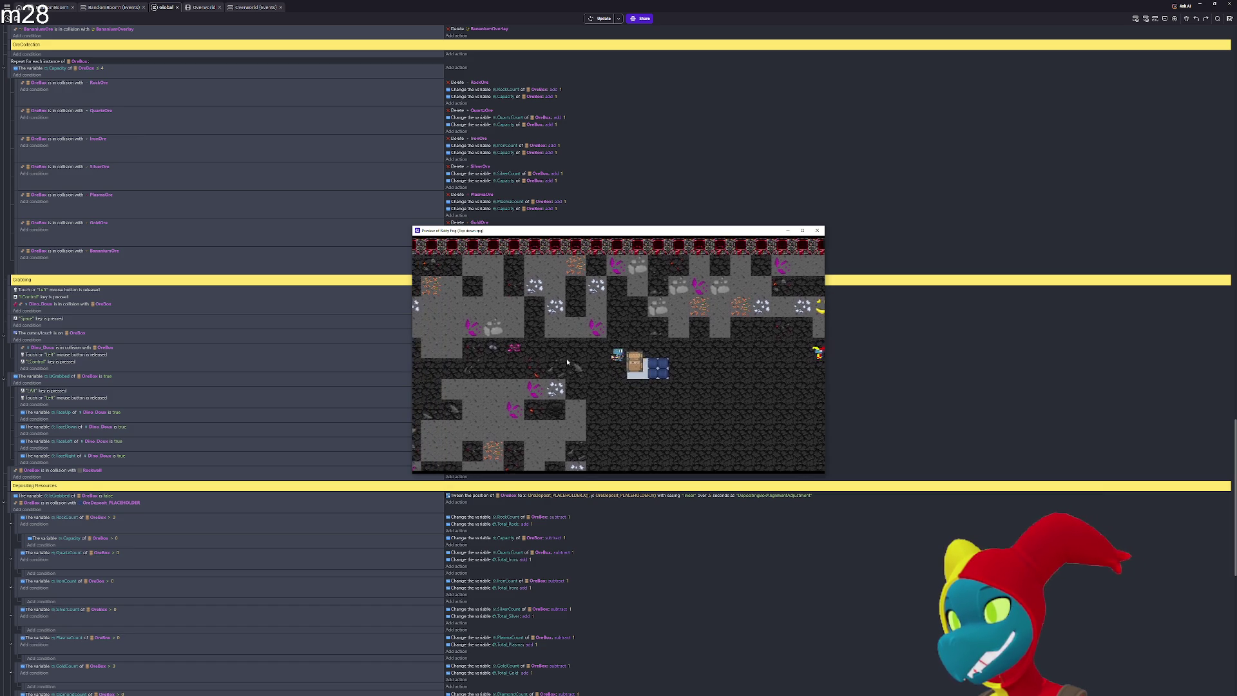
Haul the box left through the mine, return it beside the deposit pad, then walk left pulling it
{"action": "key", "text": "Left"}
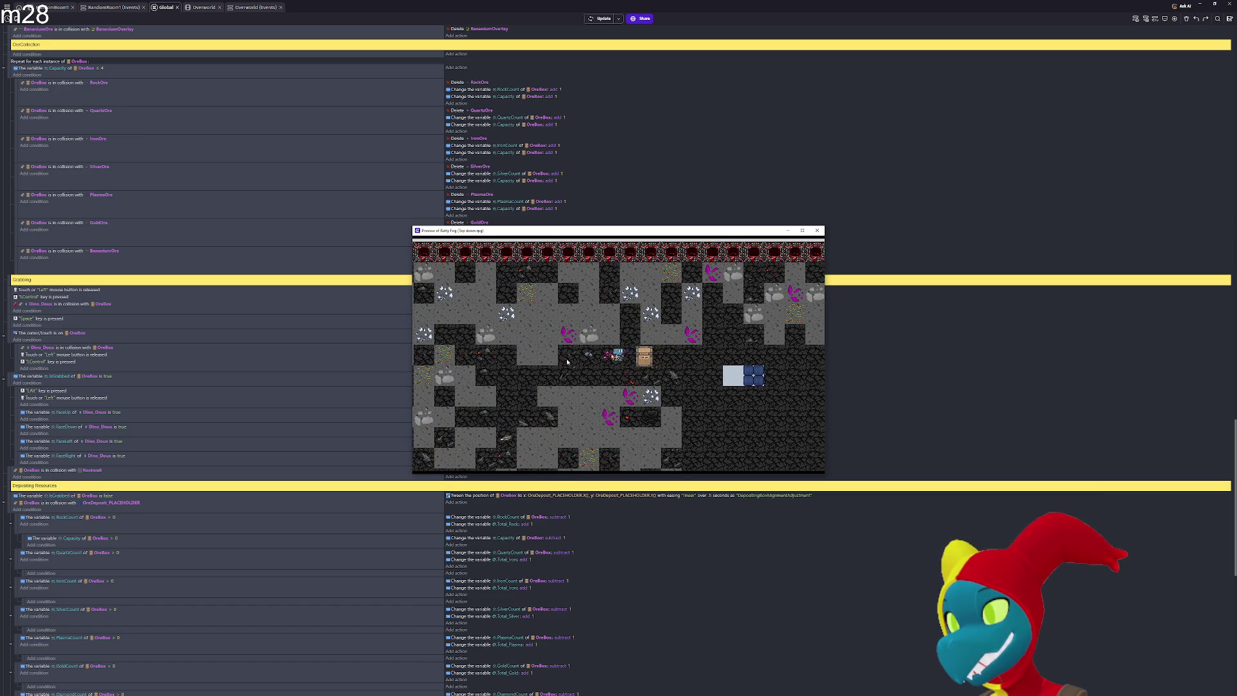
{"action": "key", "text": "Left"}
{"action": "key", "text": "Down"}
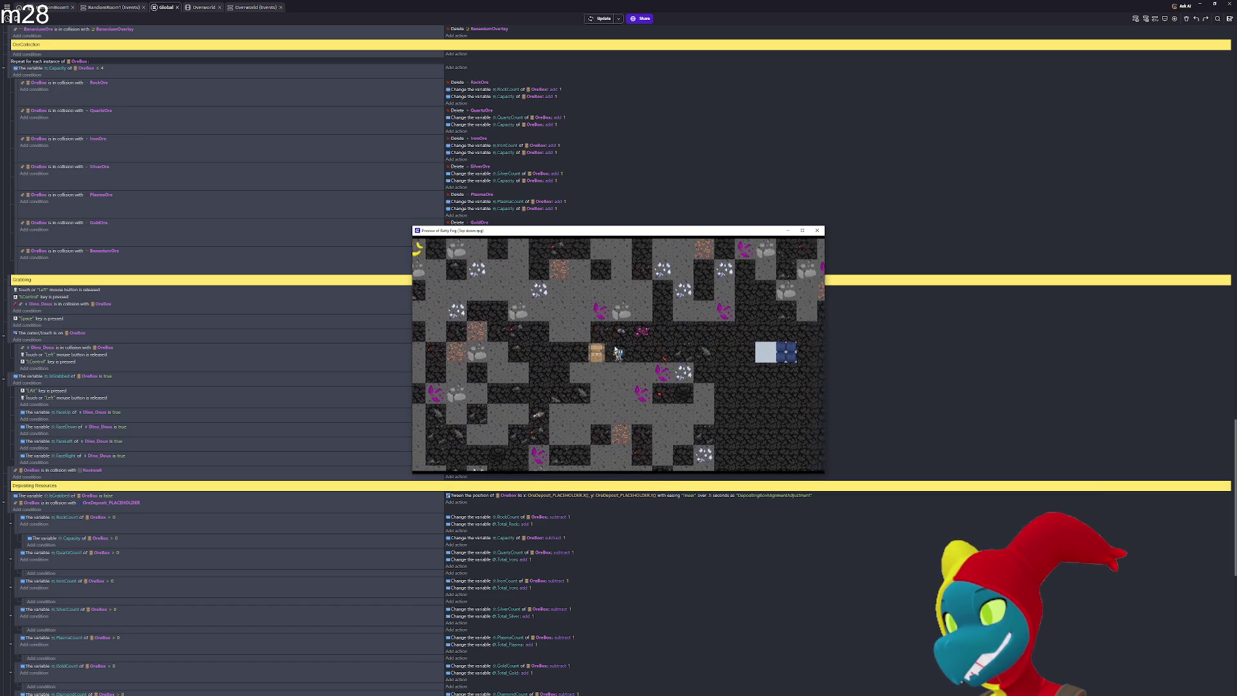
{"action": "key", "text": "Up"}
{"action": "key", "text": "Right"}
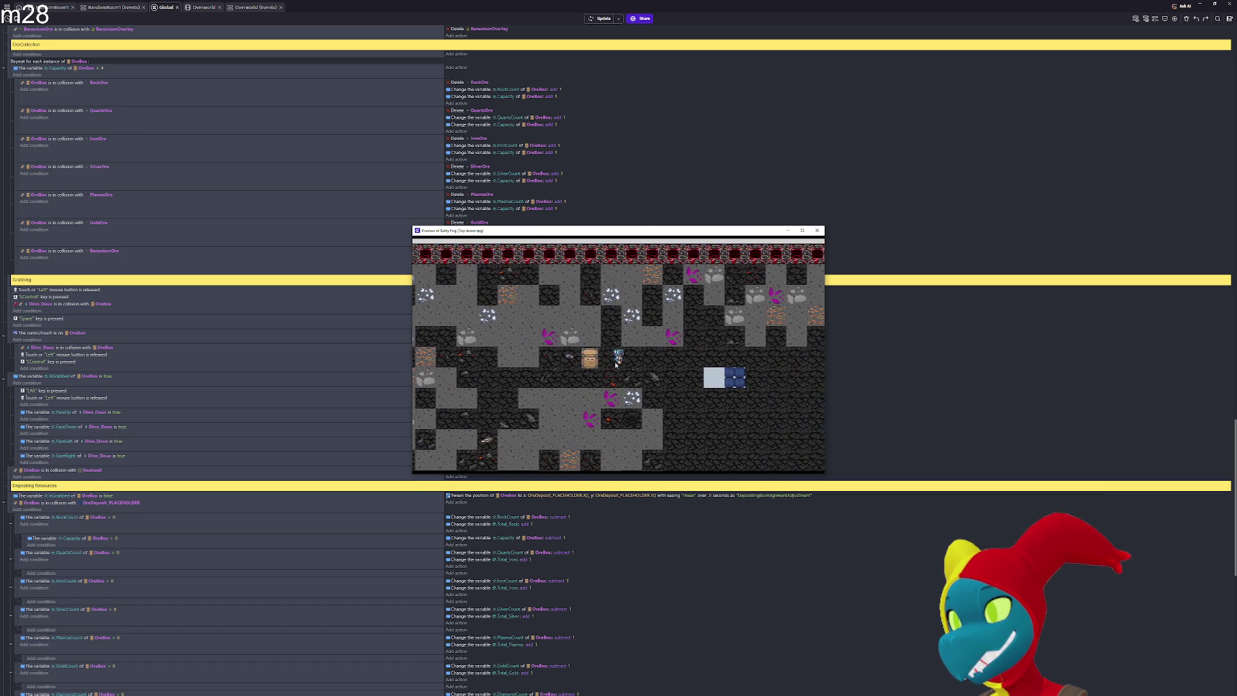
{"action": "key", "text": "Right"}
{"action": "key", "text": "Down"}
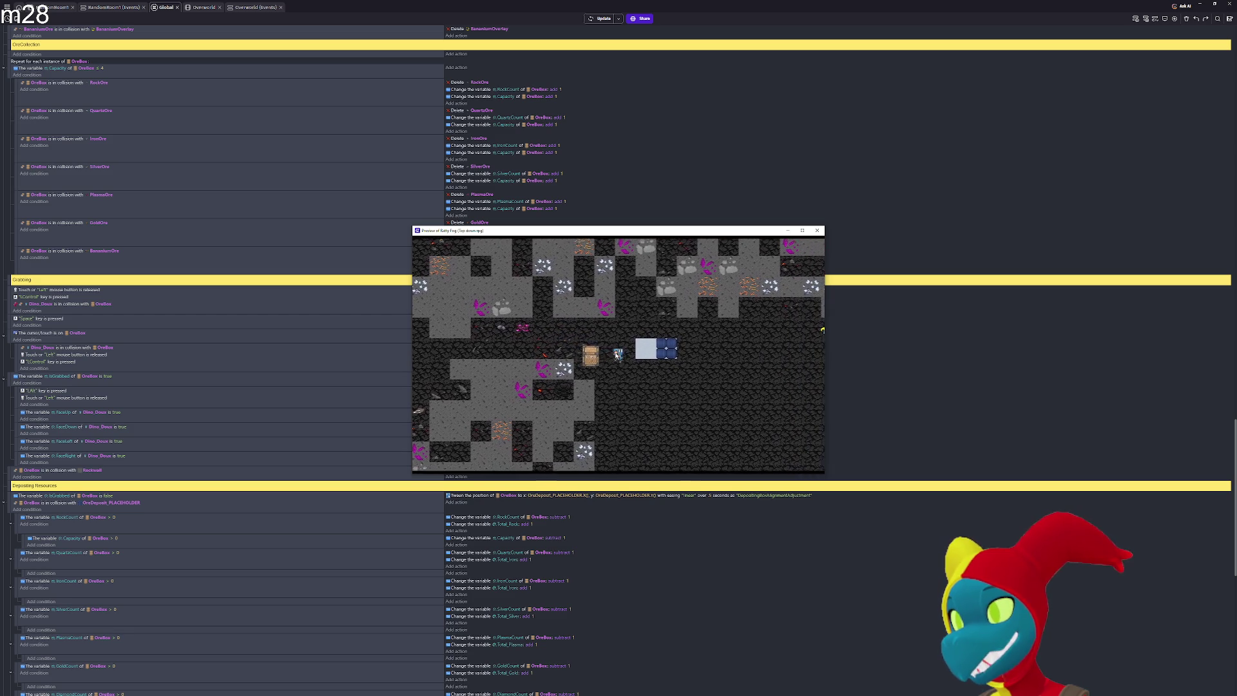
{"action": "key", "text": "Right"}
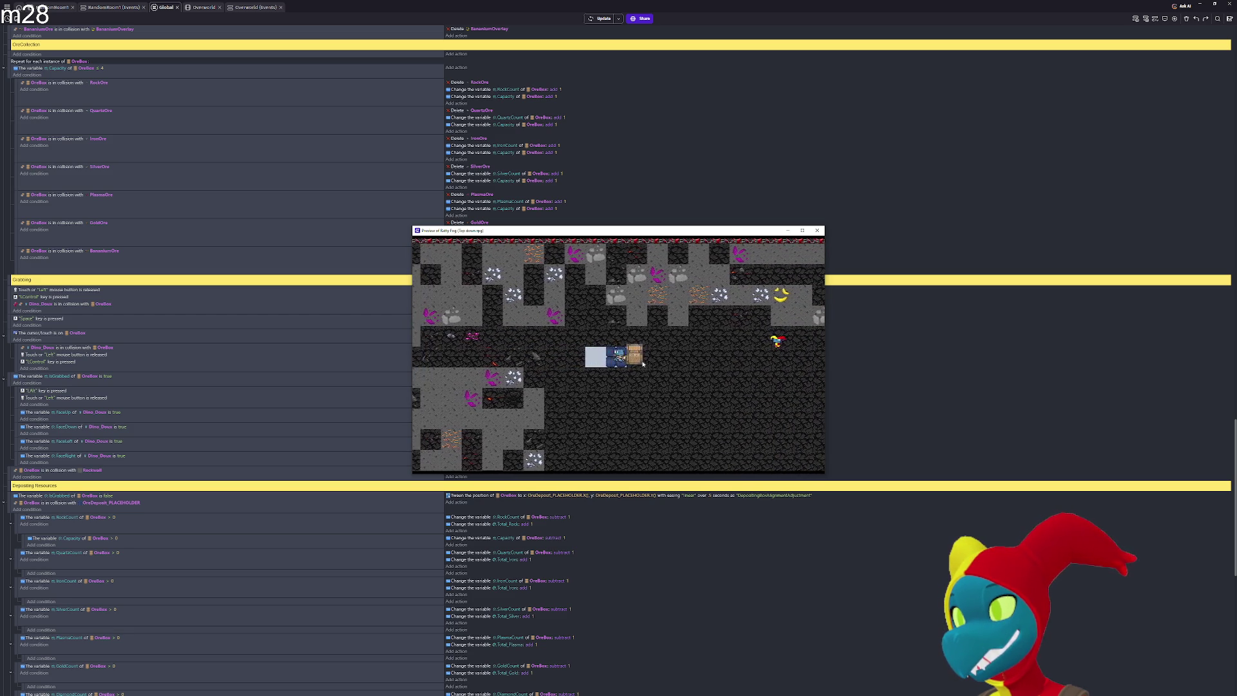
{"action": "key", "text": "Left"}
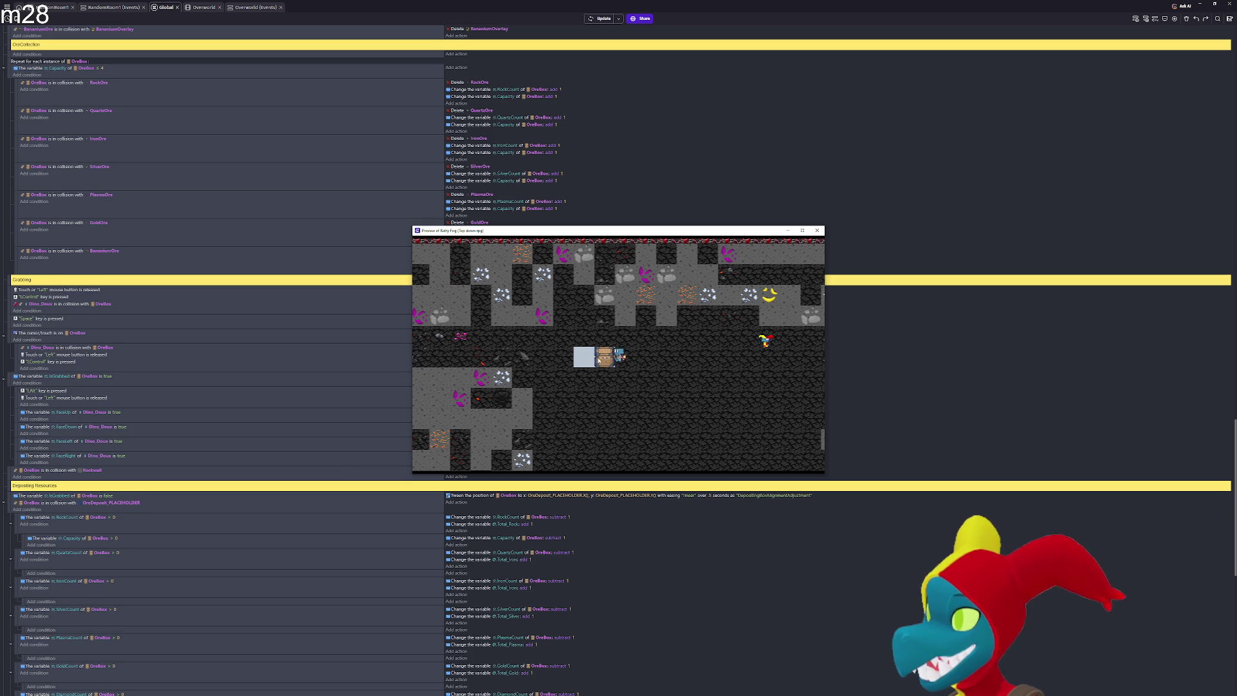
{"action": "key", "text": "Left"}
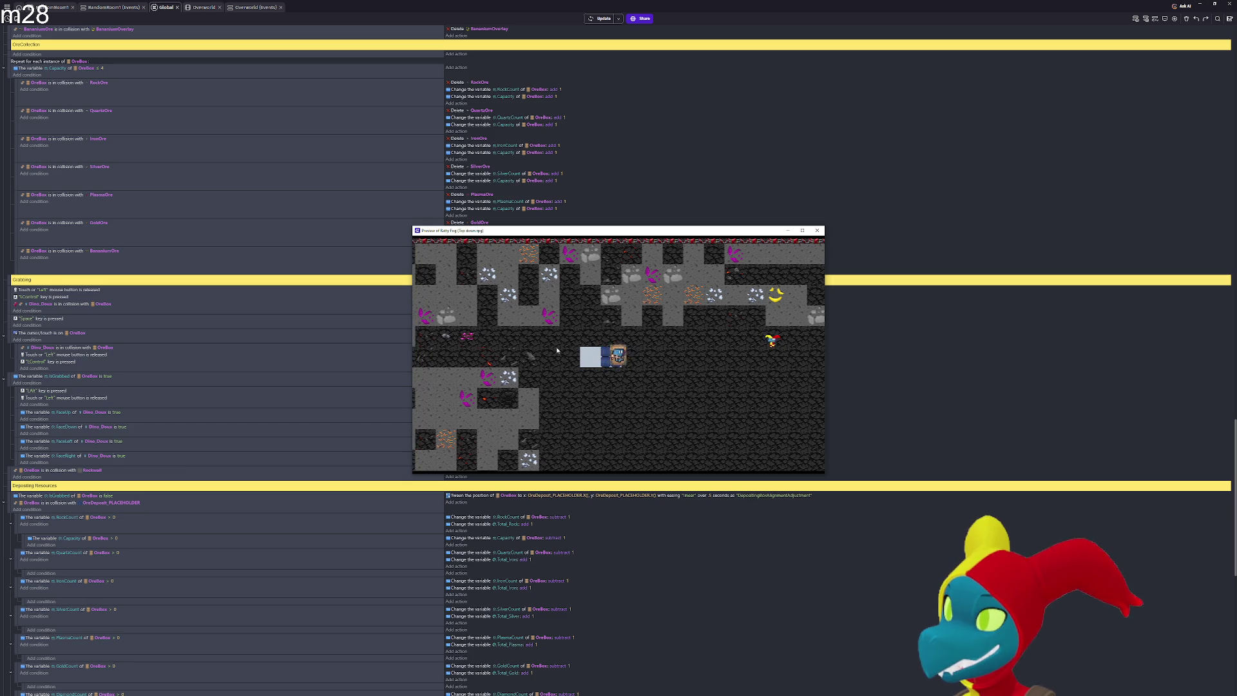
{"action": "key", "text": "Left"}
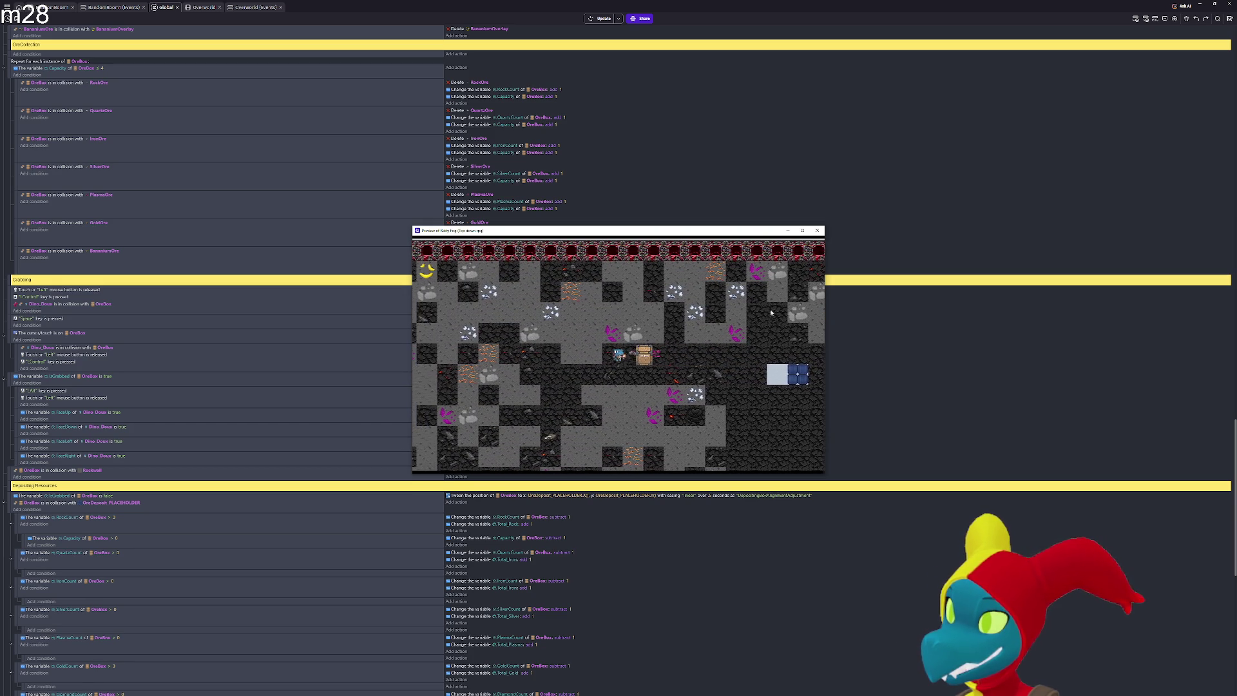
Close the preview and select the whole Capacity > 0 sub-event for copying
{"action": "left_click", "coordinate": [817, 230]}
{"action": "scroll", "coordinate": [470, 476], "scroll_direction": "down", "scroll_amount": 5}
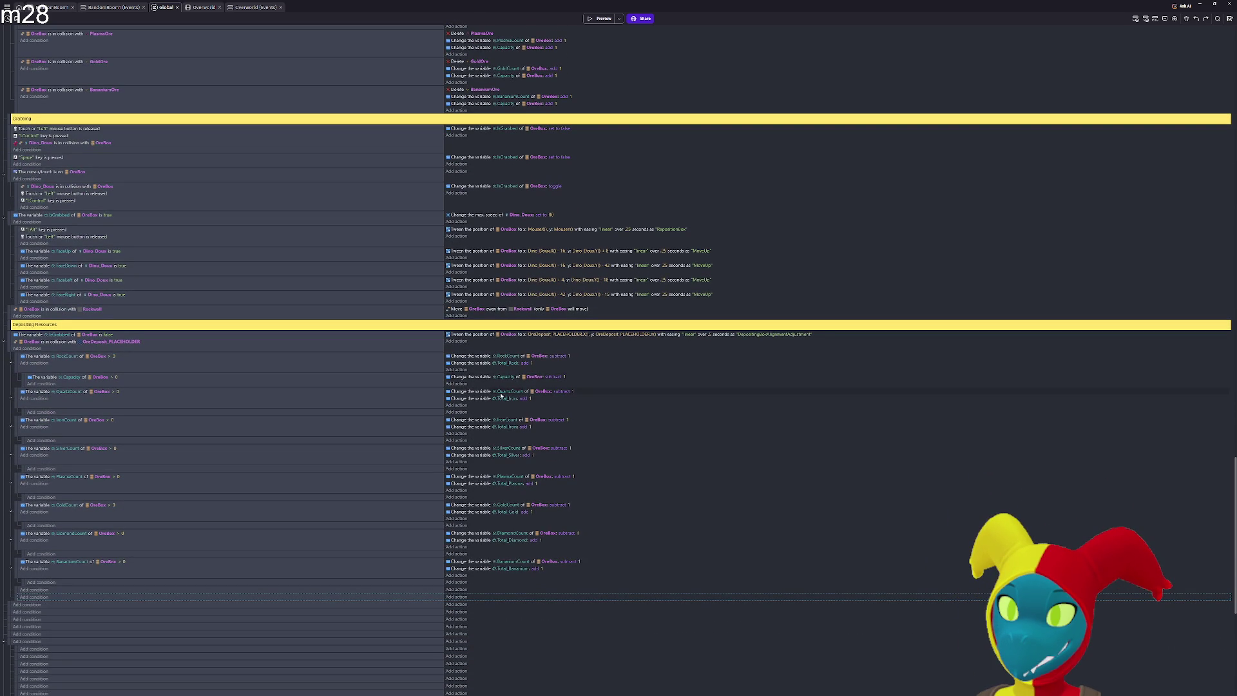
{"action": "left_click", "coordinate": [471, 379]}
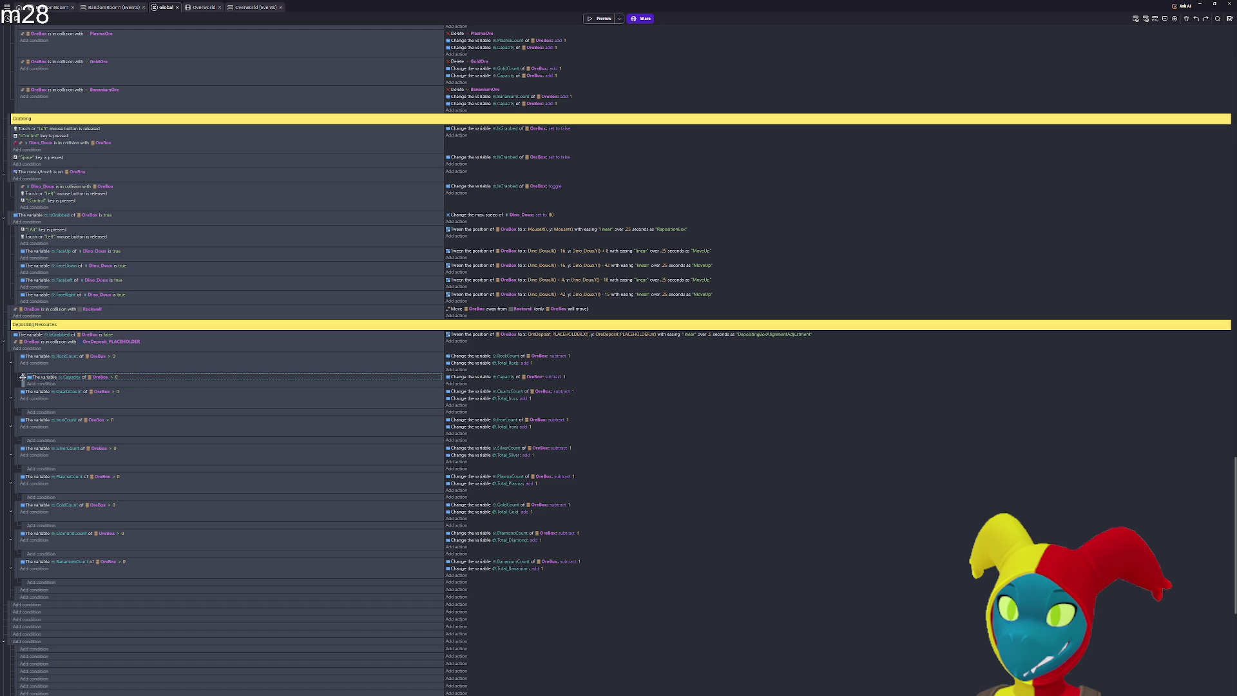
{"action": "left_click_drag", "start_coordinate": [22, 377], "coordinate": [24, 456]}
Paste the Capacity sub-event under SilverCount, PlasmaCount, GoldCount, DiamondCount and BananiumCount
{"action": "left_click", "coordinate": [23, 497]}
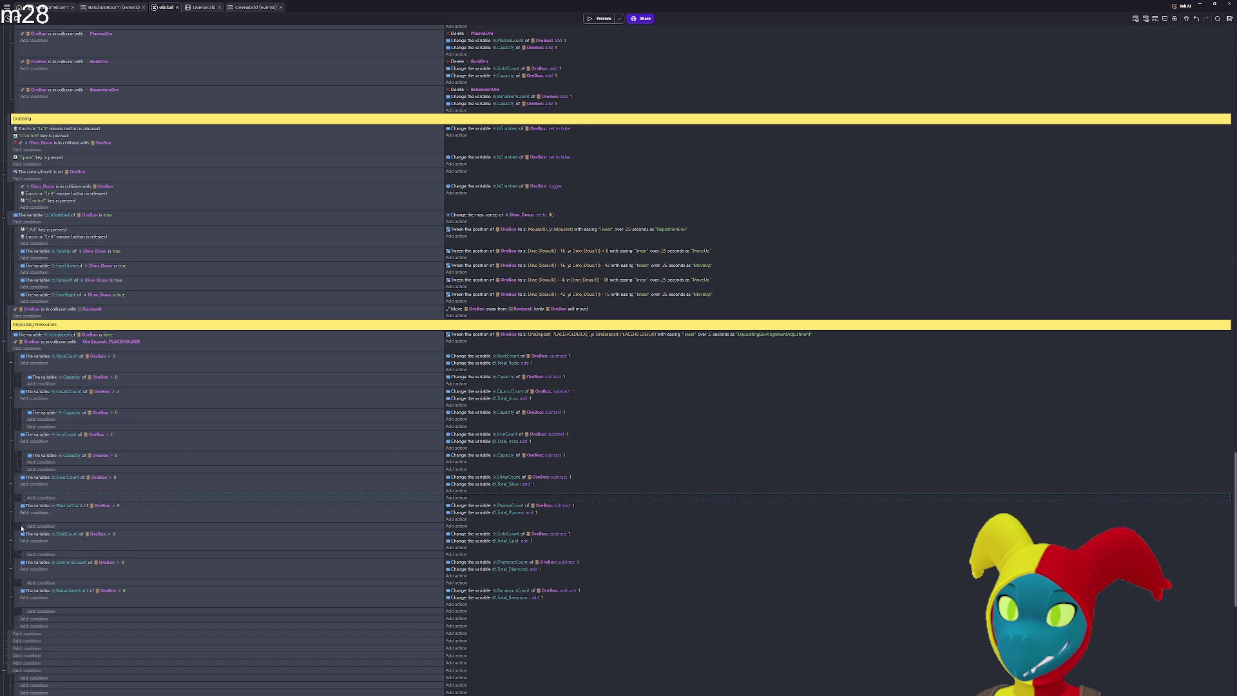
{"action": "key", "text": "ctrl+v"}
{"action": "left_click", "coordinate": [24, 547]}
{"action": "key", "text": "ctrl+v"}
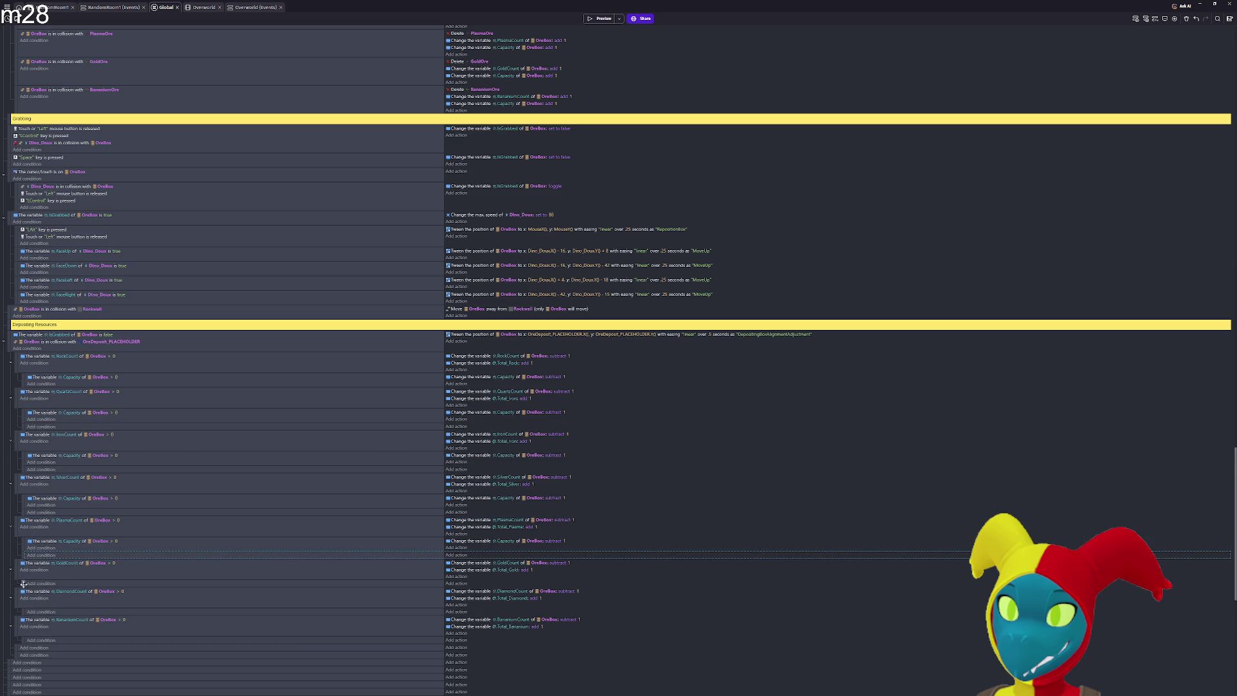
{"action": "left_click", "coordinate": [23, 584]}
{"action": "key", "text": "ctrl+v"}
{"action": "left_click", "coordinate": [23, 626]}
{"action": "key", "text": "ctrl+v"}
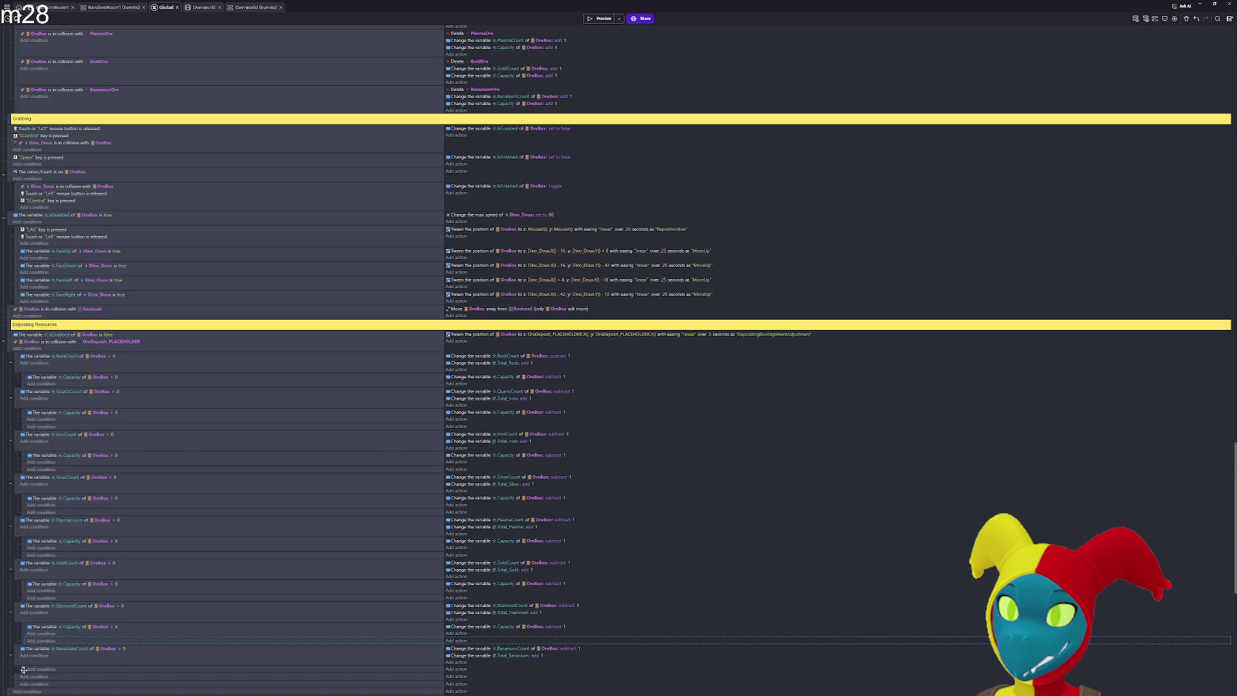
{"action": "left_click", "coordinate": [23, 670]}
{"action": "key", "text": "ctrl+v"}
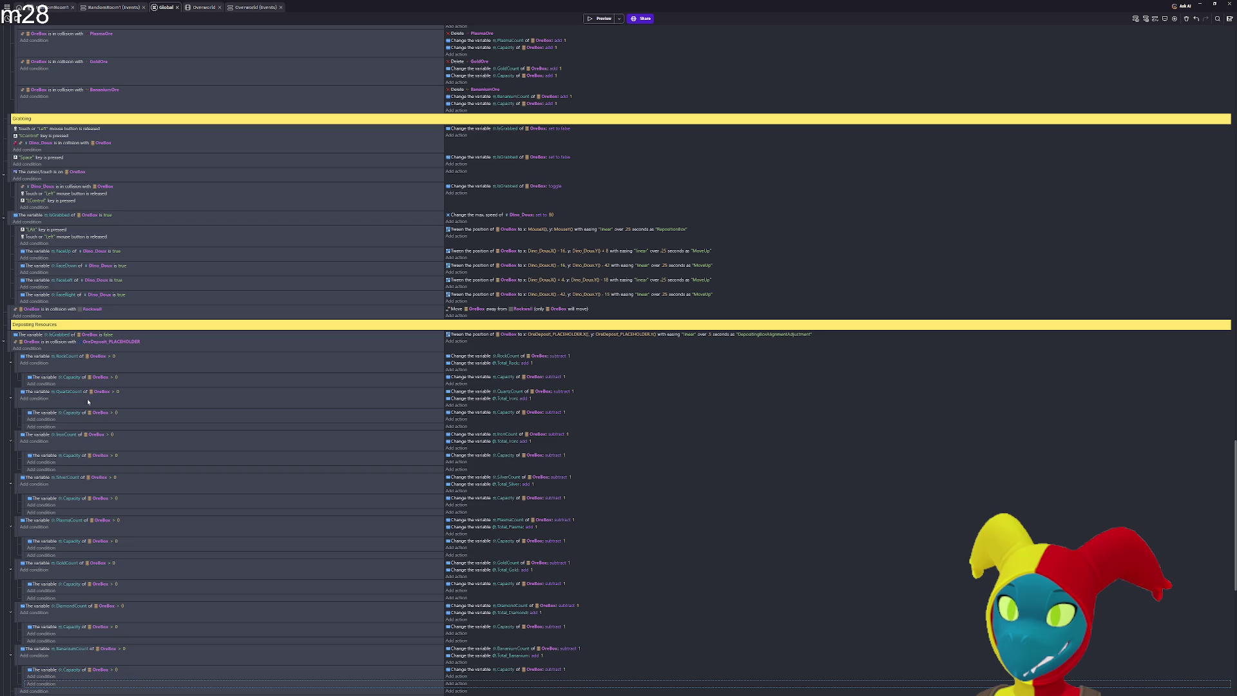
Delete the empty rows under the Quartz, Iron, Silver, Plasma, Gold, Diamond and Bananium count sub-events
{"action": "left_click", "coordinate": [22, 427]}
{"action": "key", "text": "Delete"}
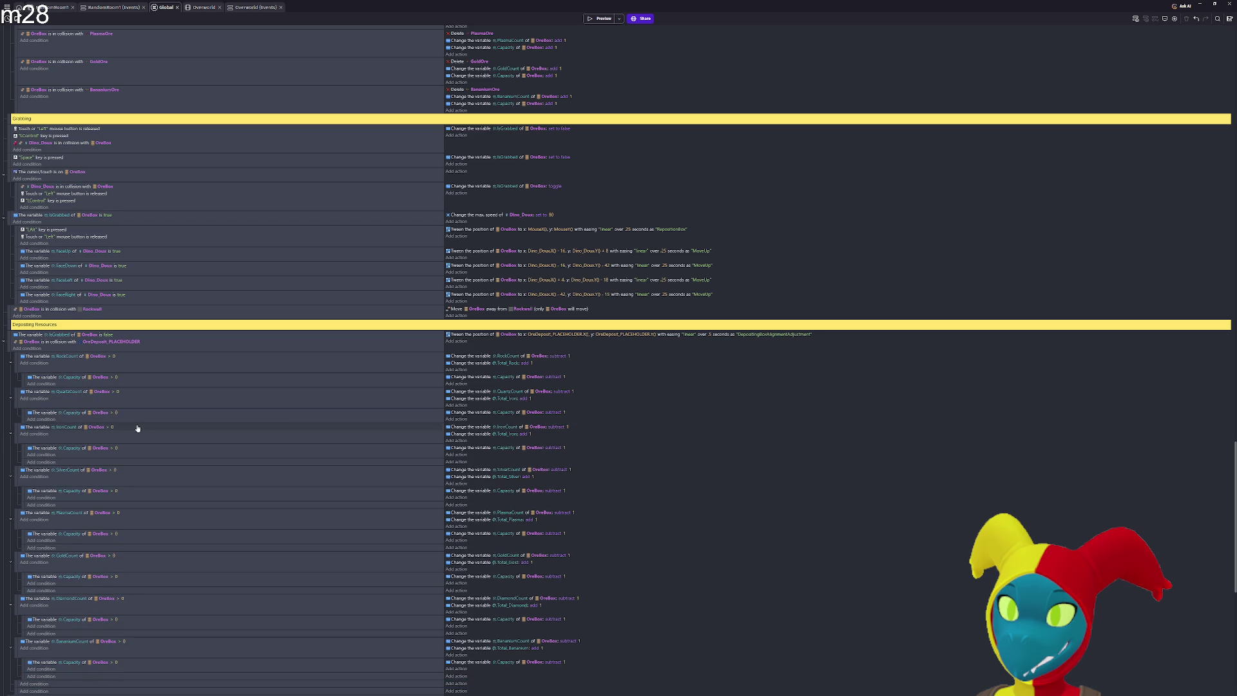
{"action": "left_click", "coordinate": [23, 462]}
{"action": "key", "text": "Delete"}
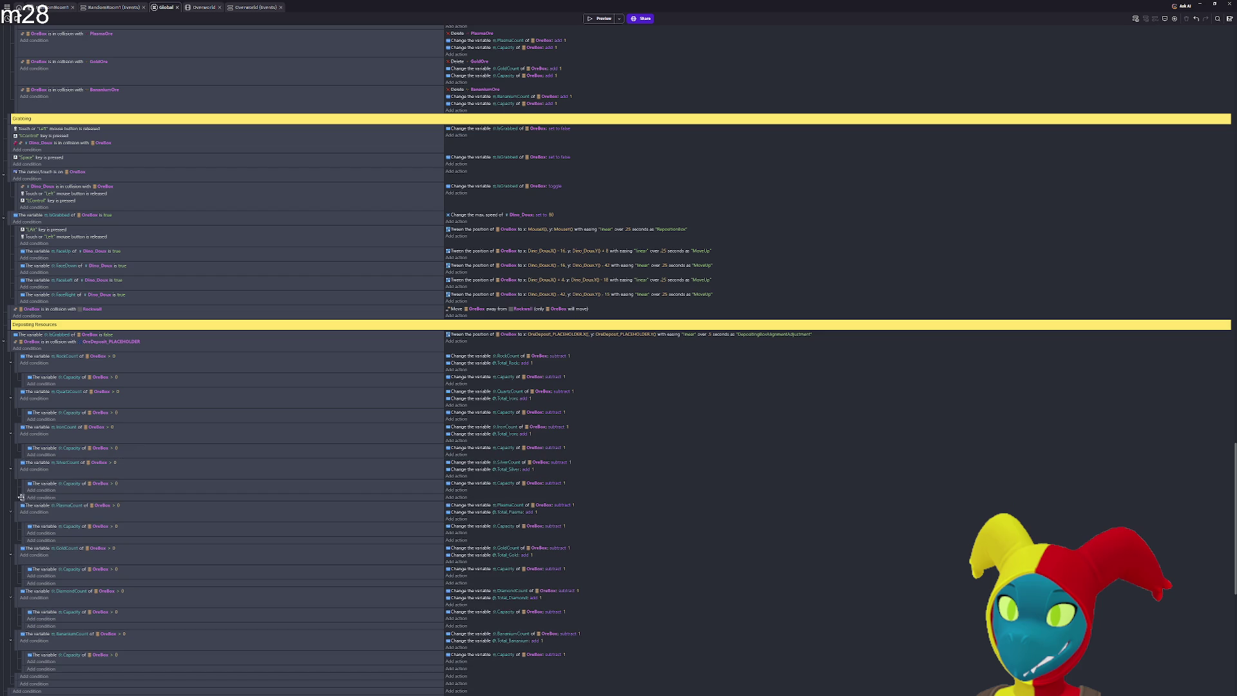
{"action": "left_click", "coordinate": [23, 497]}
{"action": "key", "text": "Delete"}
{"action": "left_click", "coordinate": [21, 534]}
{"action": "key", "text": "Delete"}
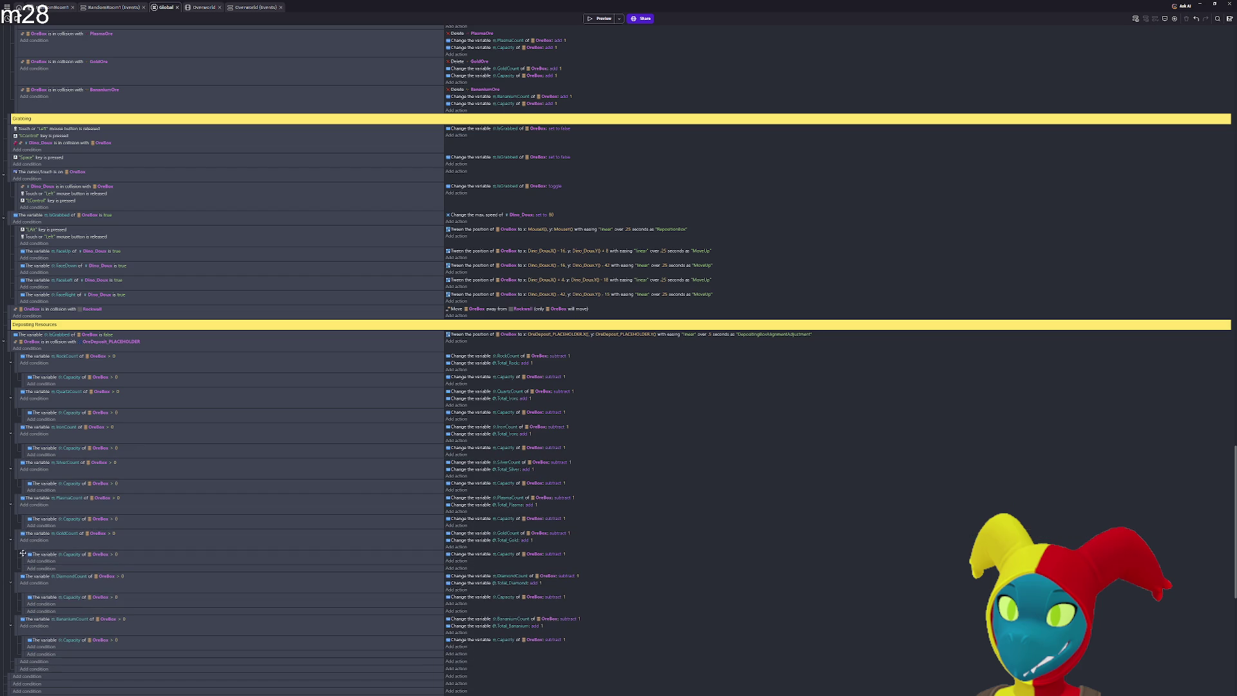
{"action": "left_click", "coordinate": [23, 569]}
{"action": "key", "text": "Delete"}
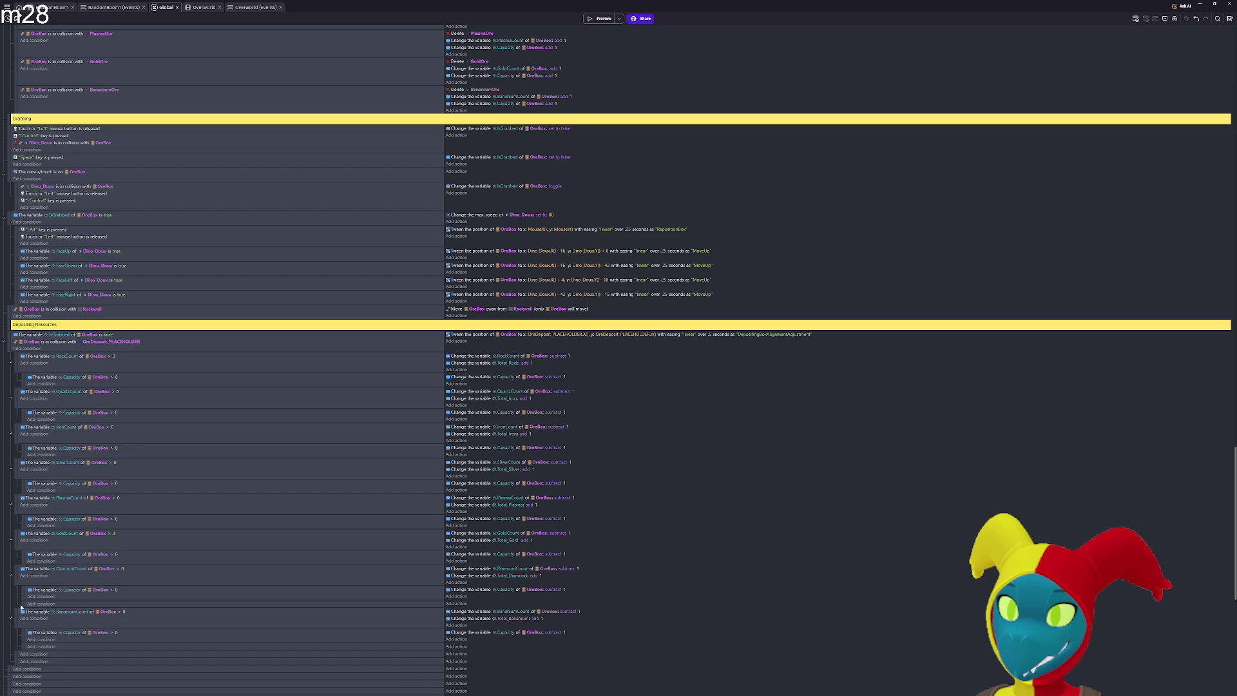
{"action": "left_click", "coordinate": [22, 604]}
{"action": "key", "text": "Delete"}
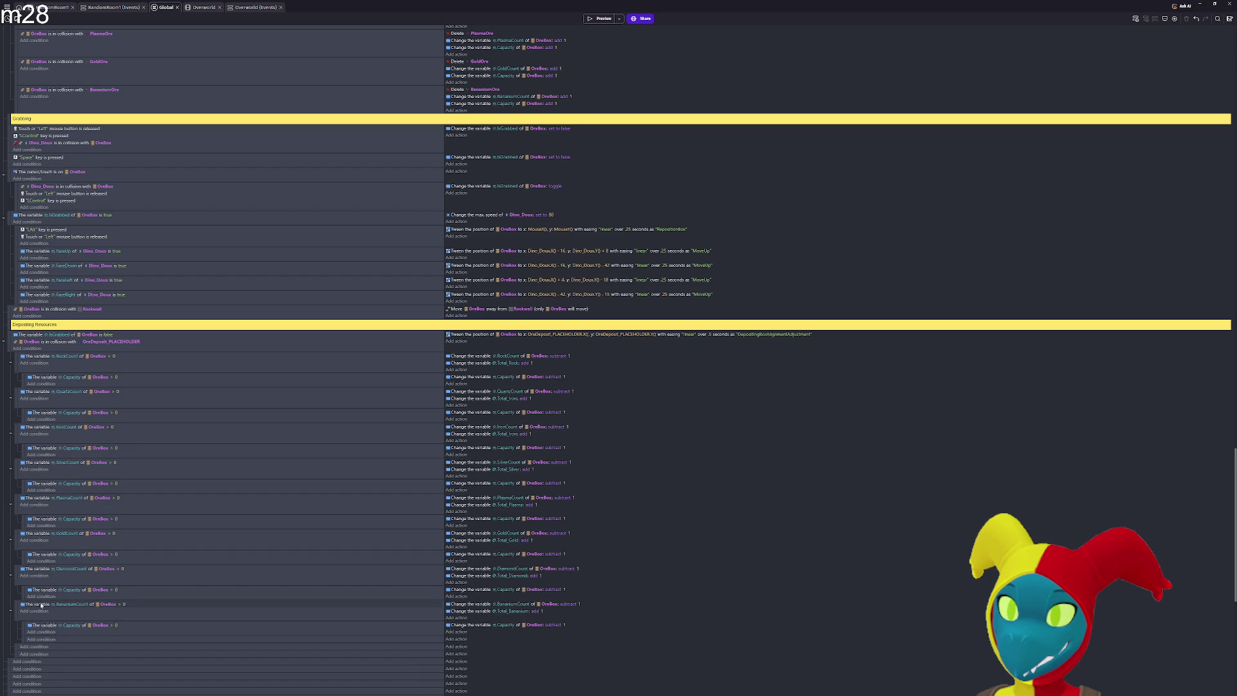
{"action": "left_click", "coordinate": [22, 638]}
{"action": "key", "text": "Delete"}
Keep IronCount's comparison at > 0 and select the whole IronCount event
{"action": "left_click", "coordinate": [112, 427]}
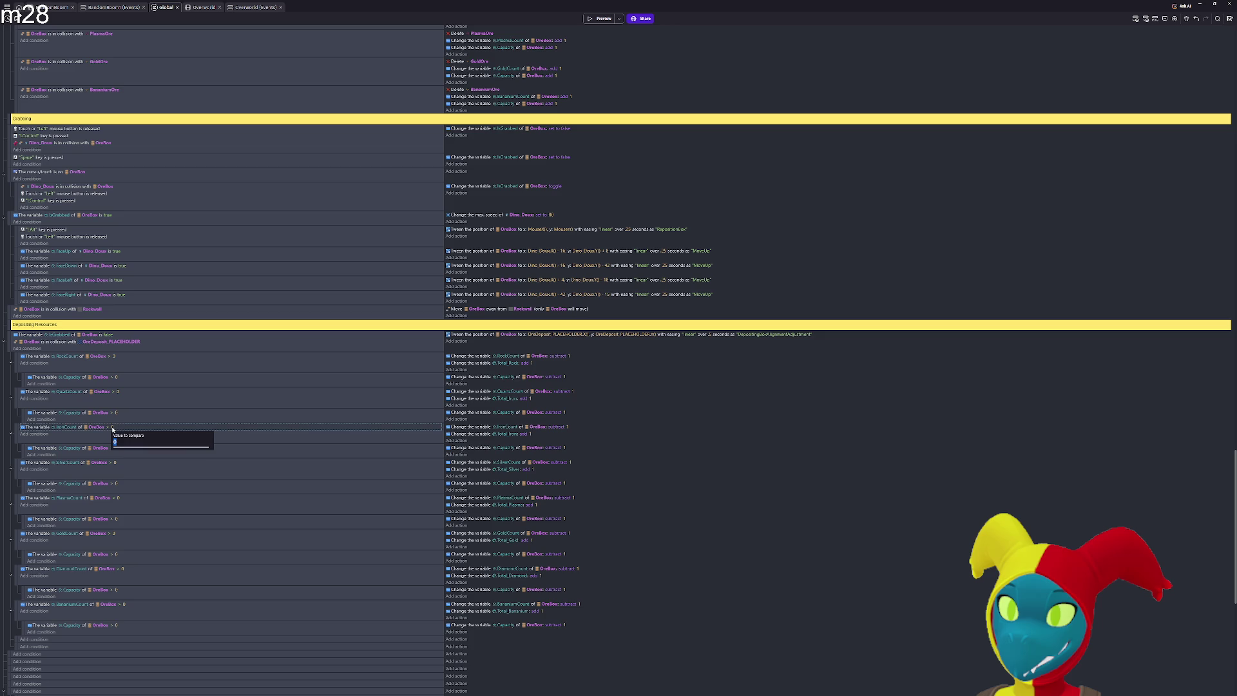
{"action": "type", "text": "-1"}
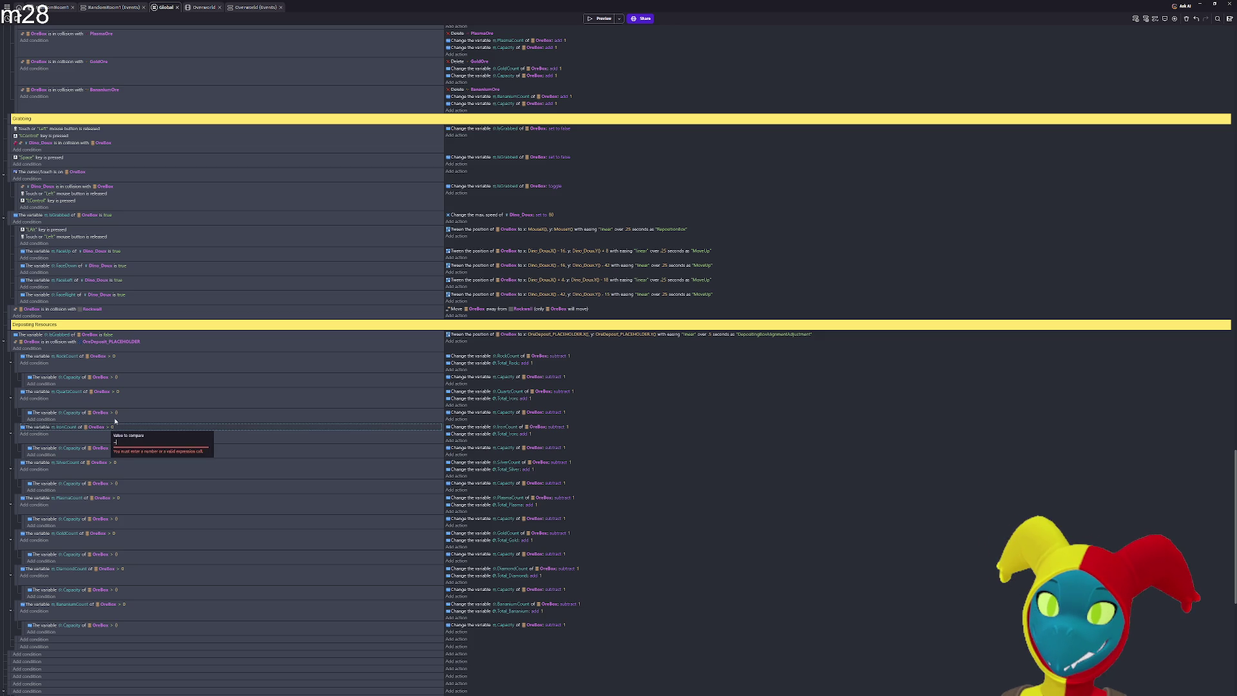
{"action": "key", "text": "BackSpace"}
{"action": "key", "text": "BackSpace"}
{"action": "key", "text": "Escape"}
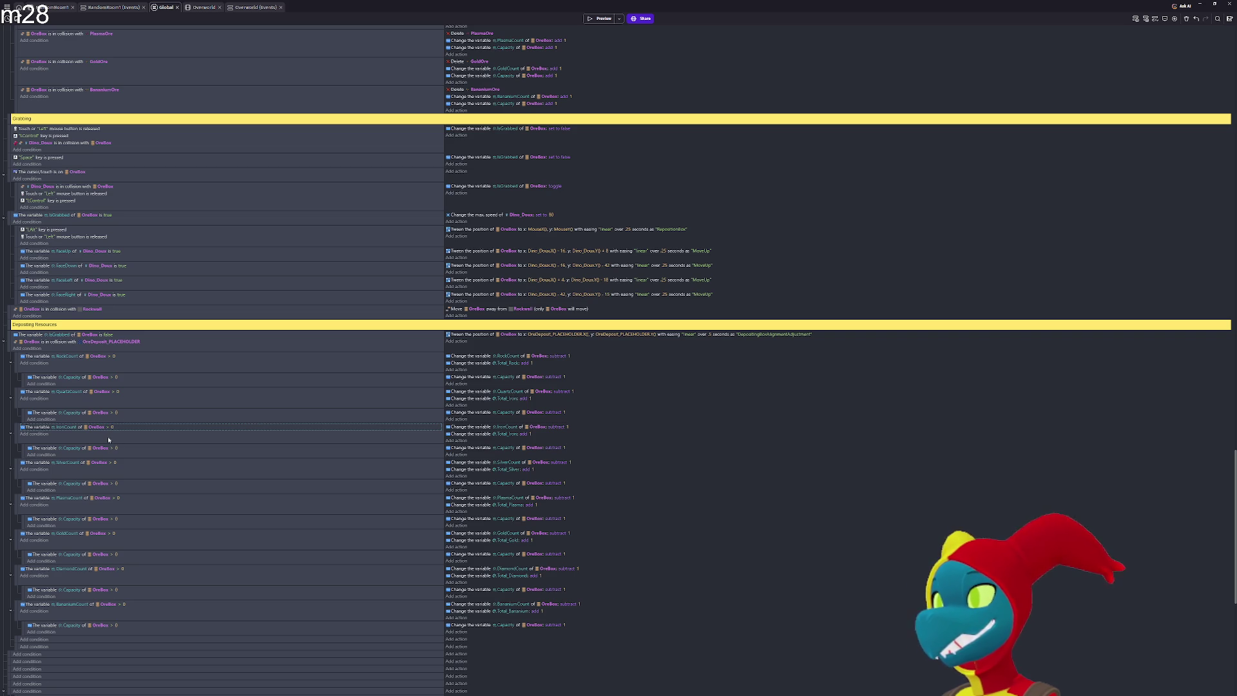
{"action": "left_click", "coordinate": [108, 439]}
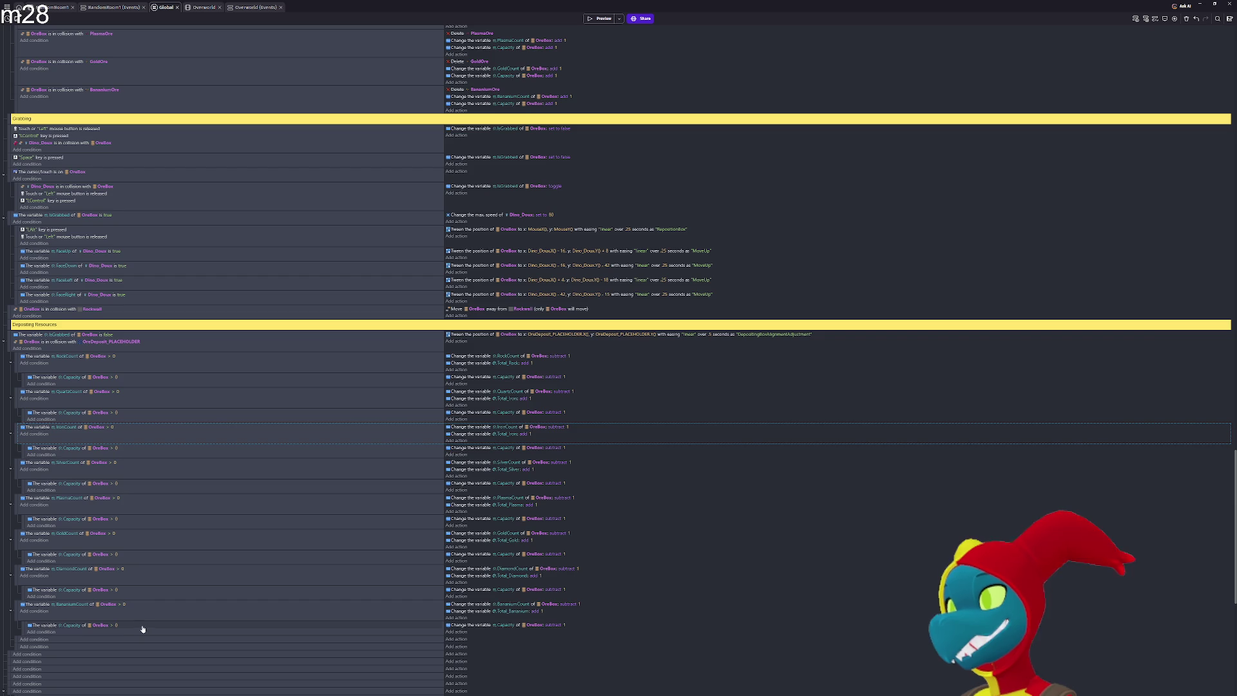
Start a fresh game preview and walk the miner onto and around the ore box
{"action": "left_click", "coordinate": [597, 19]}
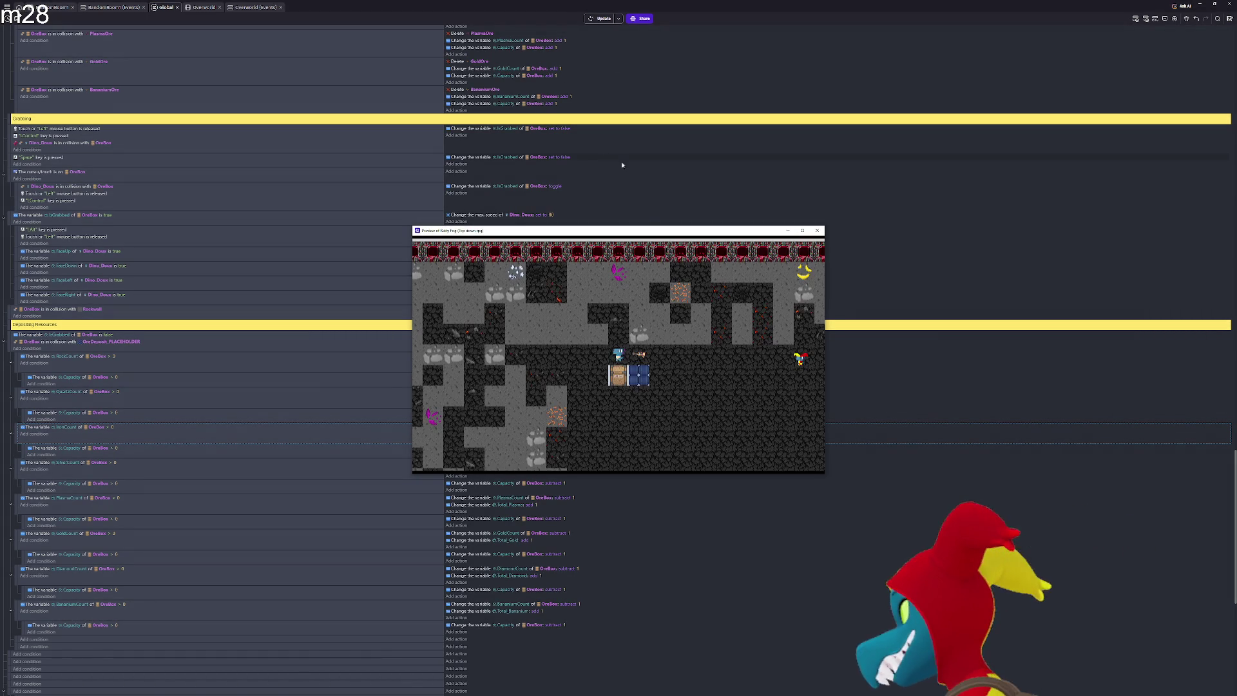
{"action": "key", "text": "Left"}
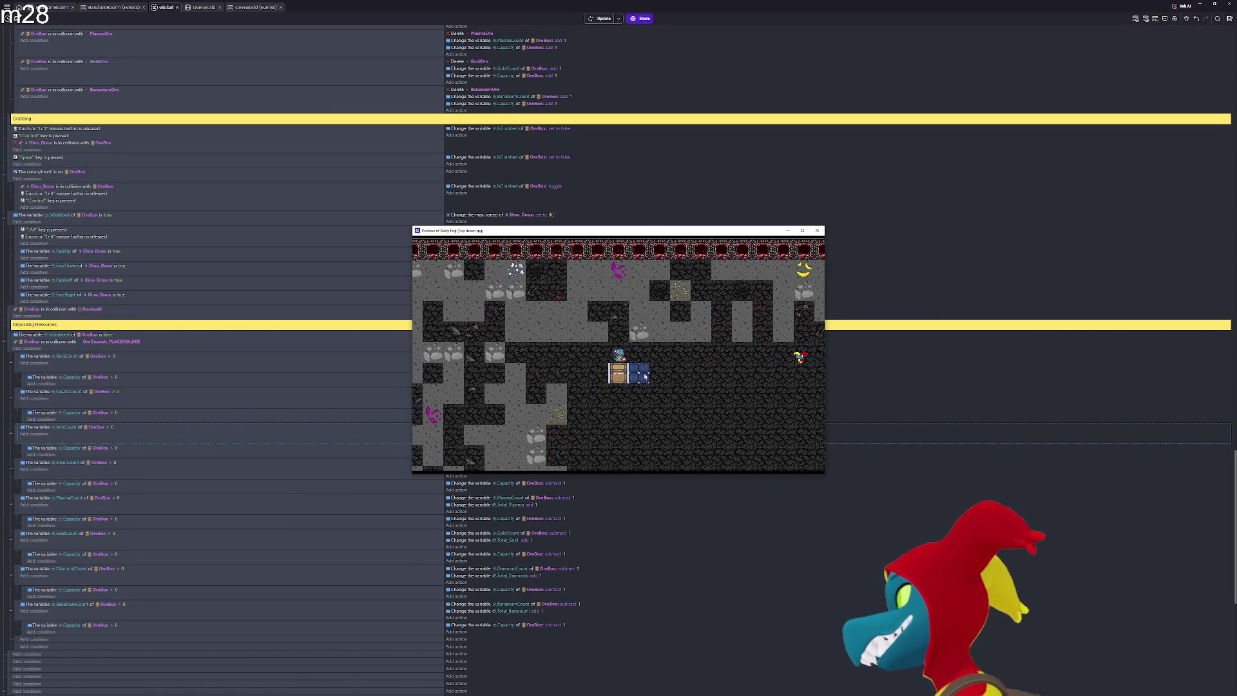
{"action": "key", "text": "Down"}
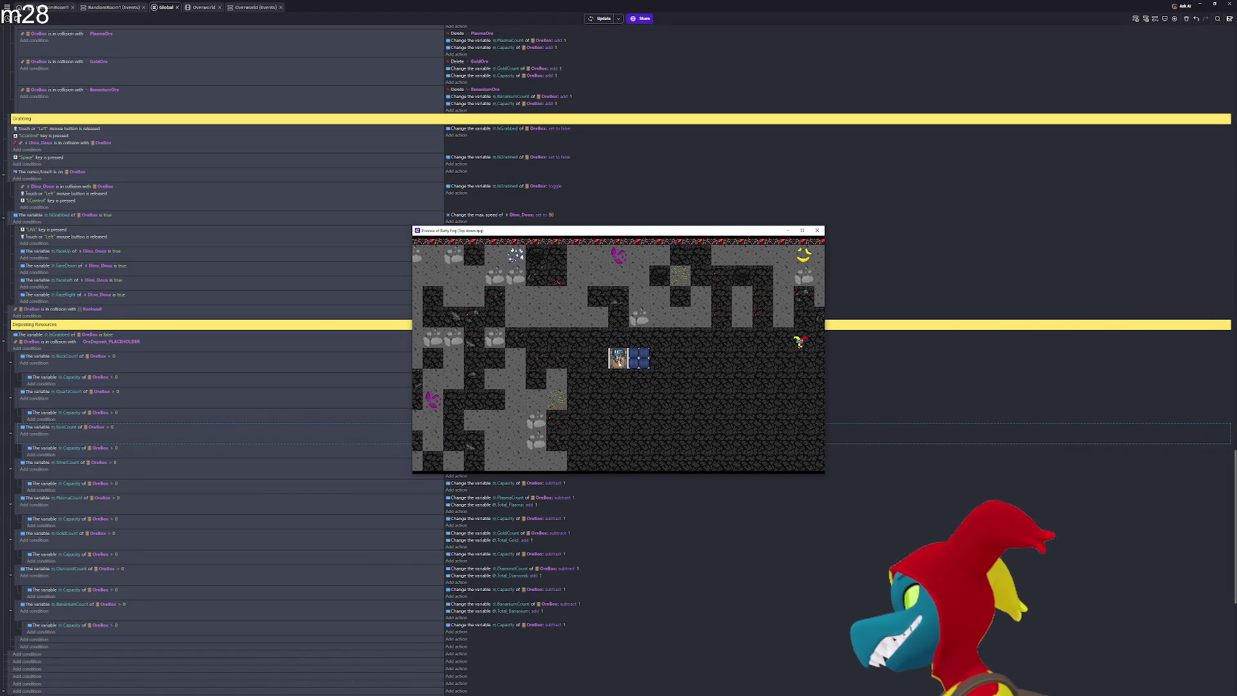
{"action": "key", "text": "Up"}
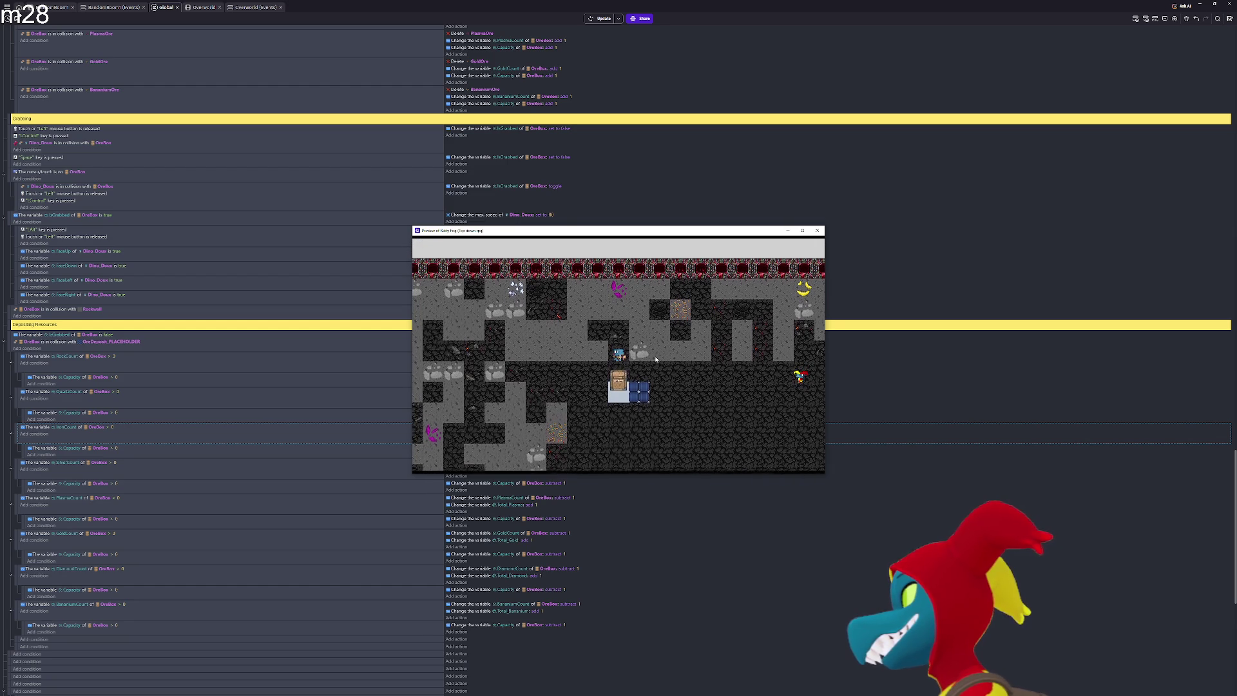
{"action": "key", "text": "Right"}
{"action": "key", "text": "Down"}
{"action": "key", "text": "Left"}
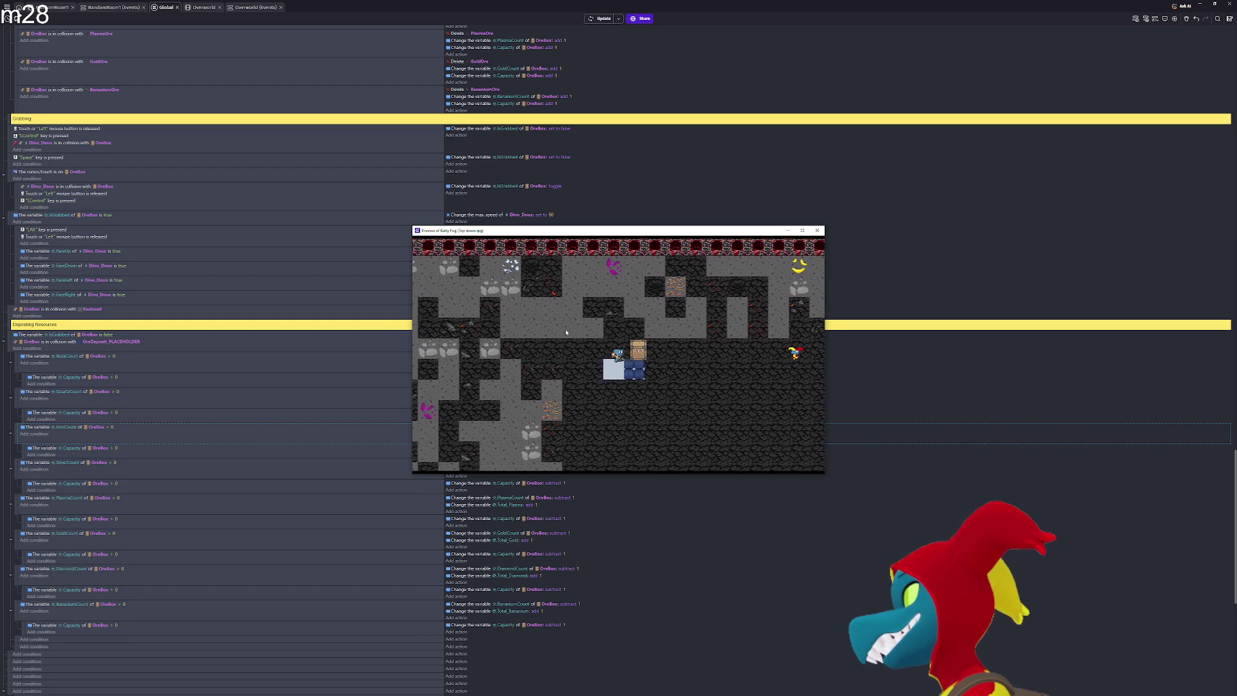
Carry the ore box left through the mine, then back right
{"action": "key", "text": "Left"}
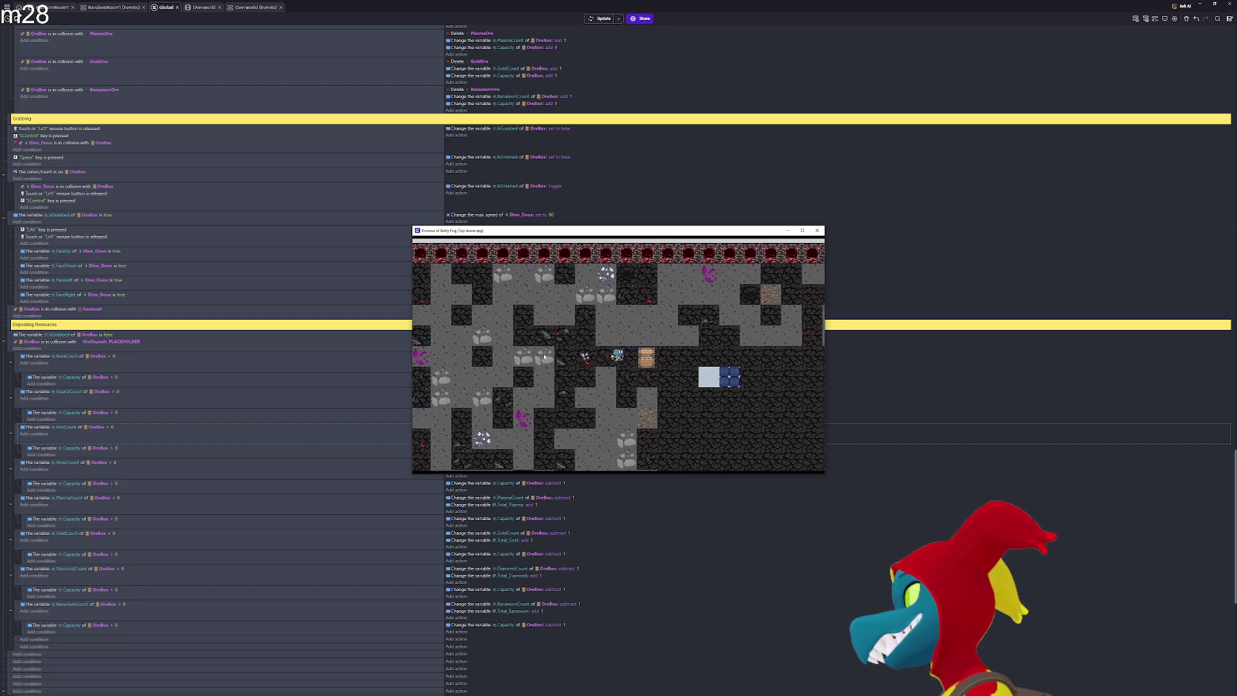
{"action": "key", "text": "Left"}
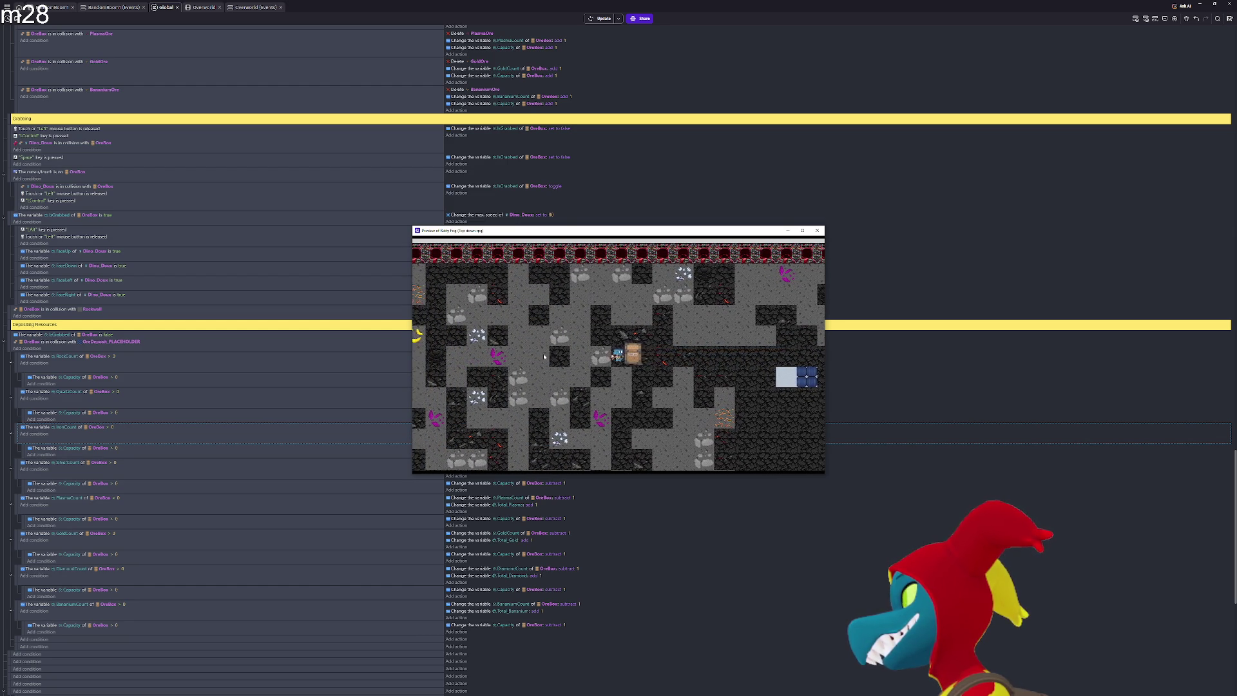
{"action": "key", "text": "Right"}
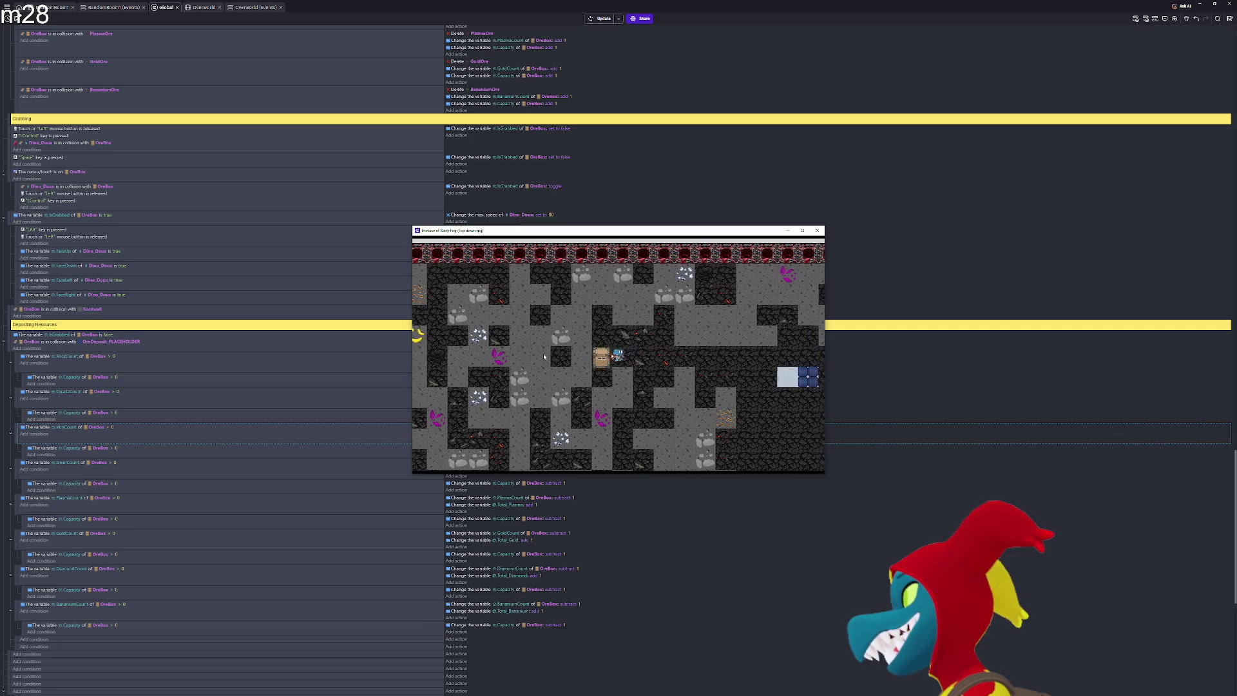
{"action": "key", "text": "Right"}
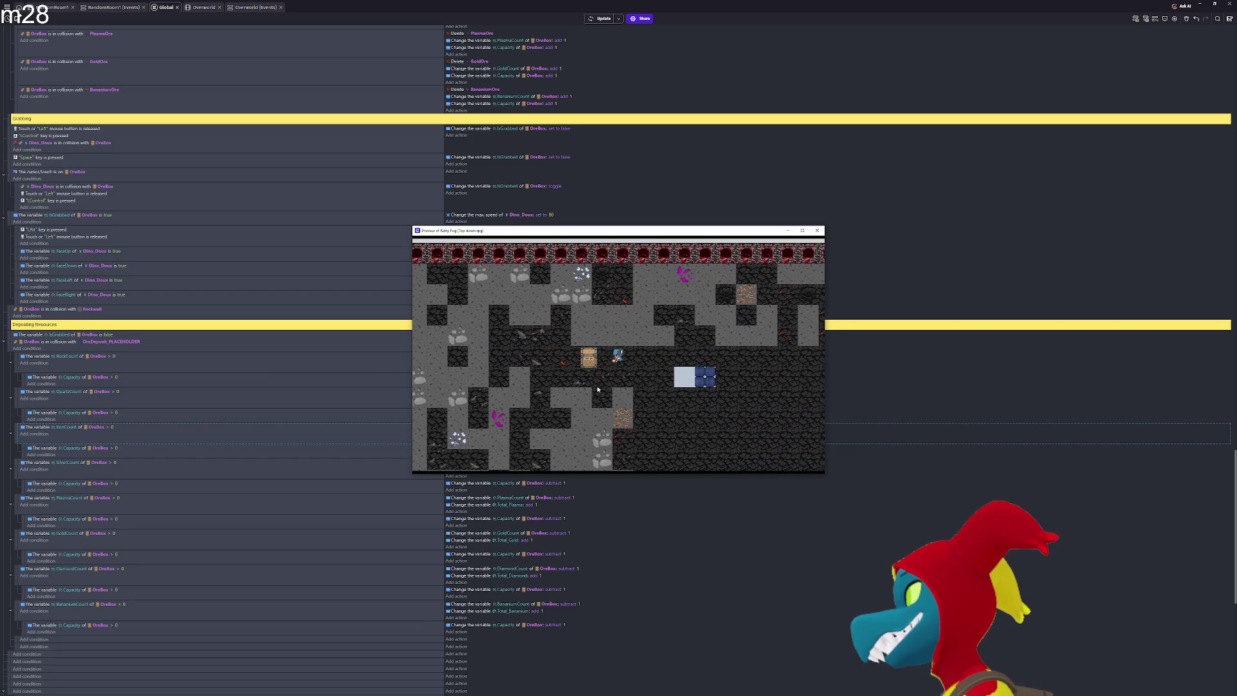
{"action": "key", "text": "Down"}
{"action": "key", "text": "Down"}
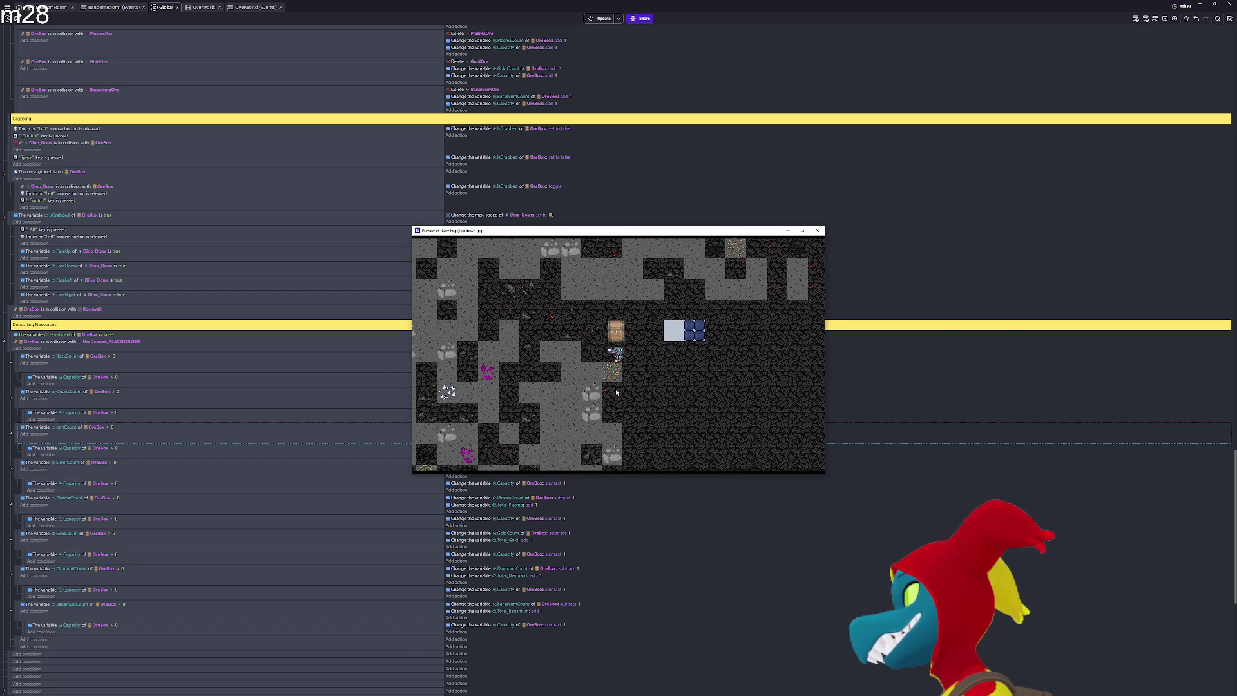
{"action": "key", "text": "Right"}
{"action": "key", "text": "Left"}
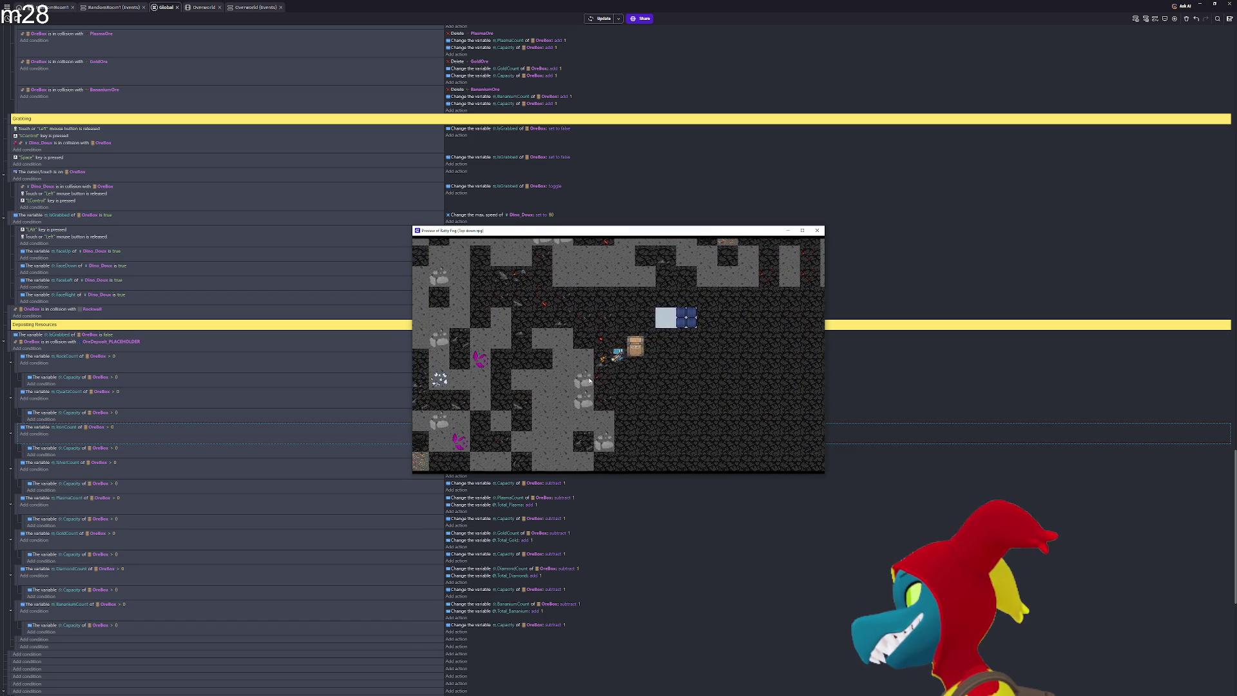
{"action": "key", "text": "Up"}
{"action": "key", "text": "Right"}
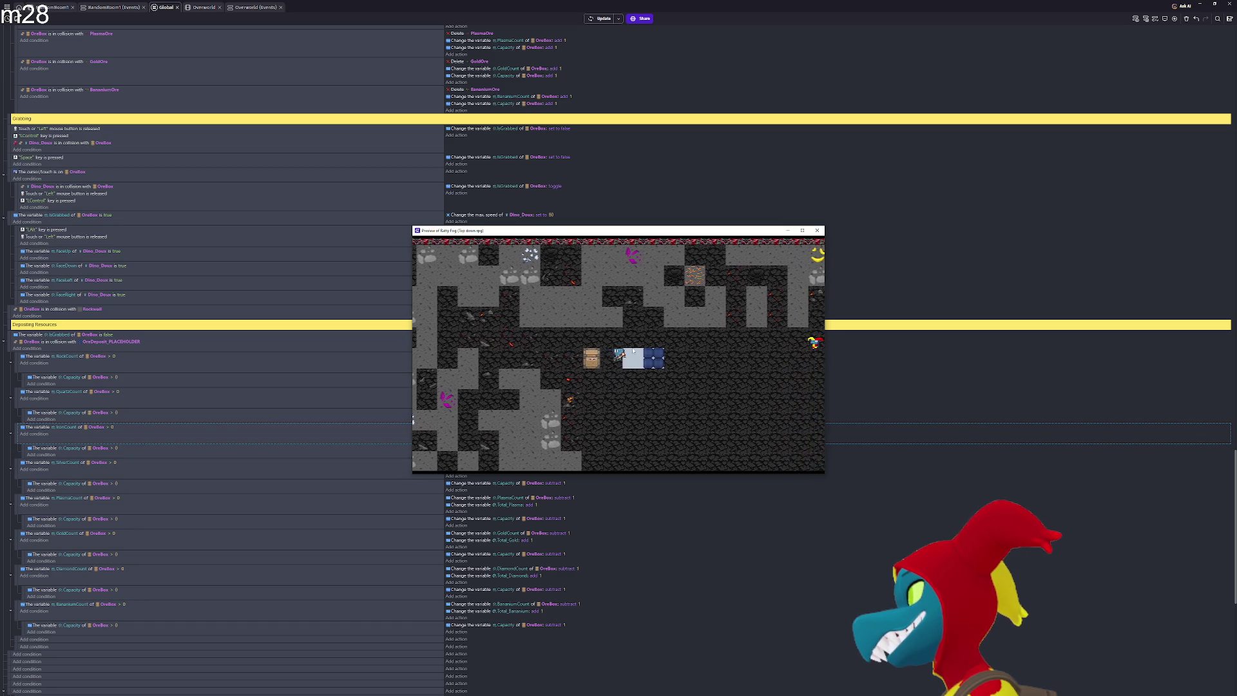
{"action": "key", "text": "Right"}
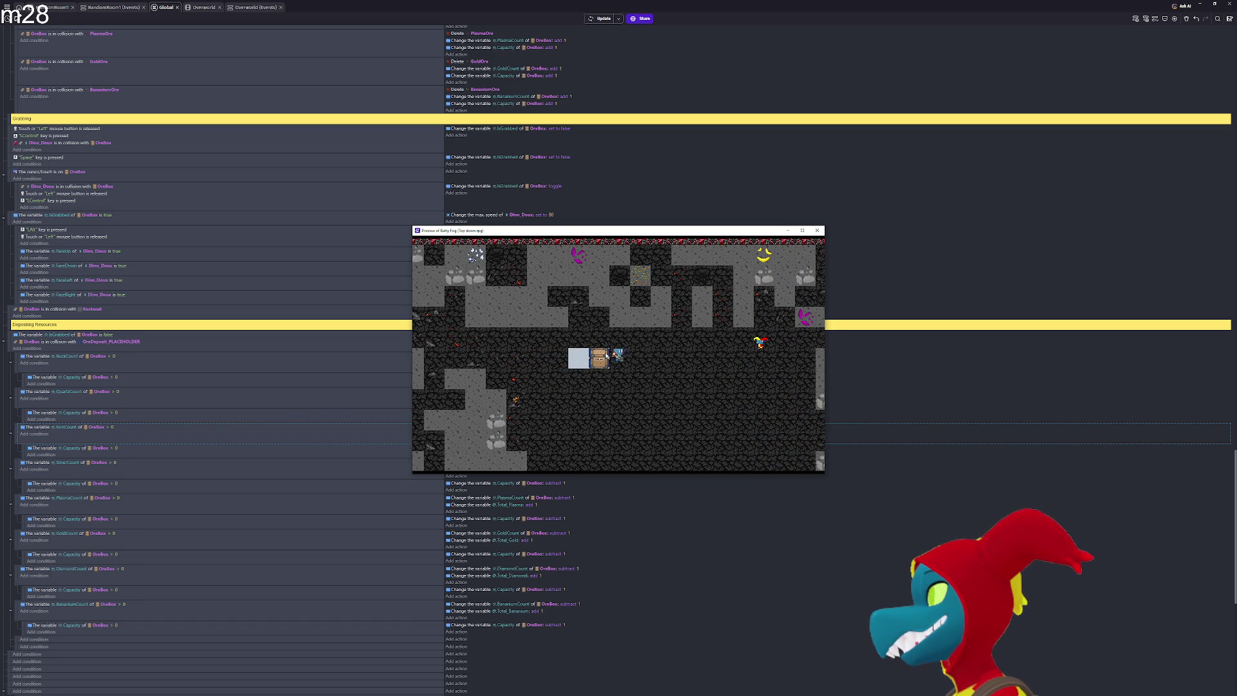
{"action": "key", "text": "Left"}
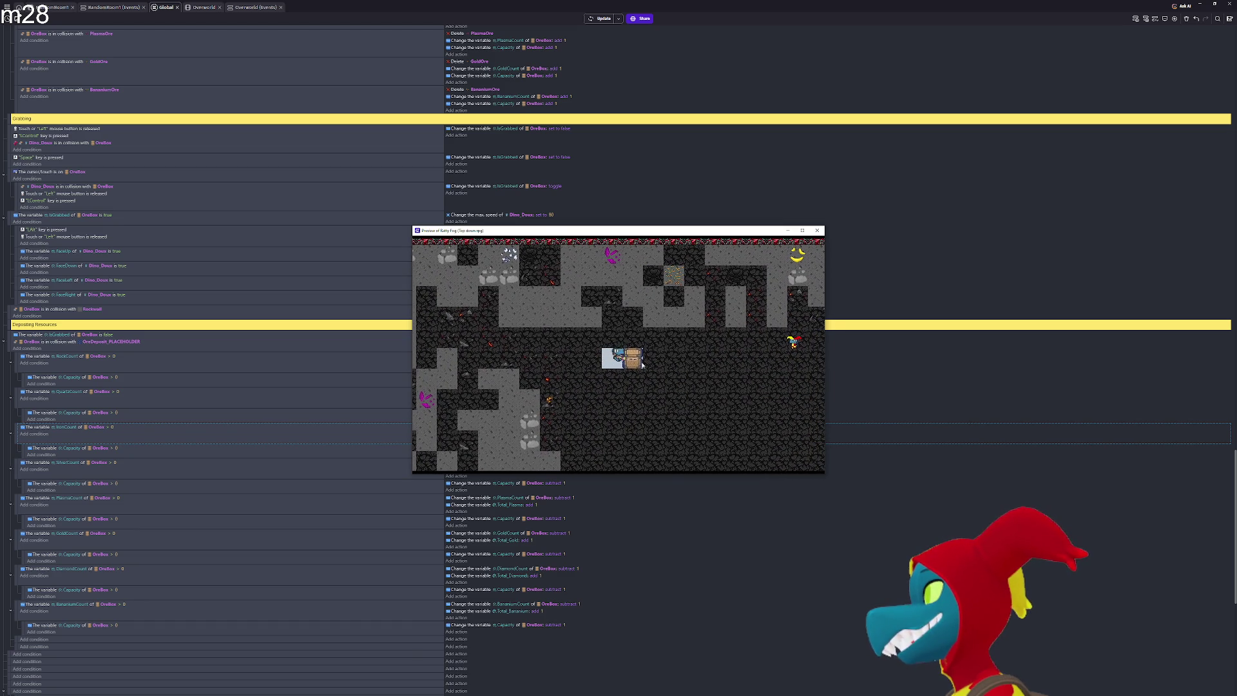
{"action": "key", "text": "Right"}
Step down-left away from the ore box, then return to pick it up again
{"action": "key", "text": "Left"}
{"action": "key", "text": "Down"}
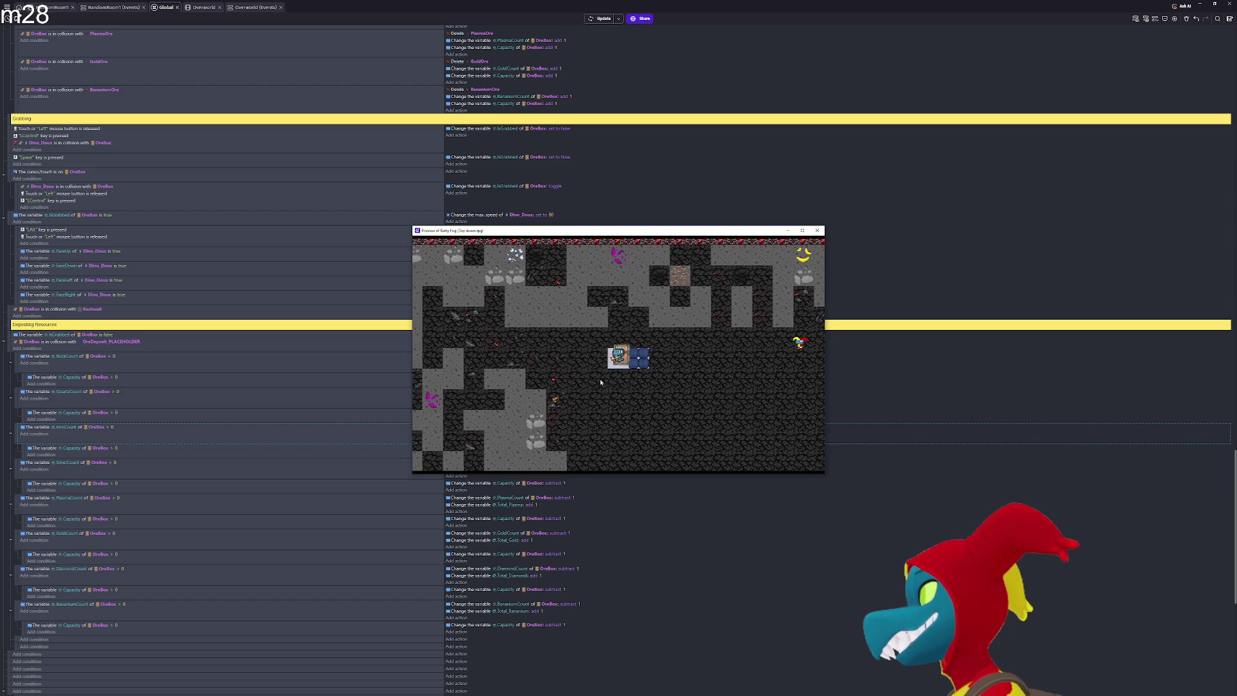
{"action": "key", "text": "Left"}
{"action": "key", "text": "Up"}
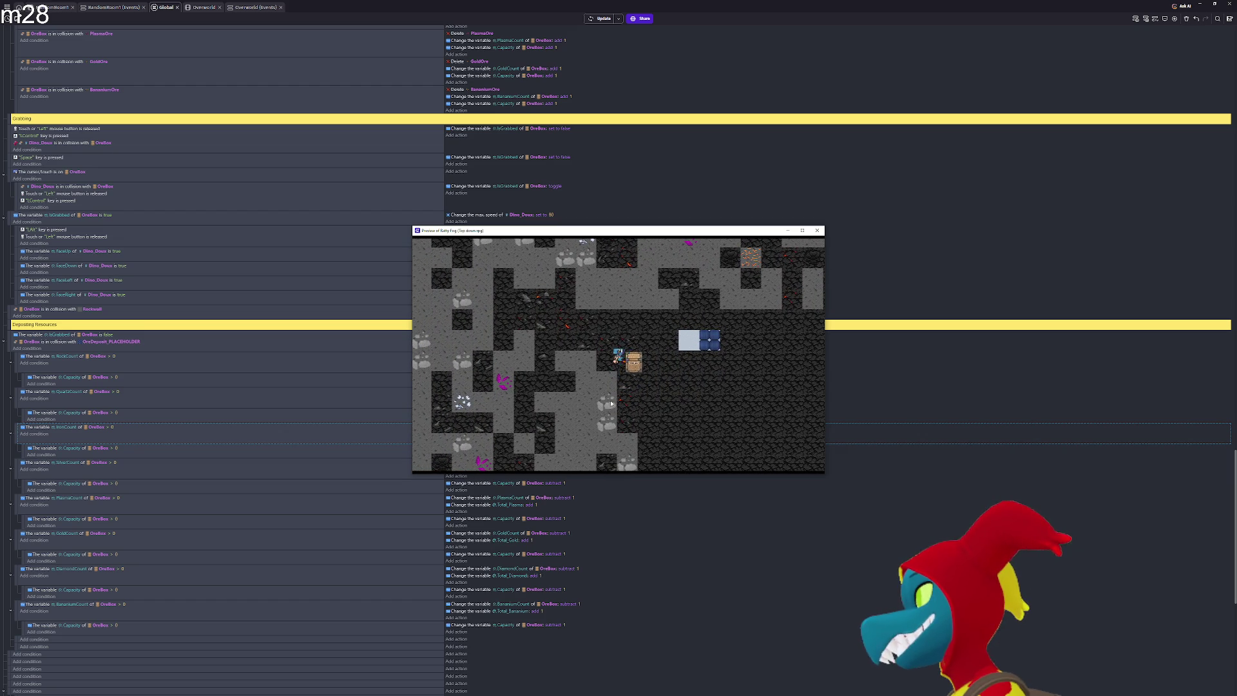
Haul the ore box down and right through the lower tunnel
{"action": "key", "text": "Down"}
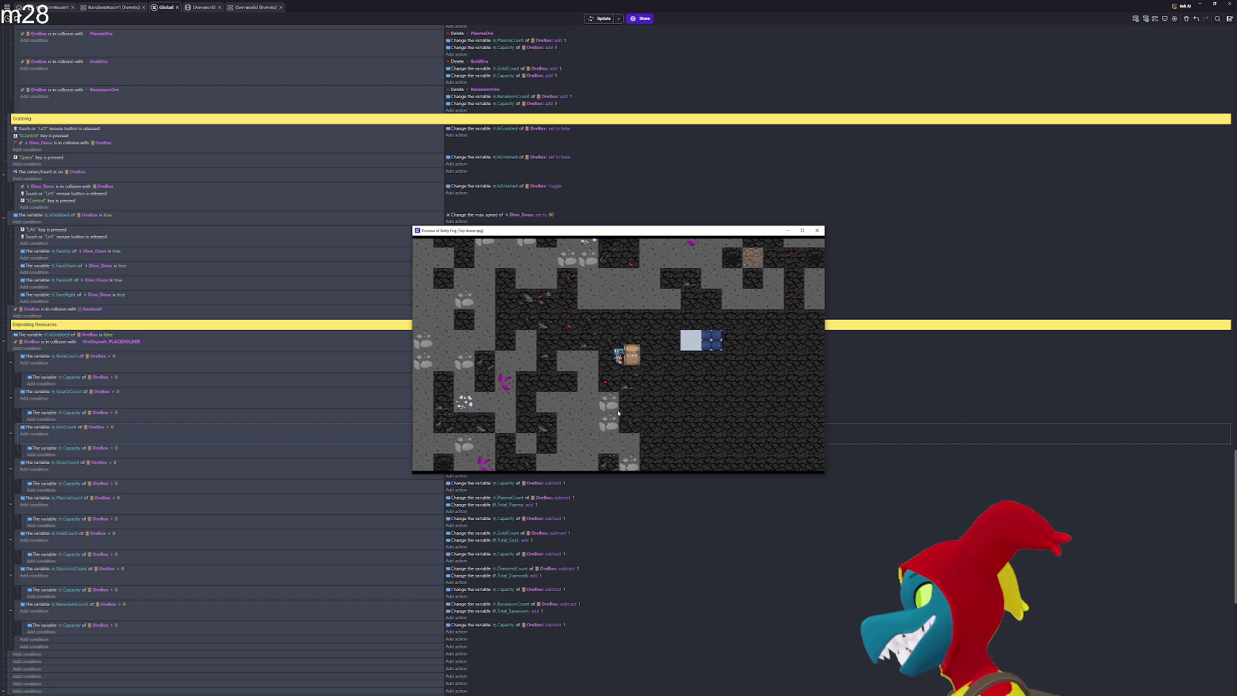
{"action": "key", "text": "Down"}
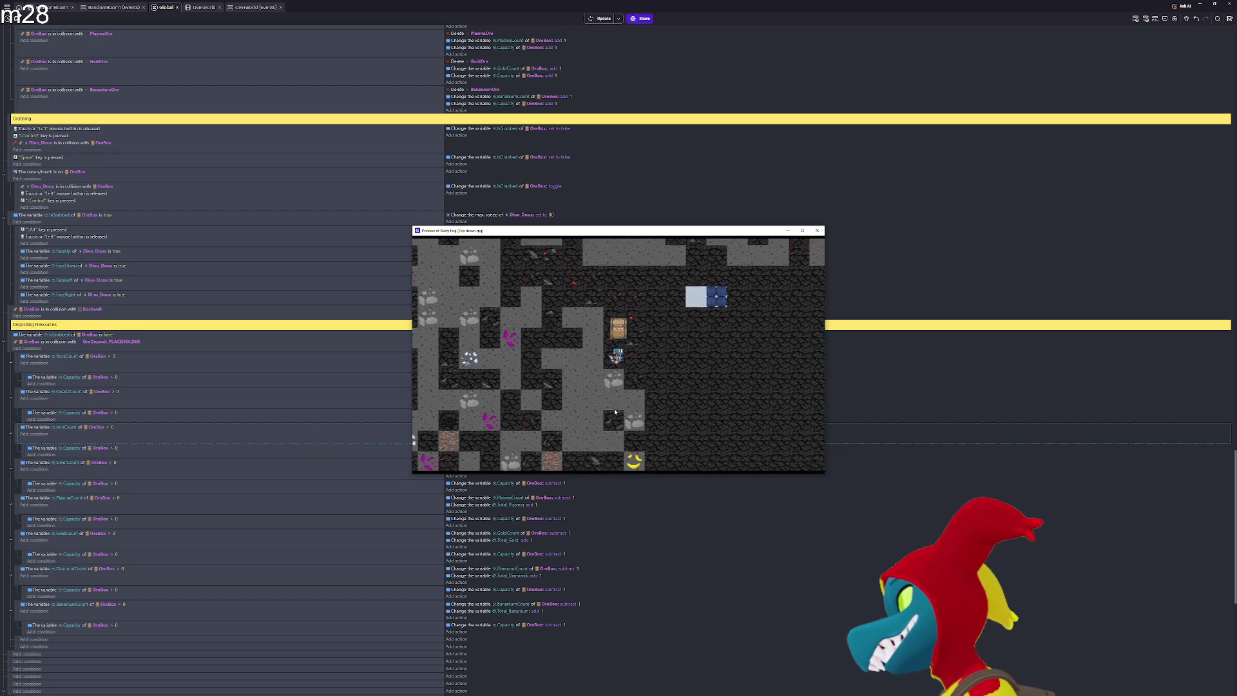
{"action": "key", "text": "Down"}
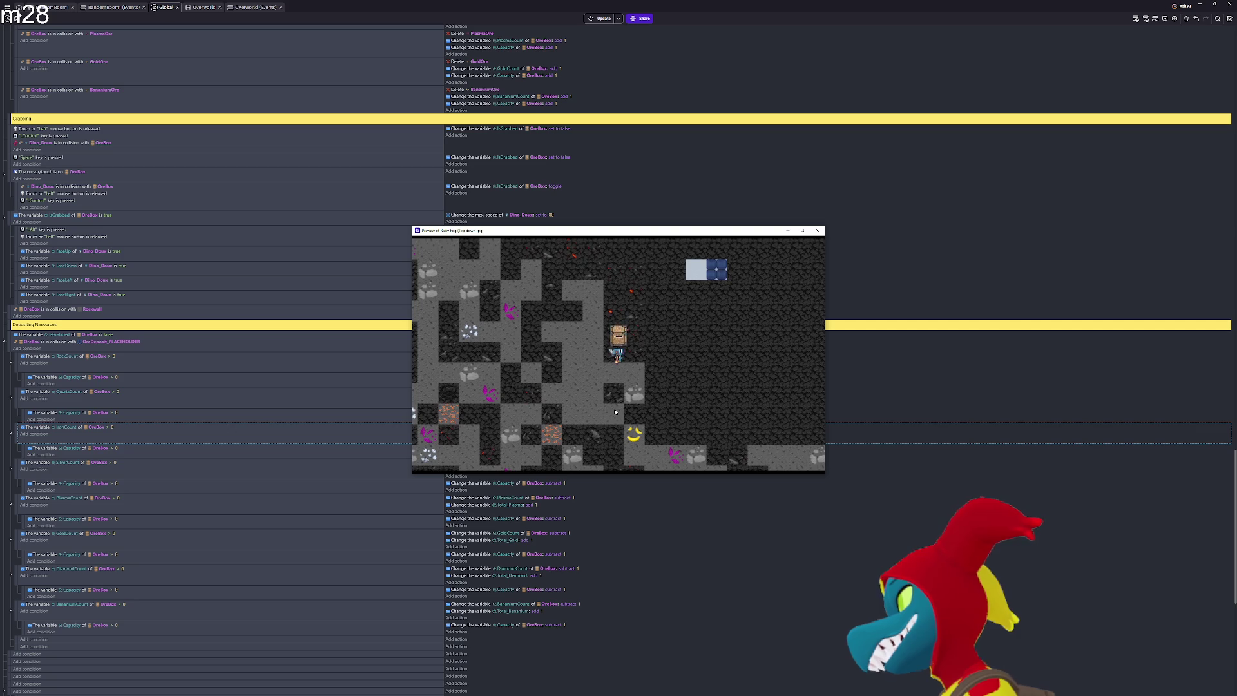
{"action": "key", "text": "Right"}
{"action": "key", "text": "Right"}
{"action": "key", "text": "Down"}
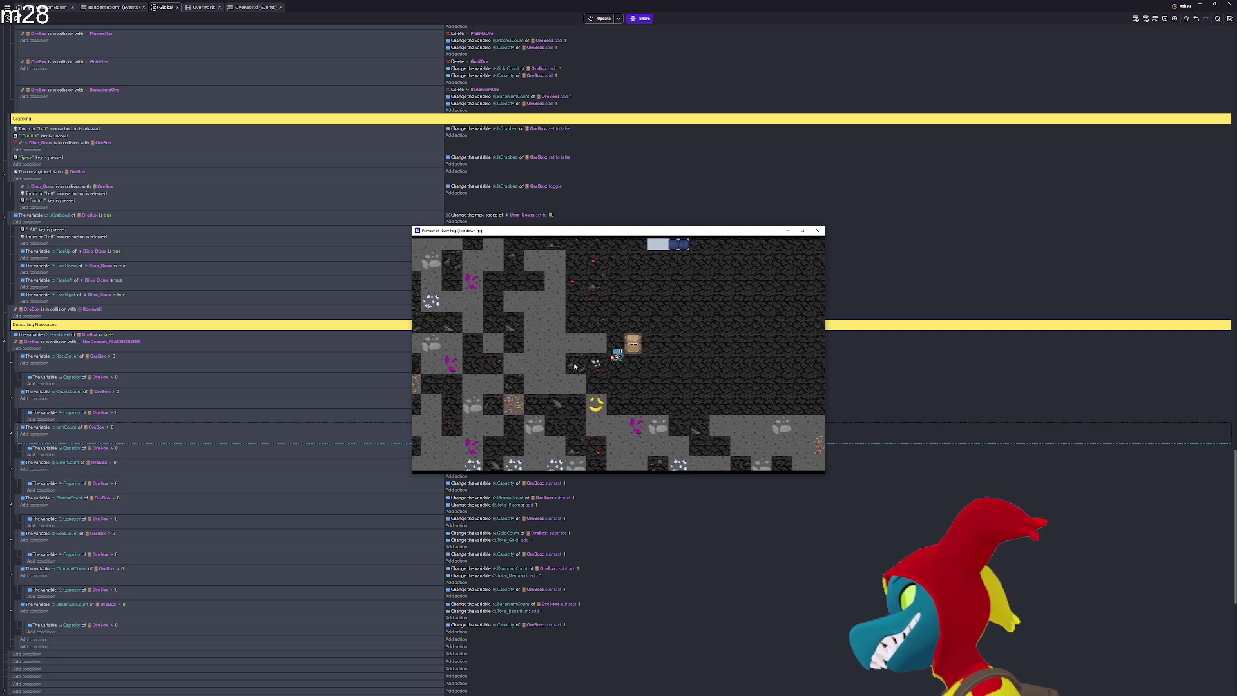
{"action": "key", "text": "Down"}
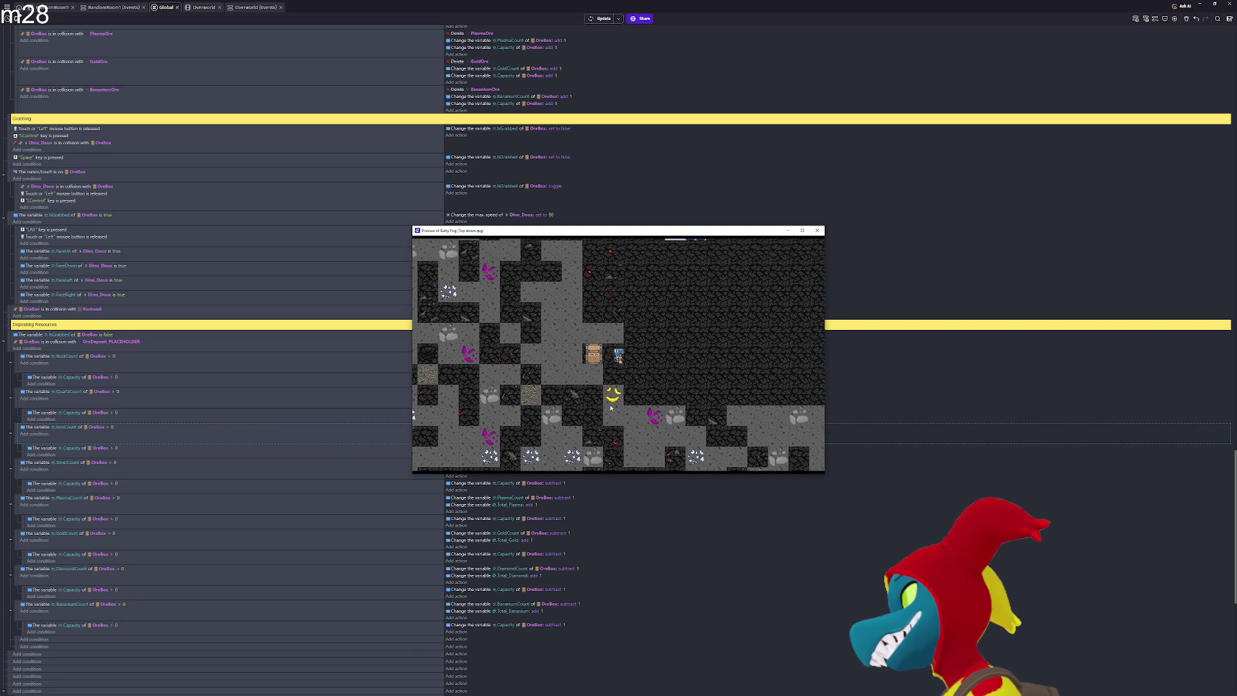
{"action": "key", "text": "Down"}
{"action": "key", "text": "Right"}
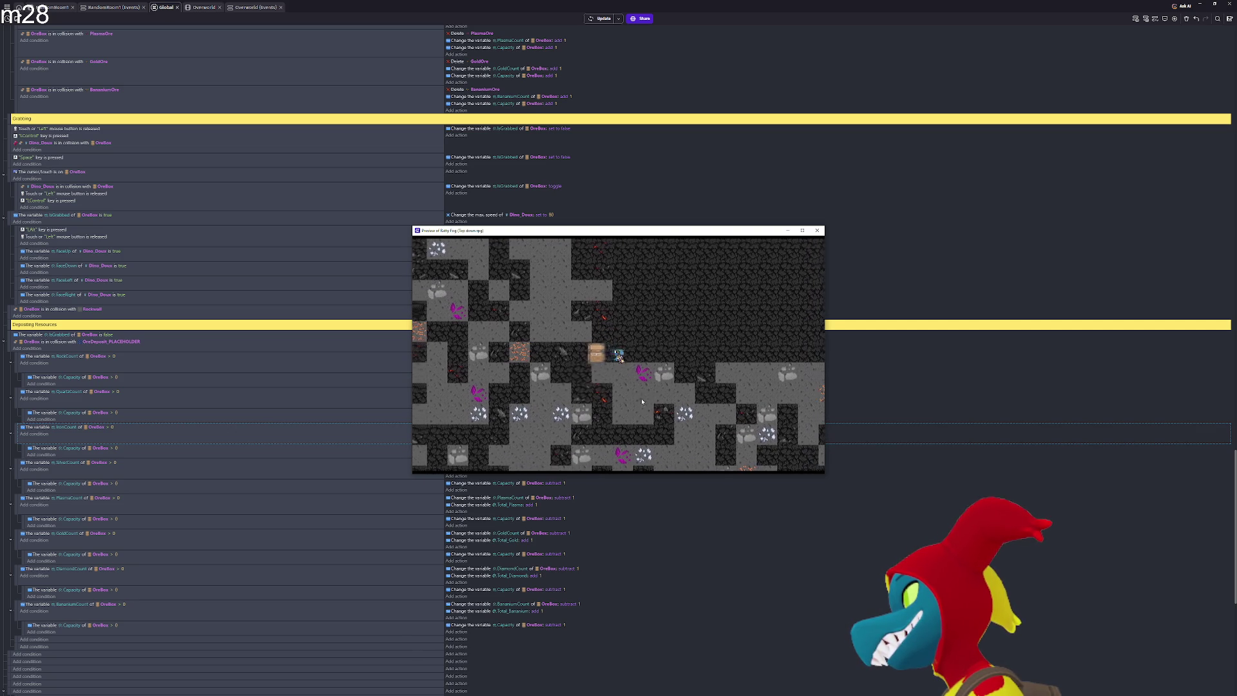
Bring the ore box up toward the blue block and on to the top wall
{"action": "key", "text": "Up"}
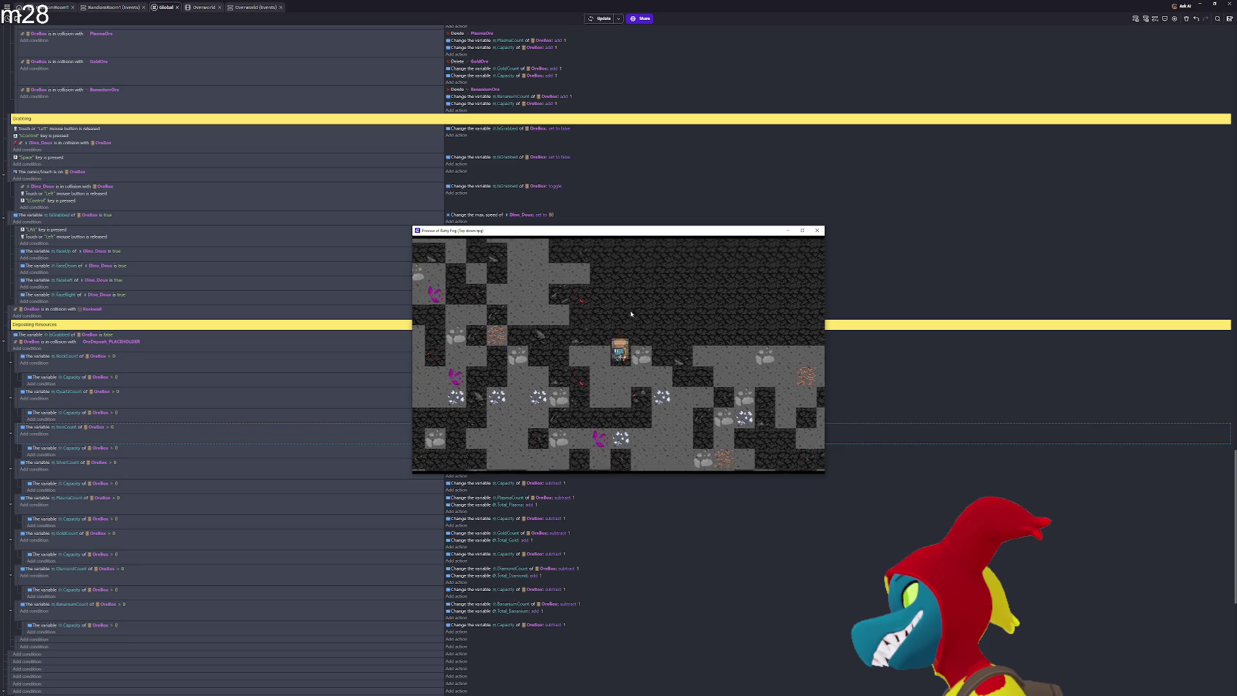
{"action": "key", "text": "Up"}
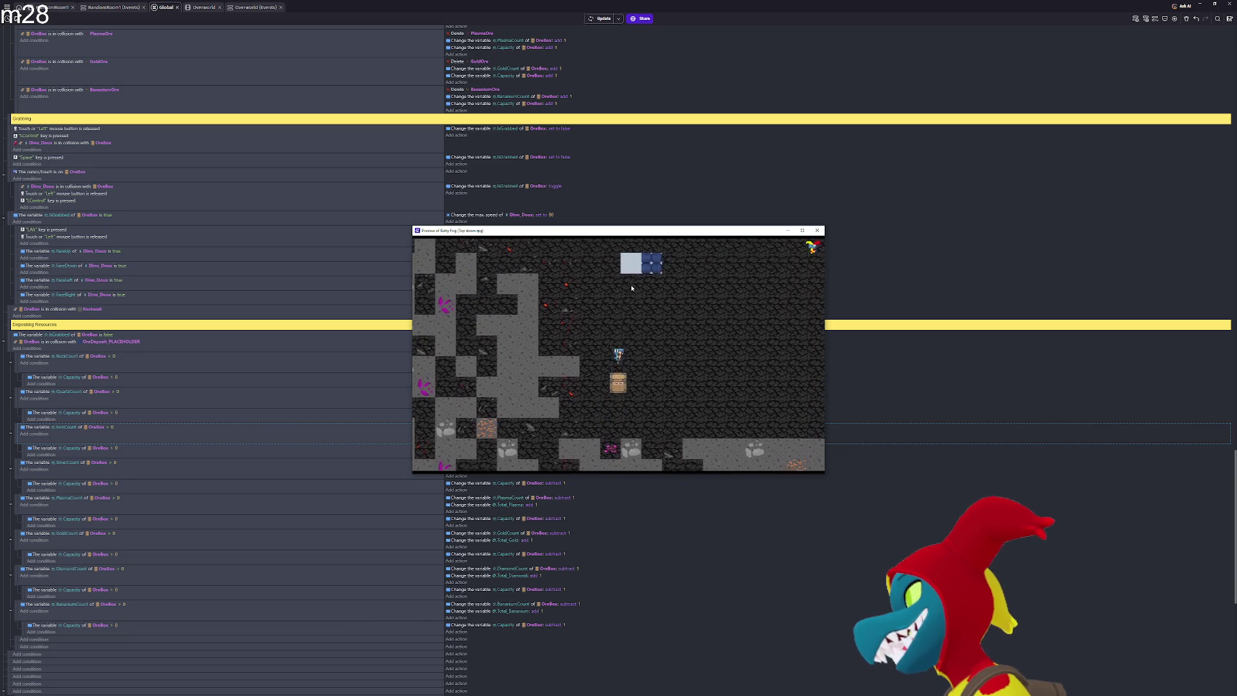
{"action": "key", "text": "Up"}
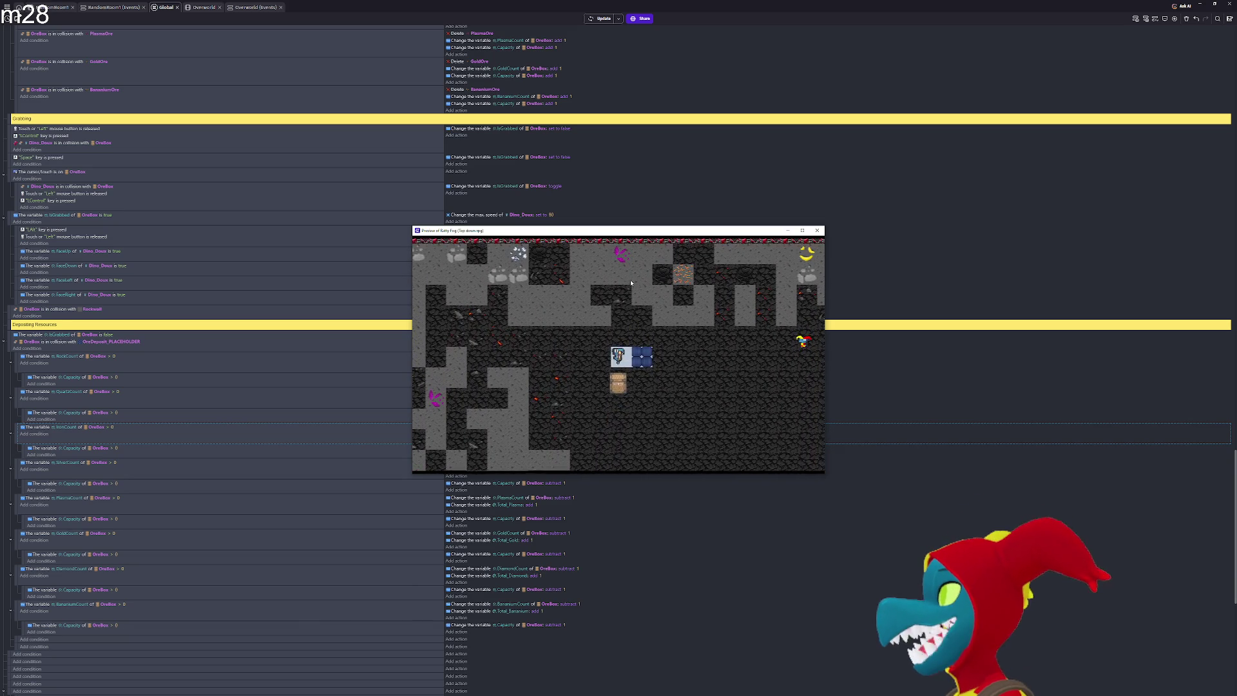
{"action": "key", "text": "Right"}
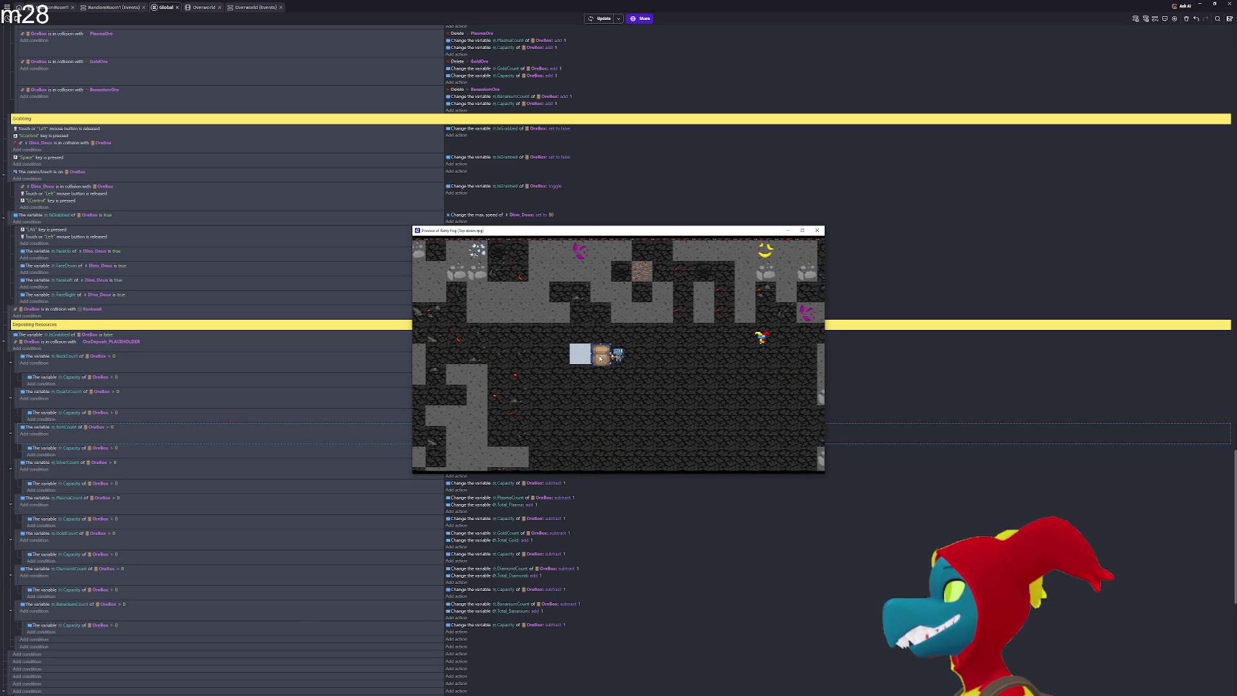
{"action": "key", "text": "Right"}
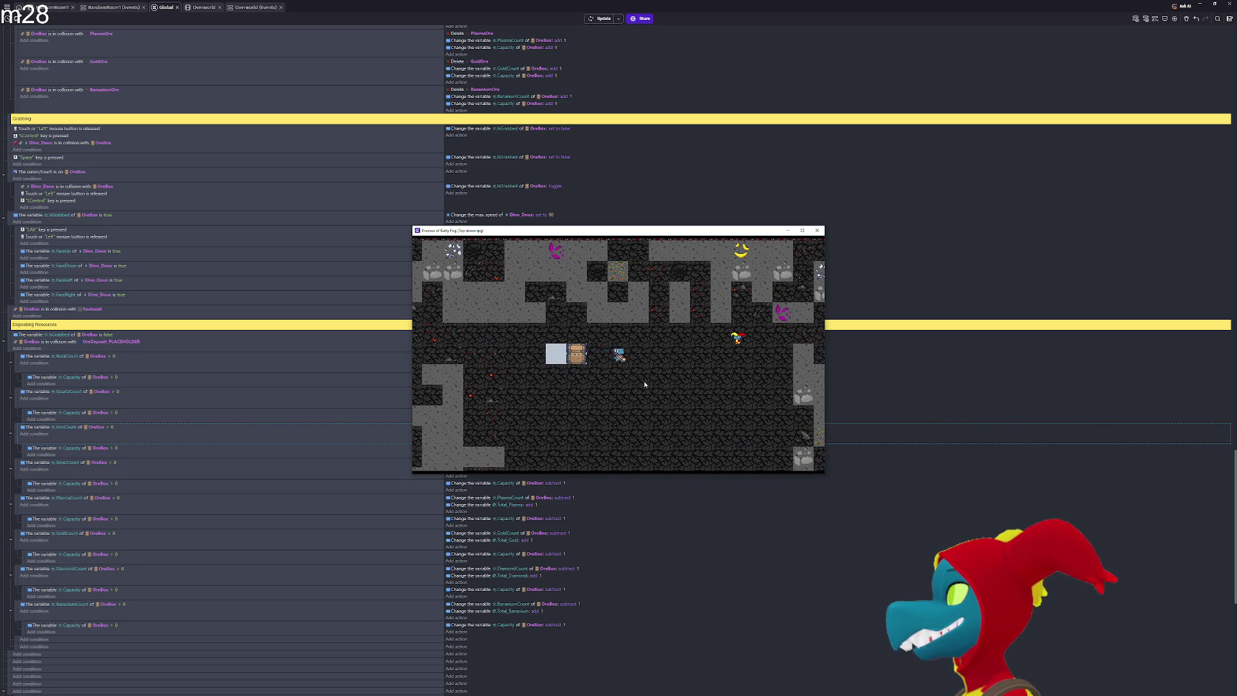
{"action": "key", "text": "Left"}
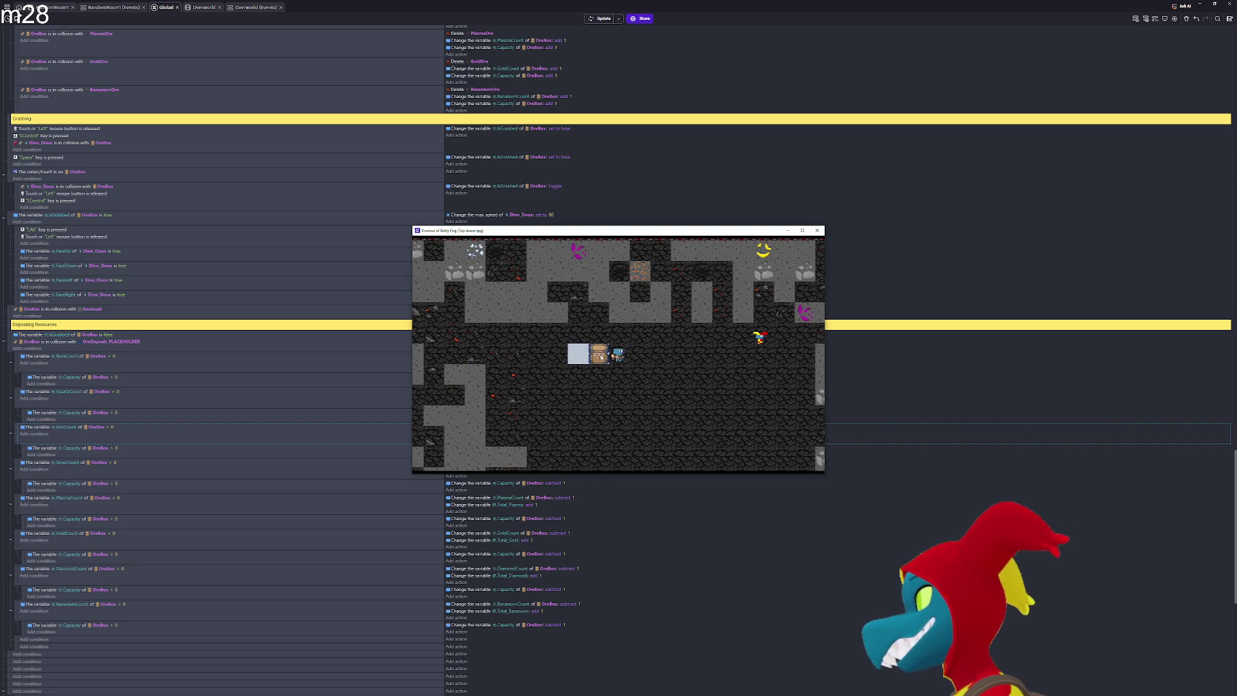
{"action": "key", "text": "Left"}
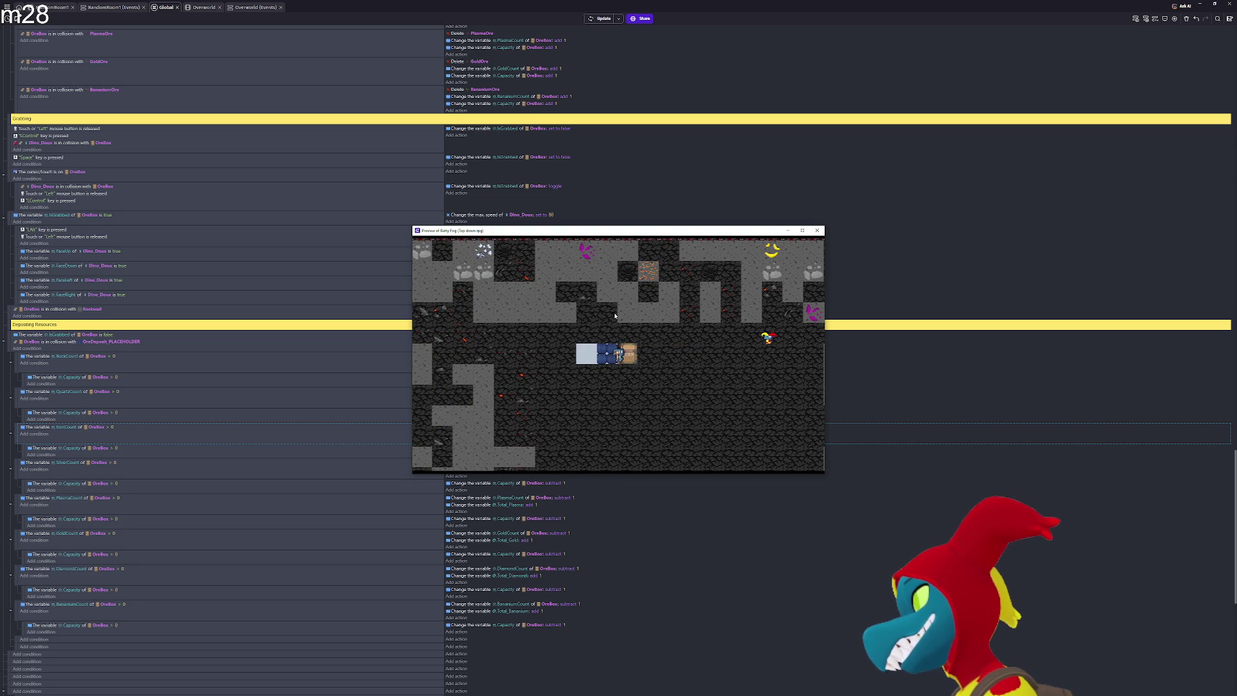
{"action": "key", "text": "Up"}
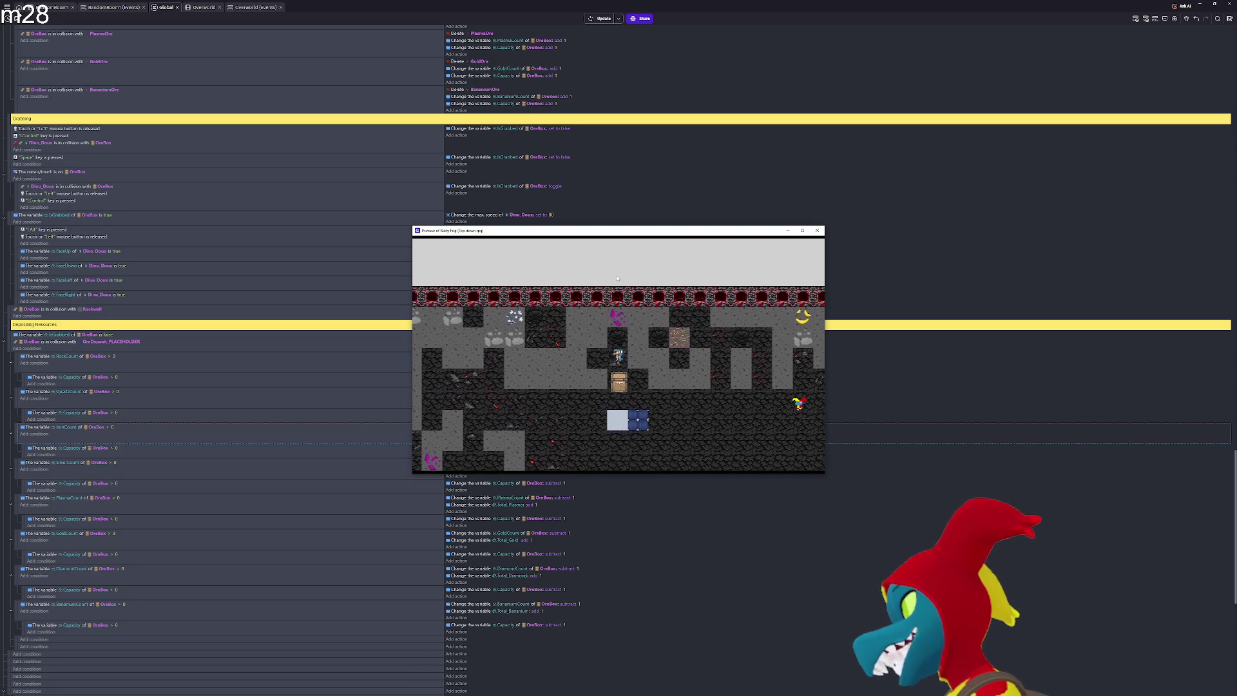
{"action": "key", "text": "Up"}
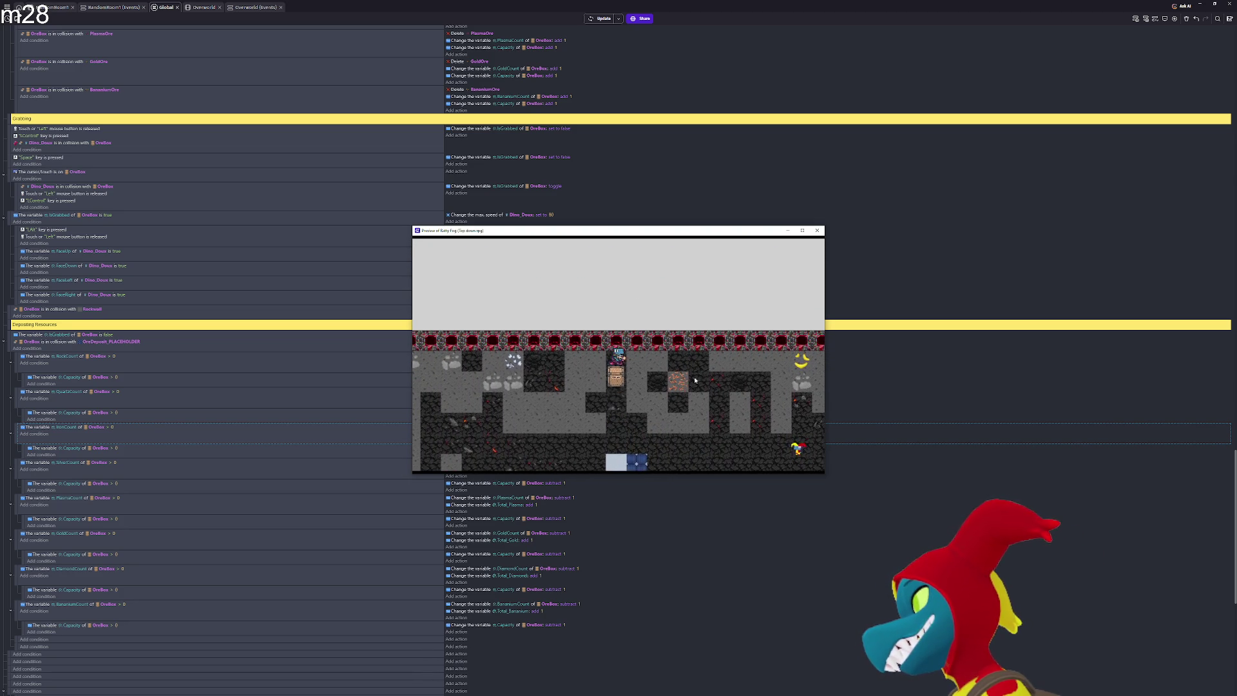
{"action": "key", "text": "Up"}
Carry the ore box right along the top corridor, then head down
{"action": "key", "text": "Right"}
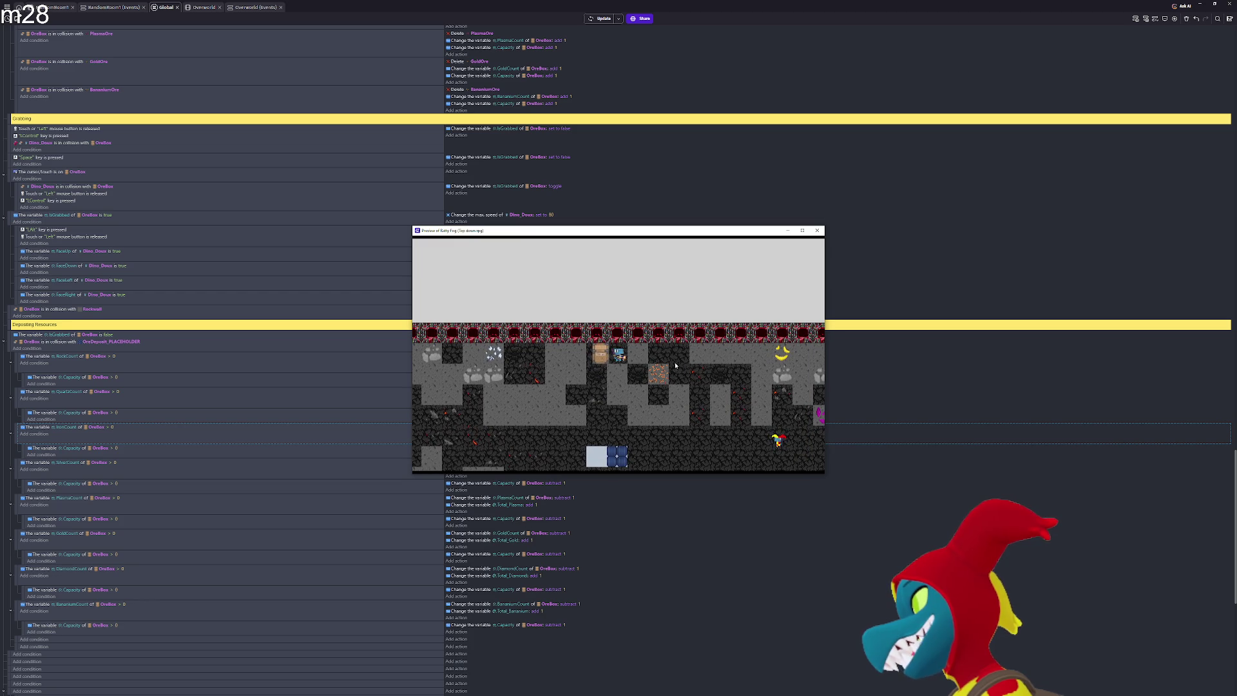
{"action": "key", "text": "Right"}
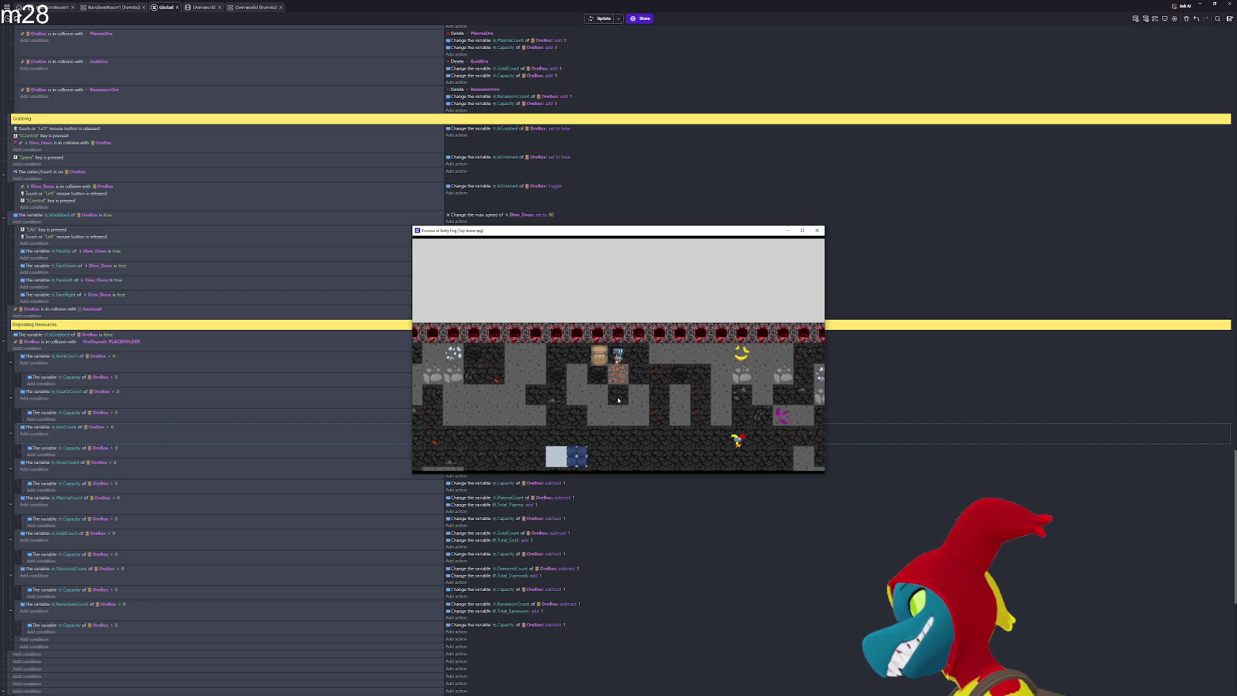
{"action": "key", "text": "Down"}
{"action": "key", "text": "Right"}
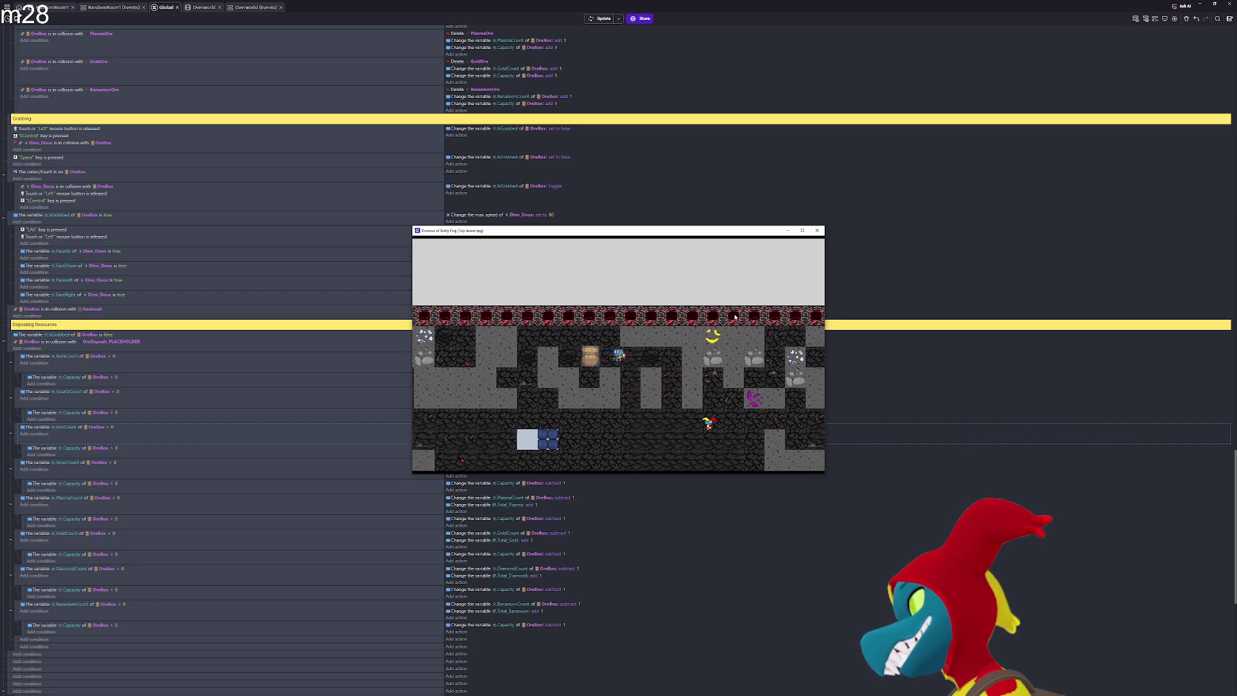
{"action": "key", "text": "Right"}
{"action": "key", "text": "Up"}
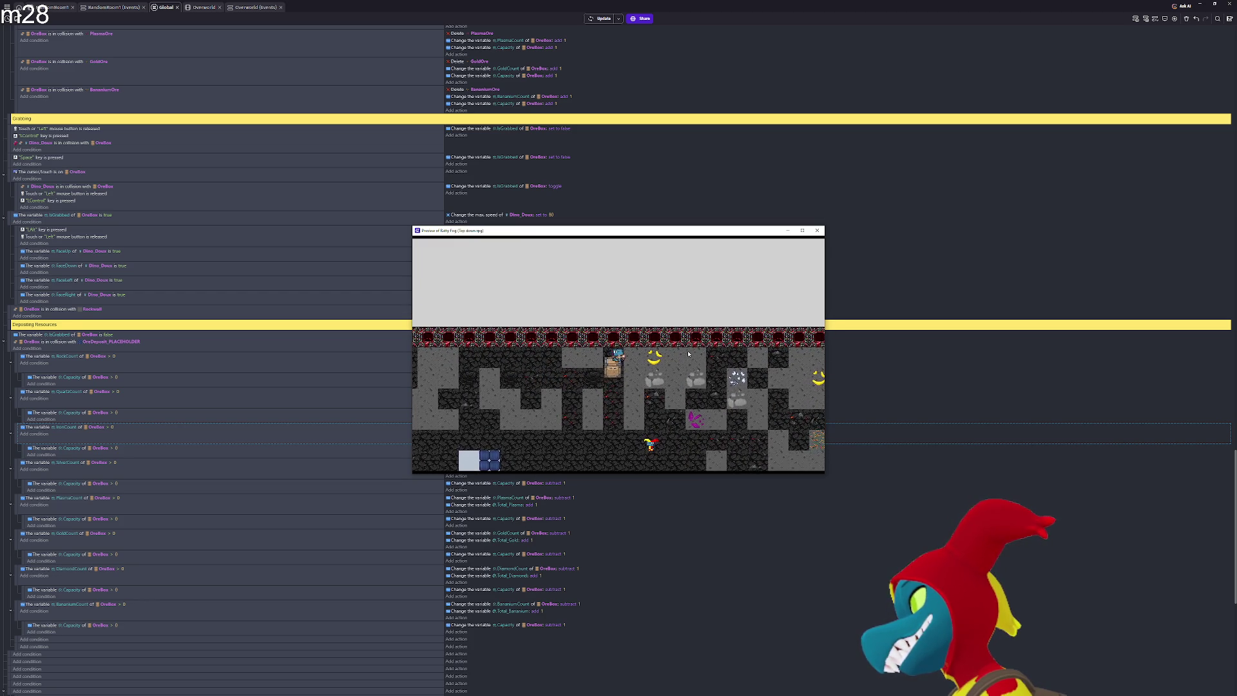
{"action": "key", "text": "Right"}
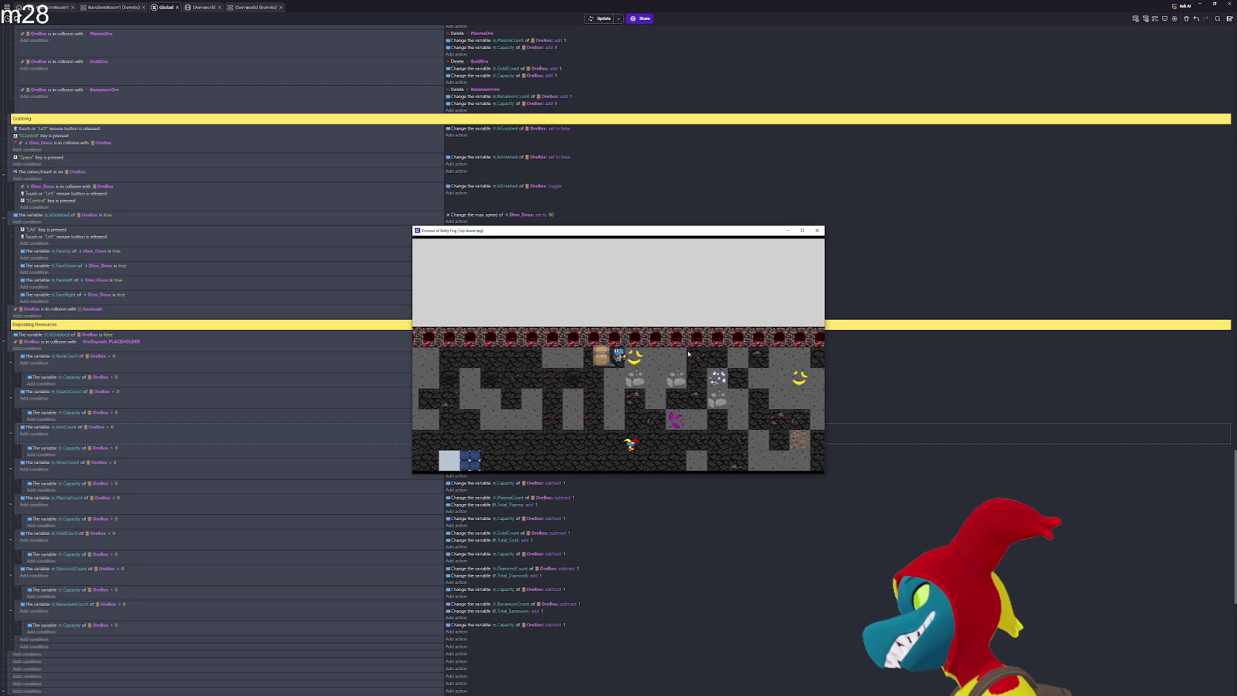
{"action": "key", "text": "Right"}
{"action": "key", "text": "Right"}
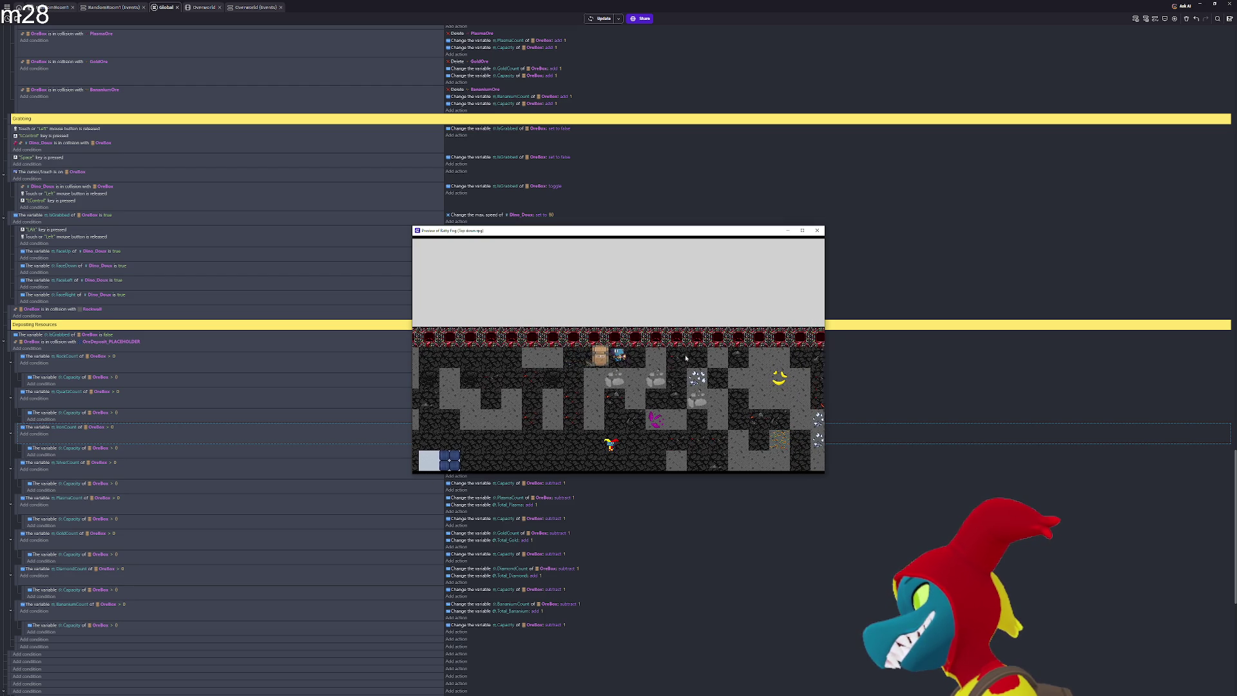
{"action": "key", "text": "Right"}
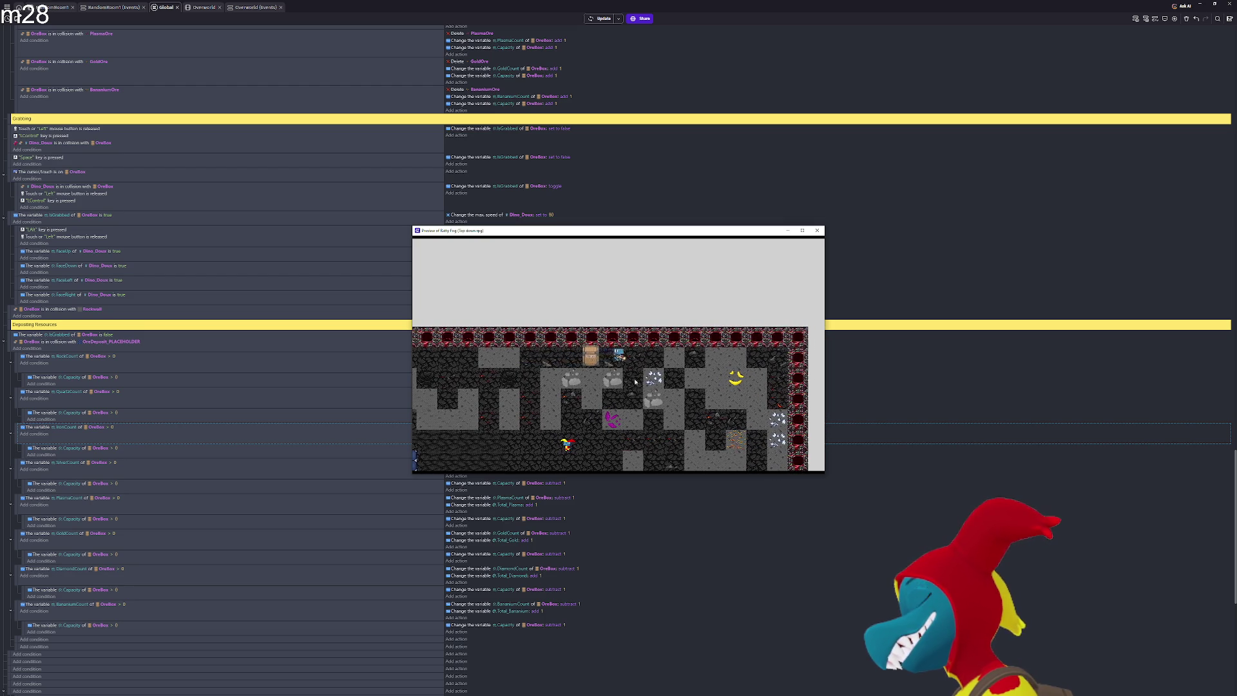
{"action": "key", "text": "Down"}
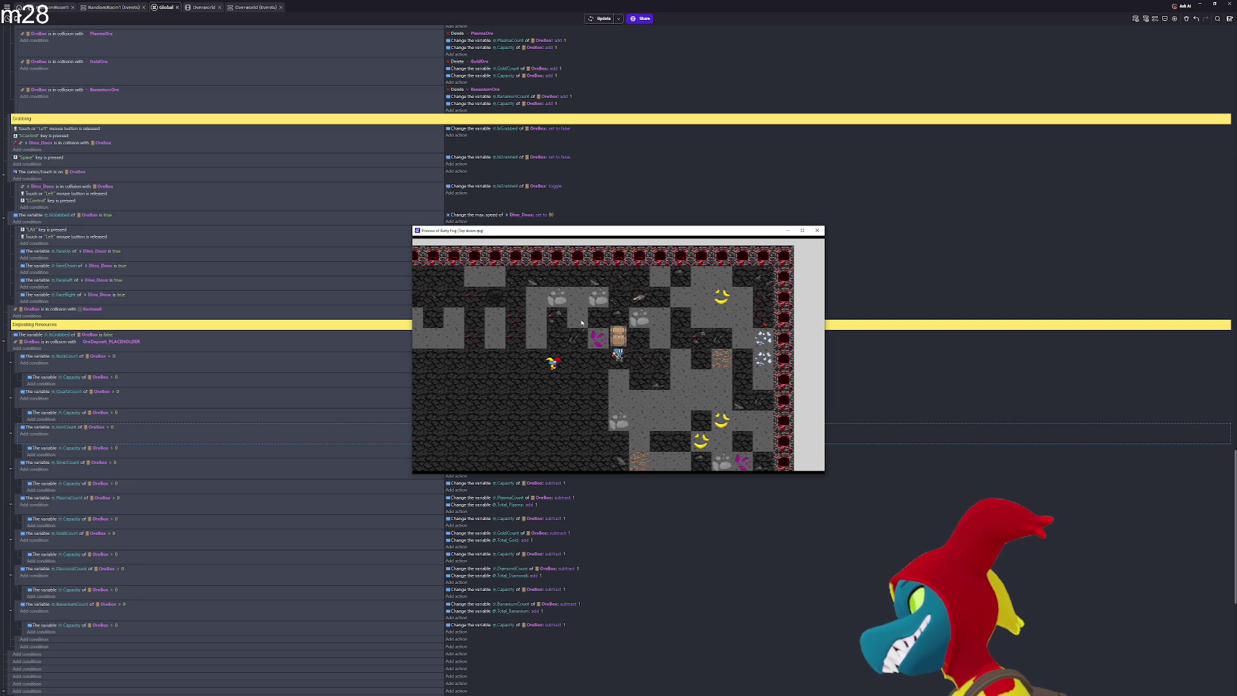
Maneuver the ore box up-left, up-right, then down-left near the deposit area
{"action": "key", "text": "Up"}
{"action": "key", "text": "Left"}
{"action": "key", "text": "Right"}
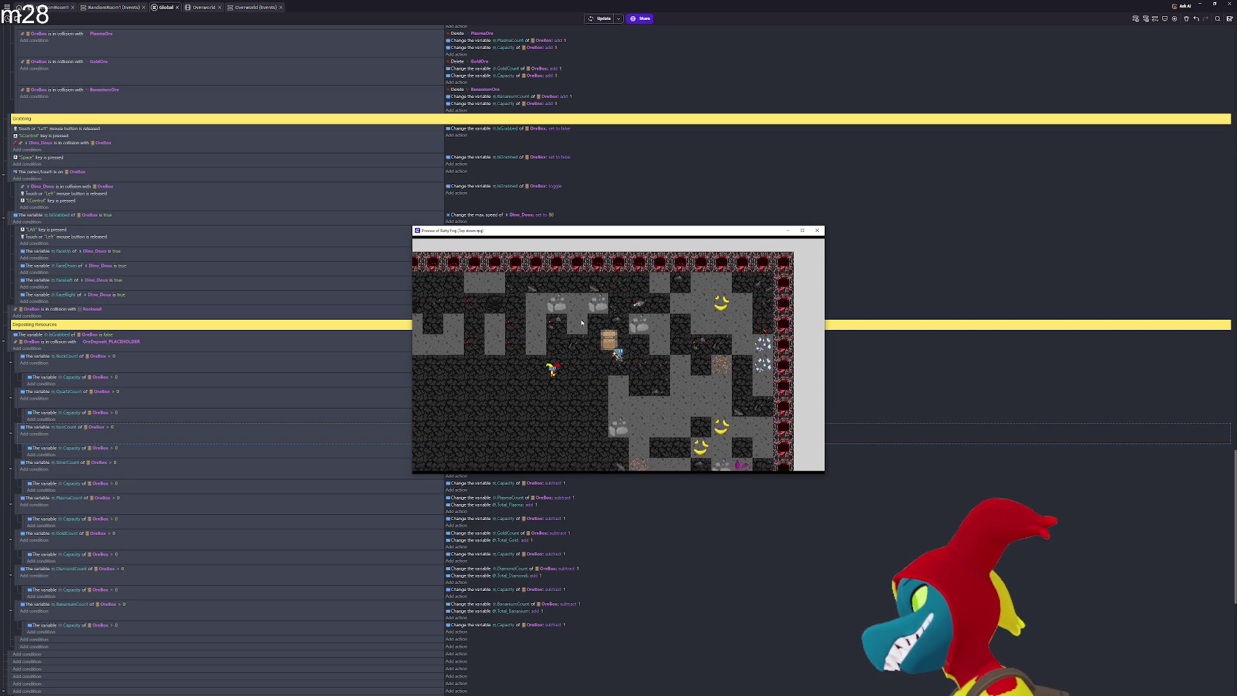
{"action": "key", "text": "Up"}
{"action": "key", "text": "Down"}
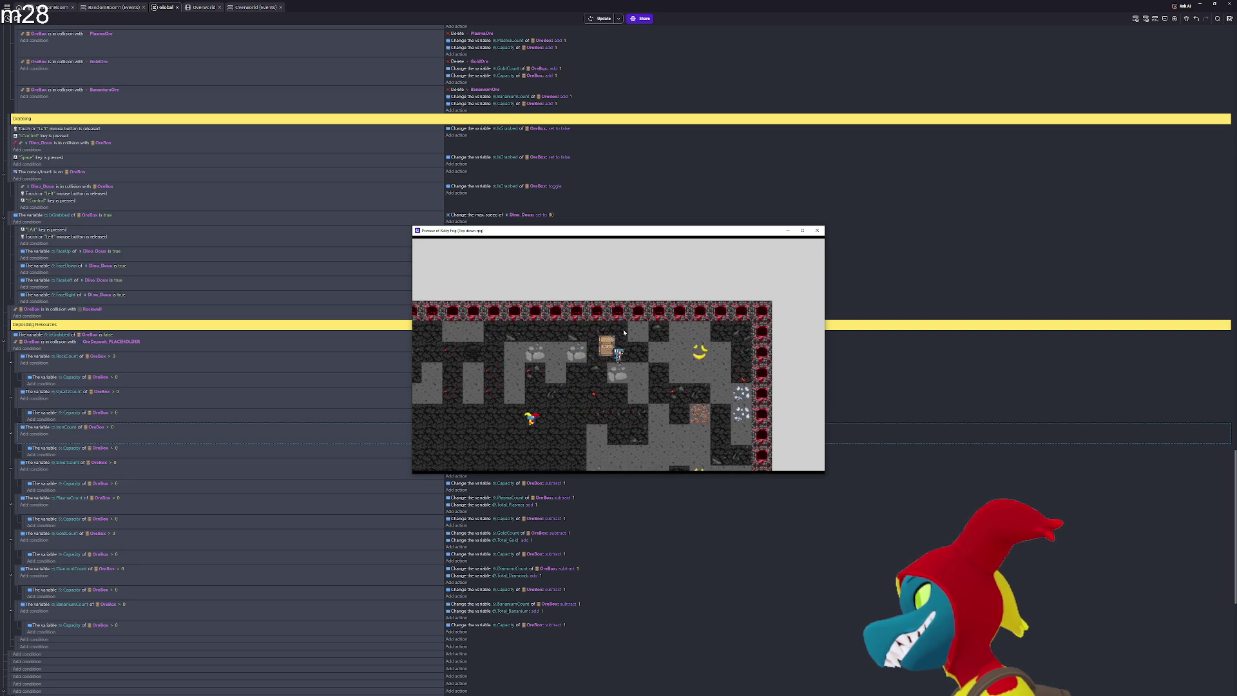
{"action": "key", "text": "Left"}
{"action": "key", "text": "Down"}
{"action": "key", "text": "Left"}
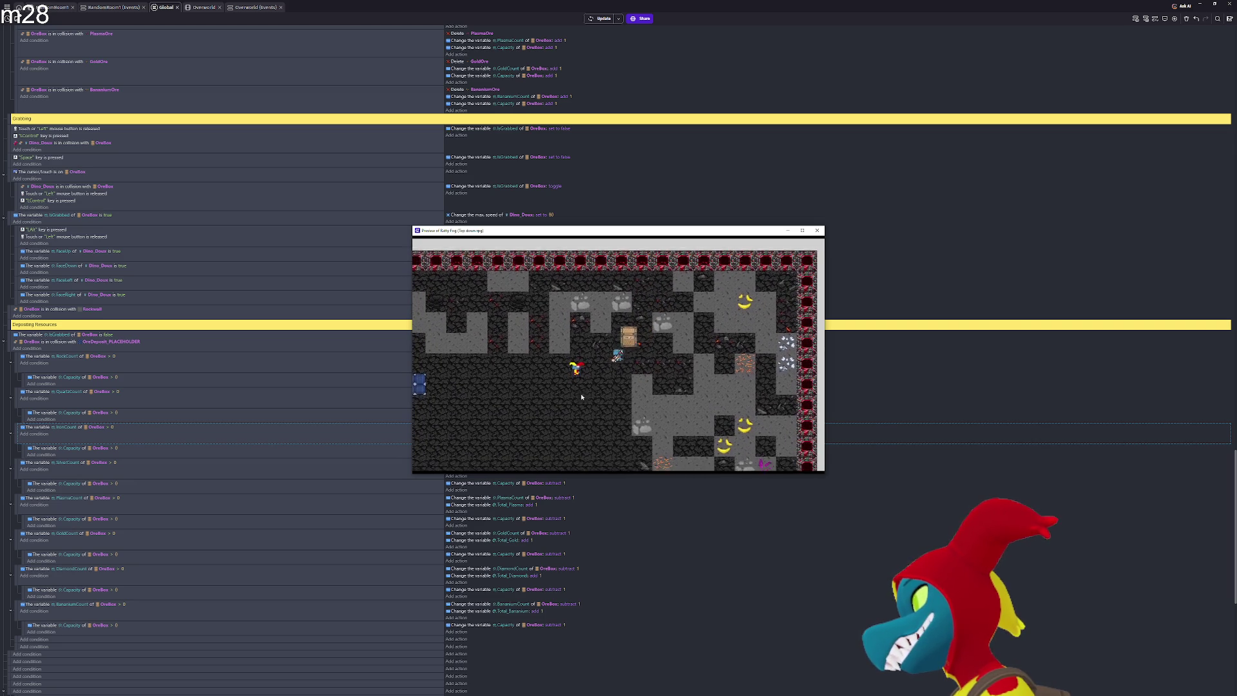
Settle the ore box beside the pale blue deposit tile with small left-right adjustments
{"action": "key", "text": "Left"}
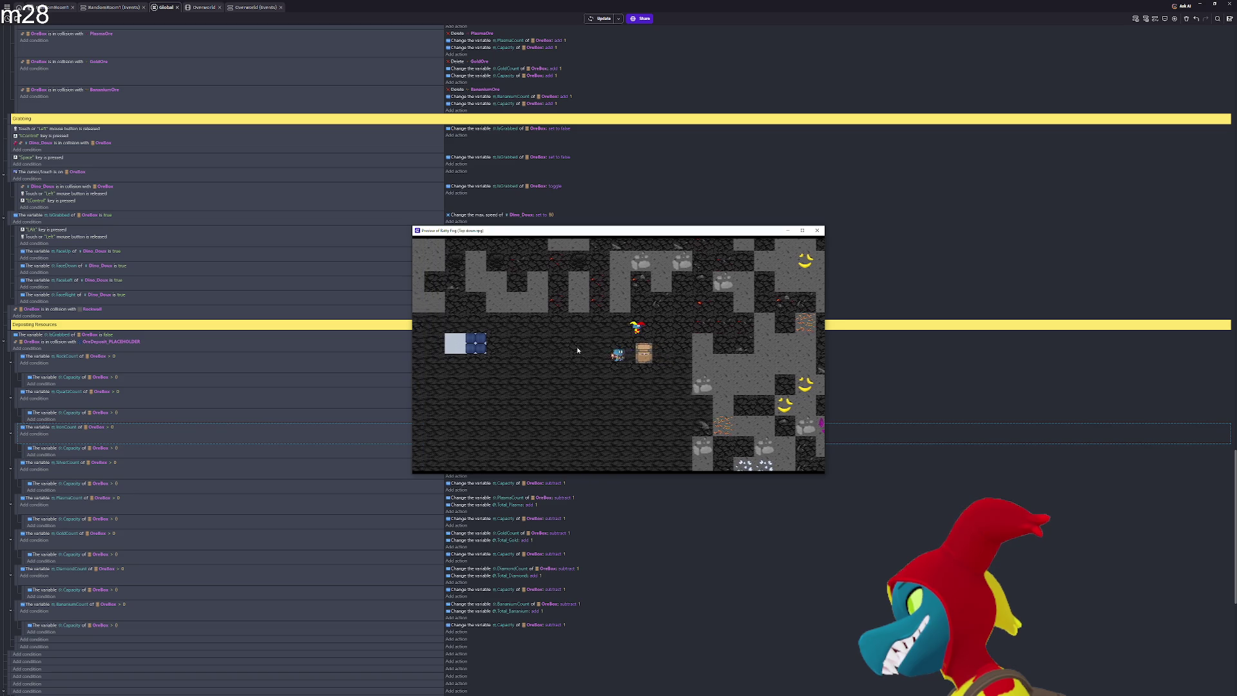
{"action": "key", "text": "Left"}
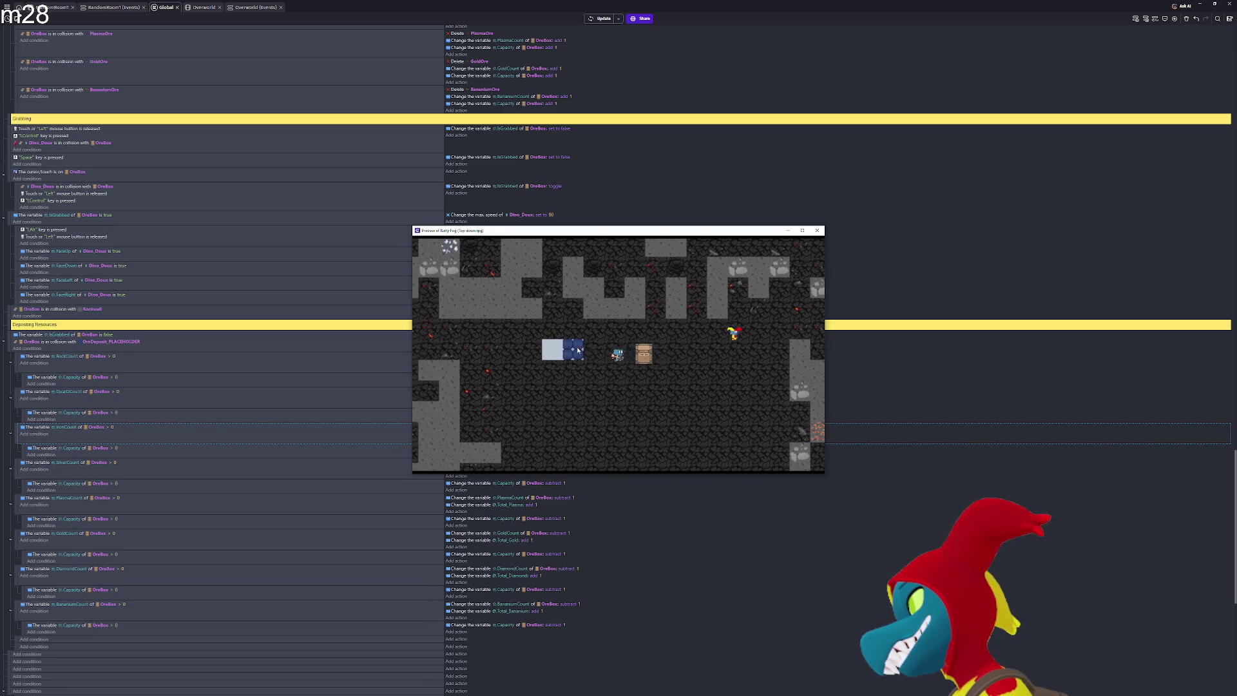
{"action": "key", "text": "Right"}
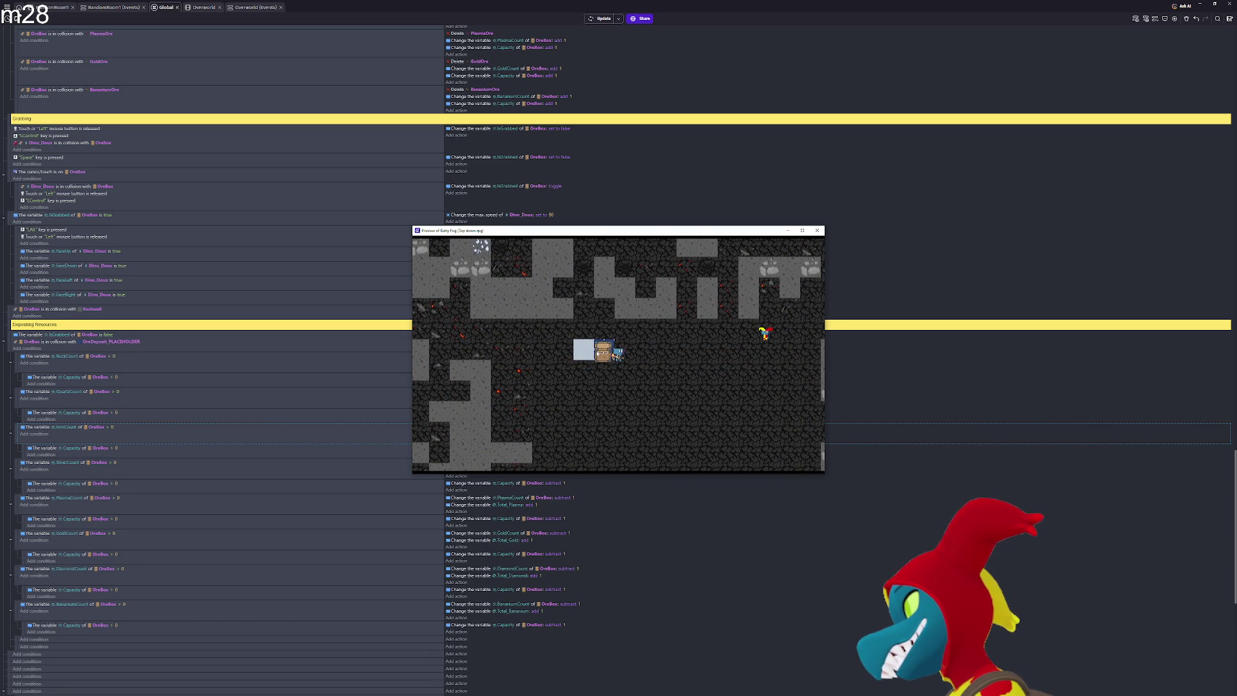
{"action": "key", "text": "Right"}
{"action": "key", "text": "Left"}
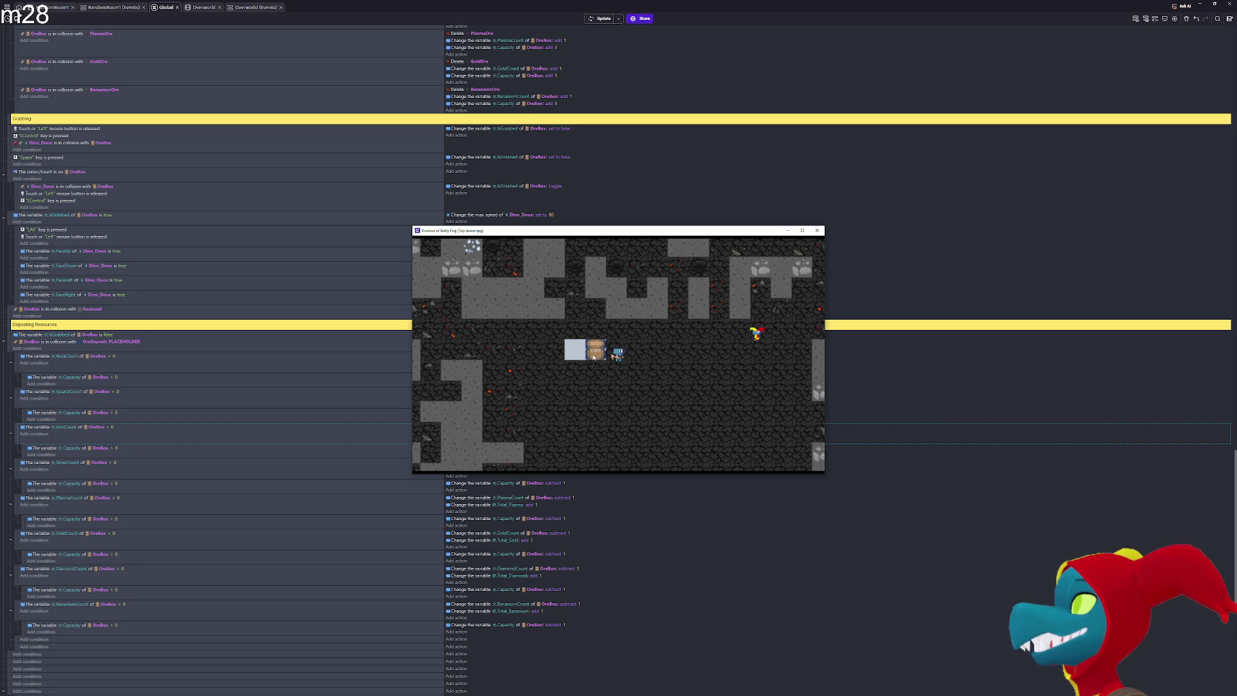
{"action": "key", "text": "Right"}
{"action": "key", "text": "Down"}
{"action": "key", "text": "Left"}
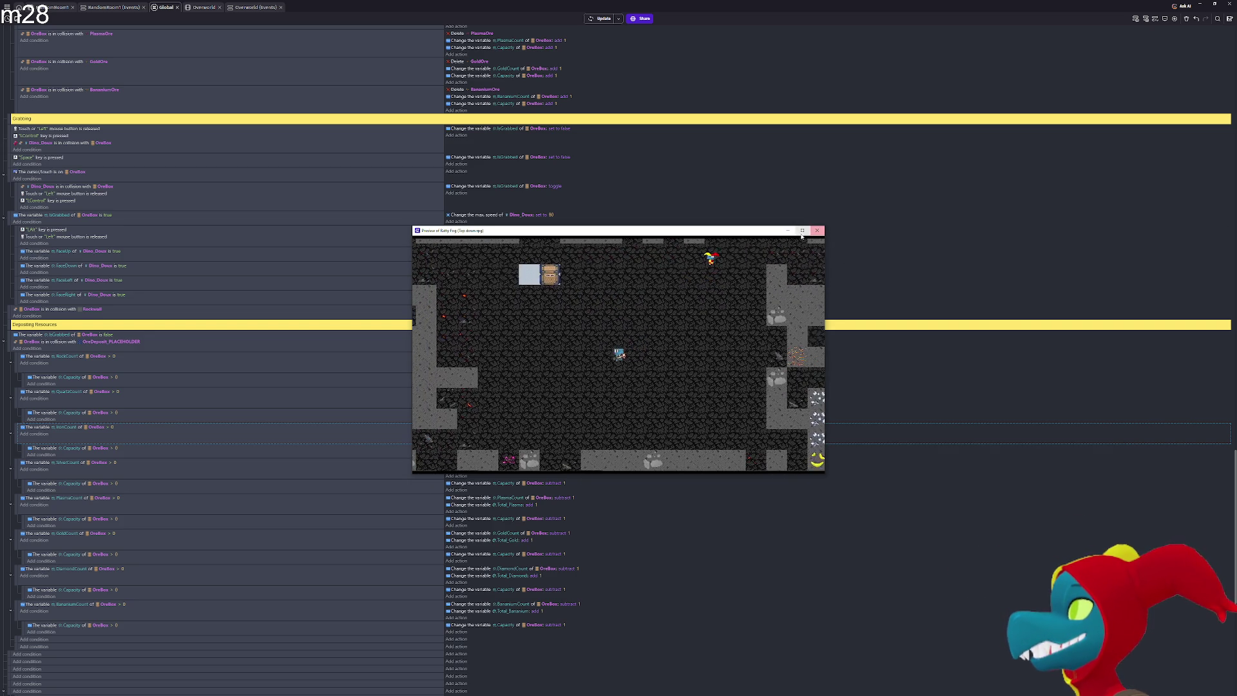
Enlarge the preview, reach the ore box, and pull it left and up through the cave
{"action": "left_click", "coordinate": [802, 231]}
{"action": "key", "text": "Left"}
{"action": "key", "text": "Up"}
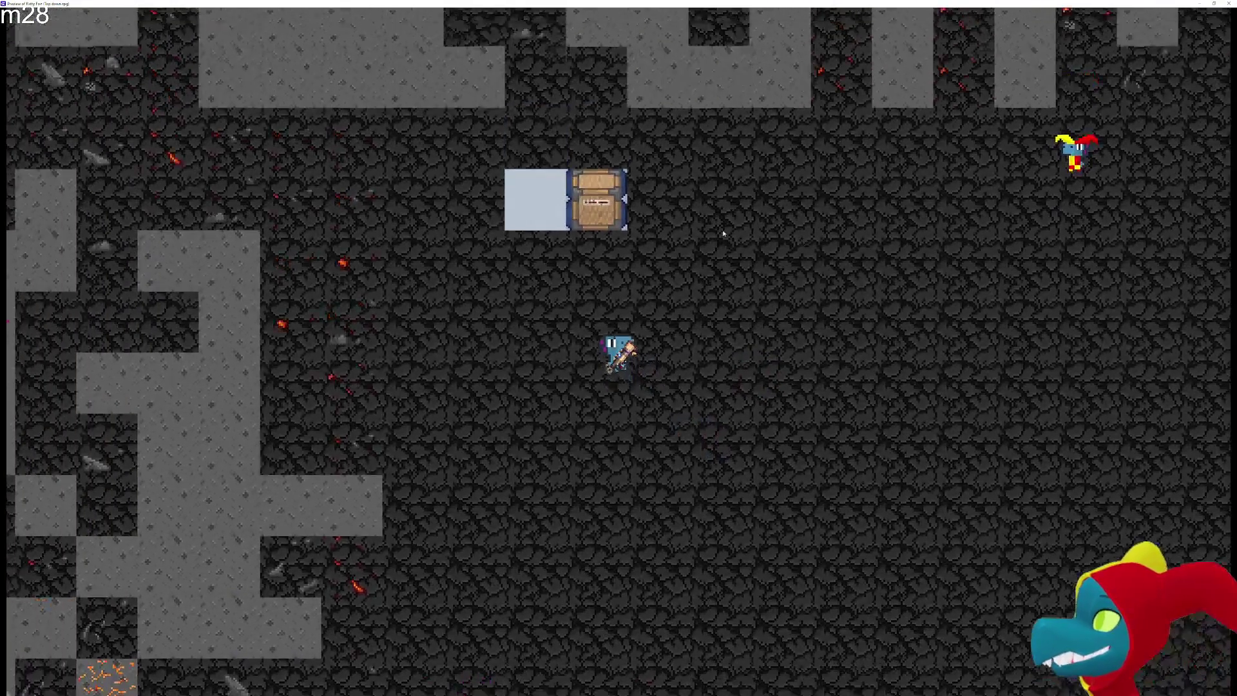
{"action": "key", "text": "Up"}
{"action": "key", "text": "Right"}
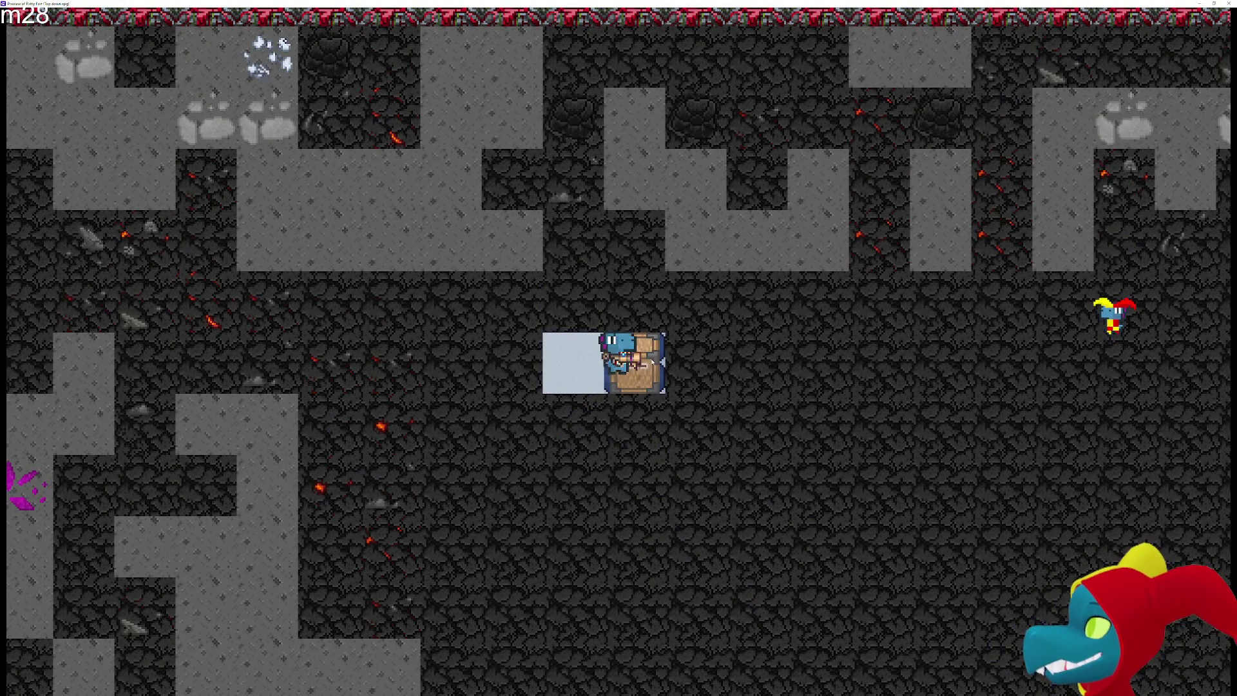
{"action": "key", "text": "Left"}
{"action": "key", "text": "Left"}
{"action": "key", "text": "Left"}
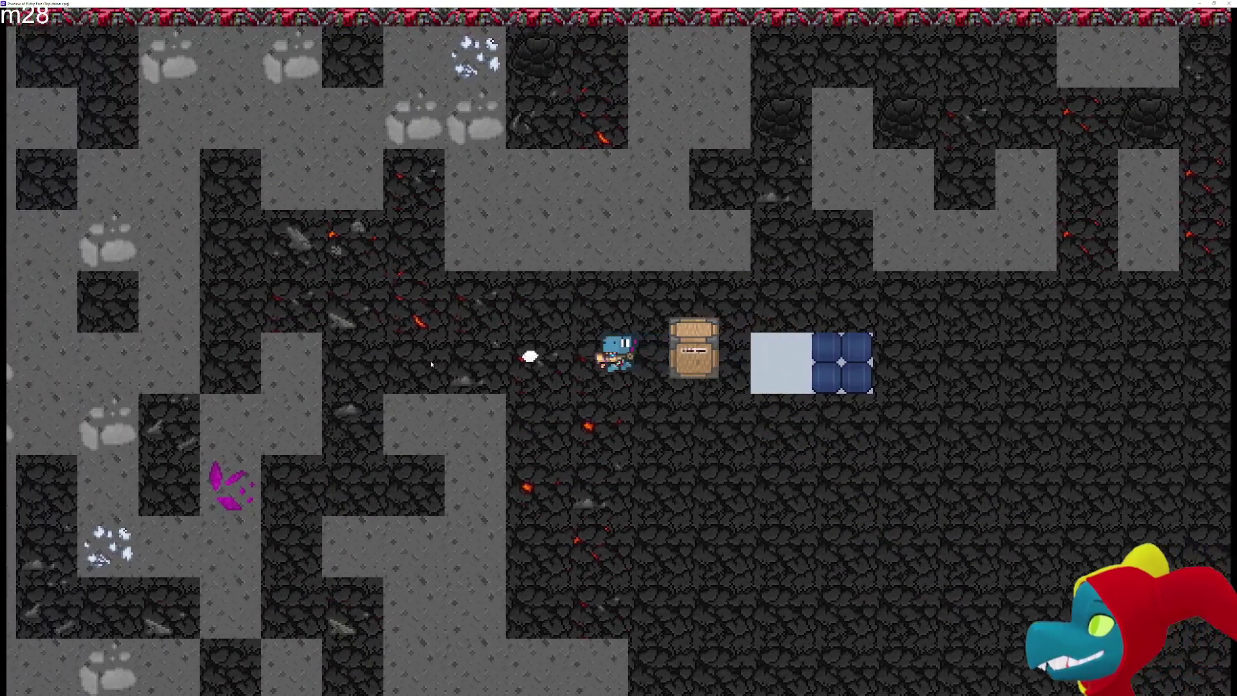
{"action": "key", "text": "Left"}
{"action": "key", "text": "Left"}
{"action": "key", "text": "Left"}
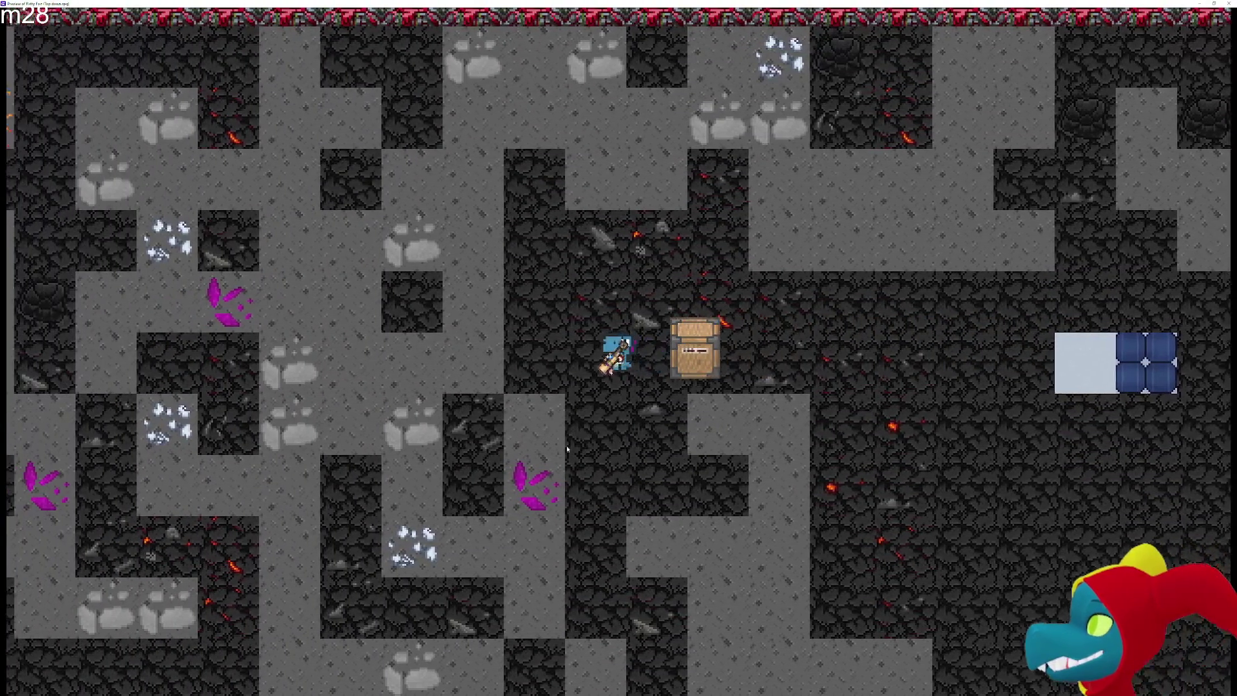
{"action": "key", "text": "Left"}
{"action": "key", "text": "Down"}
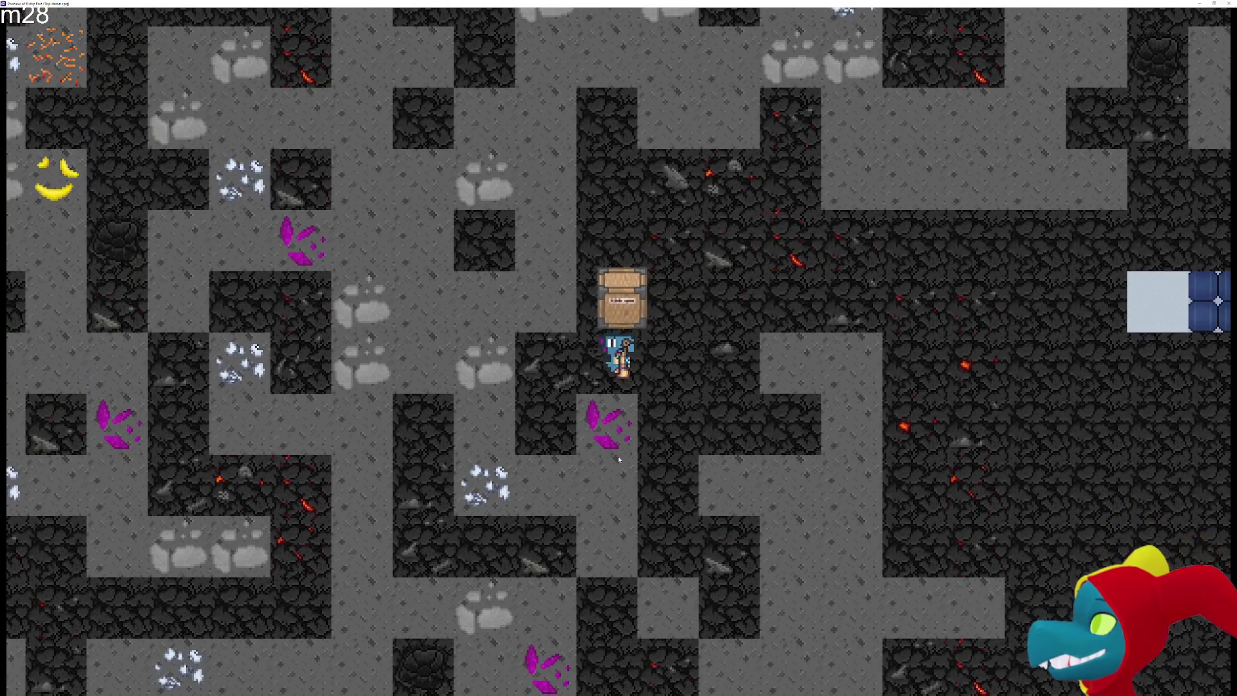
{"action": "key", "text": "Down"}
{"action": "key", "text": "Left"}
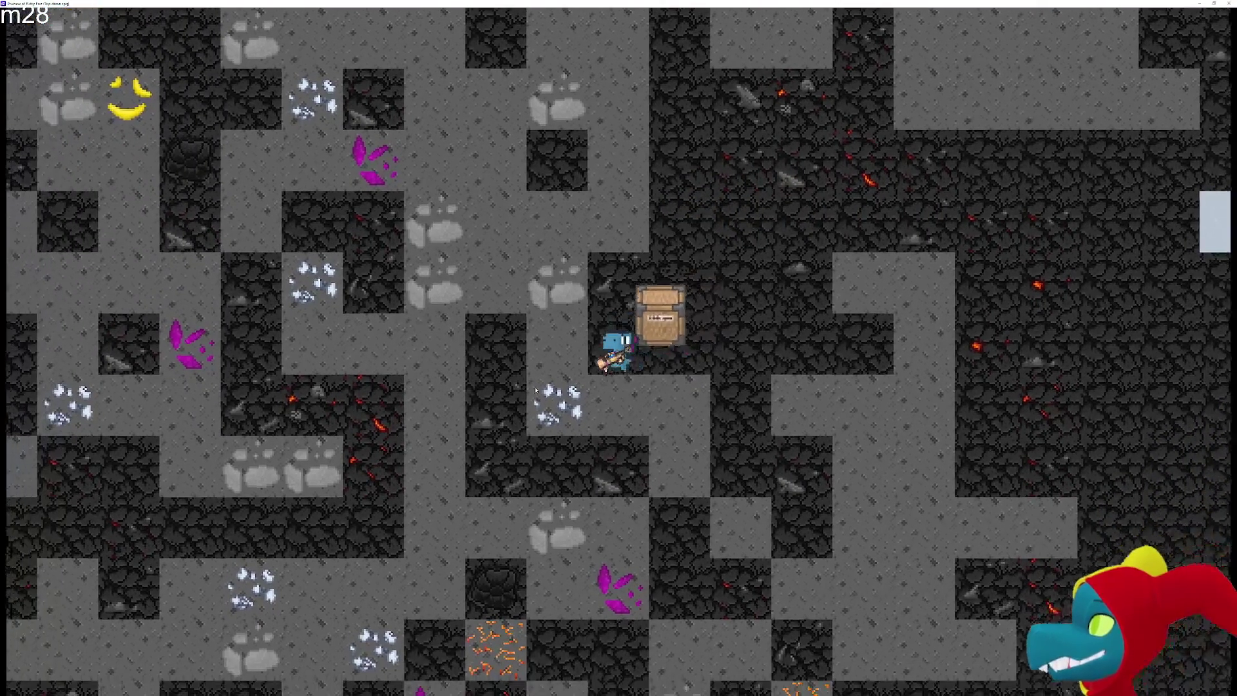
{"action": "key", "text": "Left"}
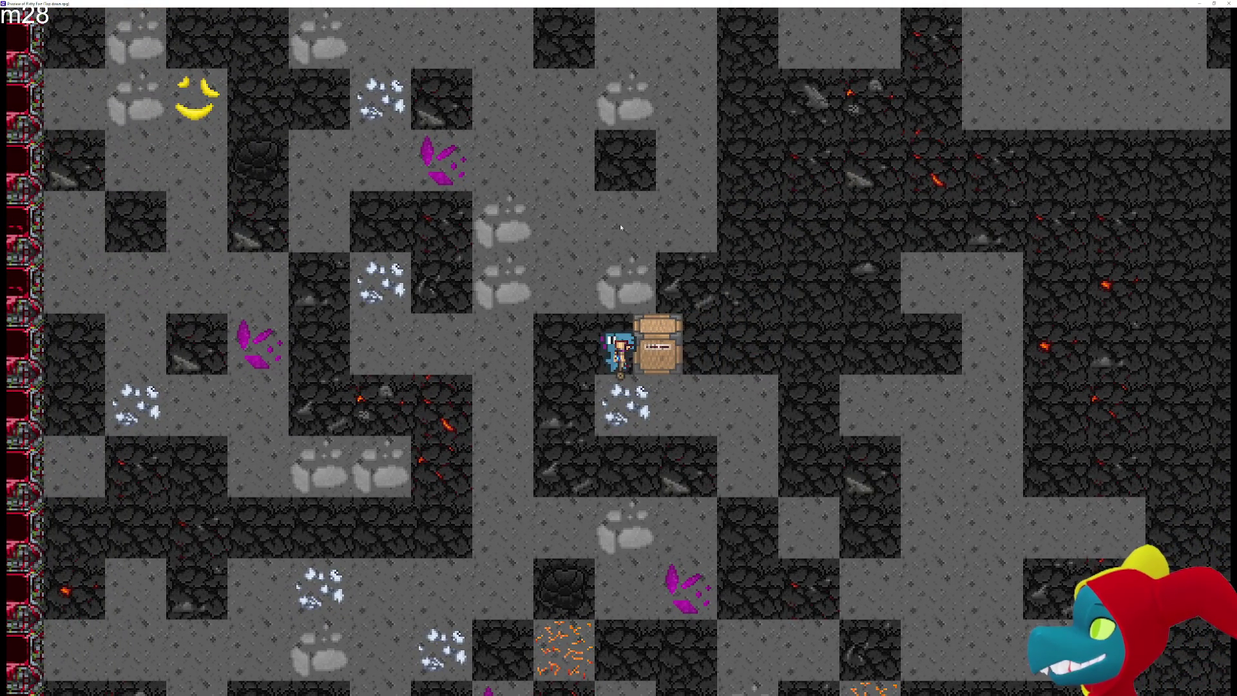
{"action": "key", "text": "Up"}
{"action": "key", "text": "Up"}
{"action": "key", "text": "Up"}
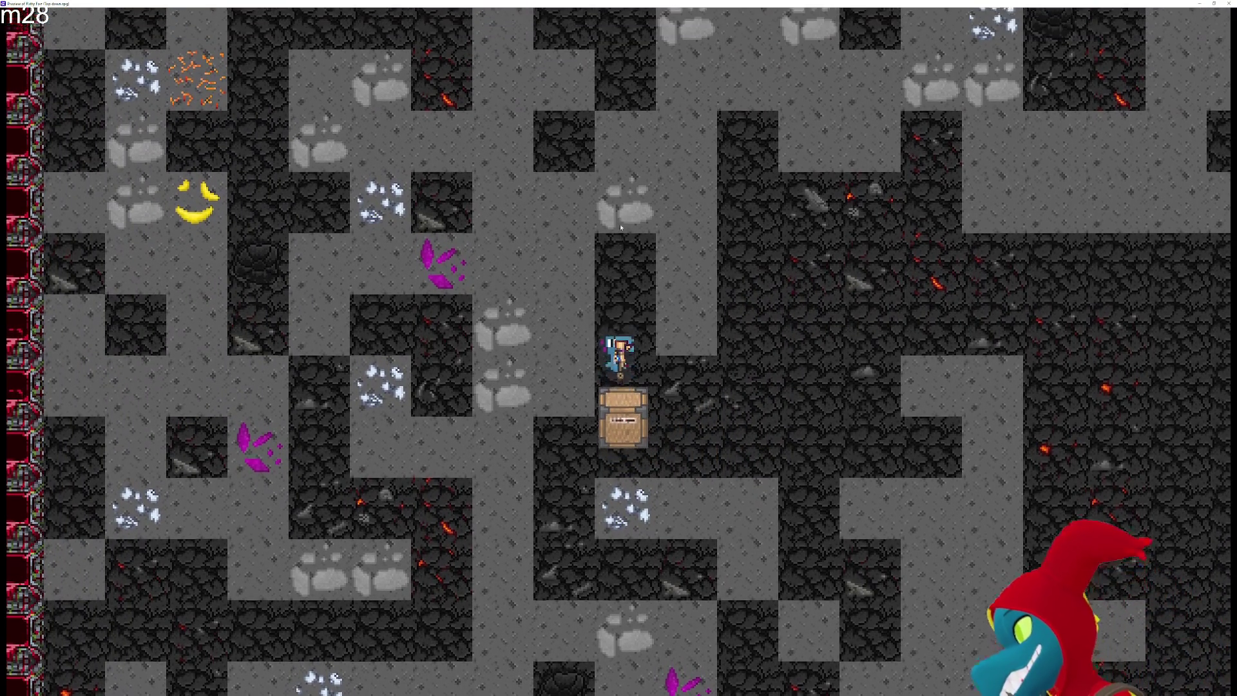
{"action": "key", "text": "Up"}
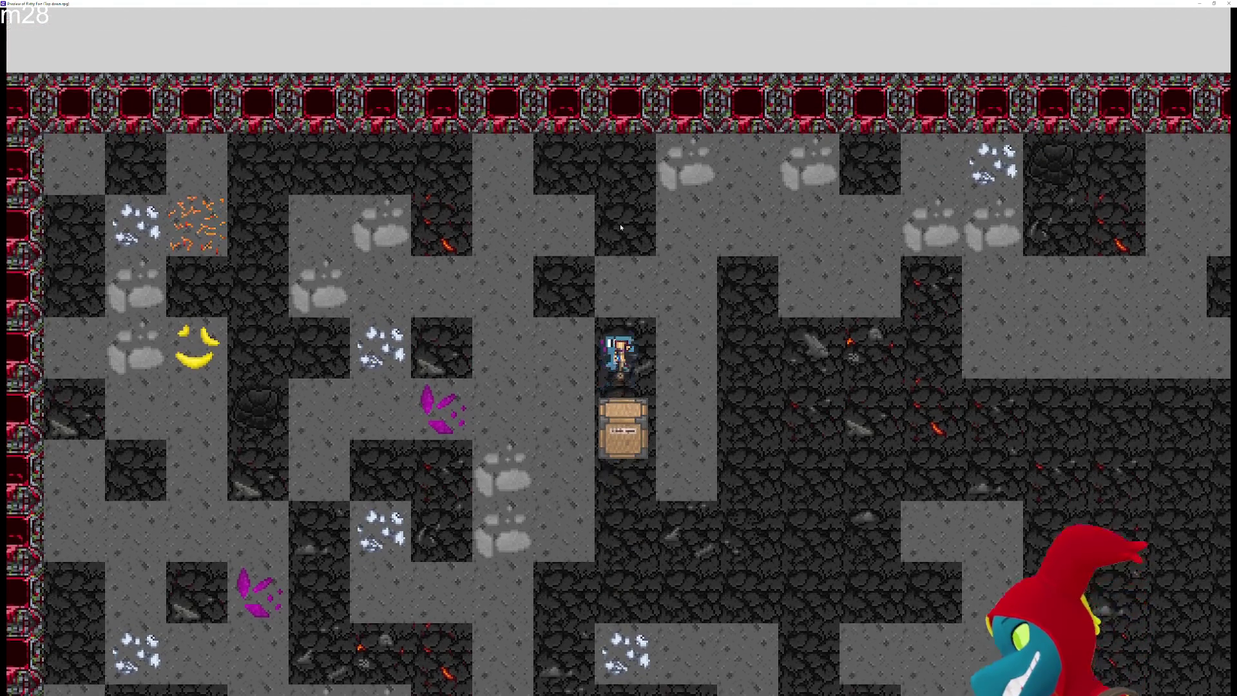
{"action": "key", "text": "Up"}
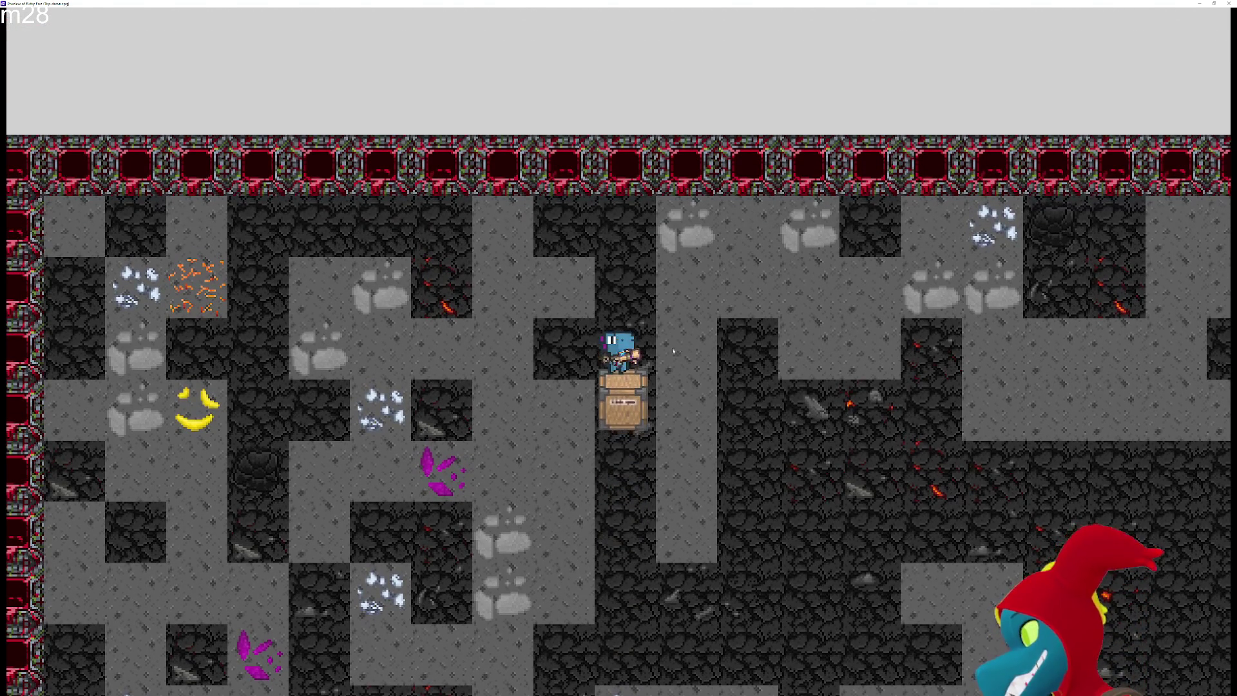
Haul the ore box back right onto the ice tile and walk around it
{"action": "key", "text": "Left"}
{"action": "key", "text": "Left"}
{"action": "key", "text": "Left"}
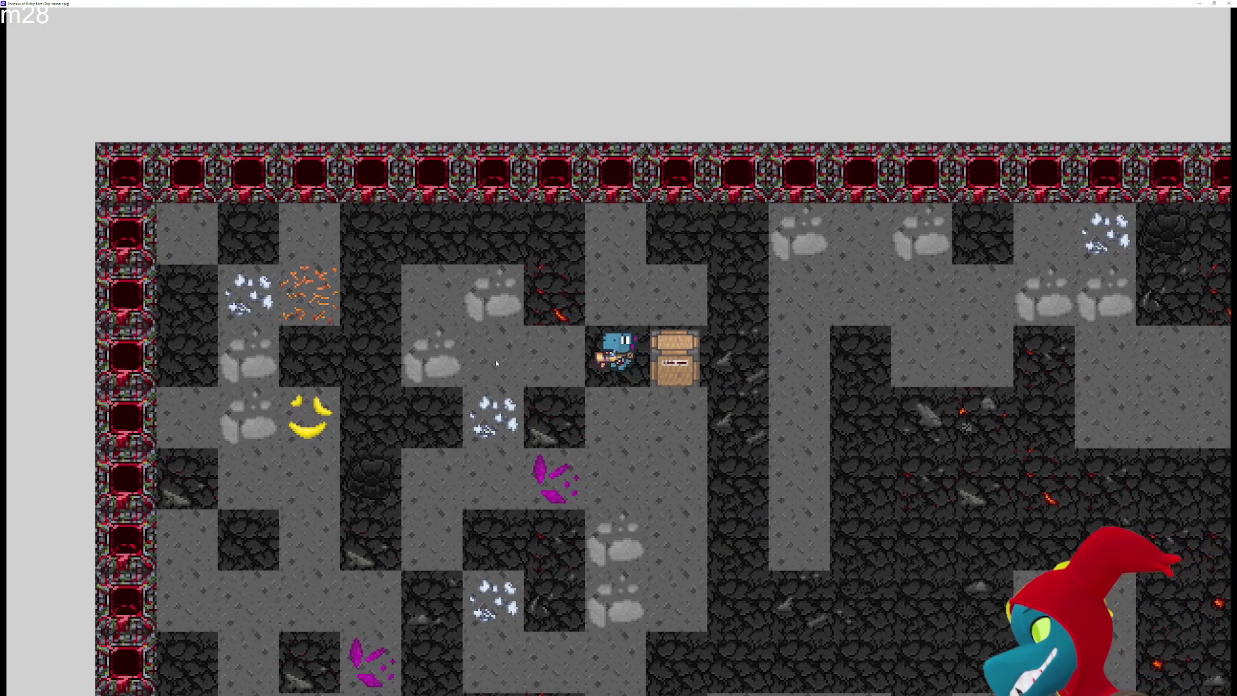
{"action": "key", "text": "Left"}
{"action": "key", "text": "Down"}
{"action": "key", "text": "Down"}
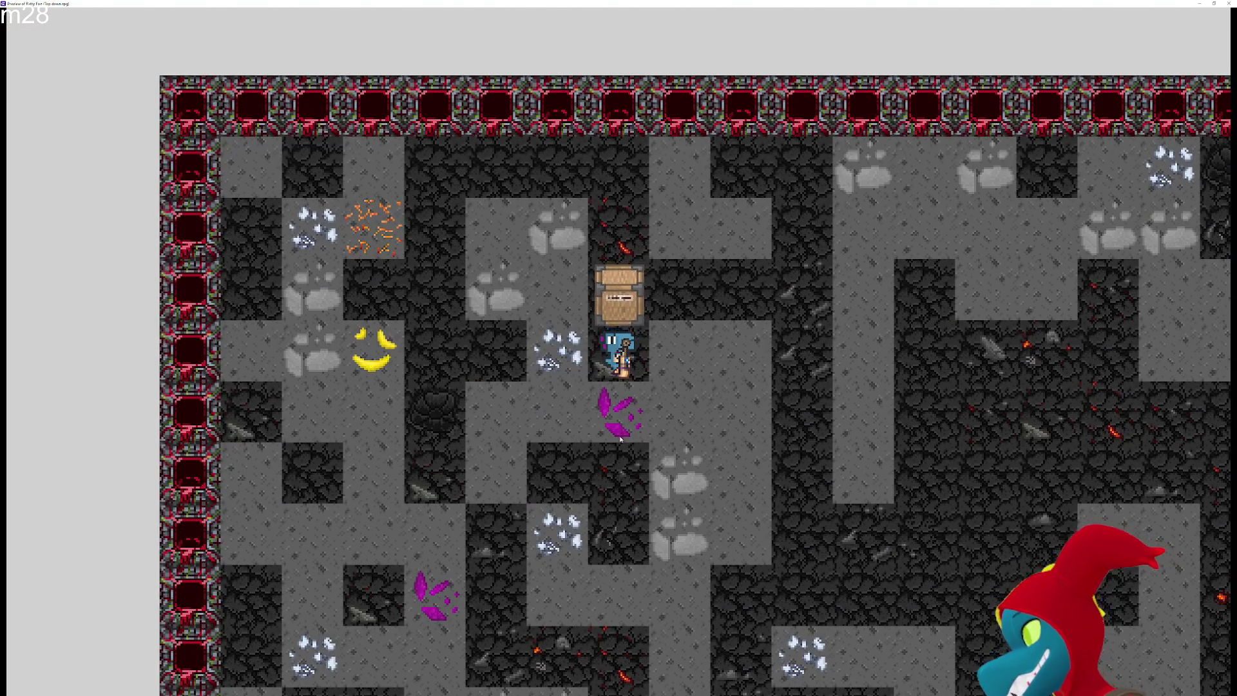
{"action": "key", "text": "Down"}
{"action": "key", "text": "Down"}
{"action": "key", "text": "Right"}
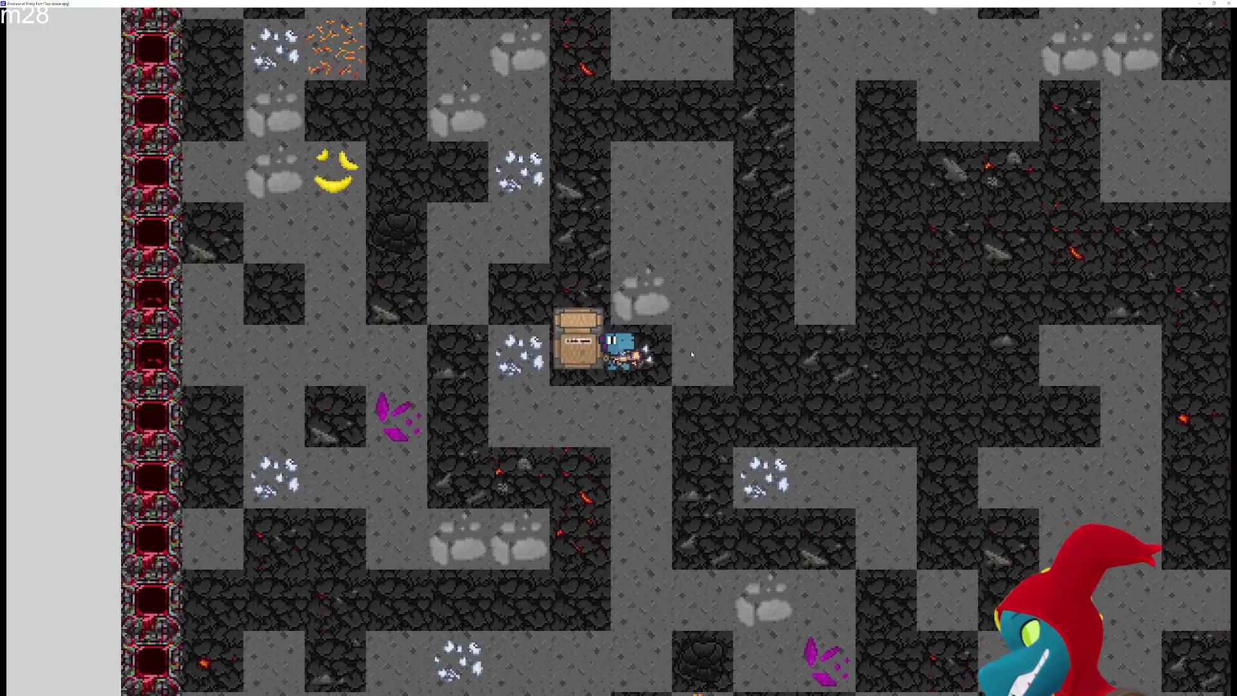
{"action": "key", "text": "Right"}
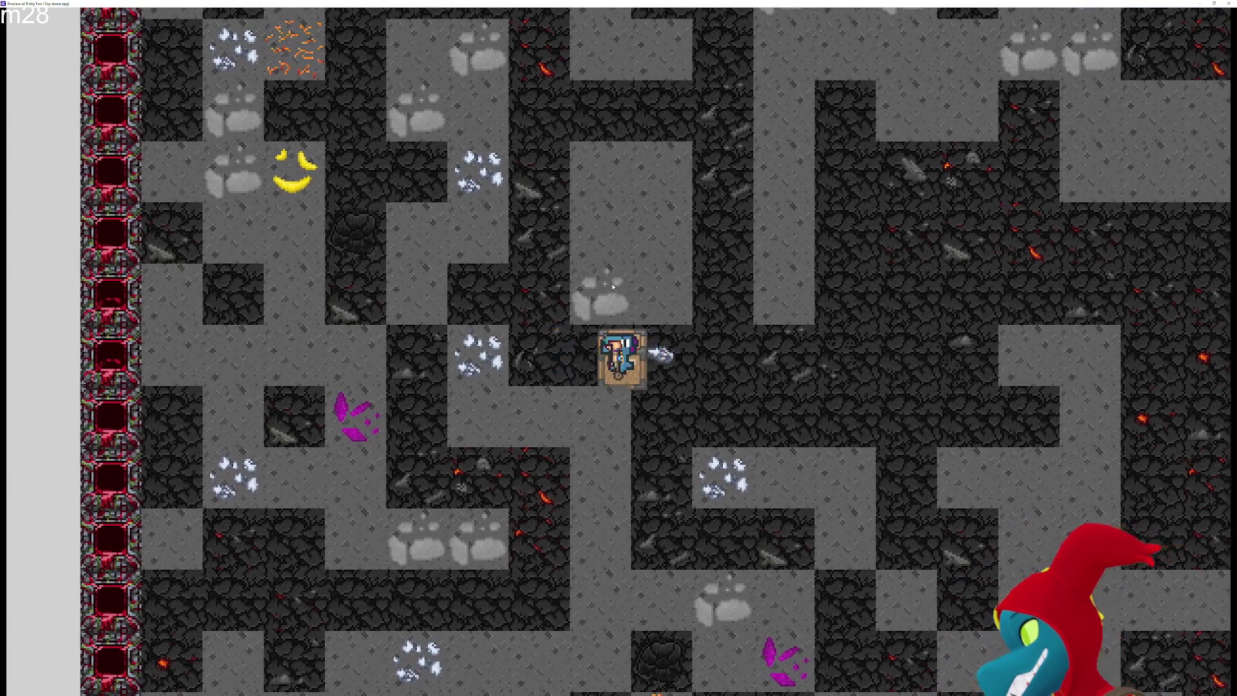
{"action": "key", "text": "Right"}
{"action": "key", "text": "Right"}
{"action": "key", "text": "Right"}
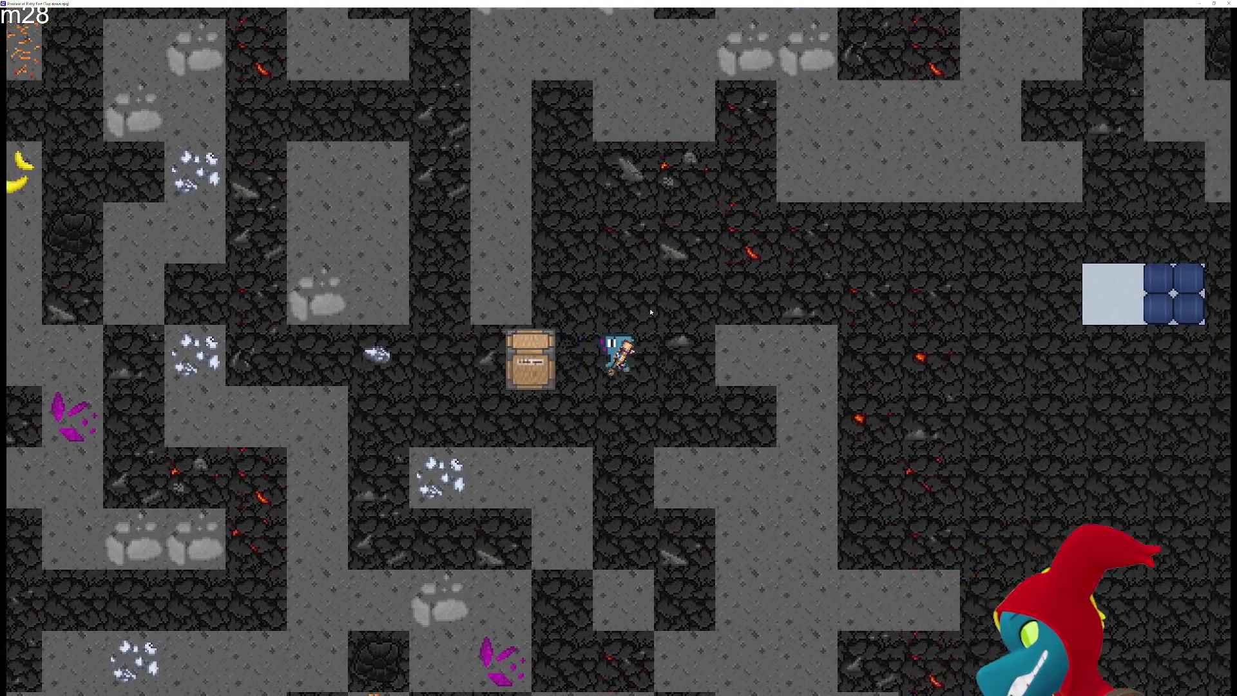
{"action": "key", "text": "Up"}
{"action": "key", "text": "Right"}
{"action": "key", "text": "Right"}
{"action": "key", "text": "Right"}
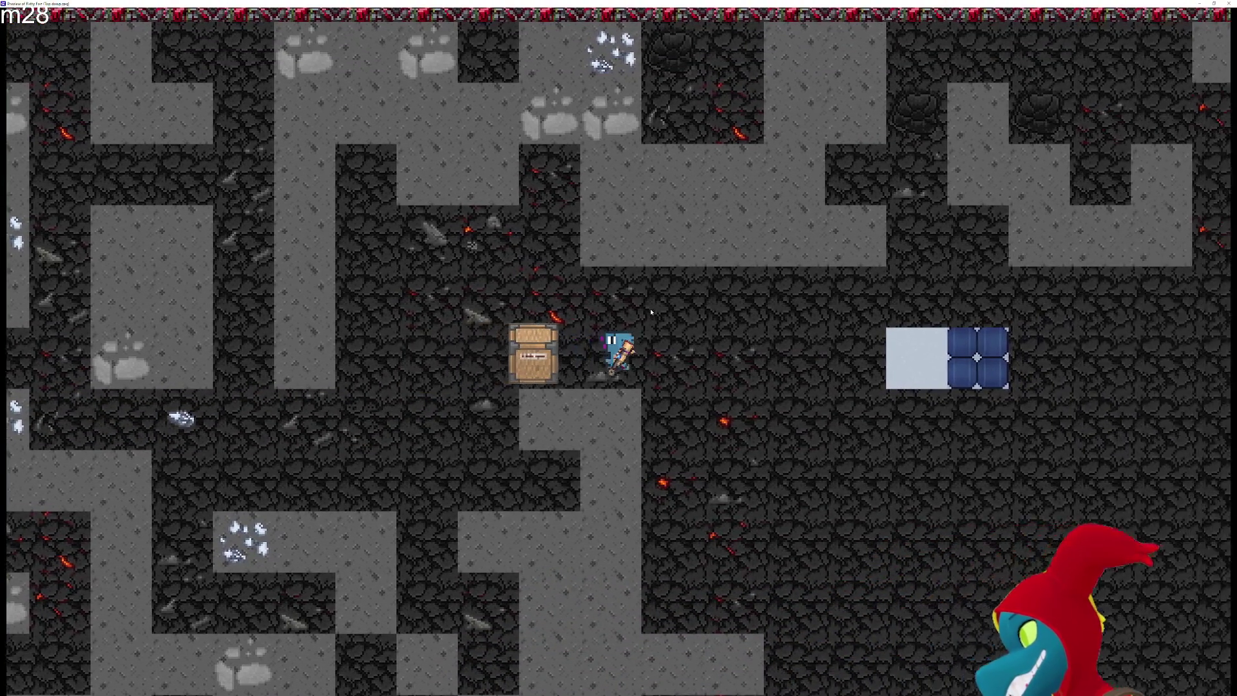
{"action": "key", "text": "Right"}
{"action": "key", "text": "Right"}
{"action": "key", "text": "Right"}
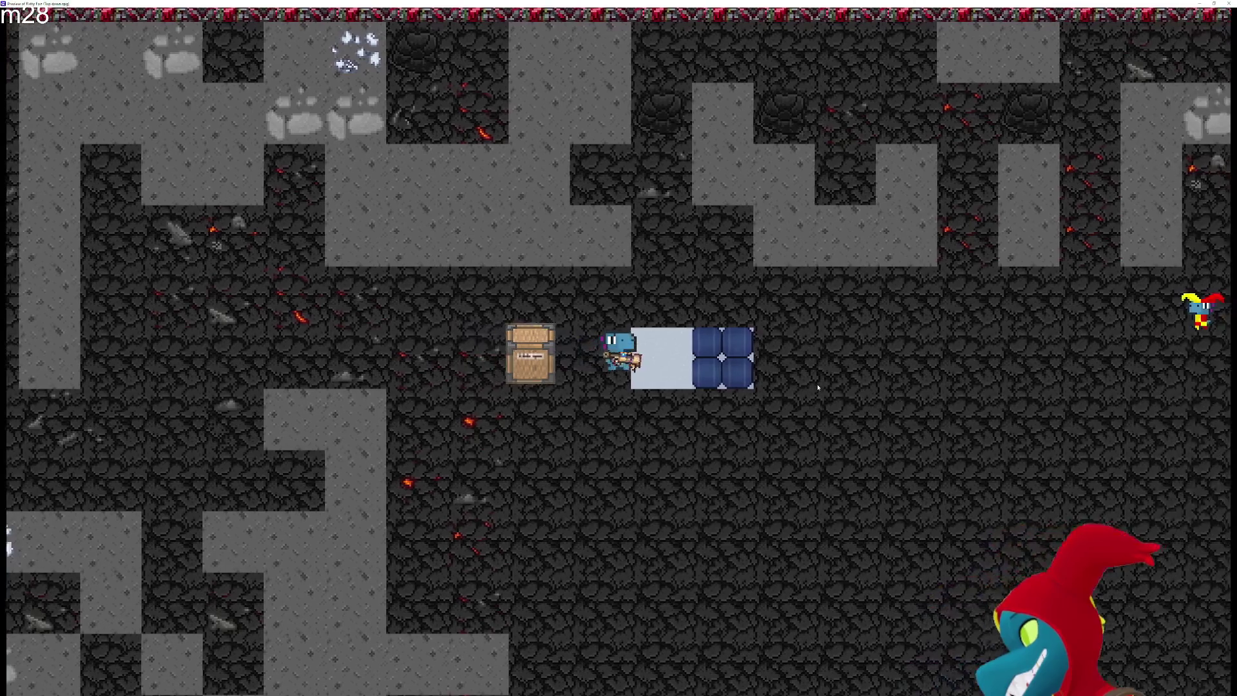
{"action": "key", "text": "Left"}
{"action": "key", "text": "Right"}
{"action": "key", "text": "Right"}
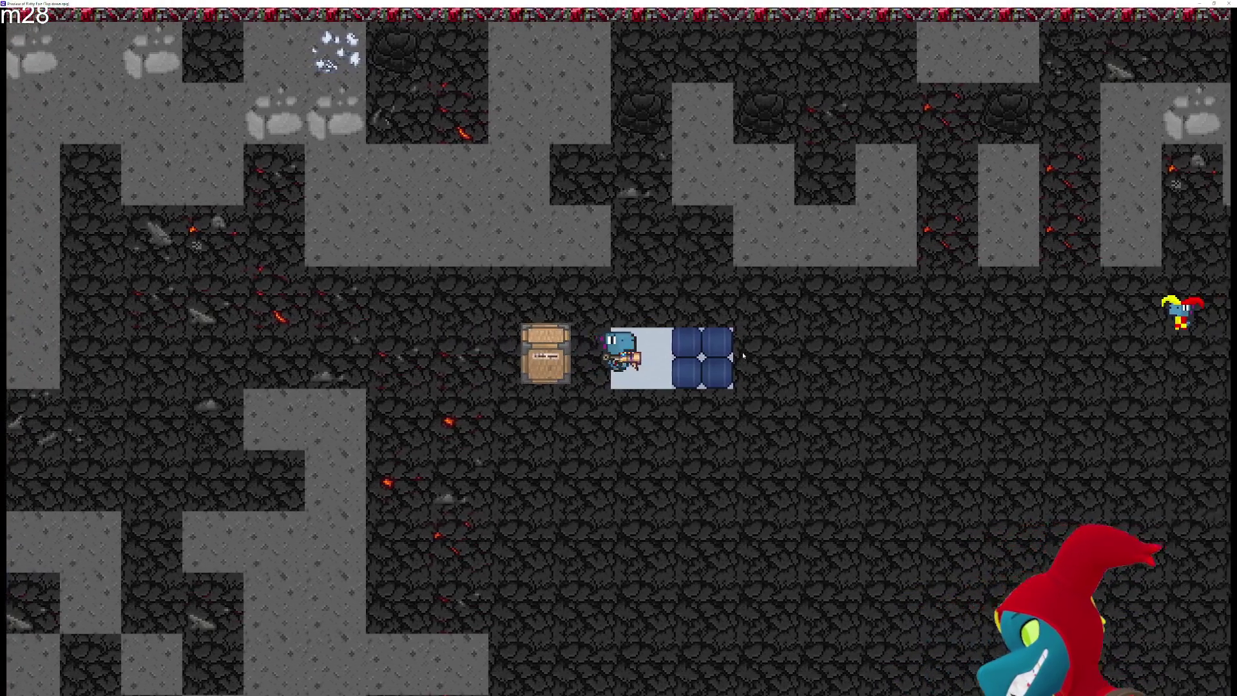
{"action": "key", "text": "Right"}
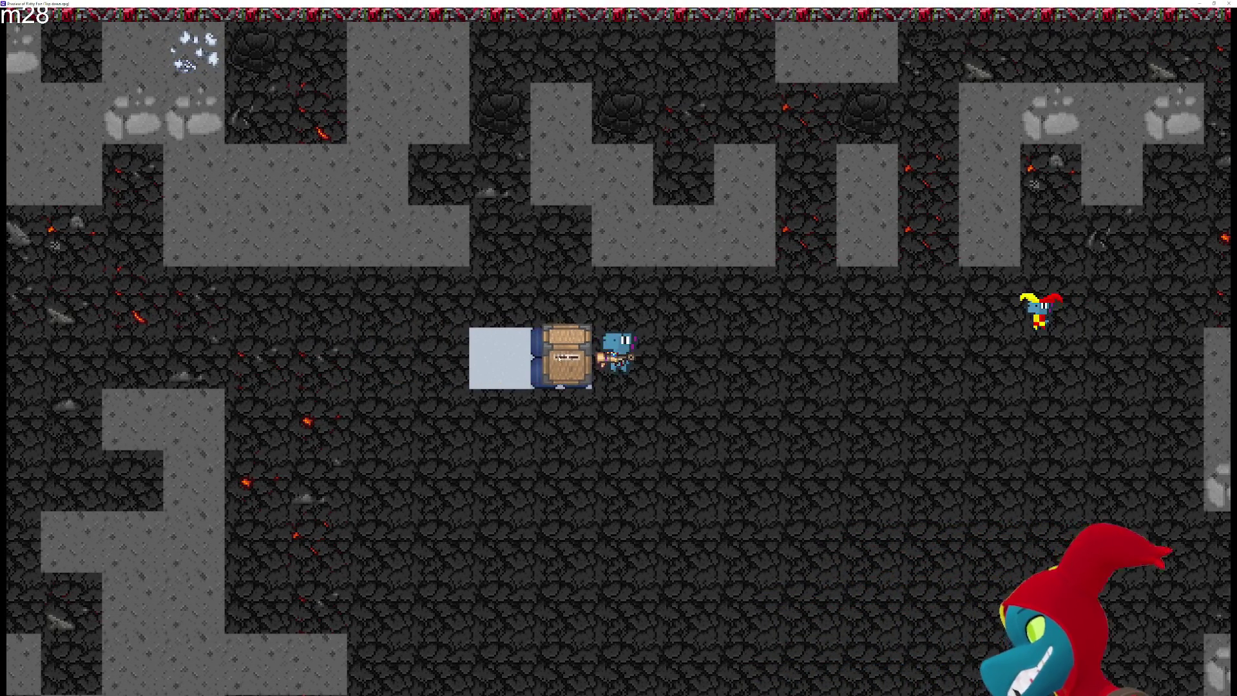
{"action": "key", "text": "Down"}
{"action": "key", "text": "Right"}
{"action": "key", "text": "Down"}
{"action": "key", "text": "Left"}
{"action": "key", "text": "Left"}
{"action": "key", "text": "Up"}
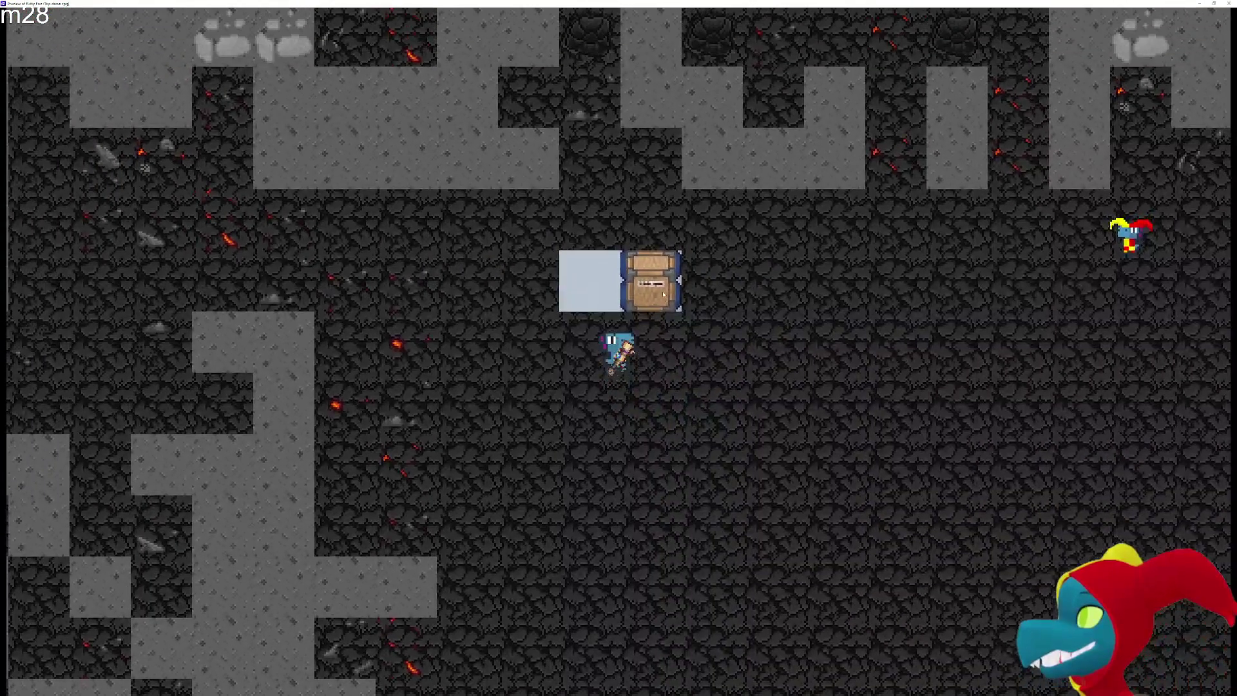
{"action": "key", "text": "Left"}
{"action": "key", "text": "Left"}
{"action": "key", "text": "Left"}
{"action": "key", "text": "Left"}
{"action": "key", "text": "Up"}
{"action": "key", "text": "Left"}
{"action": "key", "text": "Left"}
{"action": "key", "text": "Left"}
{"action": "key", "text": "Left"}
{"action": "key", "text": "Left"}
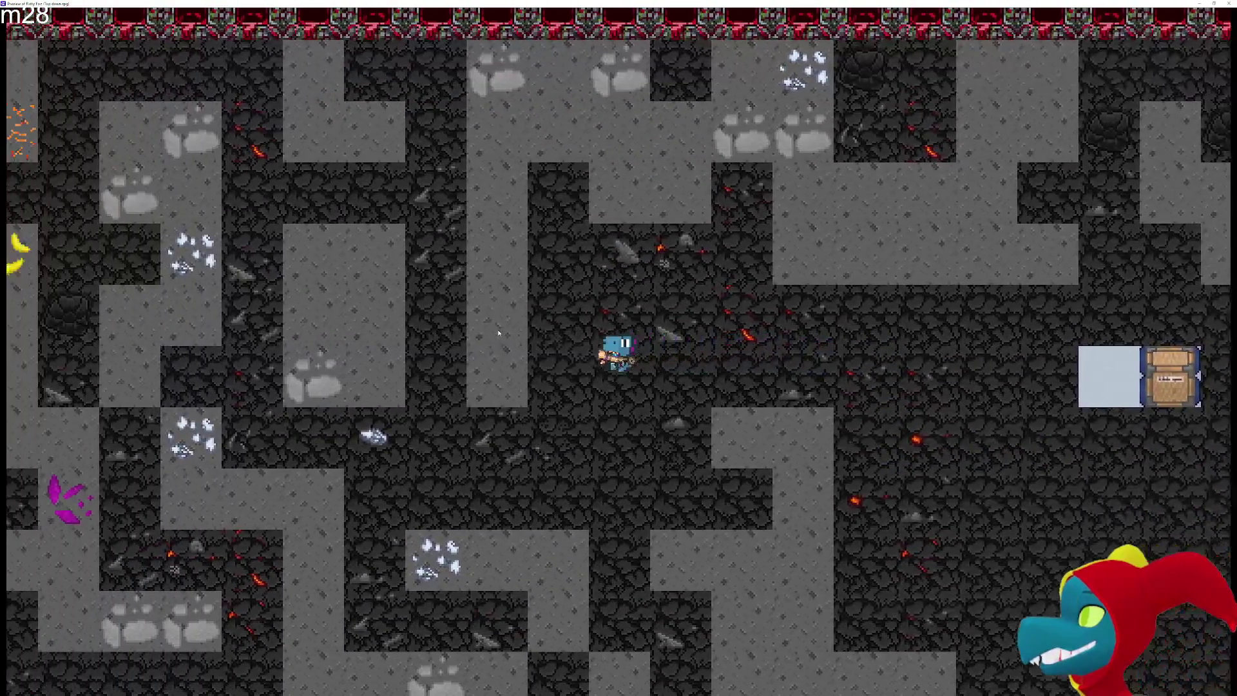
{"action": "key", "text": "Right"}
{"action": "key", "text": "Right"}
{"action": "key", "text": "Right"}
{"action": "key", "text": "Right"}
{"action": "key", "text": "Up"}
{"action": "key", "text": "Right"}
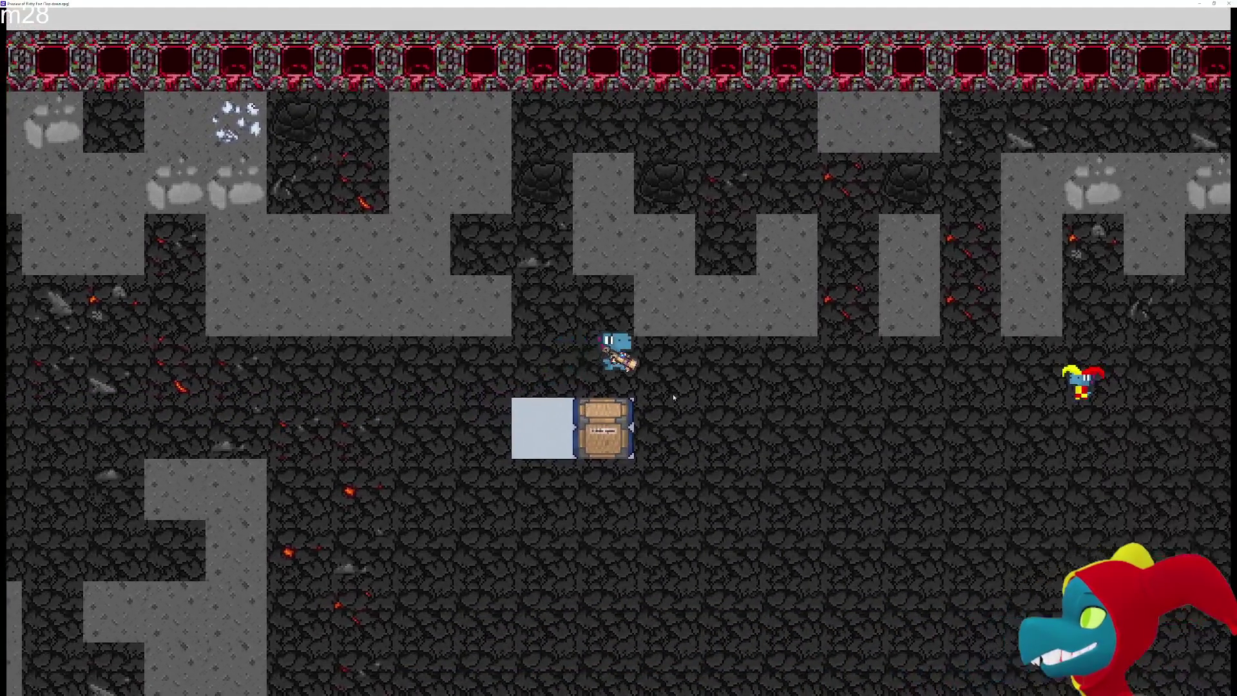
{"action": "key", "text": "Down"}
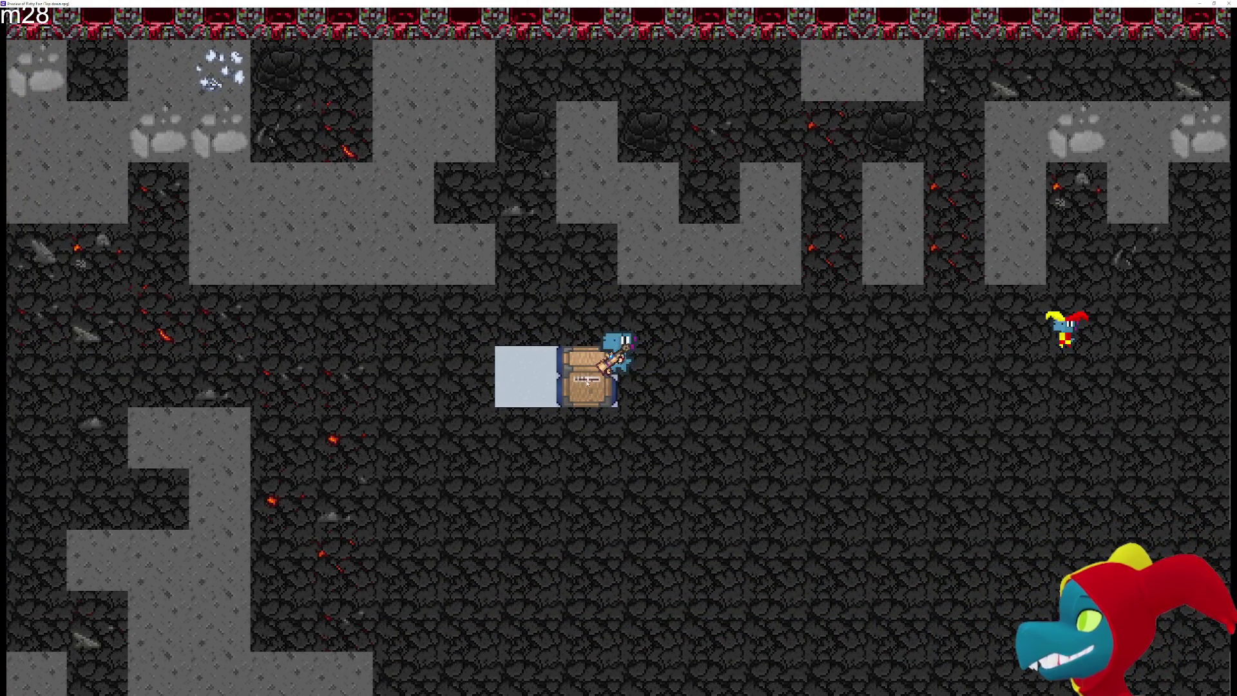
Haul the ore box right, then drag it left toward the cave's west wall
{"action": "key", "text": "Right"}
{"action": "key", "text": "Right"}
{"action": "key", "text": "Right"}
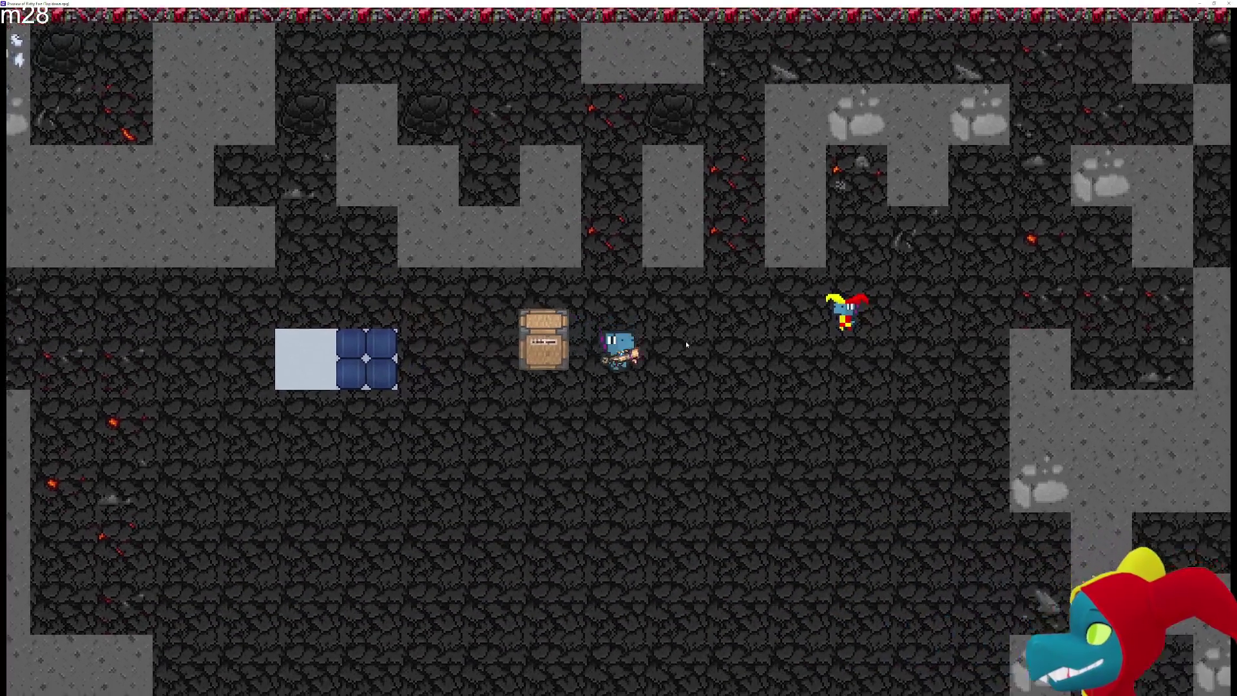
{"action": "key", "text": "Right"}
{"action": "key", "text": "Right"}
{"action": "key", "text": "Right"}
{"action": "key", "text": "Down"}
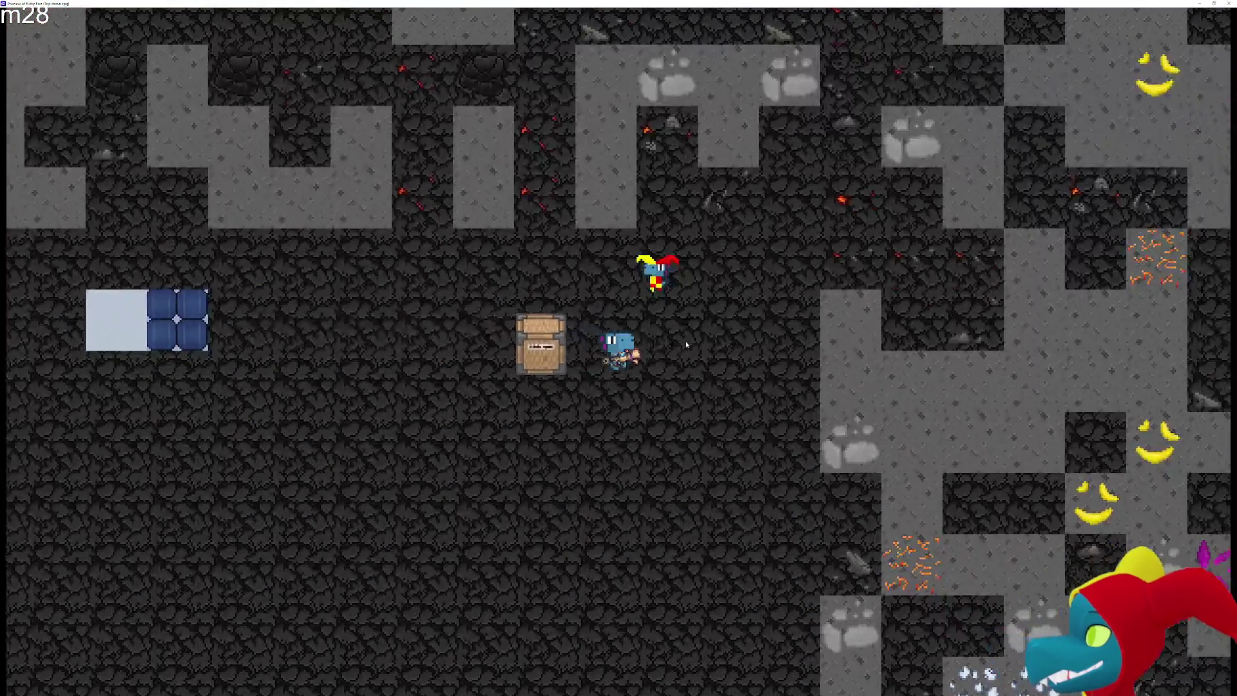
{"action": "key", "text": "Up"}
{"action": "key", "text": "Right"}
{"action": "key", "text": "Up"}
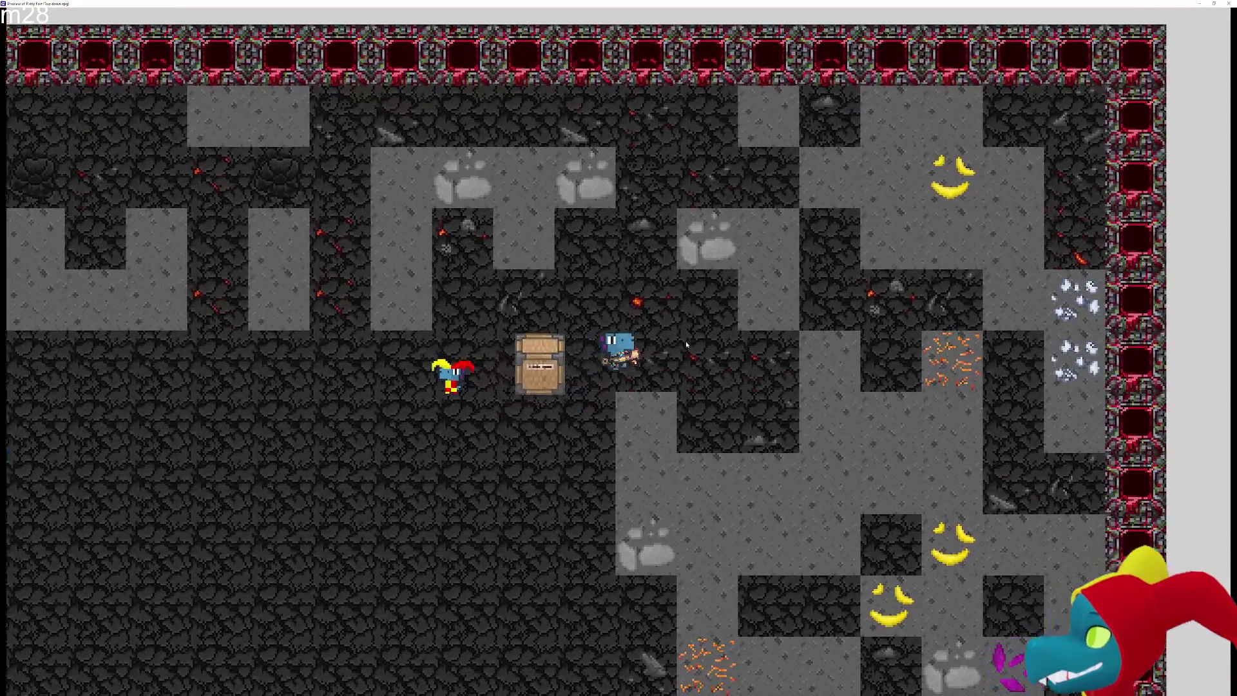
{"action": "key", "text": "Right"}
{"action": "key", "text": "Up"}
{"action": "key", "text": "Right"}
{"action": "key", "text": "Up"}
{"action": "key", "text": "Up"}
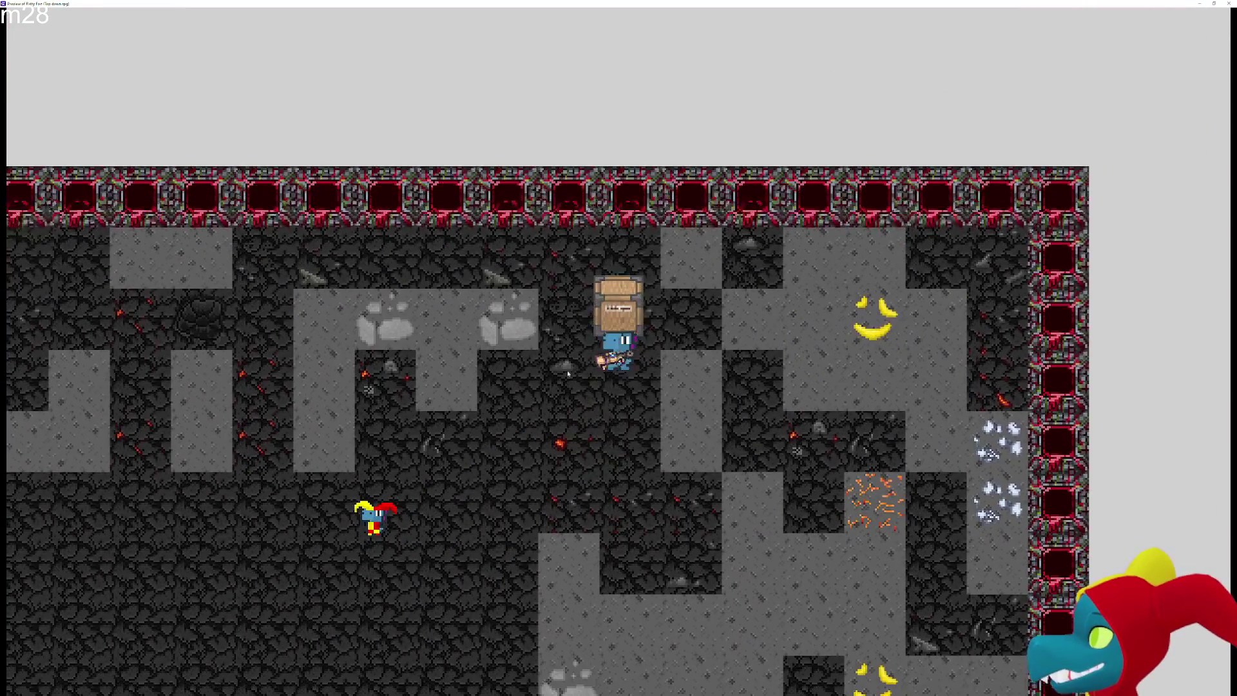
{"action": "key", "text": "Down"}
{"action": "key", "text": "Down"}
{"action": "key", "text": "Left"}
{"action": "key", "text": "Down"}
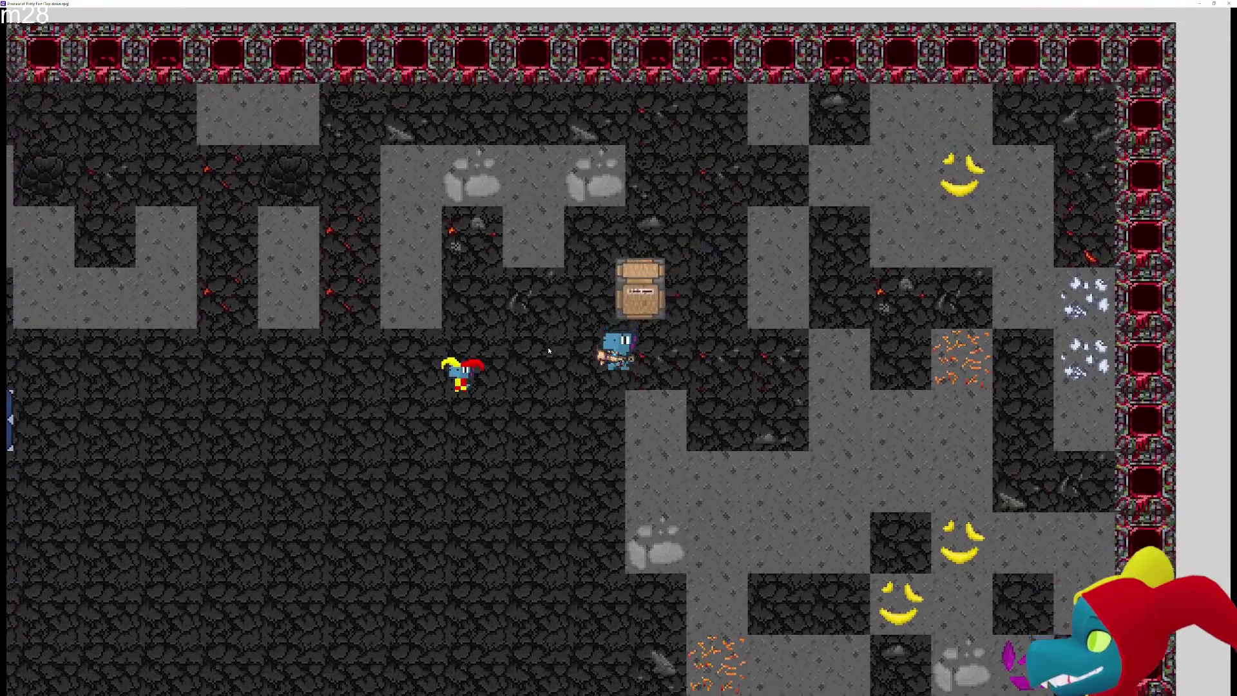
{"action": "key", "text": "Left"}
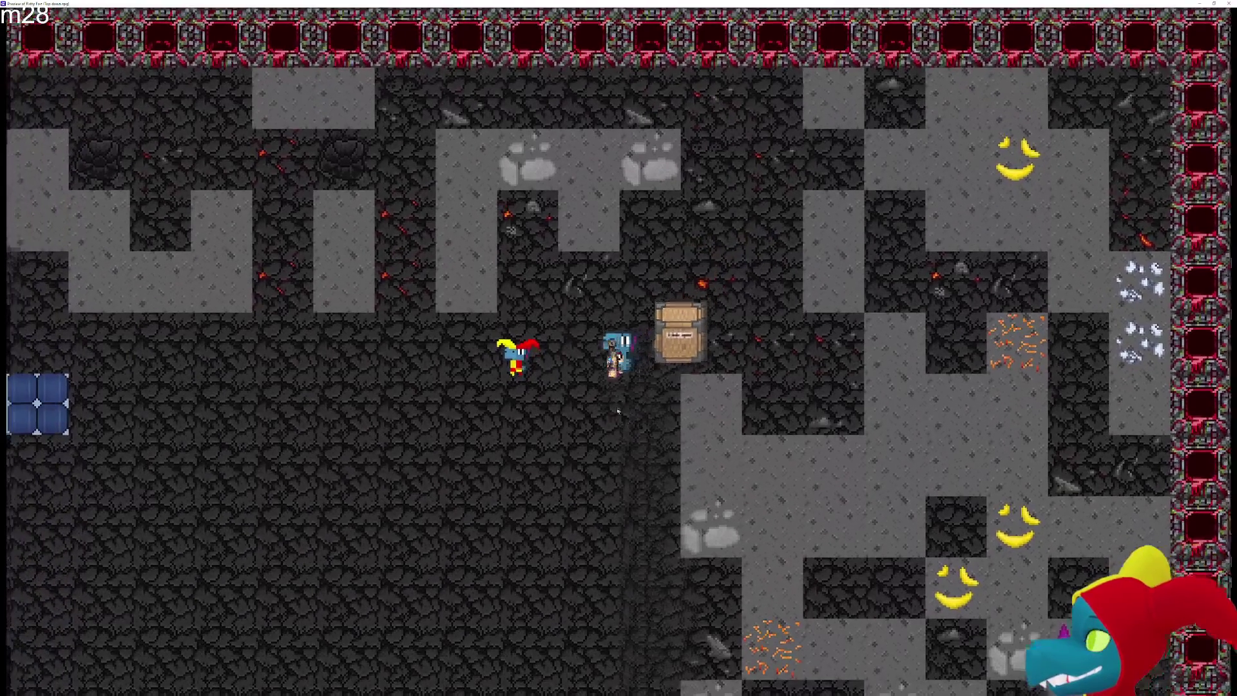
{"action": "key", "text": "Down"}
{"action": "key", "text": "Left"}
{"action": "key", "text": "Left"}
{"action": "key", "text": "Left"}
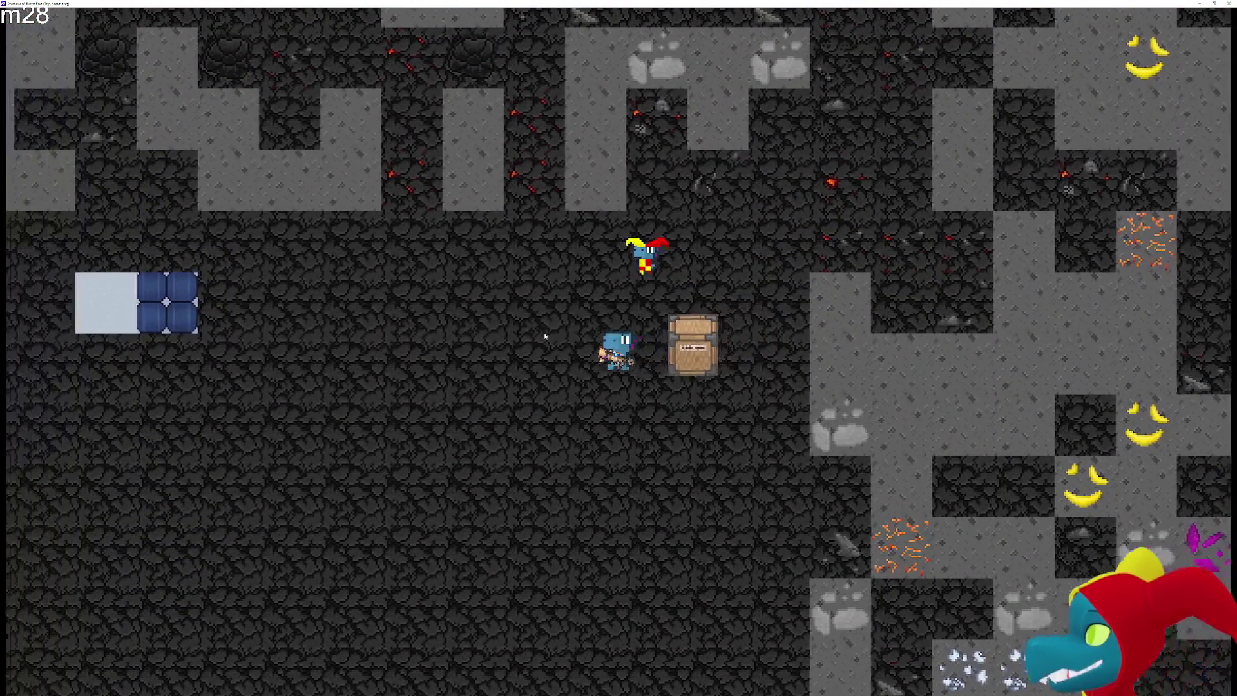
{"action": "key", "text": "Left"}
{"action": "key", "text": "Left"}
{"action": "key", "text": "Left"}
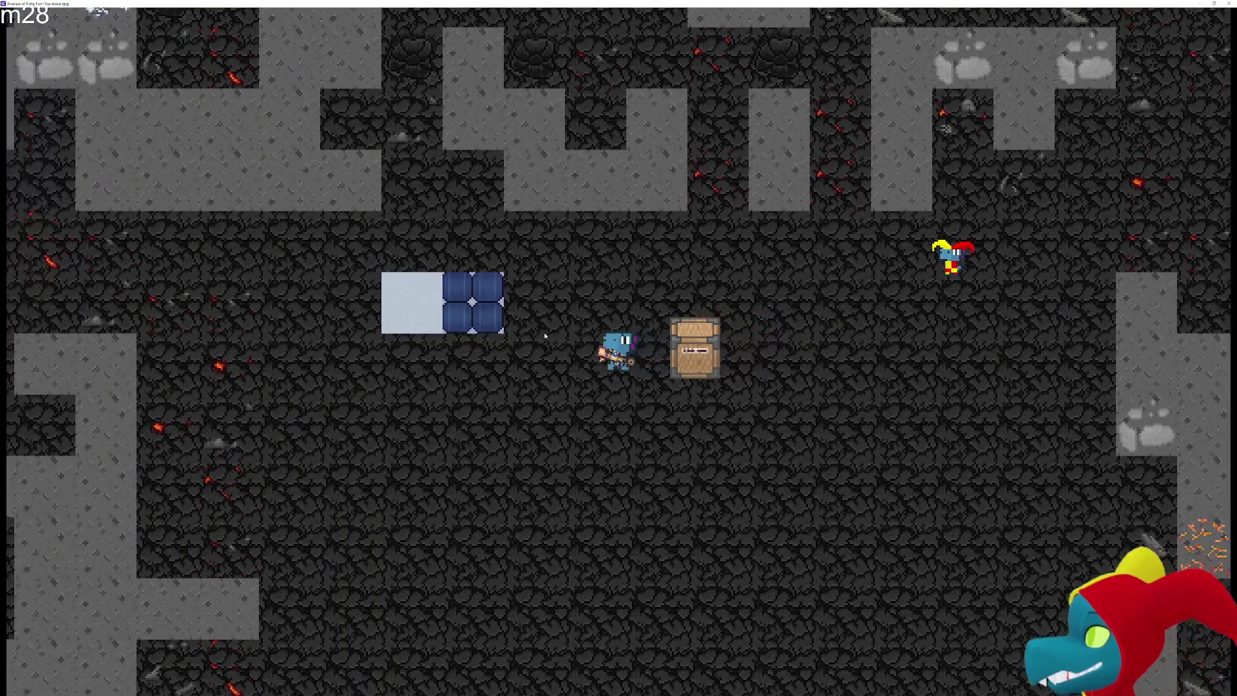
{"action": "key", "text": "Down"}
{"action": "key", "text": "Left"}
{"action": "key", "text": "Left"}
{"action": "key", "text": "Left"}
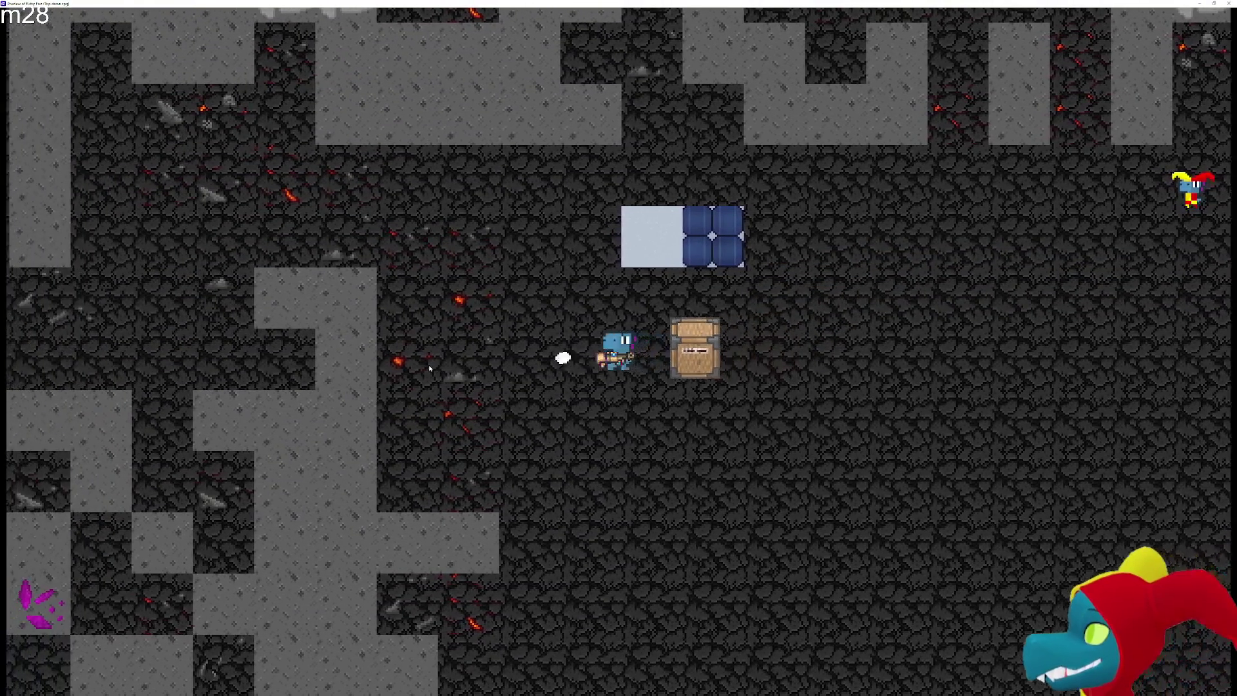
{"action": "key", "text": "Left"}
{"action": "key", "text": "Left"}
{"action": "key", "text": "Left"}
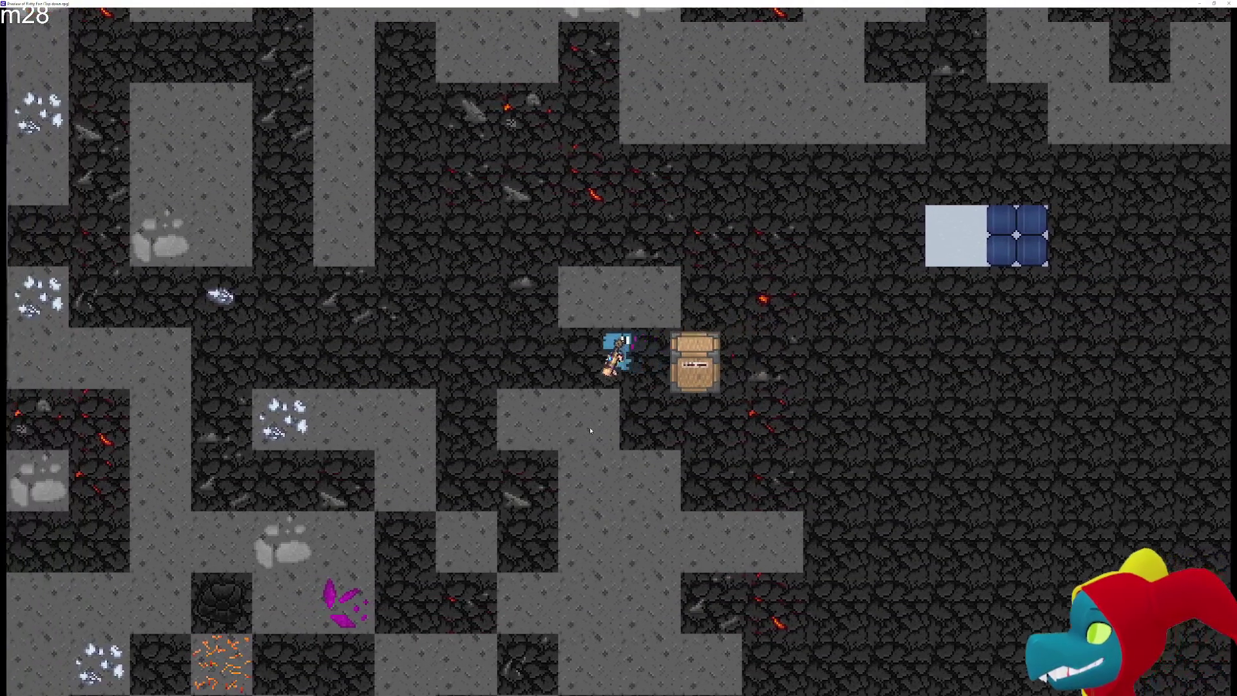
{"action": "key", "text": "Left"}
{"action": "key", "text": "Left"}
{"action": "key", "text": "Left"}
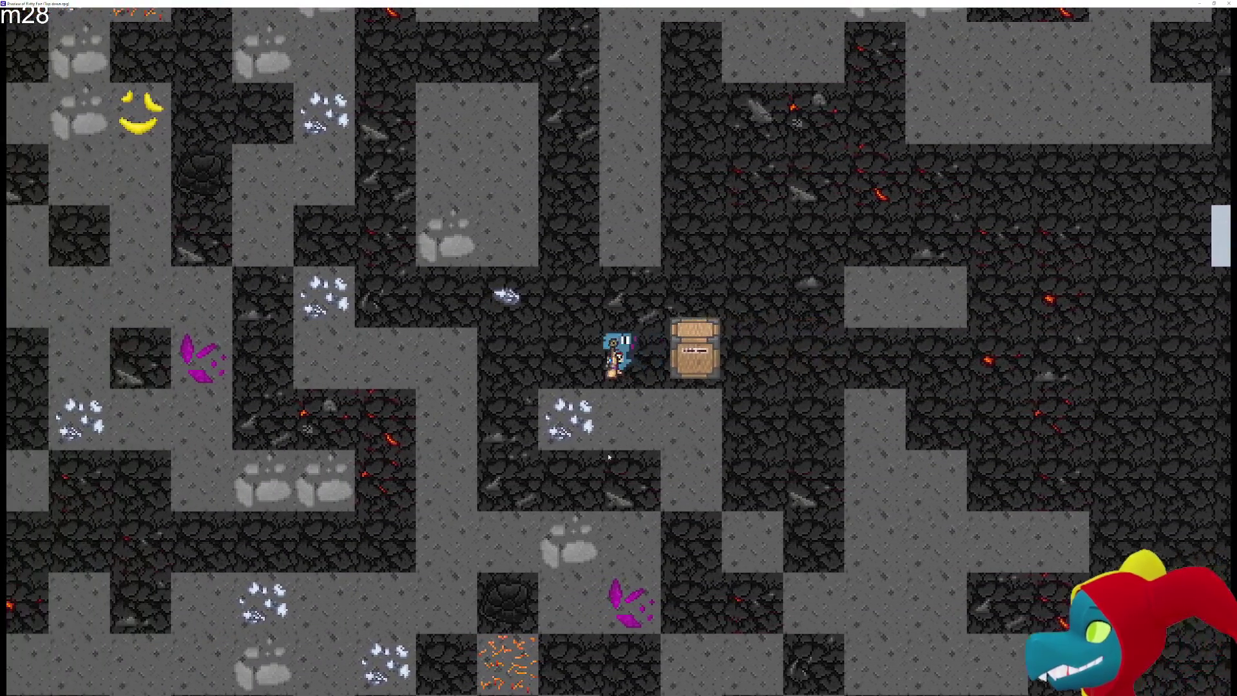
{"action": "key", "text": "Left"}
{"action": "key", "text": "Down"}
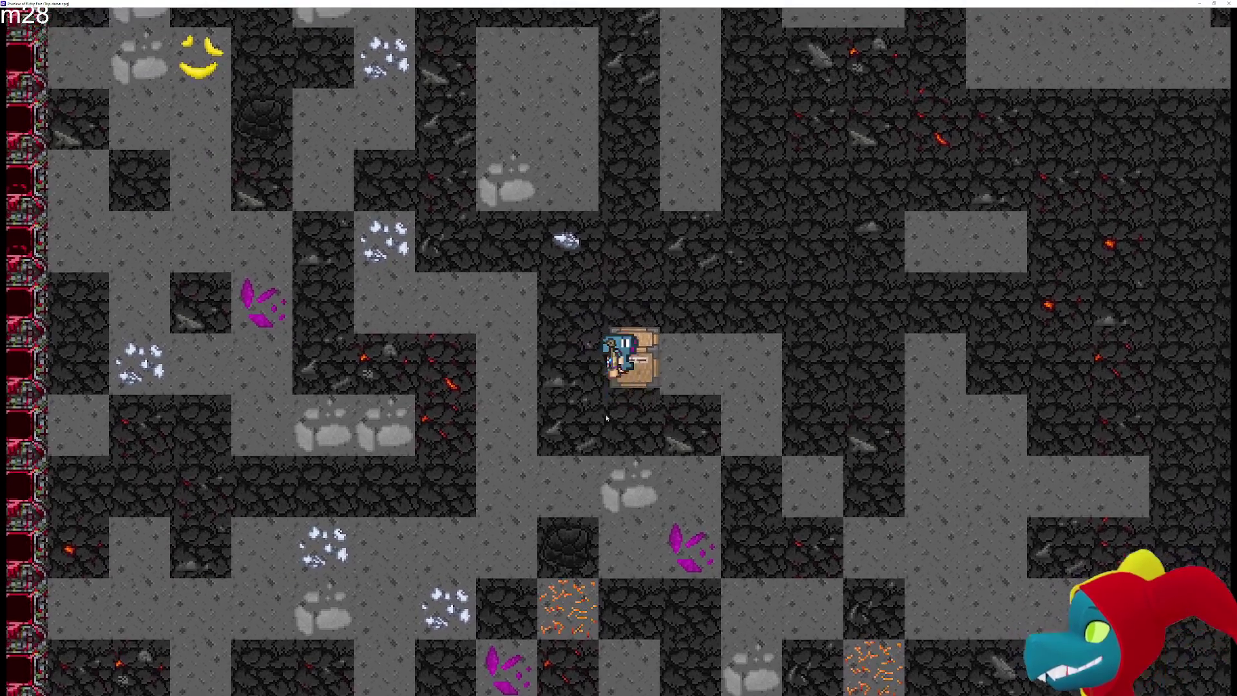
{"action": "key", "text": "Up"}
{"action": "key", "text": "Up"}
{"action": "key", "text": "Left"}
{"action": "key", "text": "Left"}
{"action": "key", "text": "Left"}
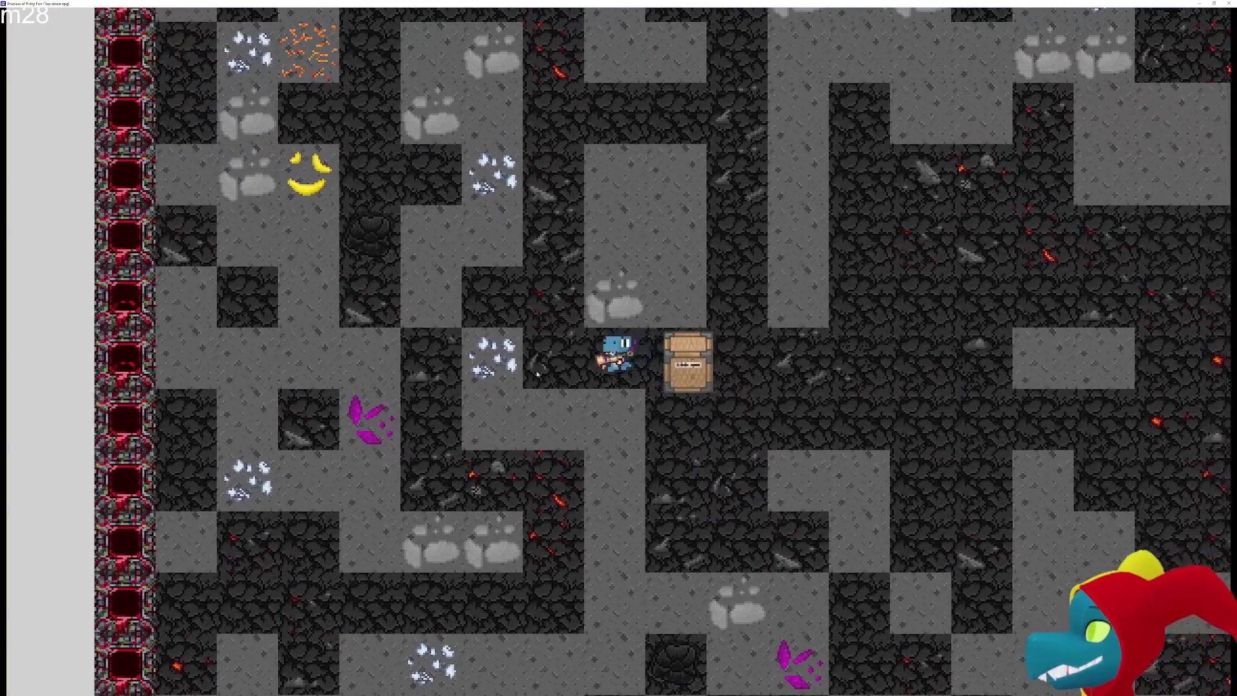
{"action": "key", "text": "Left"}
{"action": "key", "text": "Left"}
{"action": "key", "text": "Left"}
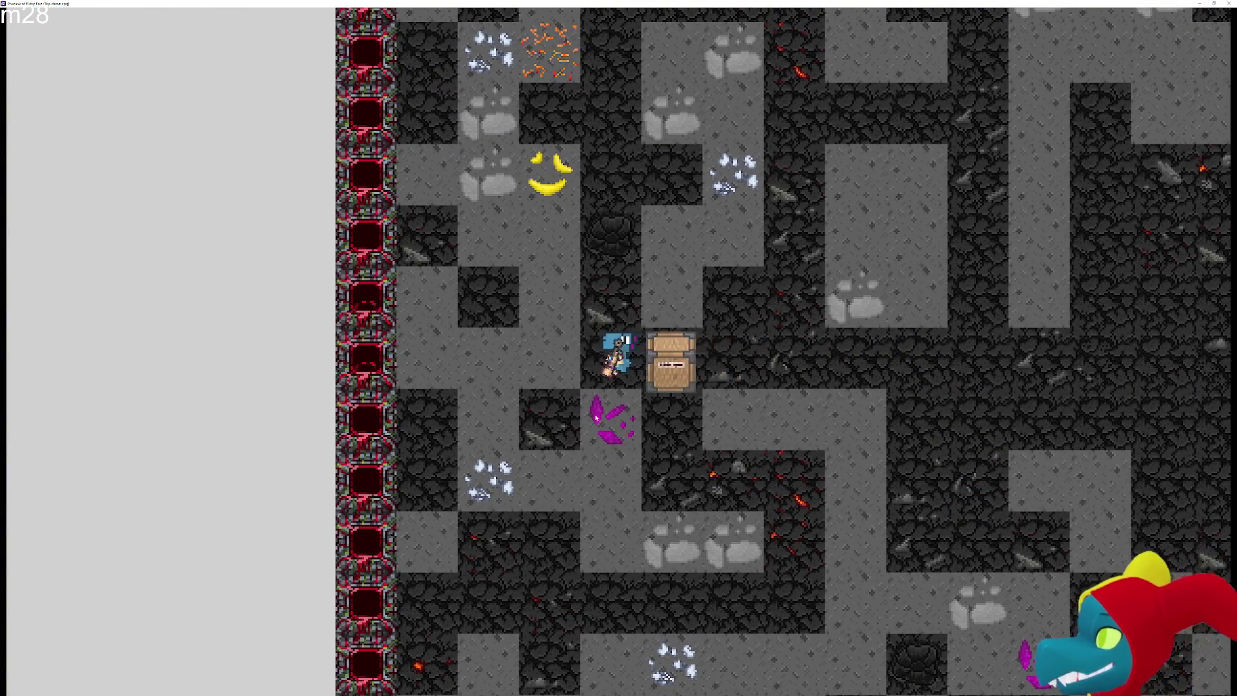
{"action": "key", "text": "Up"}
{"action": "key", "text": "Down"}
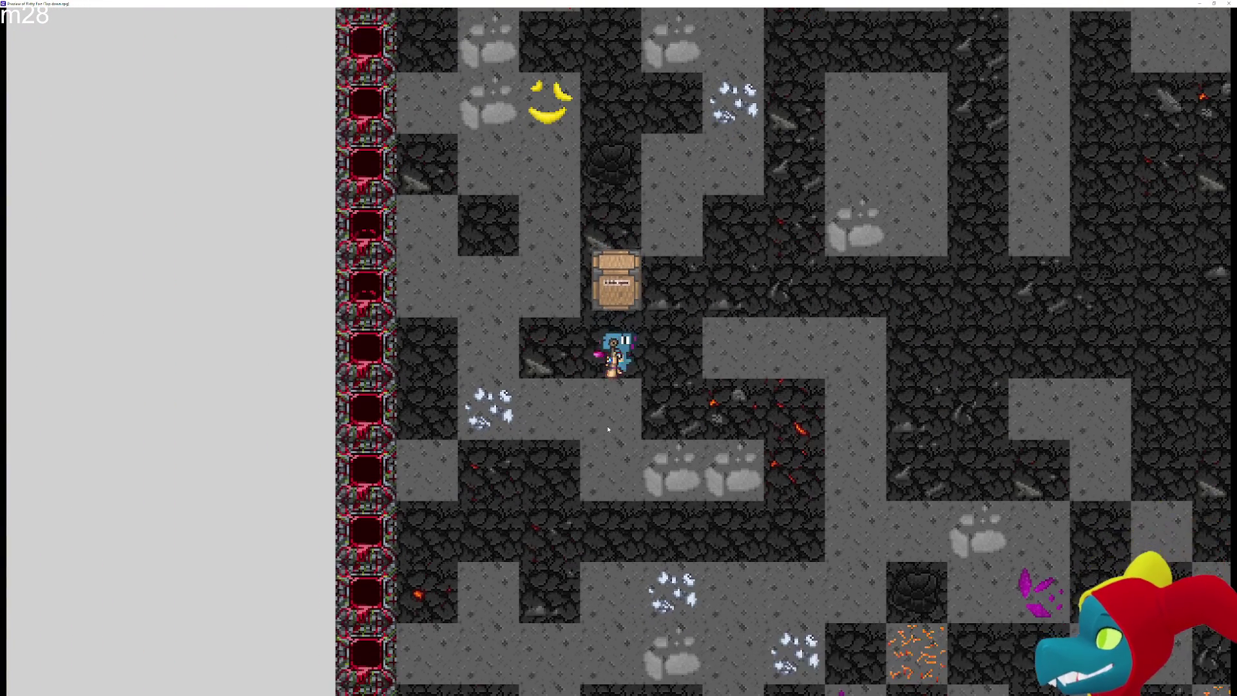
{"action": "key", "text": "Left"}
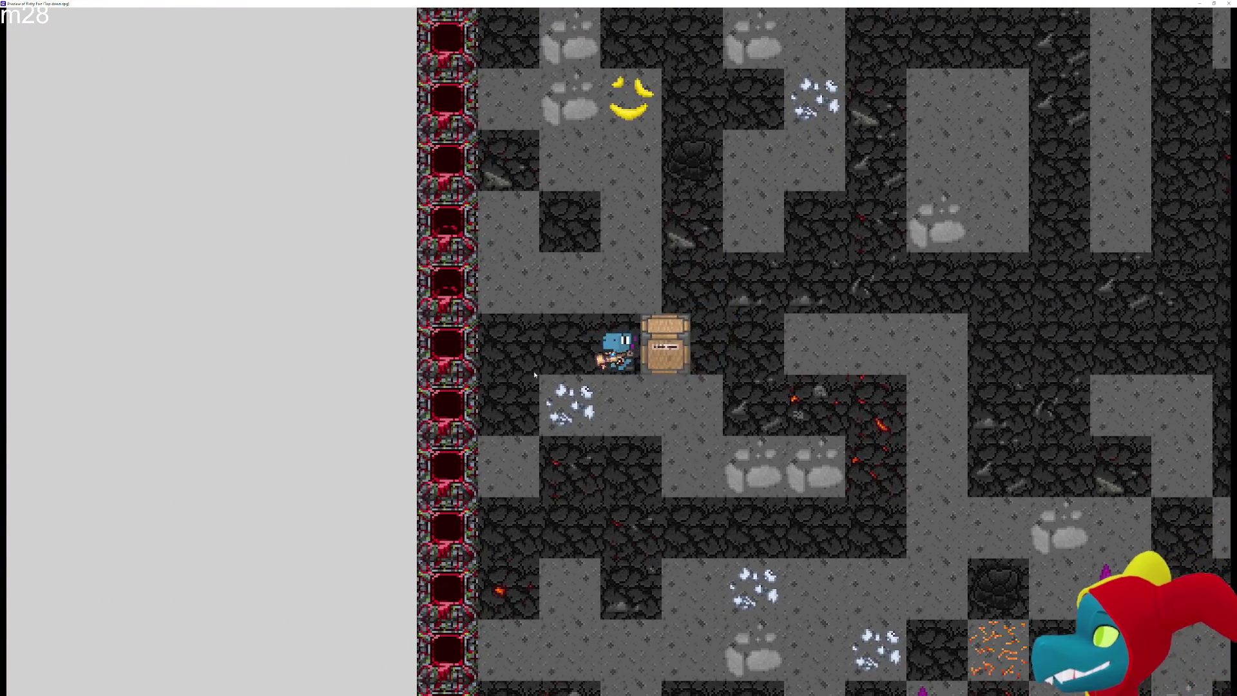
{"action": "key", "text": "Left"}
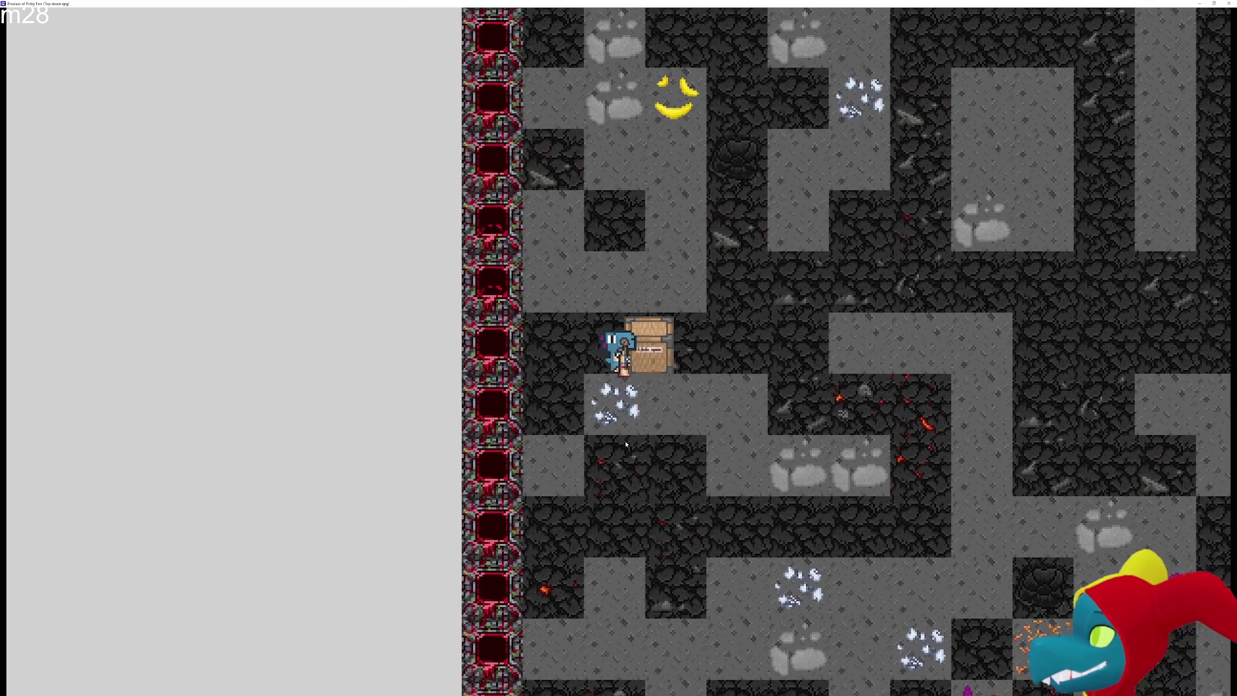
{"action": "key", "text": "Down"}
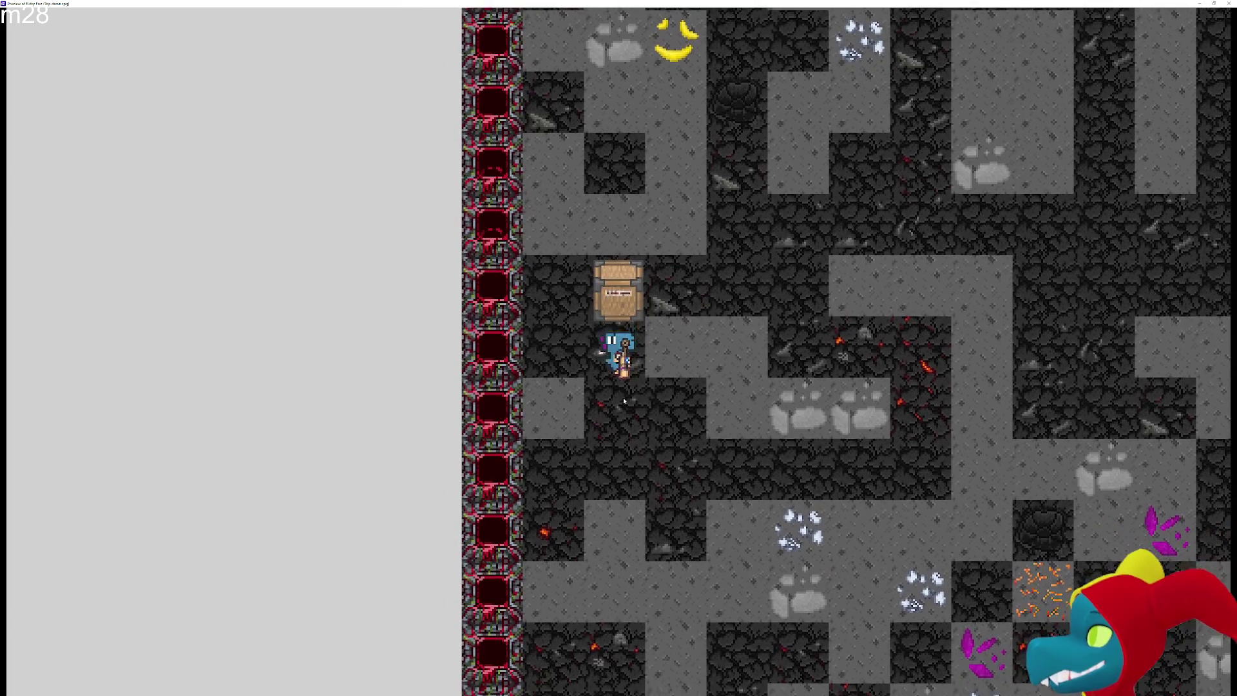
Pull the ore box right onto the deposit tile and step the miner away from it
{"action": "key", "text": "Up"}
{"action": "key", "text": "Right"}
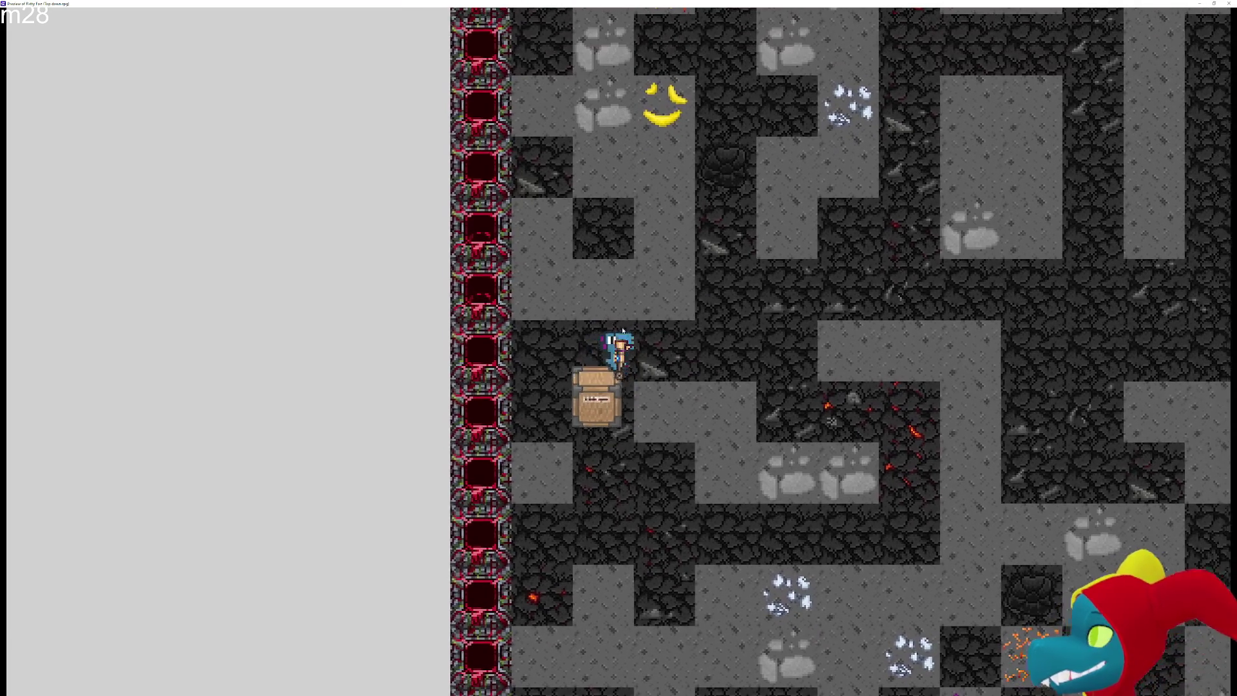
{"action": "key", "text": "Right"}
{"action": "key", "text": "Up"}
{"action": "key", "text": "Right"}
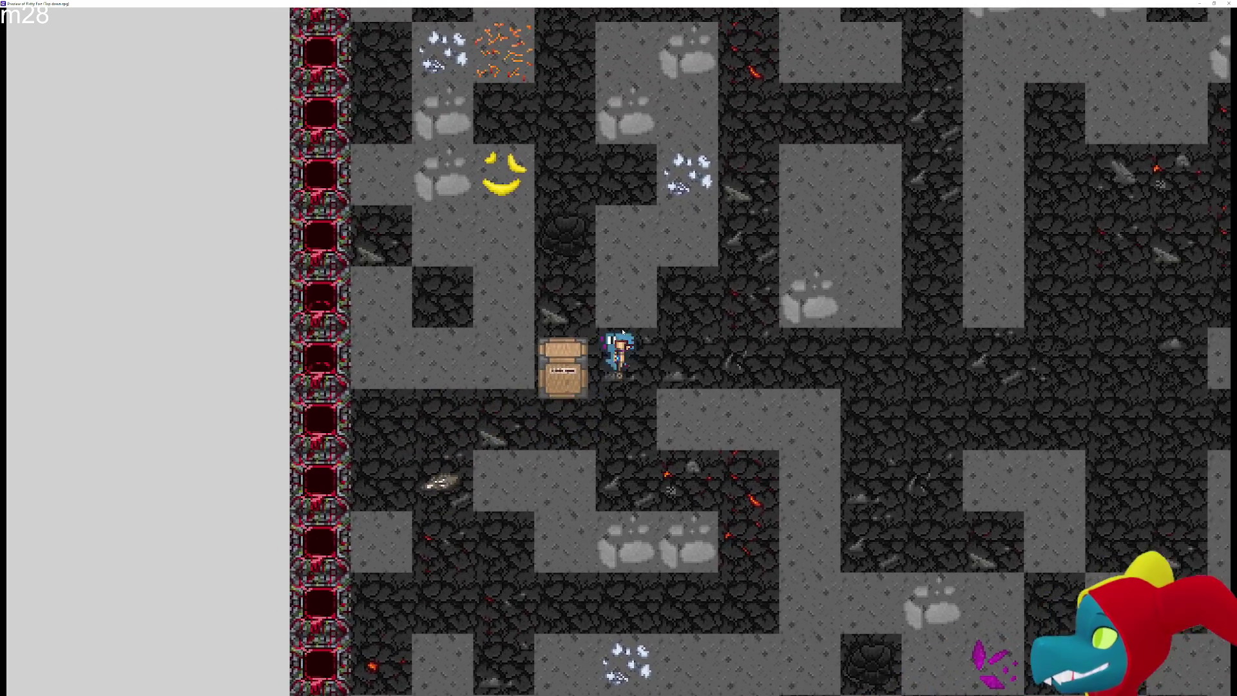
{"action": "key", "text": "Right"}
{"action": "key", "text": "Right"}
{"action": "key", "text": "Right"}
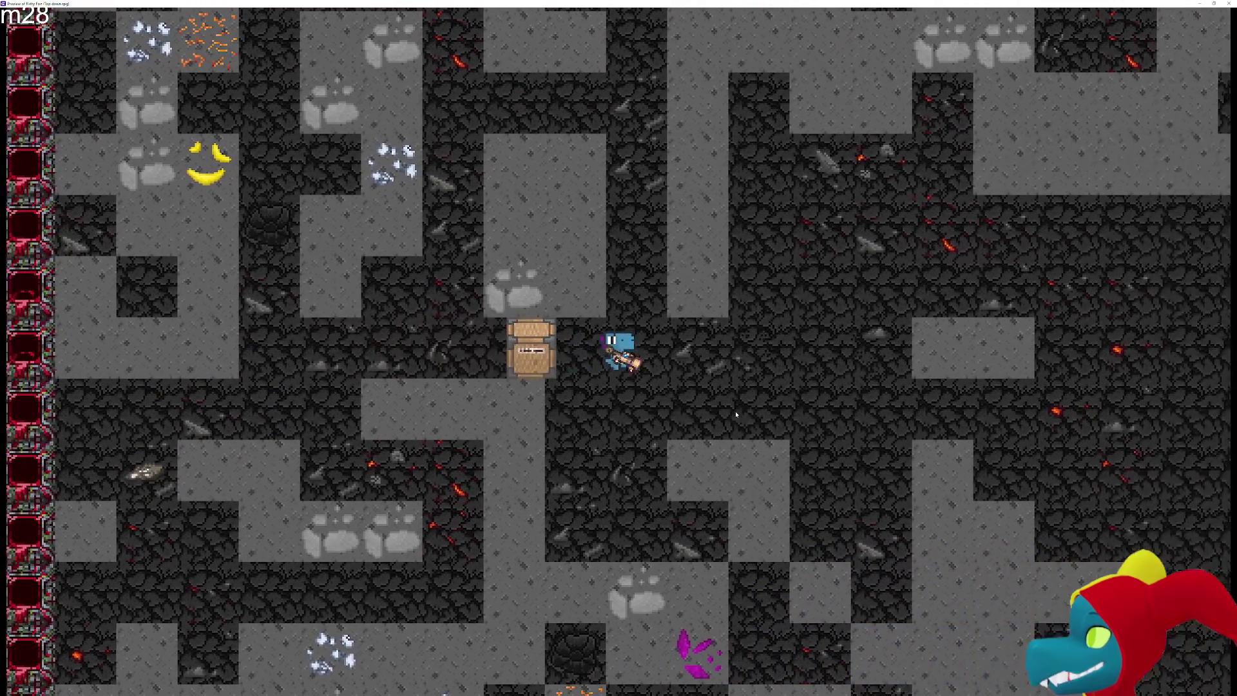
{"action": "key", "text": "Right"}
{"action": "key", "text": "Right"}
{"action": "key", "text": "Right"}
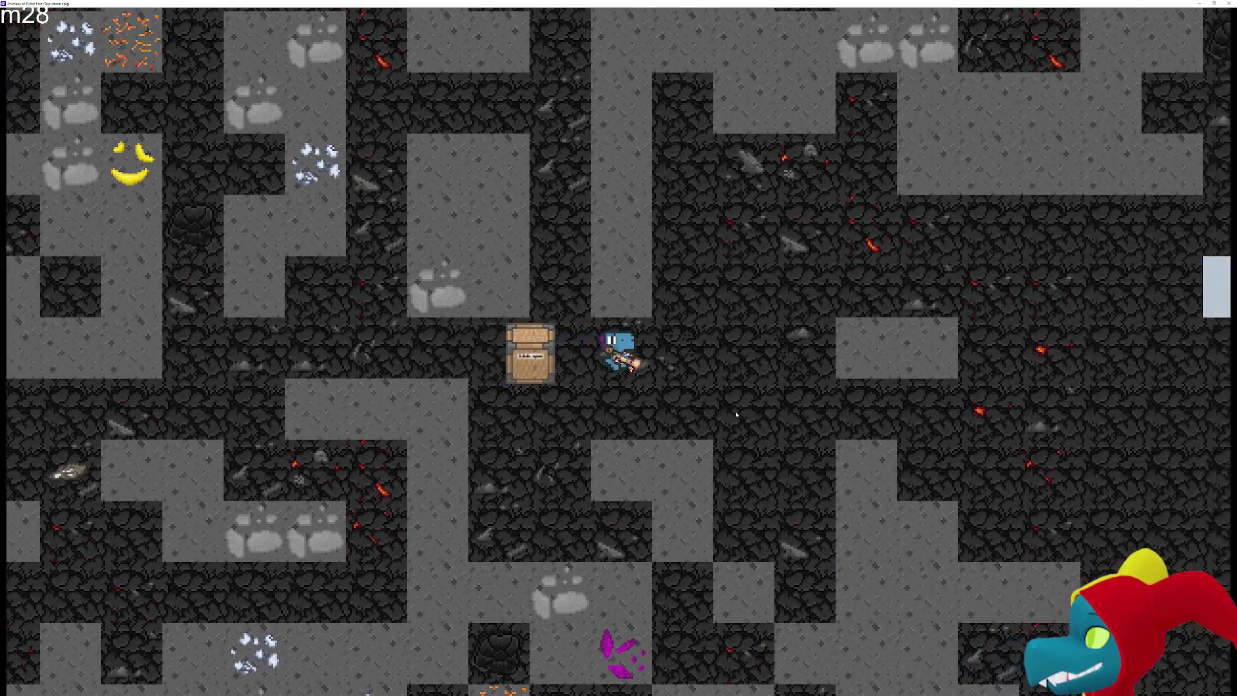
{"action": "key", "text": "Up"}
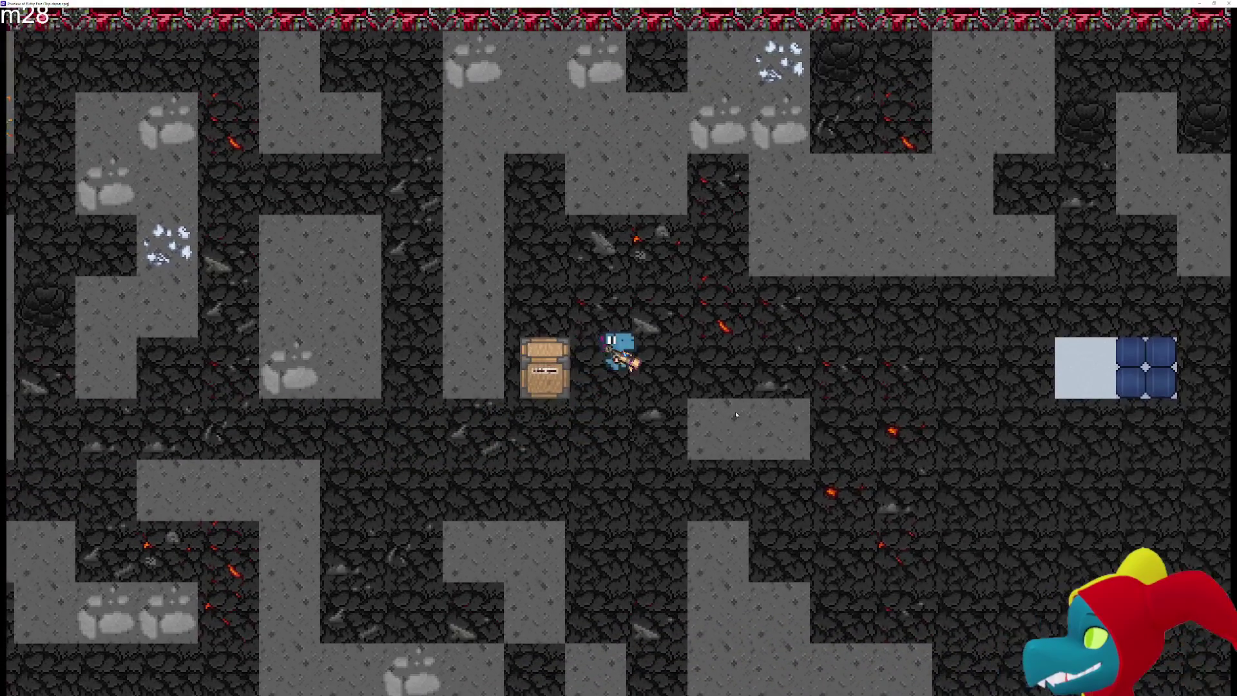
{"action": "key", "text": "Right"}
{"action": "key", "text": "Right"}
{"action": "key", "text": "Right"}
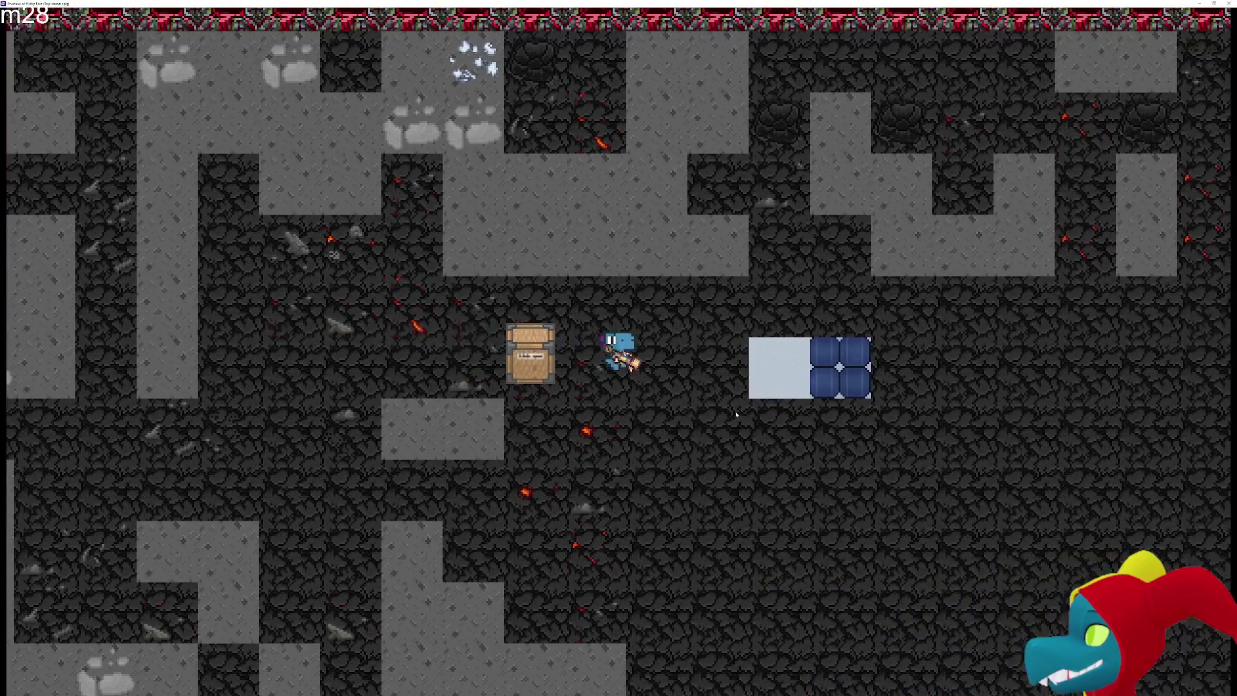
{"action": "key", "text": "Right"}
{"action": "key", "text": "Right"}
{"action": "key", "text": "Right"}
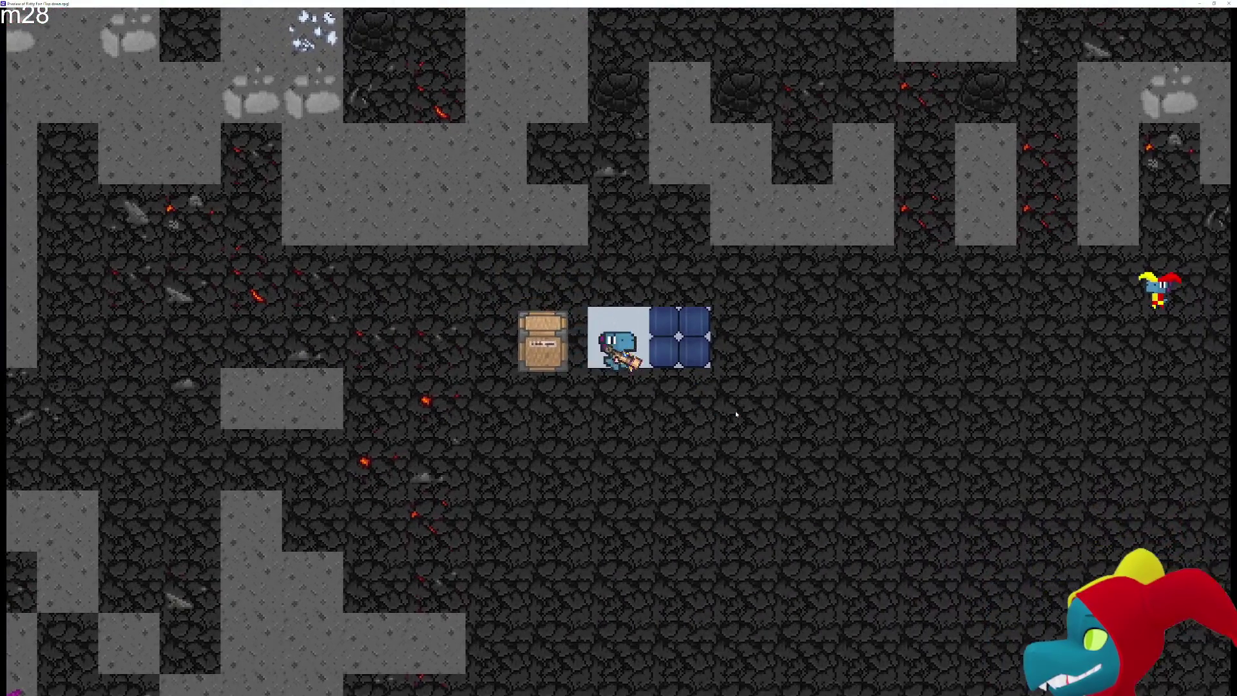
{"action": "key", "text": "Up"}
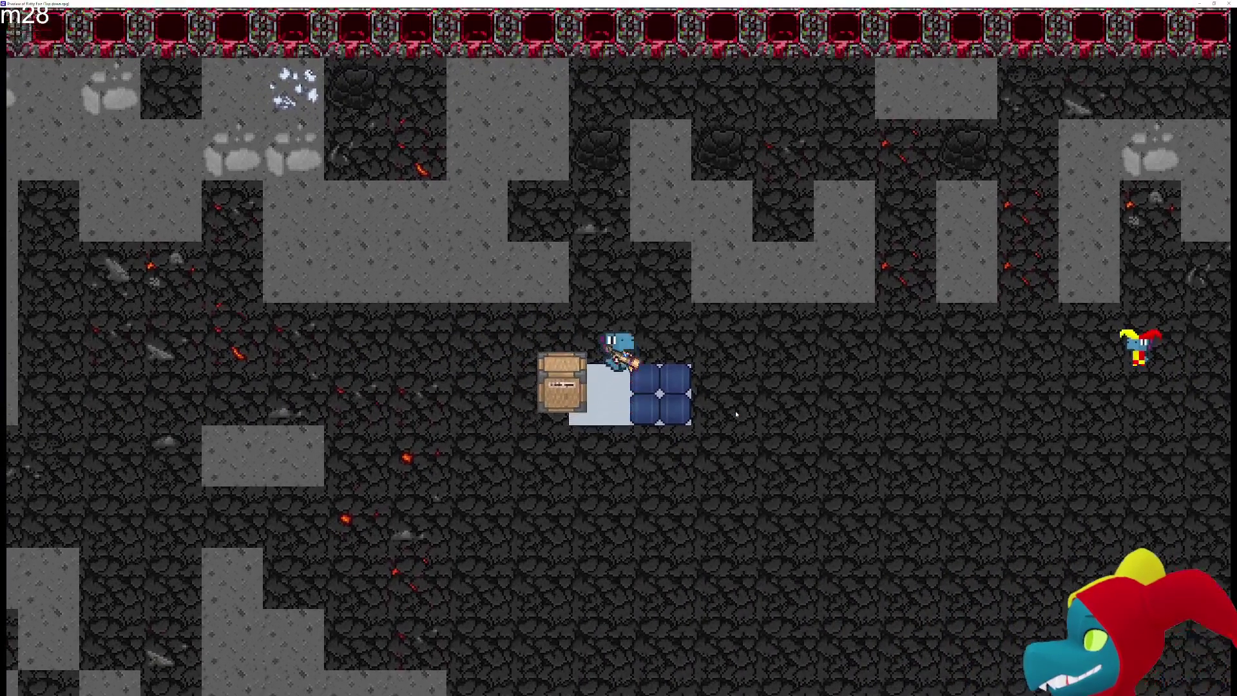
{"action": "key", "text": "Right"}
{"action": "key", "text": "Down"}
{"action": "key", "text": "Right"}
{"action": "key", "text": "Up"}
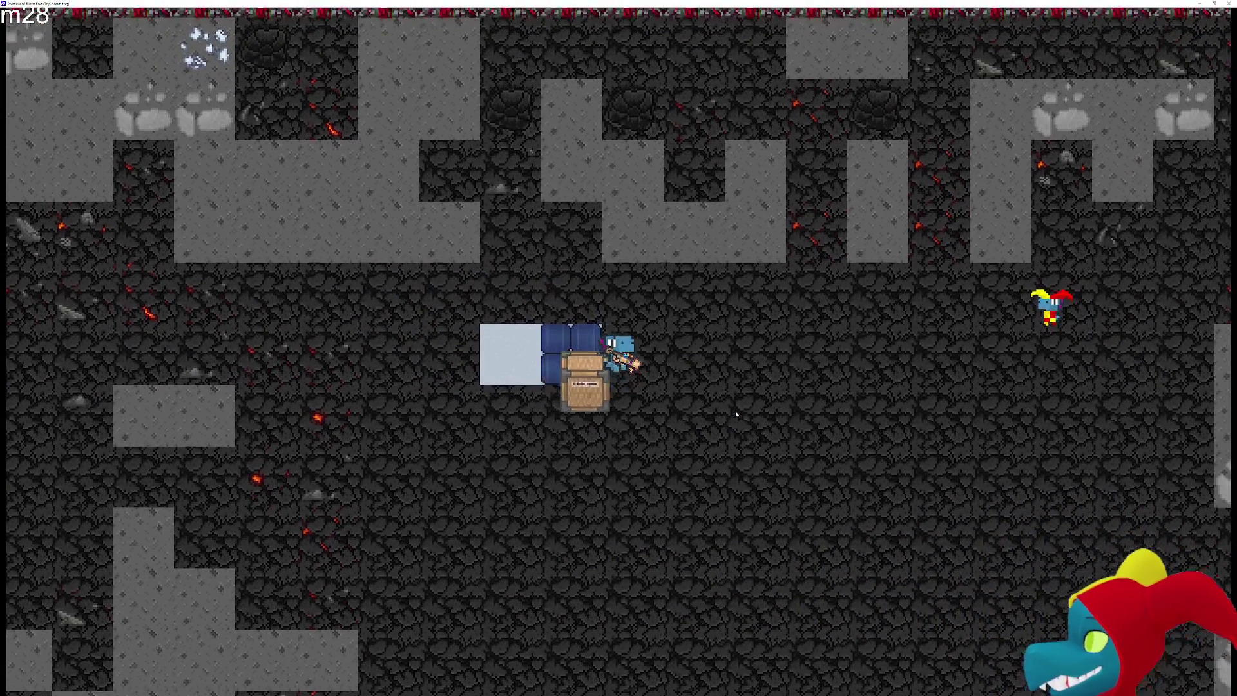
{"action": "key", "text": "Left"}
{"action": "key", "text": "Down"}
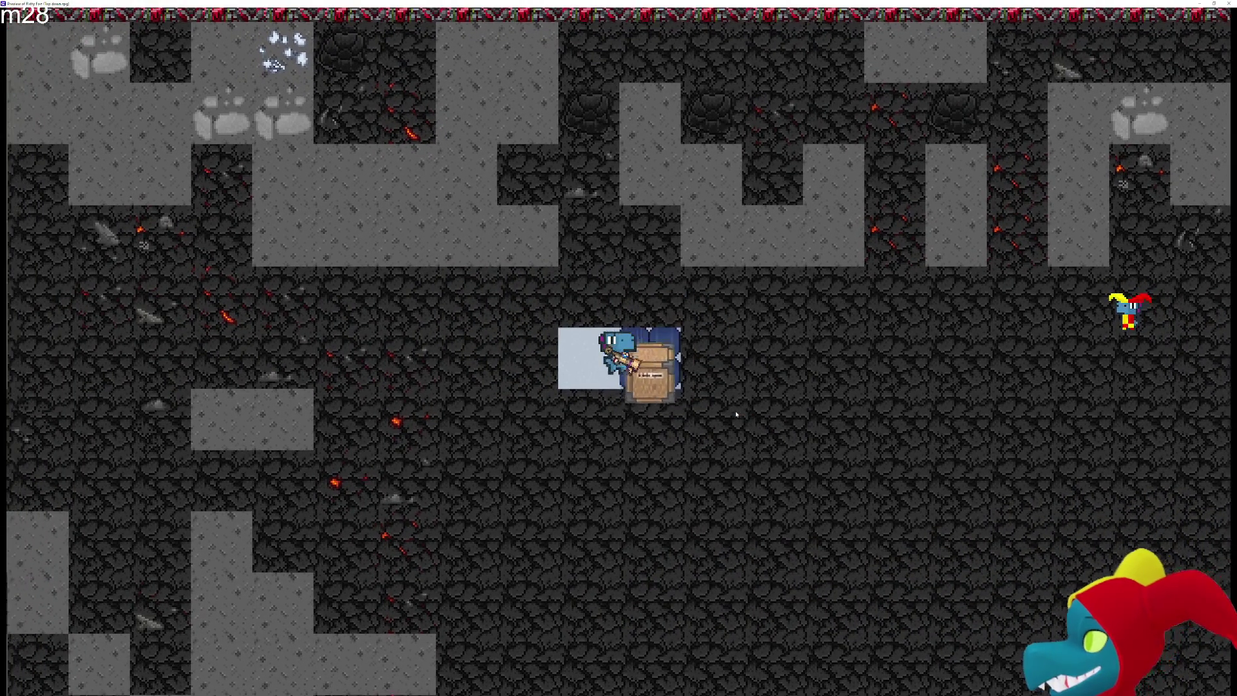
{"action": "key", "text": "Left"}
{"action": "key", "text": "Left"}
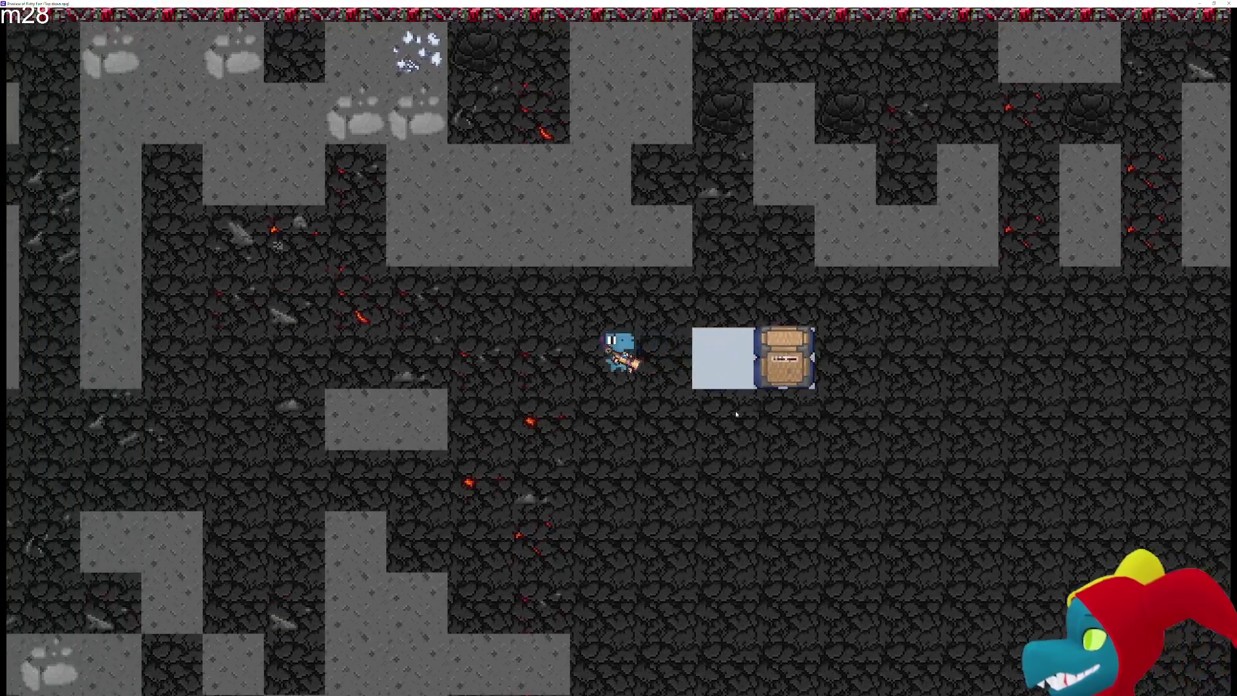
{"action": "key", "text": "Right"}
{"action": "key", "text": "Up"}
{"action": "key", "text": "Right"}
{"action": "key", "text": "Right"}
{"action": "key", "text": "Right"}
{"action": "key", "text": "Right"}
{"action": "key", "text": "Right"}
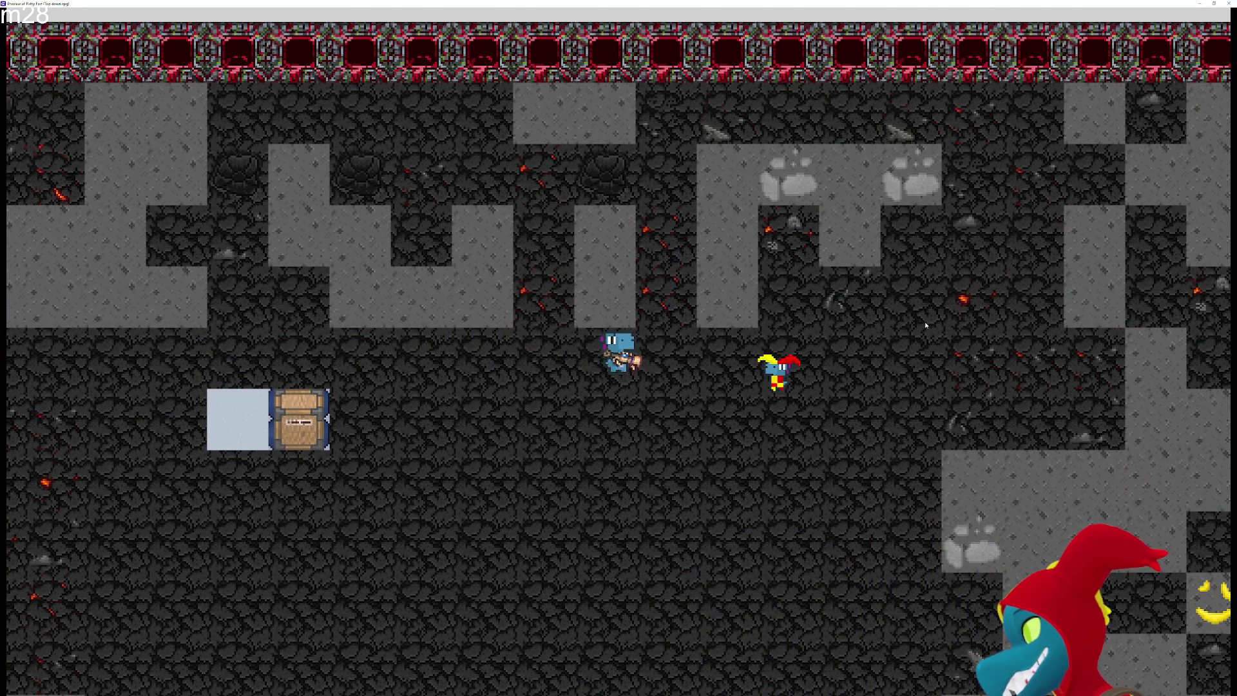
{"action": "key", "text": "alt+F4"}
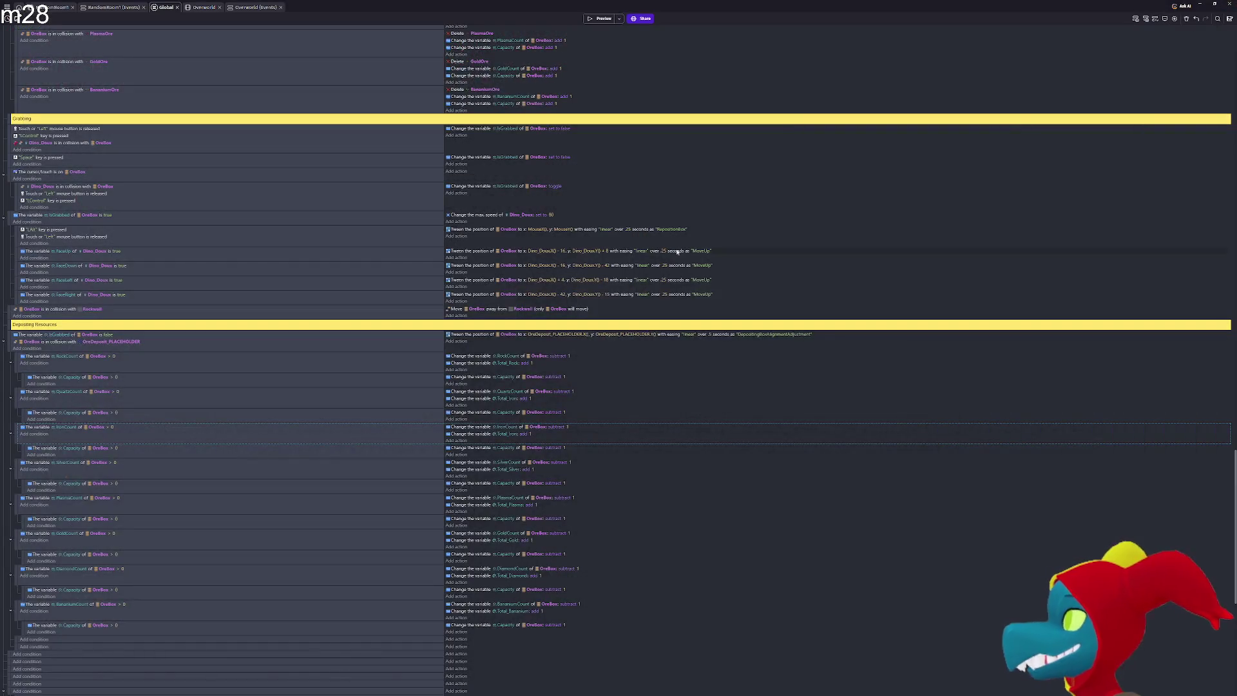
{"action": "scroll", "coordinate": [606, 312], "scroll_direction": "up", "scroll_amount": 10}
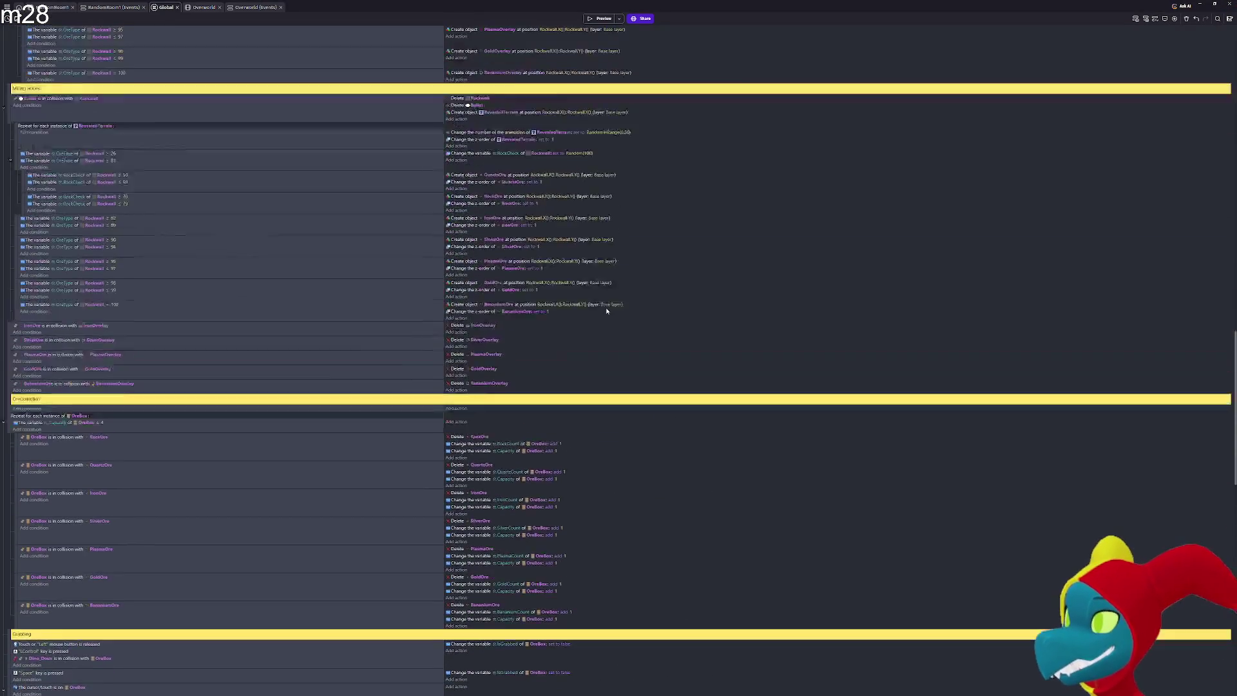
{"action": "scroll", "coordinate": [606, 312], "scroll_direction": "up", "scroll_amount": 10}
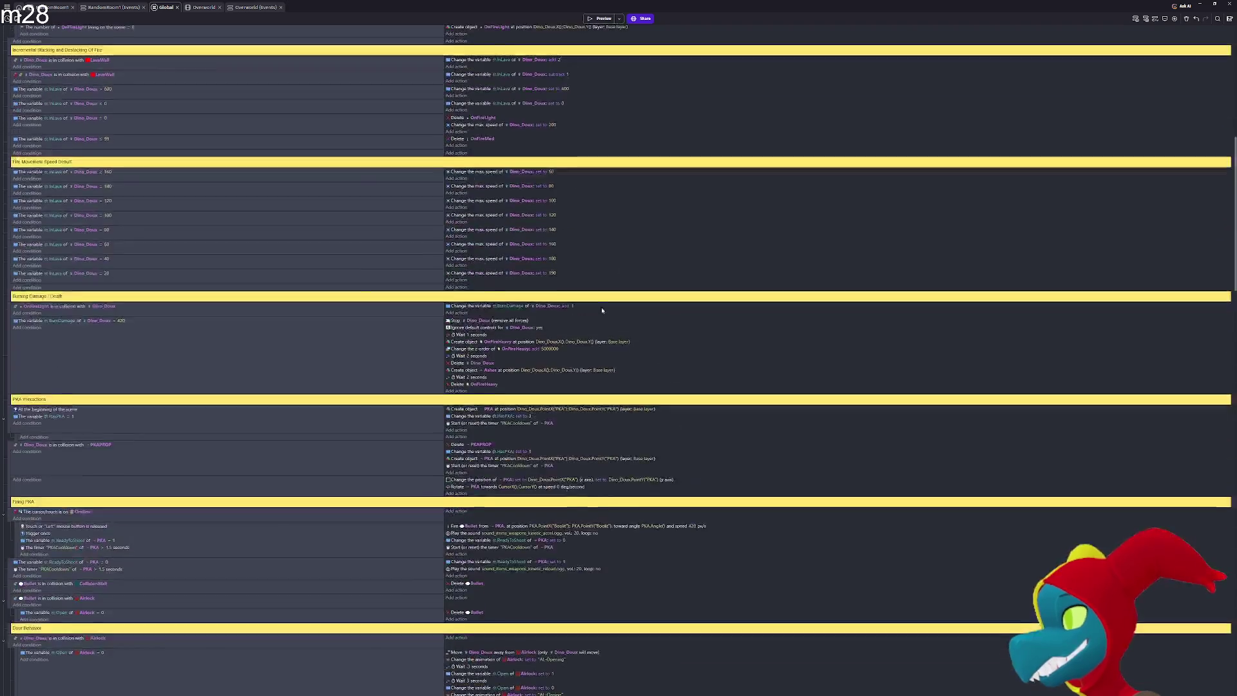
{"action": "scroll", "coordinate": [582, 389], "scroll_direction": "up", "scroll_amount": 3}
{"action": "scroll", "coordinate": [589, 402], "scroll_direction": "down", "scroll_amount": 15}
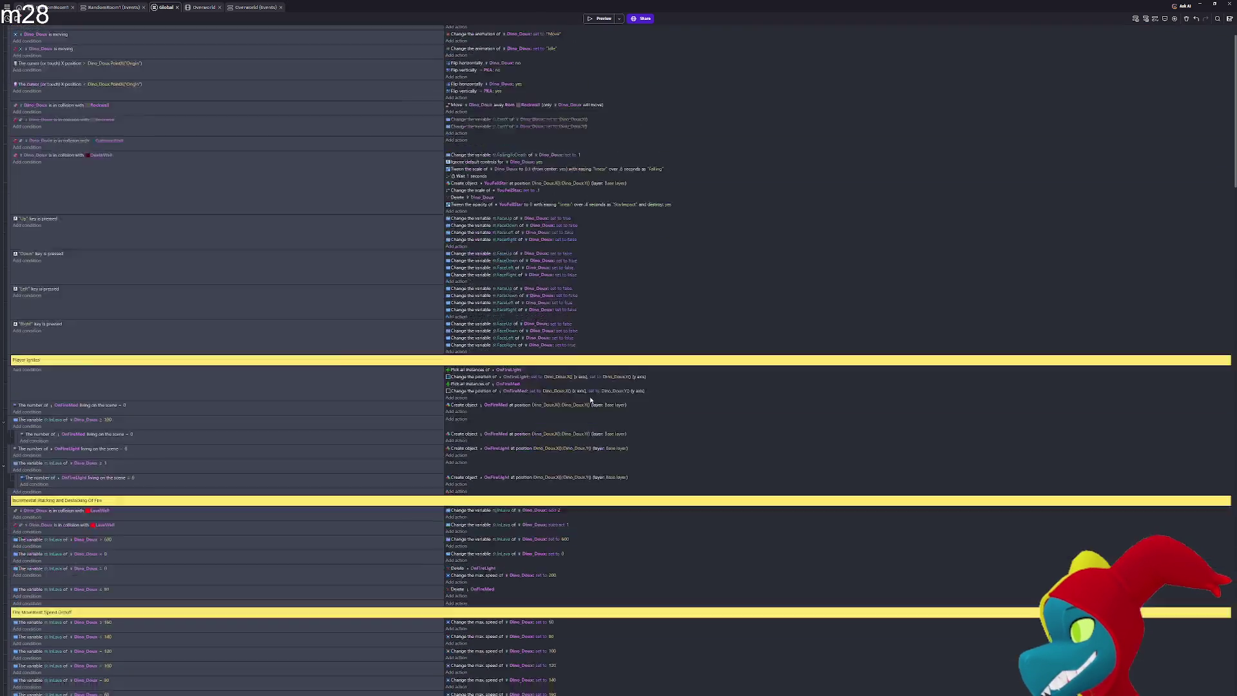
{"action": "scroll", "coordinate": [587, 395], "scroll_direction": "down", "scroll_amount": 10}
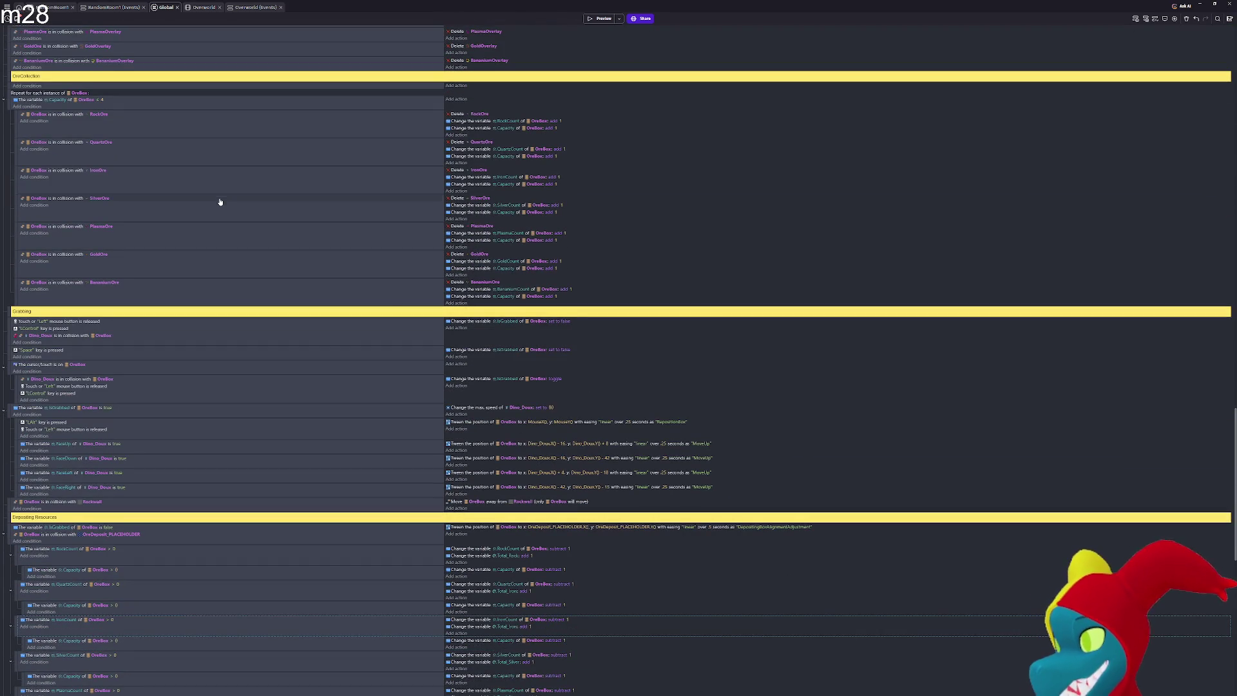
{"action": "scroll", "coordinate": [219, 196], "scroll_direction": "down", "scroll_amount": 5}
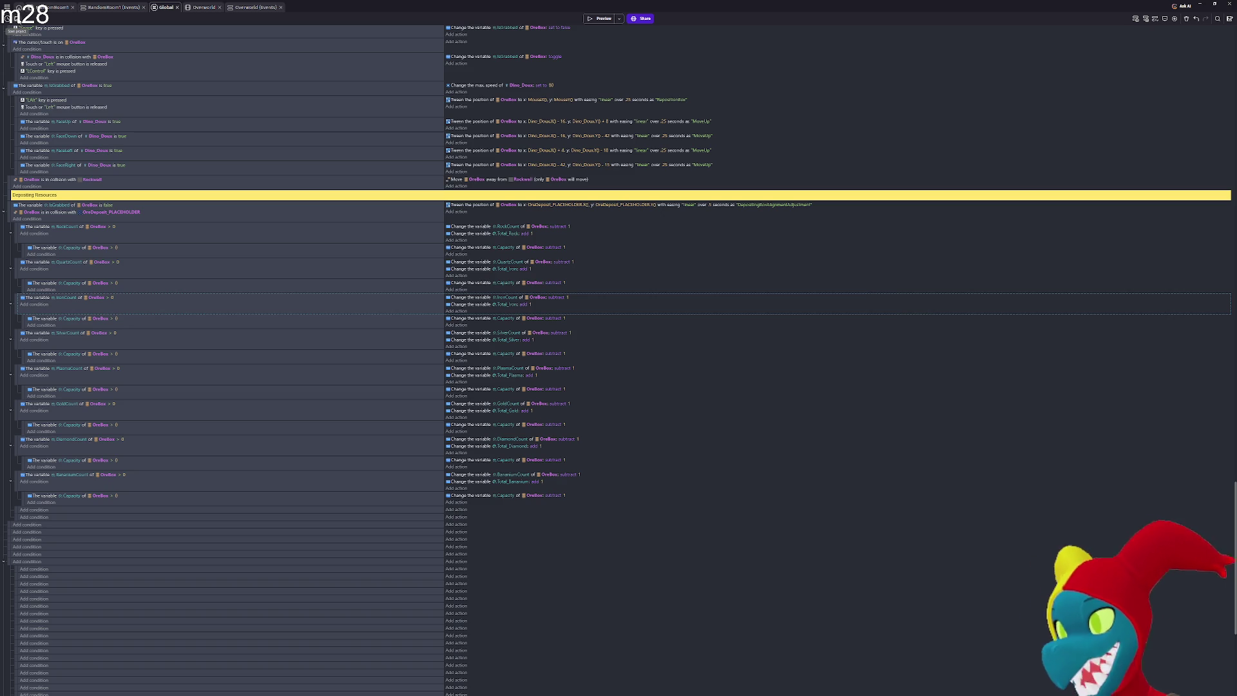
Switch to the RandomRoom1 scene and stretch its rock wall further downward
{"action": "left_click", "coordinate": [48, 7]}
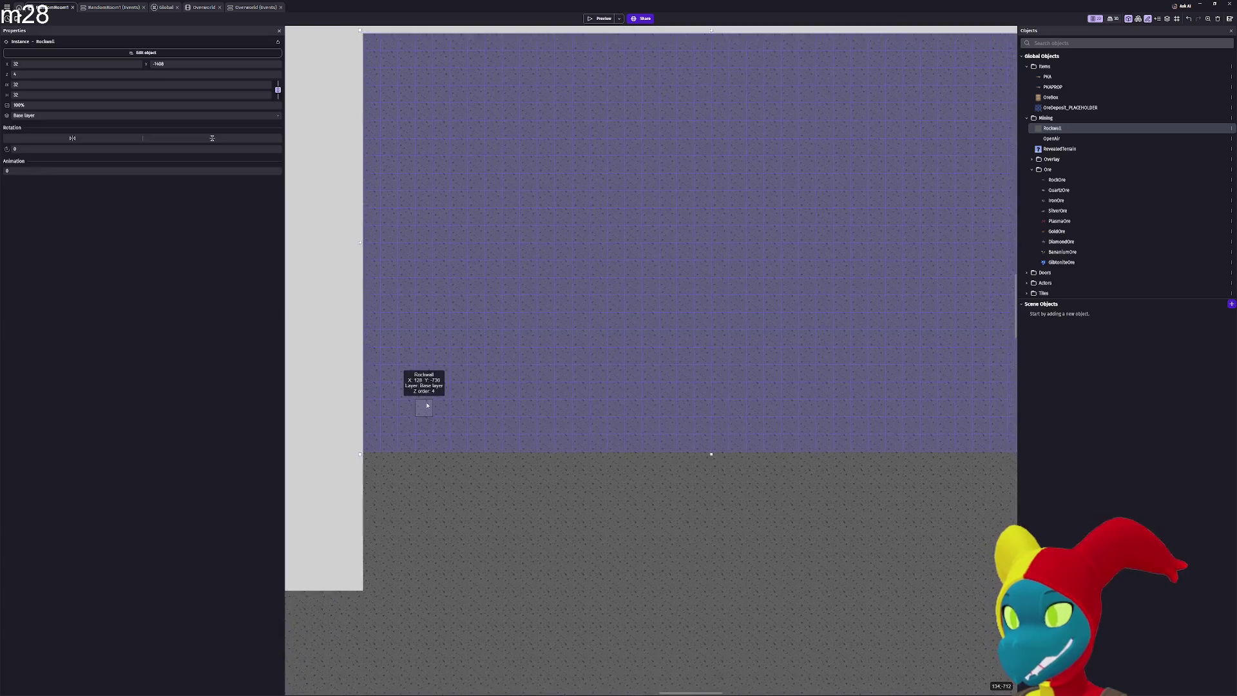
{"action": "scroll", "coordinate": [427, 406], "scroll_direction": "down", "scroll_amount": 3}
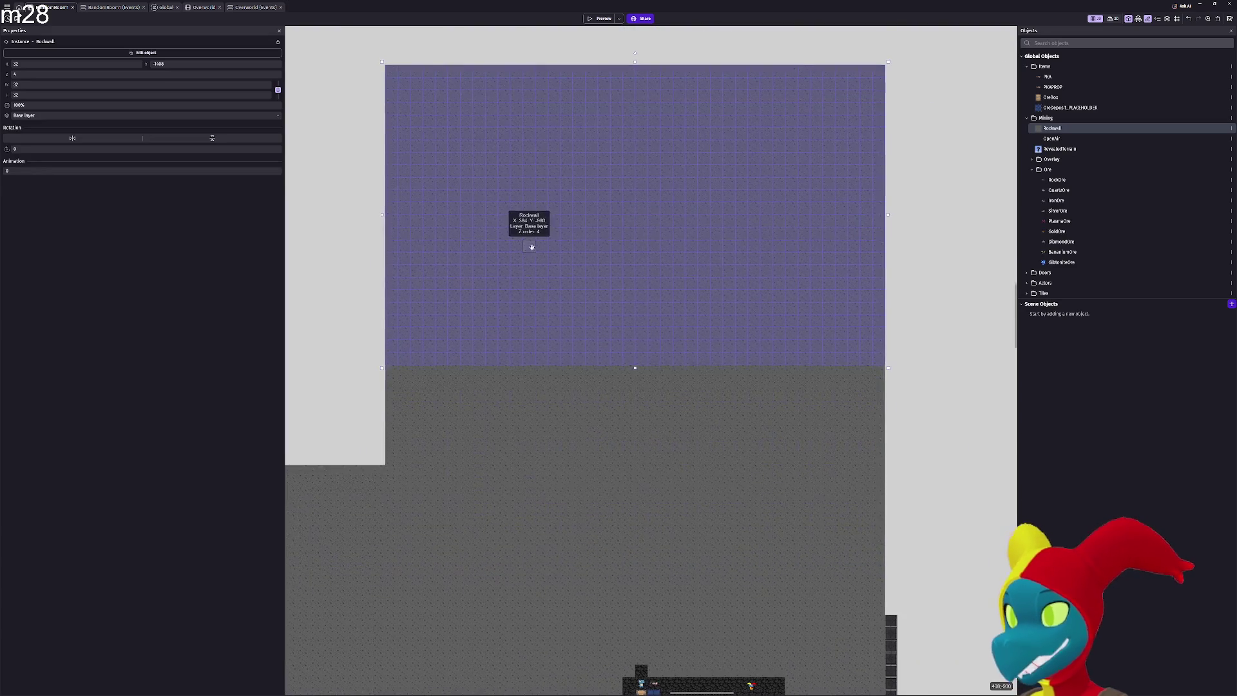
{"action": "scroll", "coordinate": [486, 164], "scroll_direction": "down", "scroll_amount": 1}
{"action": "scroll", "coordinate": [500, 299], "scroll_direction": "down", "scroll_amount": 2}
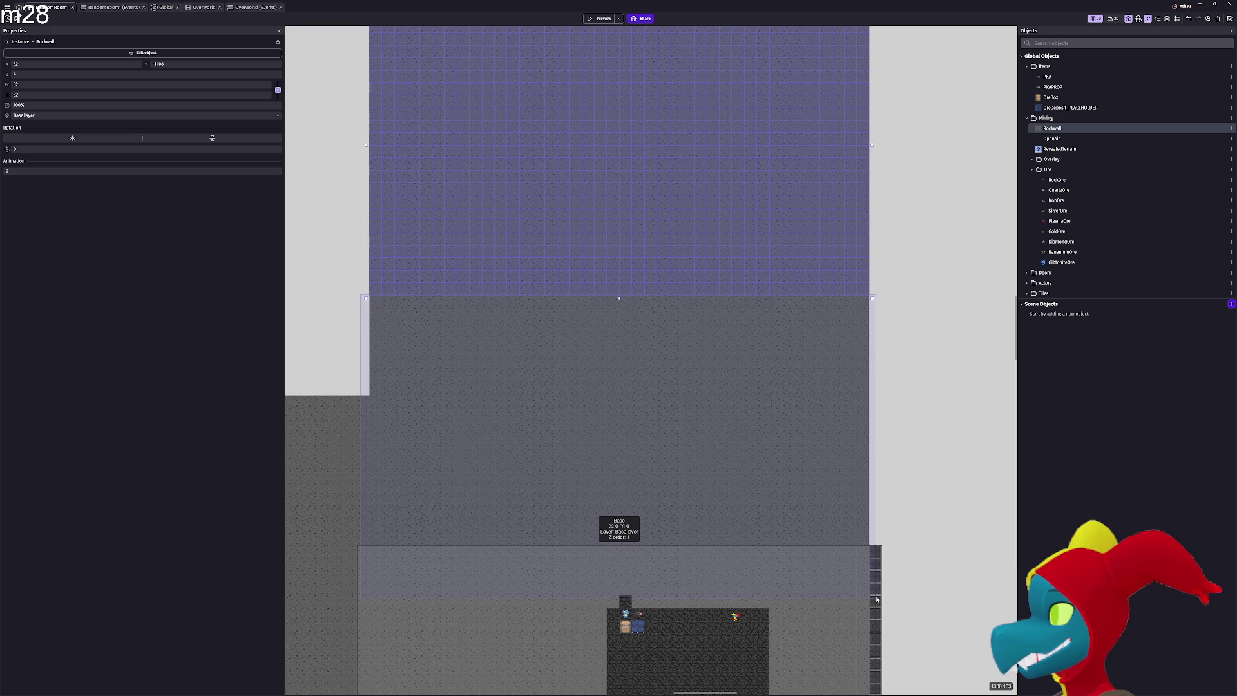
{"action": "left_click_drag", "start_coordinate": [876, 599], "coordinate": [873, 598]}
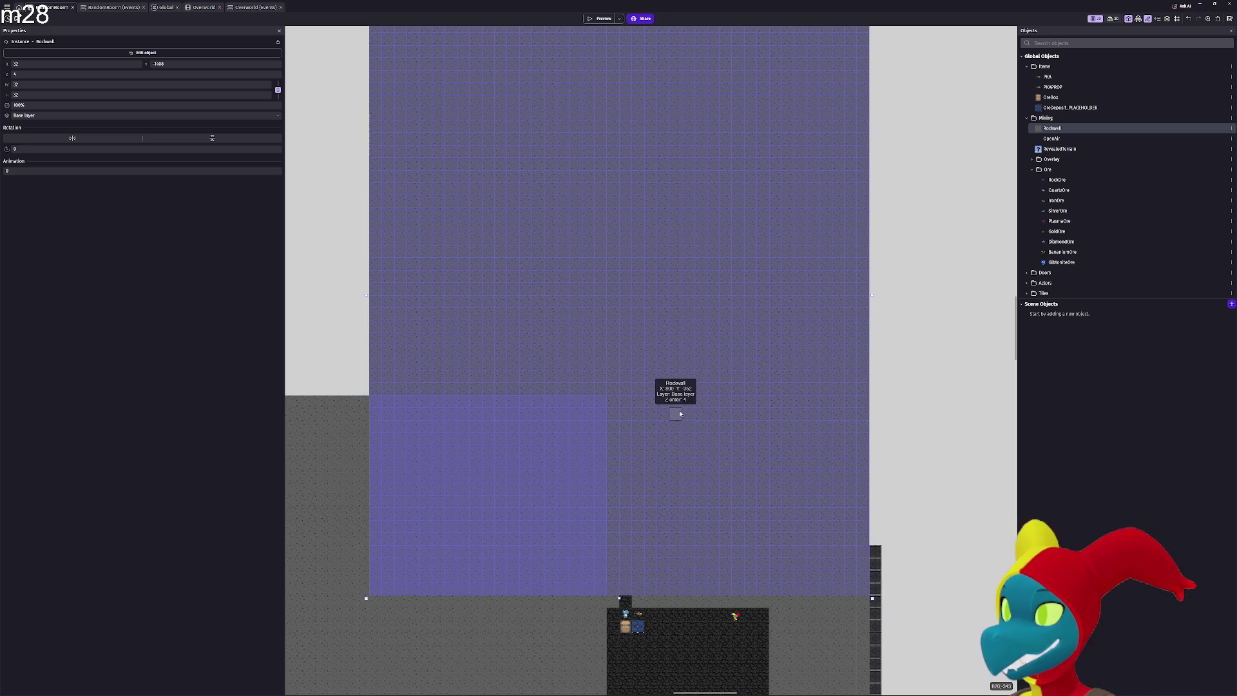
Delete the oversized Rockwall instance from the RandomRoom1 layout
{"action": "scroll", "coordinate": [648, 422], "scroll_direction": "down", "scroll_amount": 10}
{"action": "scroll", "coordinate": [649, 422], "scroll_direction": "left", "scroll_amount": 10}
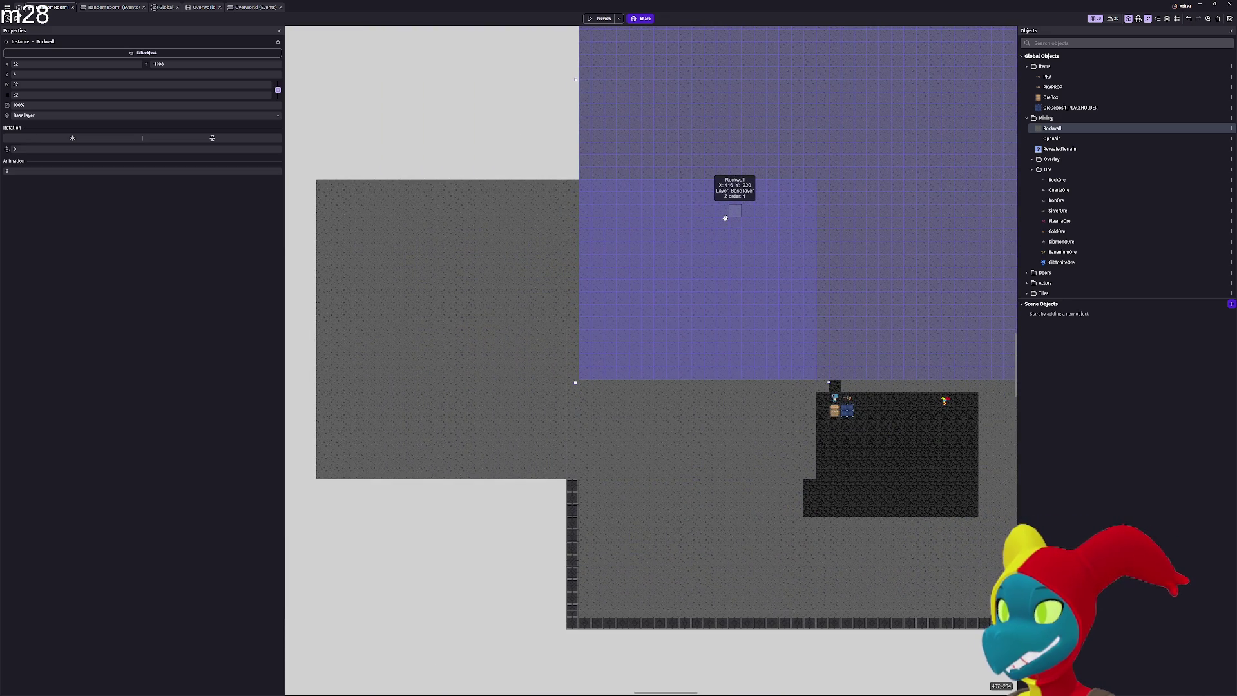
{"action": "left_click_drag", "start_coordinate": [724, 218], "coordinate": [653, 266]}
{"action": "key", "text": "Delete"}
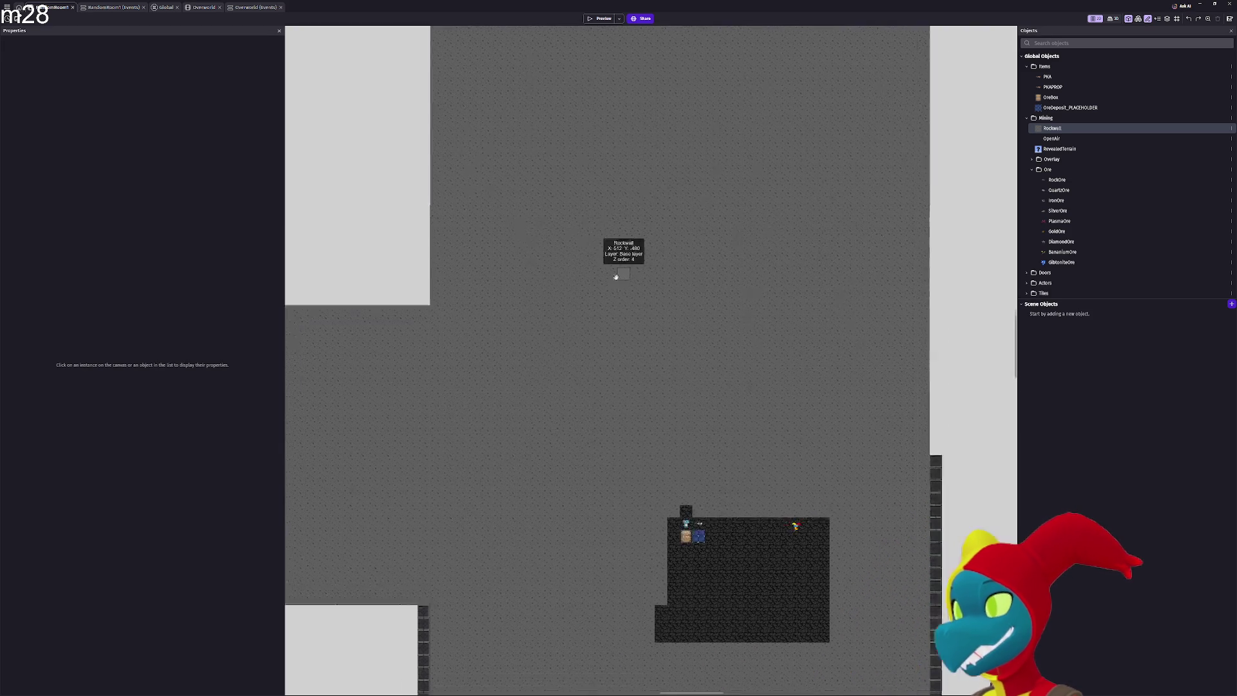
{"action": "scroll", "coordinate": [615, 276], "scroll_direction": "down", "scroll_amount": 1}
{"action": "scroll", "coordinate": [567, 282], "scroll_direction": "down", "scroll_amount": 1}
{"action": "scroll", "coordinate": [490, 357], "scroll_direction": "up", "scroll_amount": 2}
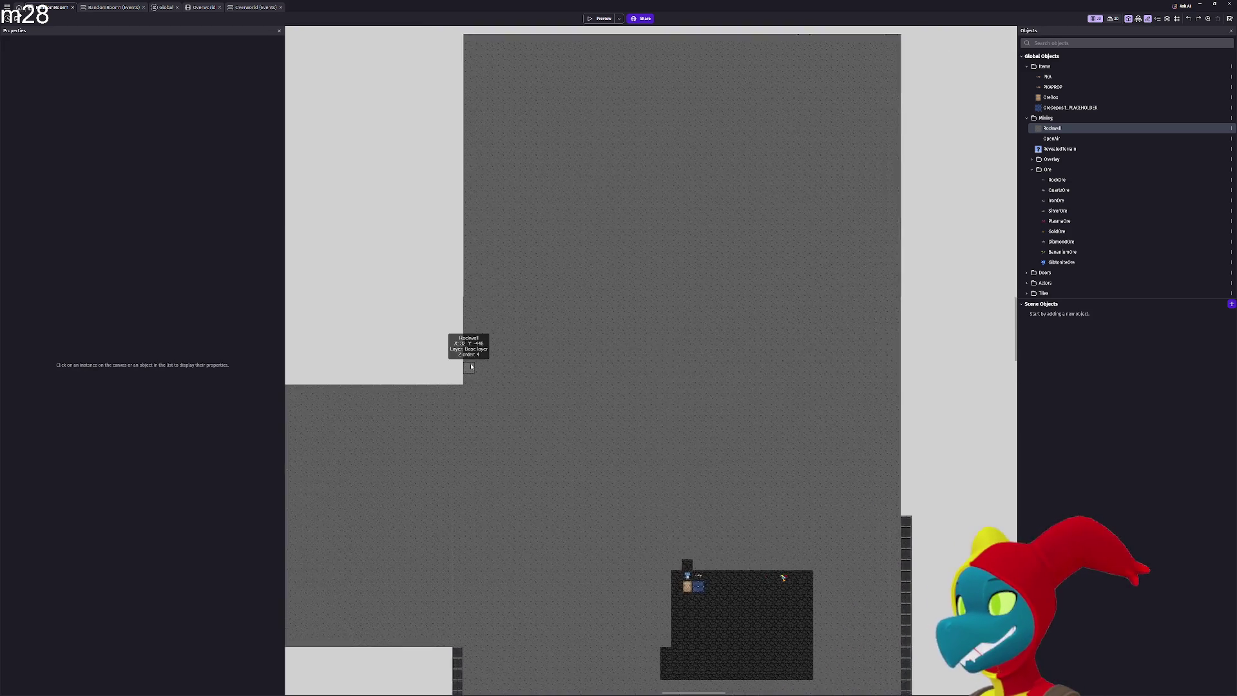
{"action": "scroll", "coordinate": [471, 366], "scroll_direction": "up", "scroll_amount": 2}
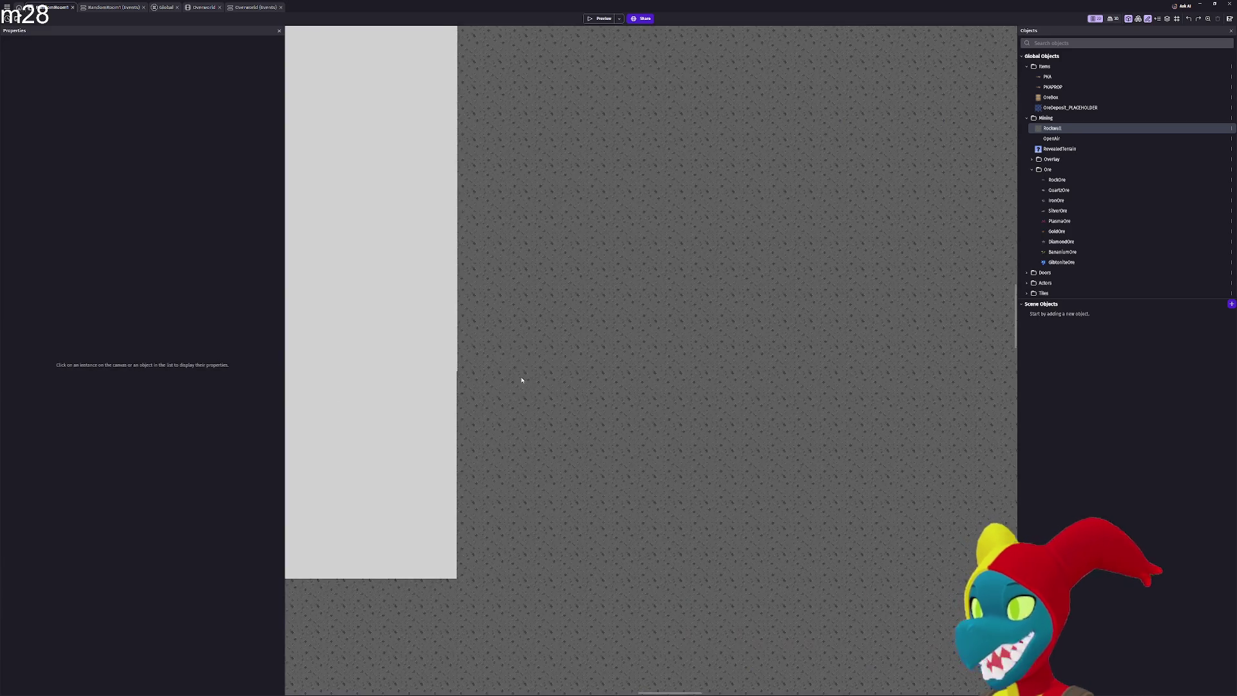
{"action": "scroll", "coordinate": [522, 380], "scroll_direction": "down", "scroll_amount": 1}
{"action": "scroll", "coordinate": [521, 380], "scroll_direction": "down", "scroll_amount": 2}
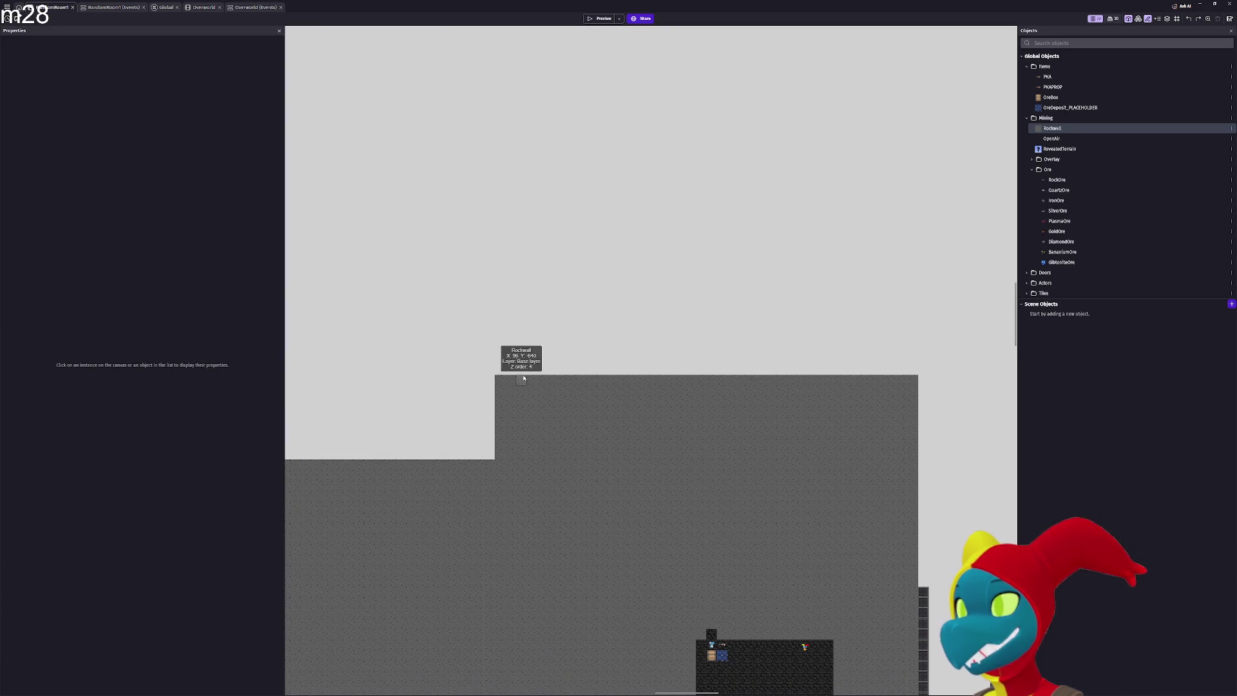
Paste a Rockwall block above the room and stretch it down to the bottom room
{"action": "key", "text": "ctrl+v"}
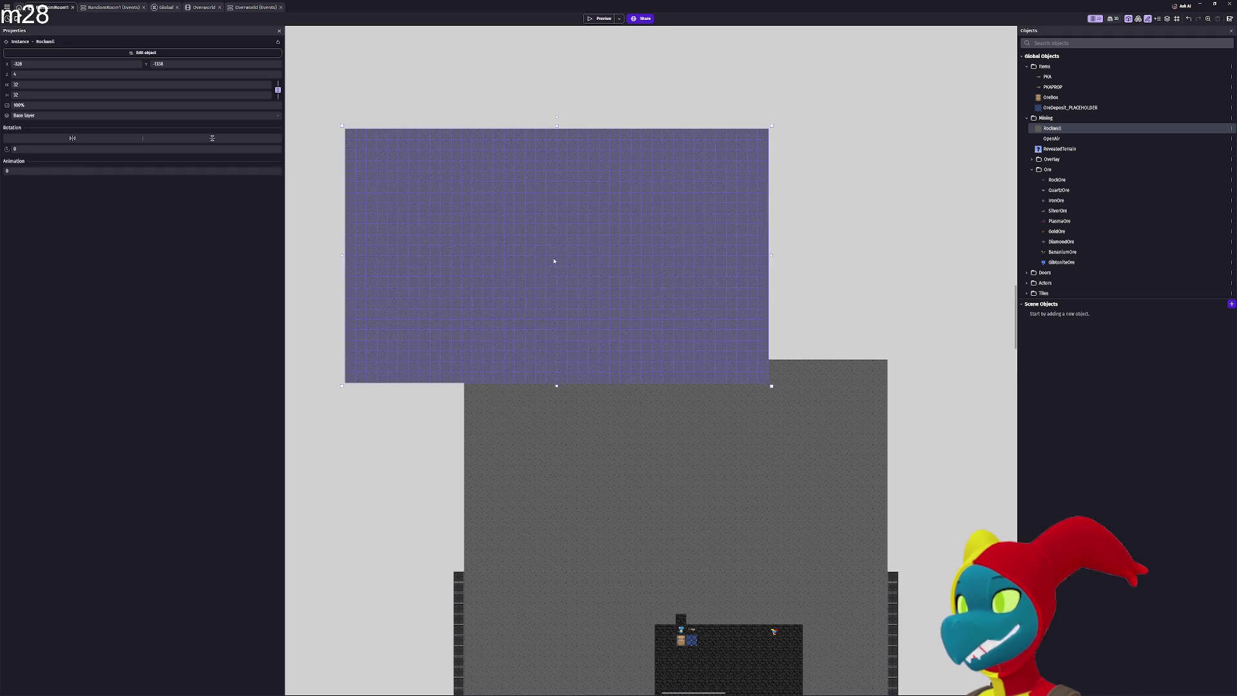
{"action": "mouse_move", "coordinate": [351, 383]}
{"action": "left_mouse_down"}
{"action": "mouse_move", "coordinate": [459, 350]}
{"action": "mouse_move", "coordinate": [469, 360]}
{"action": "left_mouse_up"}
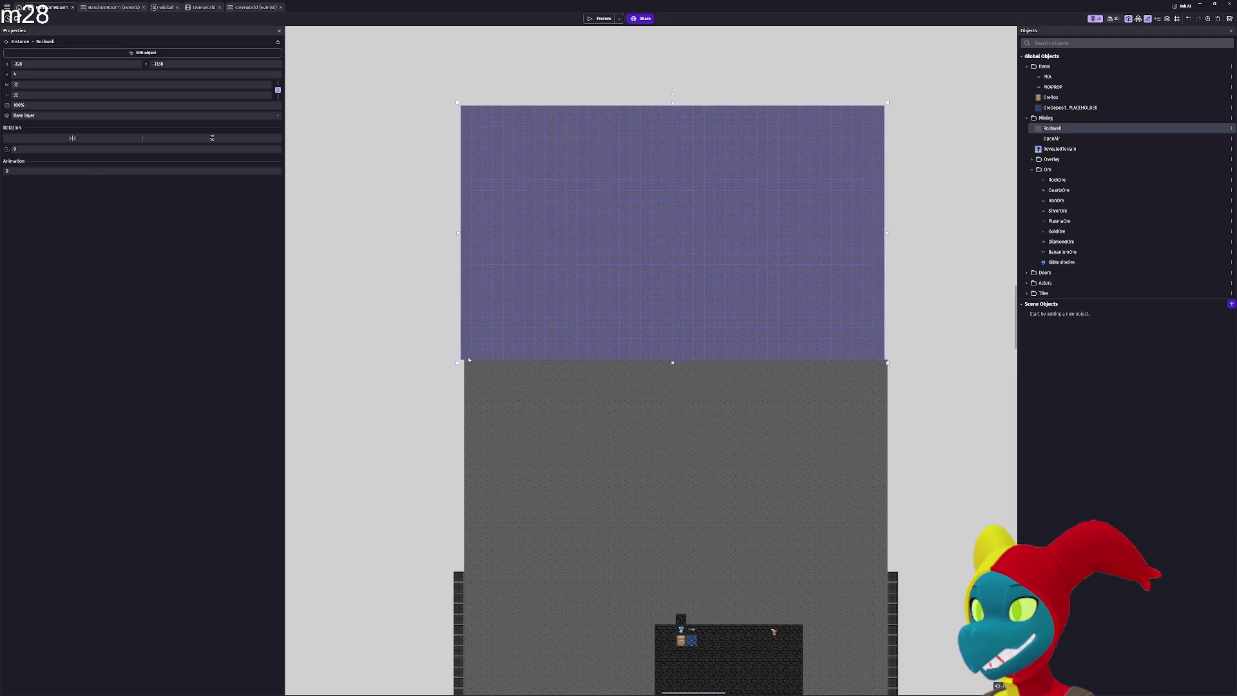
{"action": "scroll", "coordinate": [405, 359], "scroll_direction": "up", "scroll_amount": 3}
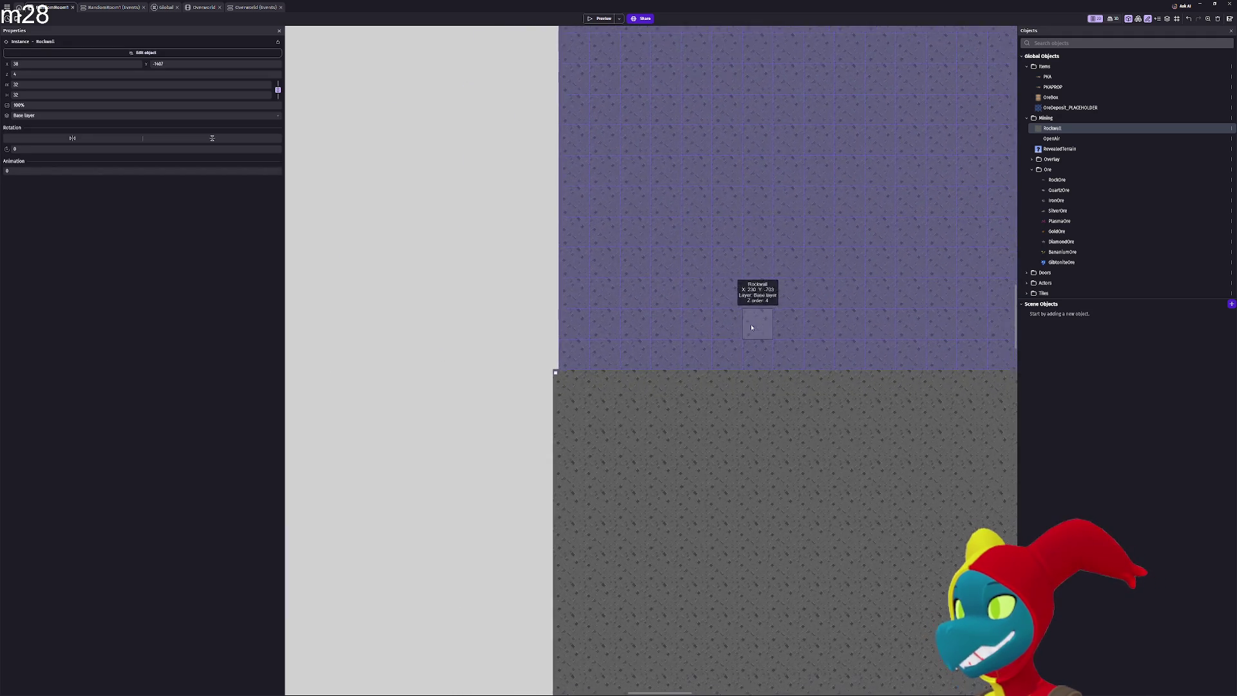
{"action": "scroll", "coordinate": [621, 380], "scroll_direction": "up", "scroll_amount": 2}
{"action": "left_click_drag", "start_coordinate": [539, 358], "coordinate": [527, 355]}
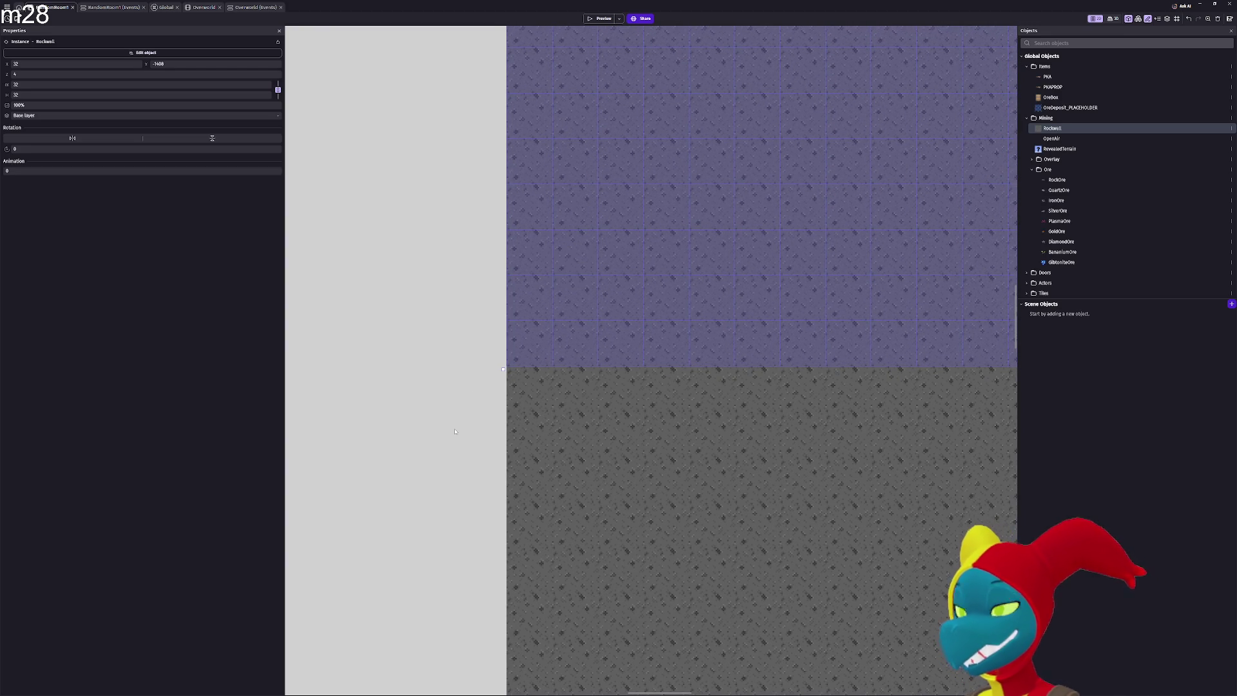
{"action": "scroll", "coordinate": [455, 431], "scroll_direction": "down", "scroll_amount": 2}
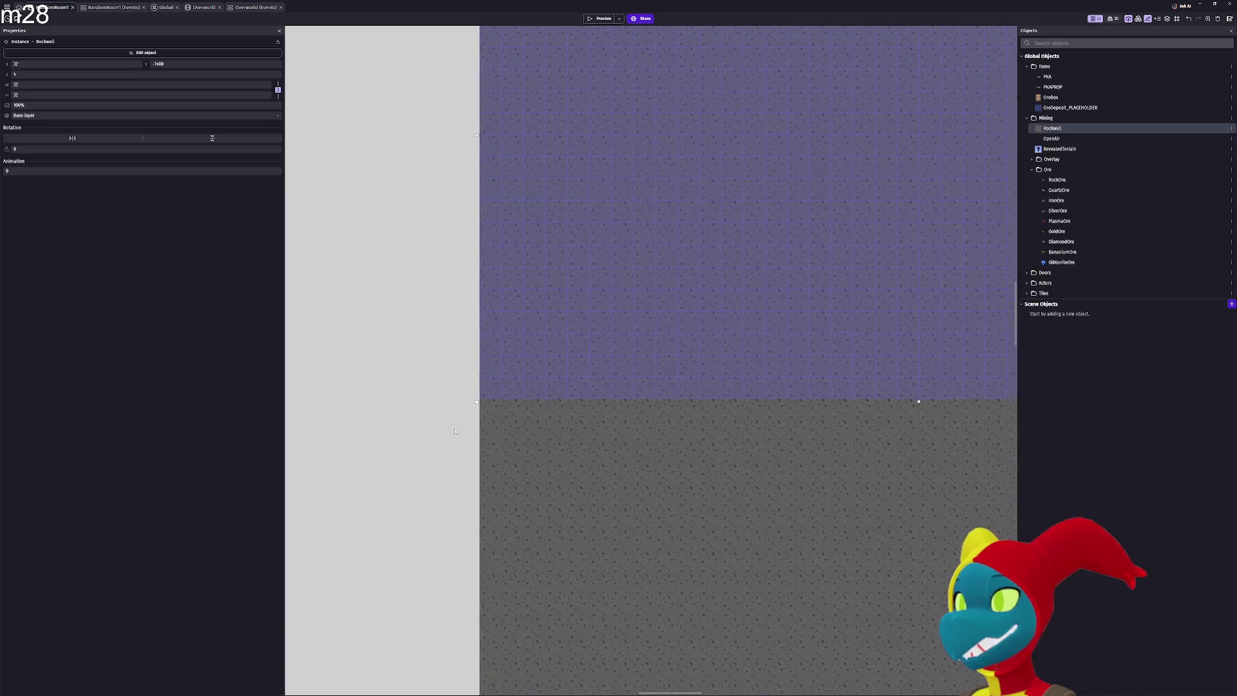
{"action": "scroll", "coordinate": [455, 431], "scroll_direction": "down", "scroll_amount": 2}
{"action": "scroll", "coordinate": [554, 361], "scroll_direction": "down", "scroll_amount": 3}
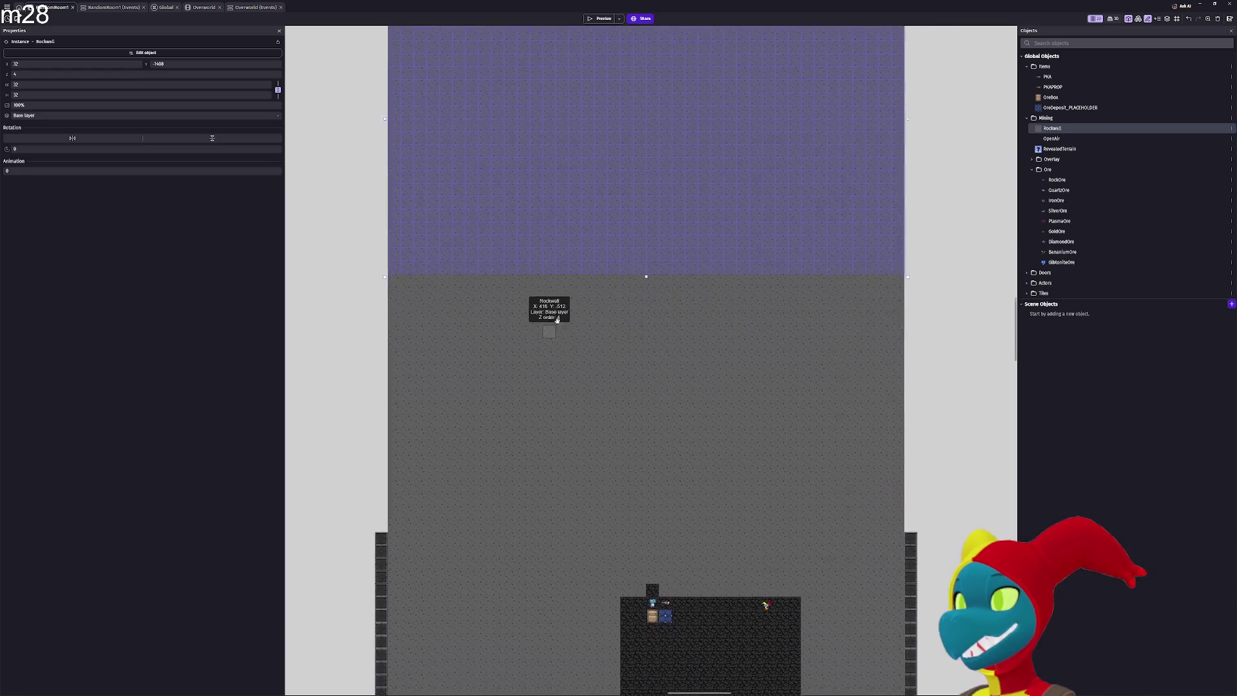
{"action": "scroll", "coordinate": [372, 521], "scroll_direction": "up", "scroll_amount": 1}
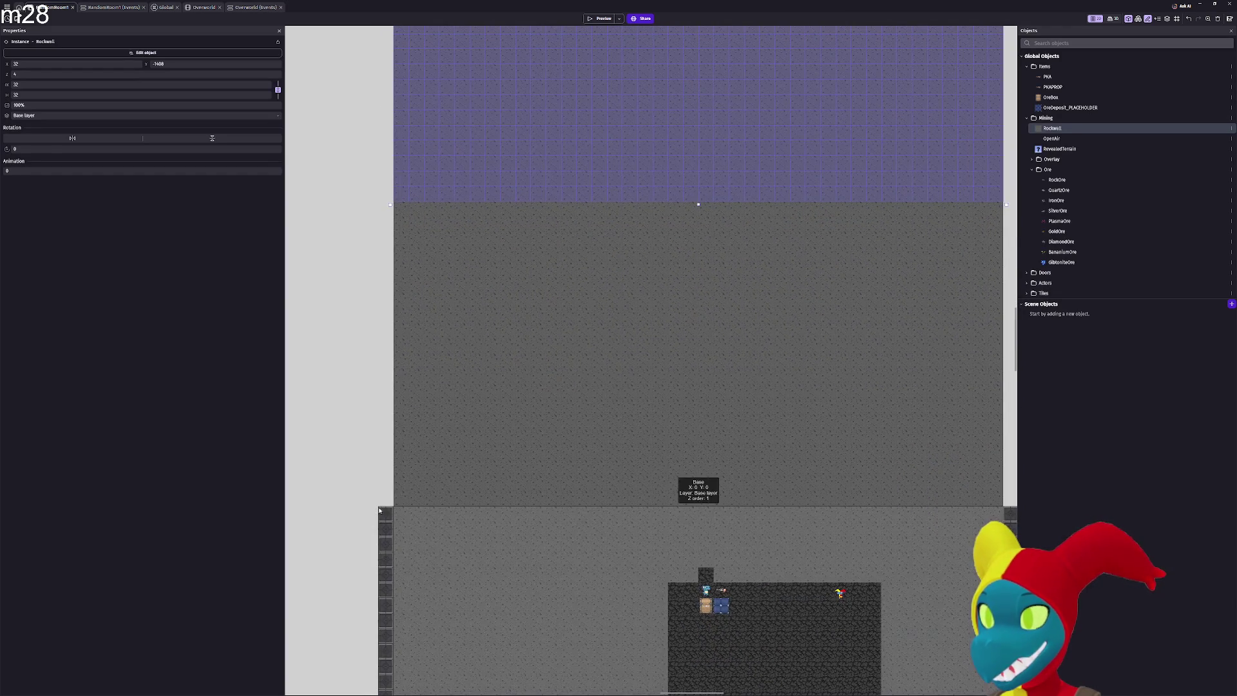
{"action": "scroll", "coordinate": [478, 317], "scroll_direction": "down", "scroll_amount": 3}
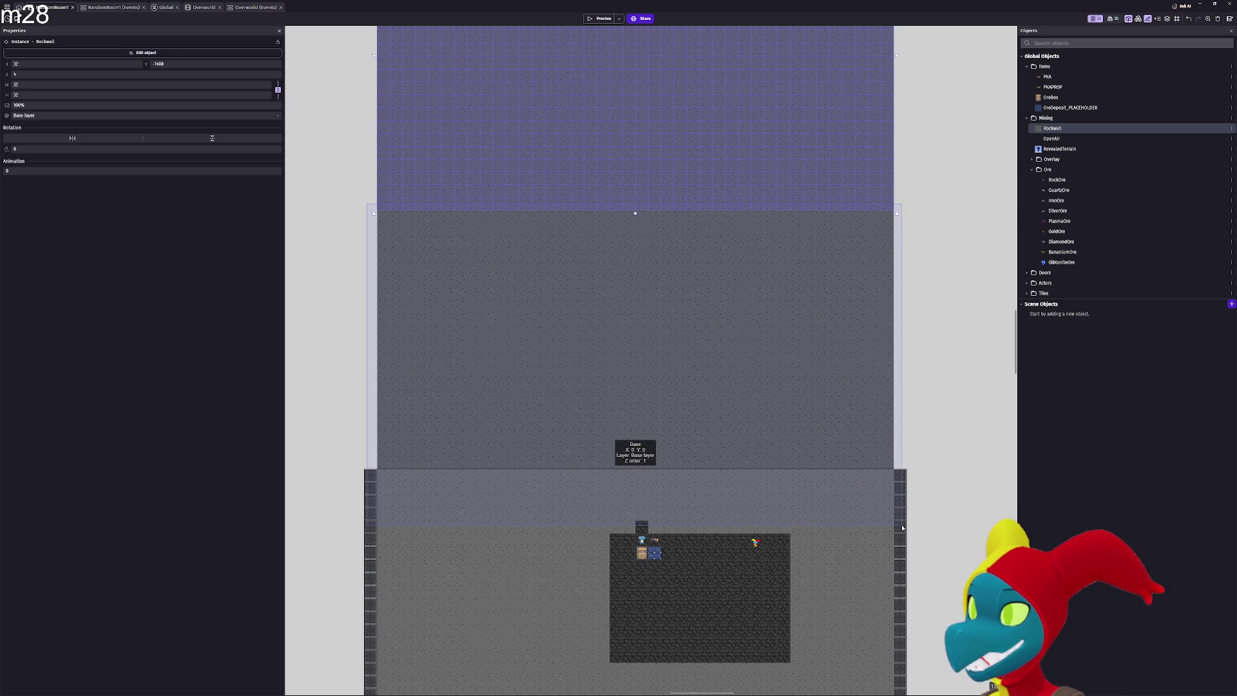
{"action": "left_click_drag", "start_coordinate": [902, 527], "coordinate": [884, 515]}
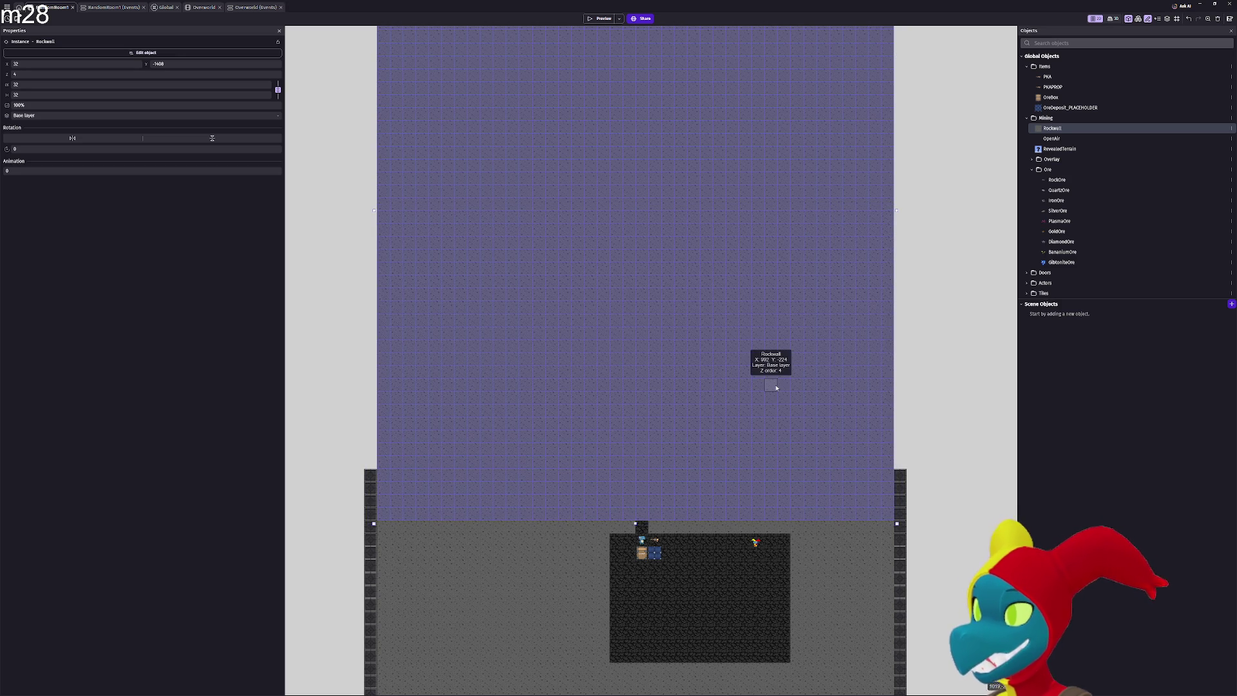
{"action": "scroll", "coordinate": [712, 266], "scroll_direction": "up", "scroll_amount": 10}
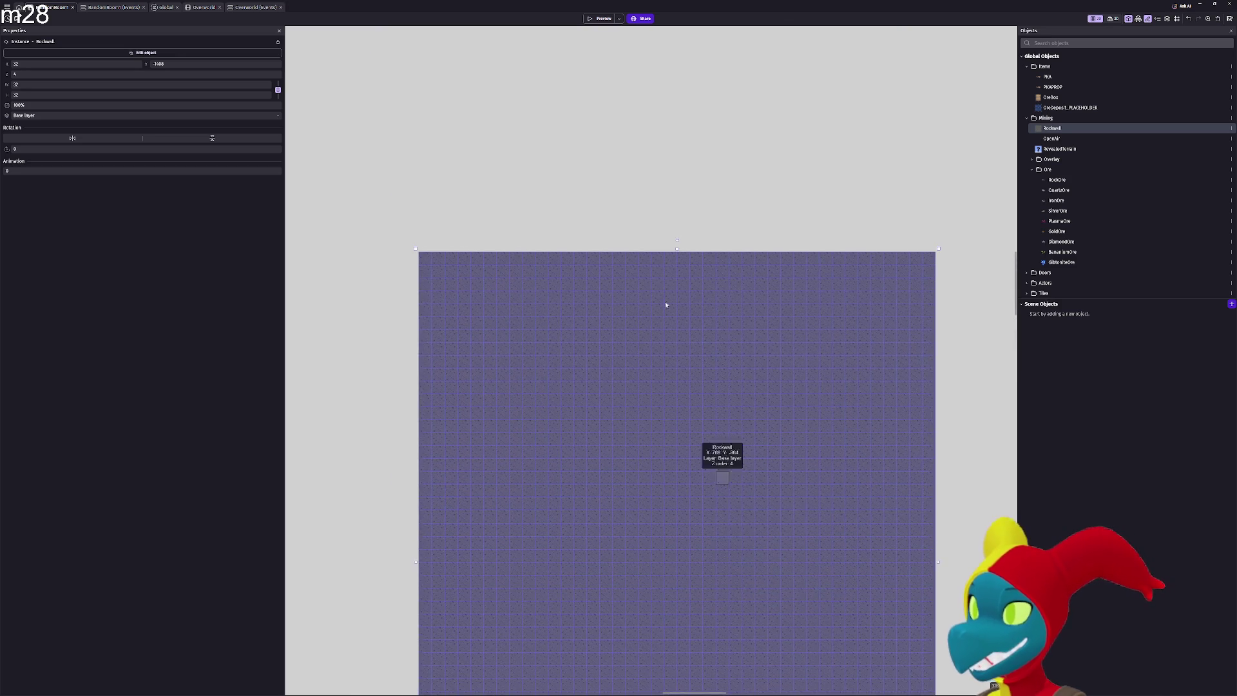
Paste a second Rockwall aligned with the grey room's left edge, then start a preview
{"action": "key", "text": "ctrl+v"}
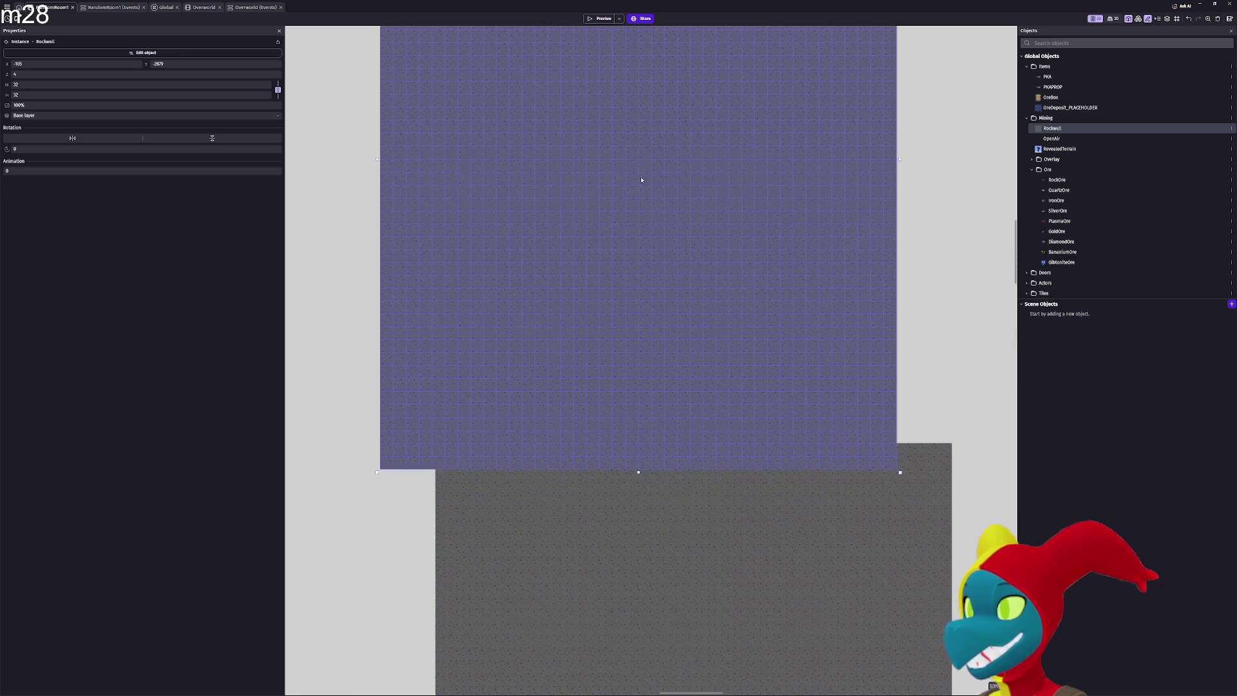
{"action": "mouse_move", "coordinate": [412, 446]}
{"action": "left_mouse_down"}
{"action": "mouse_move", "coordinate": [474, 399]}
{"action": "mouse_move", "coordinate": [451, 442]}
{"action": "left_mouse_up"}
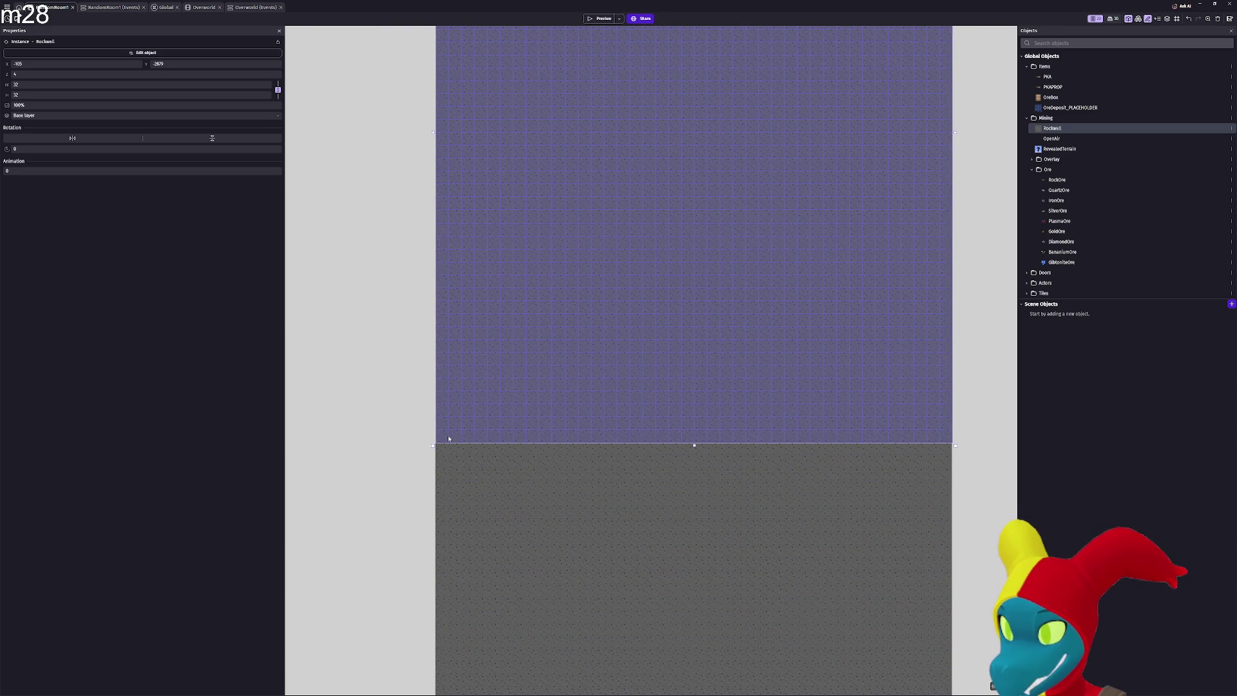
{"action": "scroll", "coordinate": [449, 438], "scroll_direction": "up", "scroll_amount": 3}
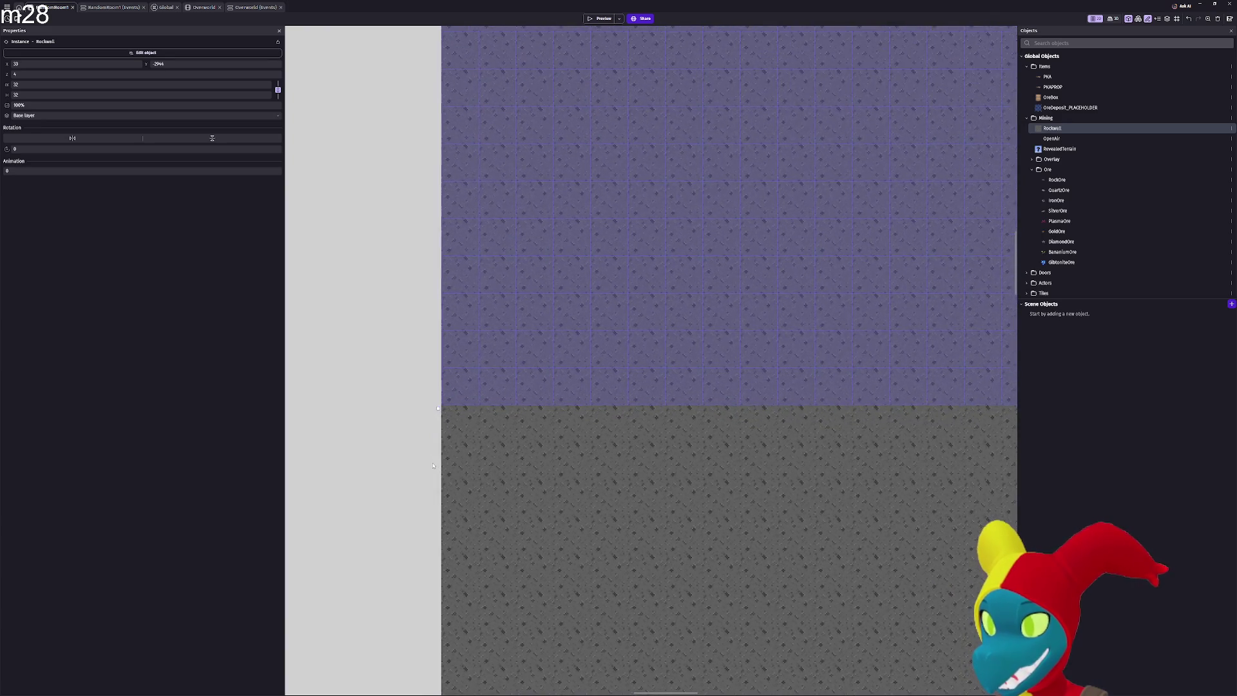
{"action": "scroll", "coordinate": [433, 465], "scroll_direction": "up", "scroll_amount": 1}
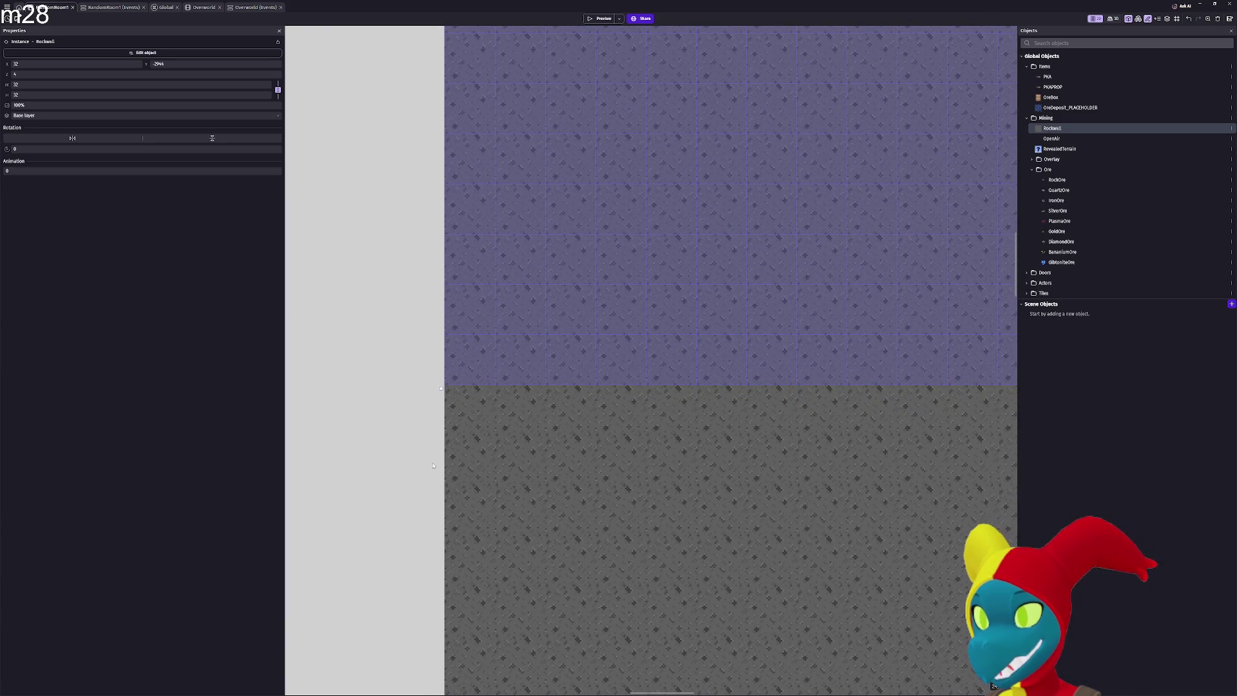
{"action": "mouse_move", "coordinate": [578, 290]}
{"action": "left_mouse_down"}
{"action": "mouse_move", "coordinate": [670, 212]}
{"action": "mouse_move", "coordinate": [474, 515]}
{"action": "mouse_move", "coordinate": [476, 475]}
{"action": "mouse_move", "coordinate": [477, 496]}
{"action": "mouse_move", "coordinate": [635, 174]}
{"action": "left_mouse_up"}
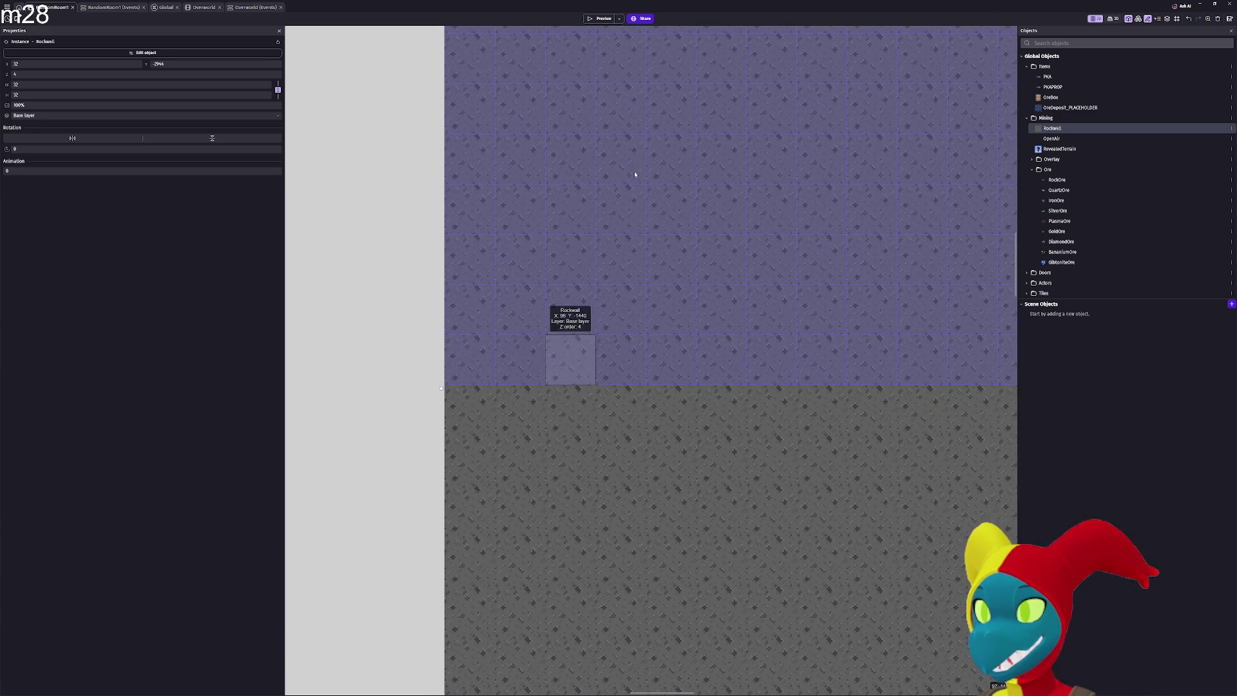
{"action": "left_click", "coordinate": [608, 22]}
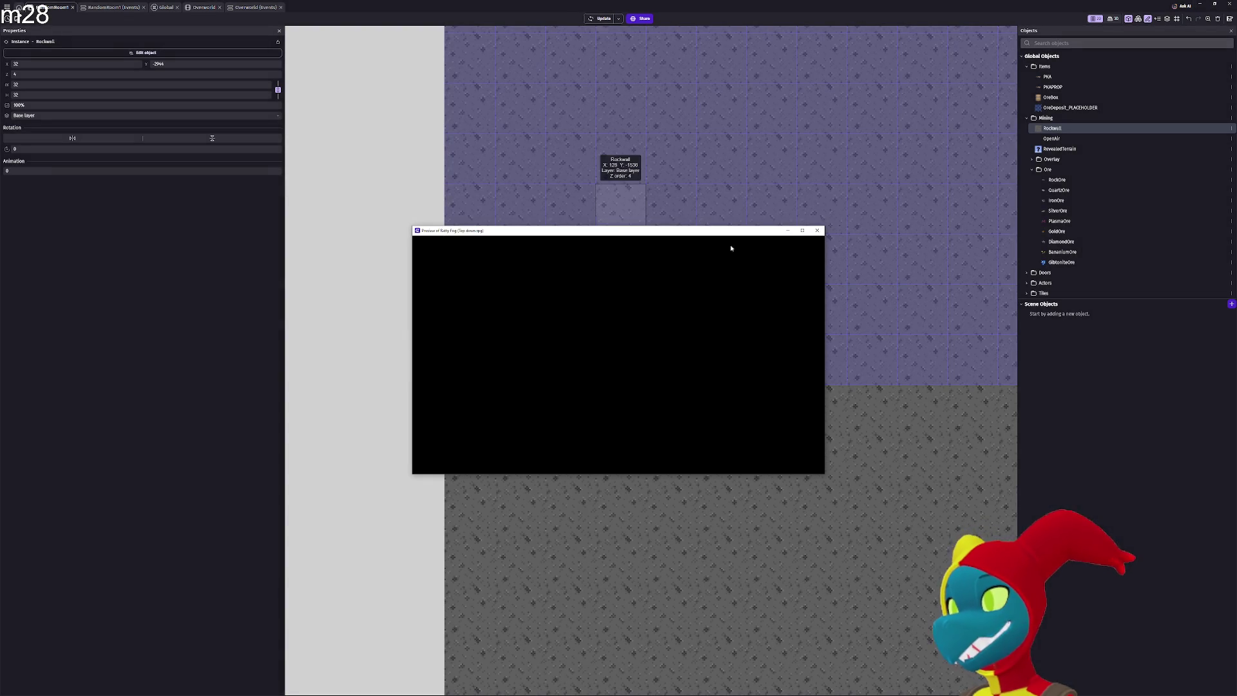
Enlarge the preview to full screen and walk the player left and up onto the bird item
{"action": "left_click", "coordinate": [802, 232]}
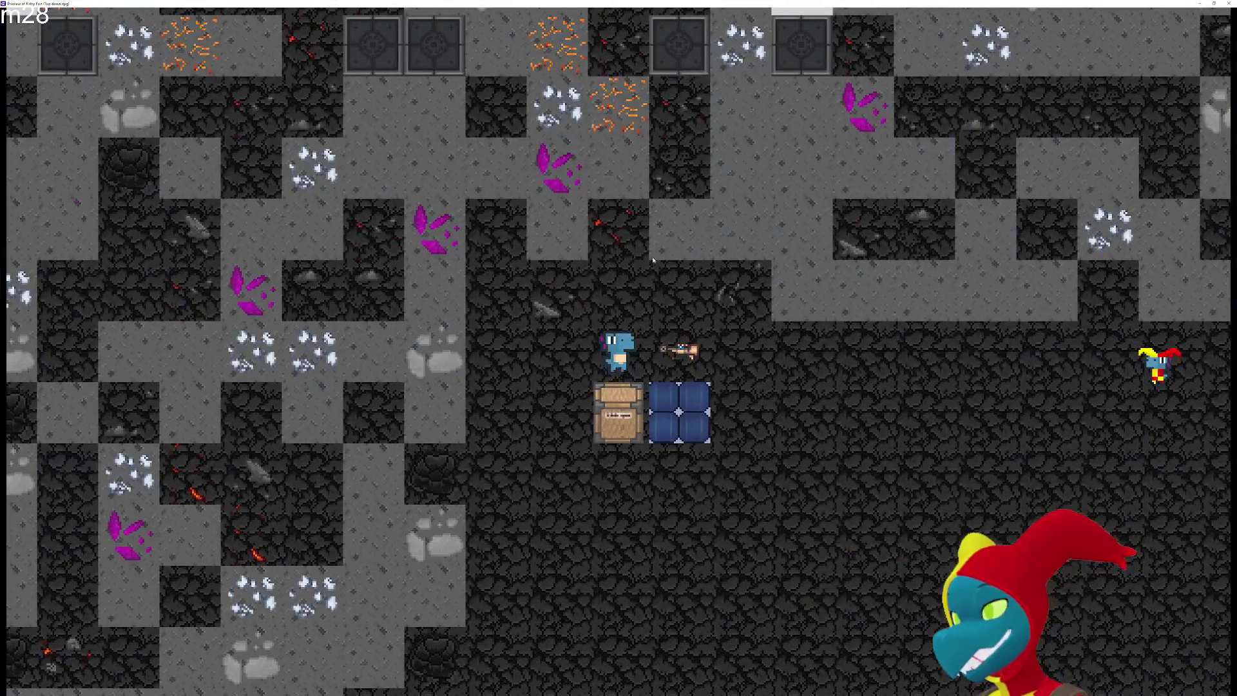
{"action": "key", "text": "d"}
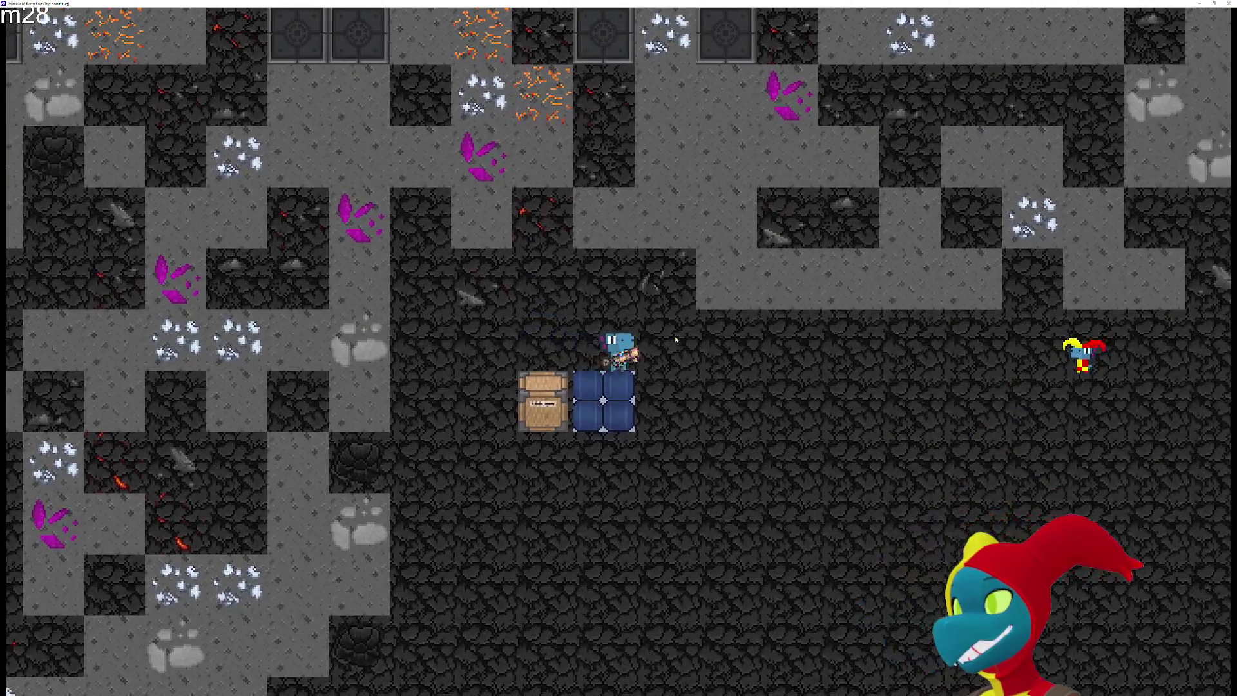
{"action": "key", "text": "a"}
{"action": "key", "text": "w"}
{"action": "key", "text": "w"}
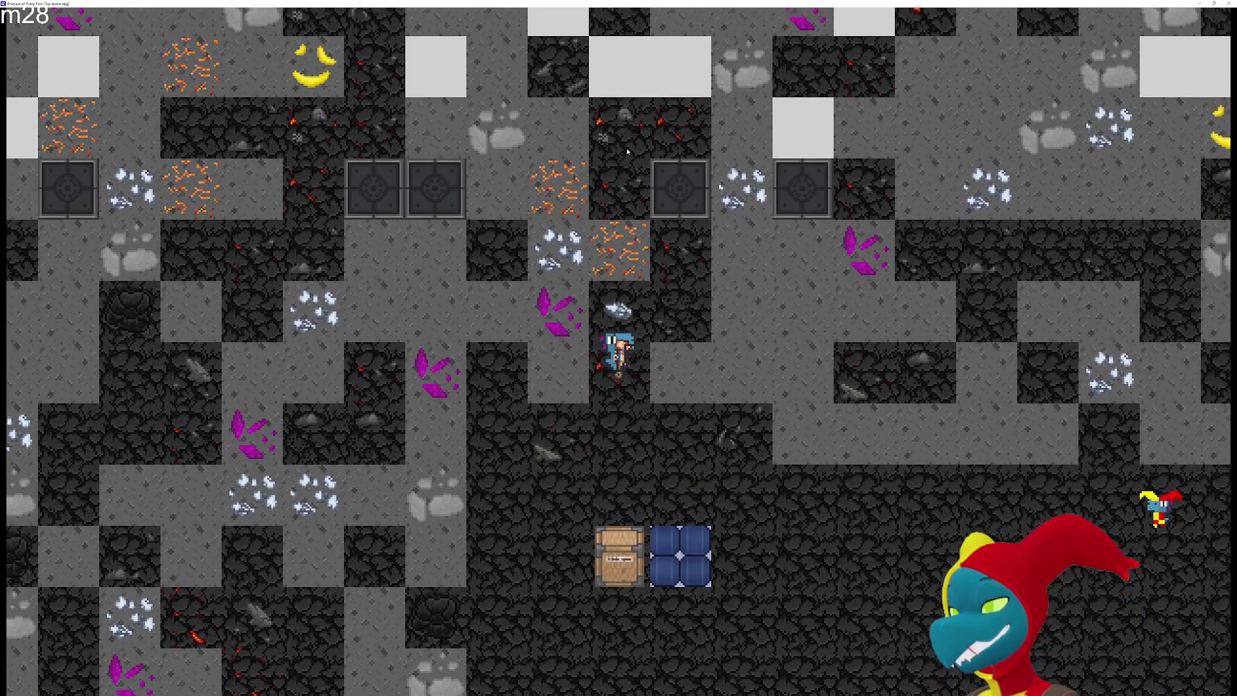
{"action": "key", "text": "a"}
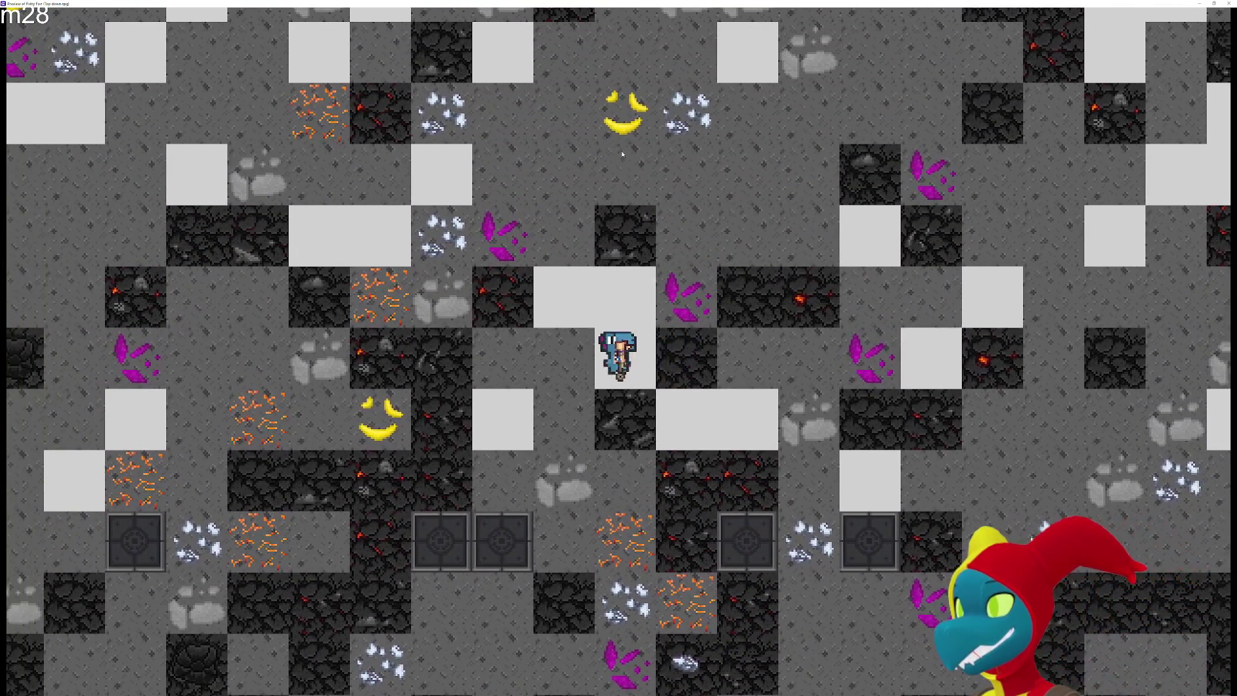
{"action": "key", "text": "w"}
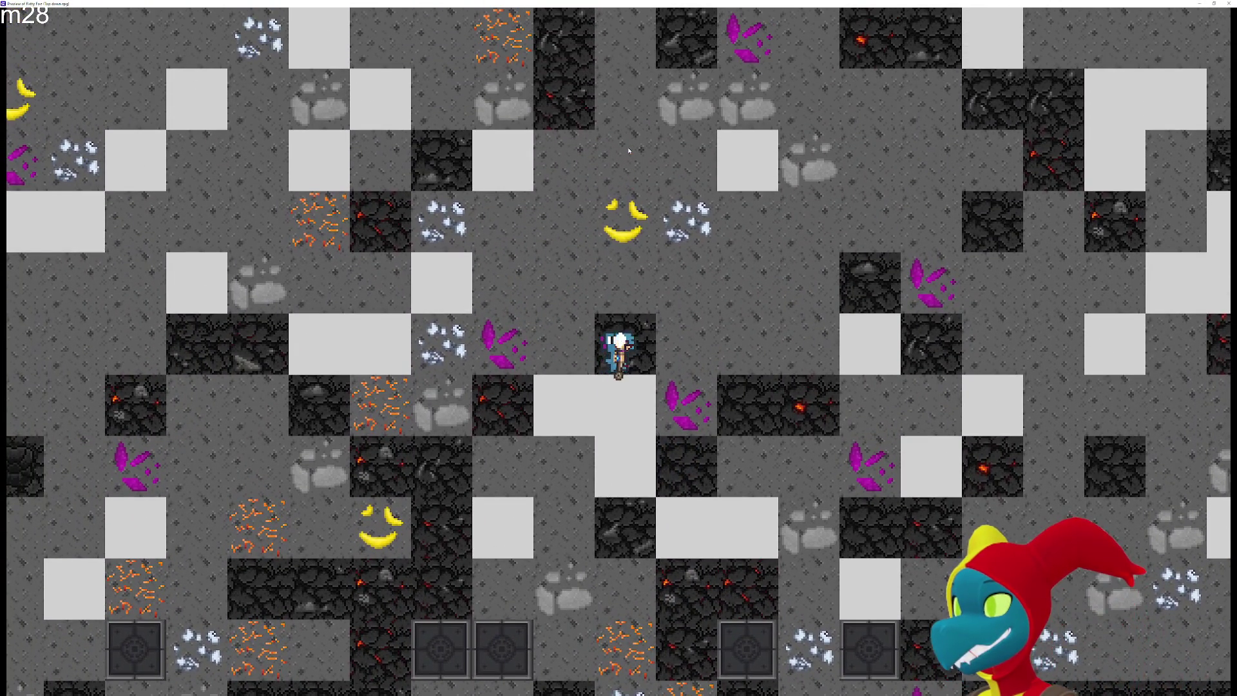
{"action": "key", "text": "w"}
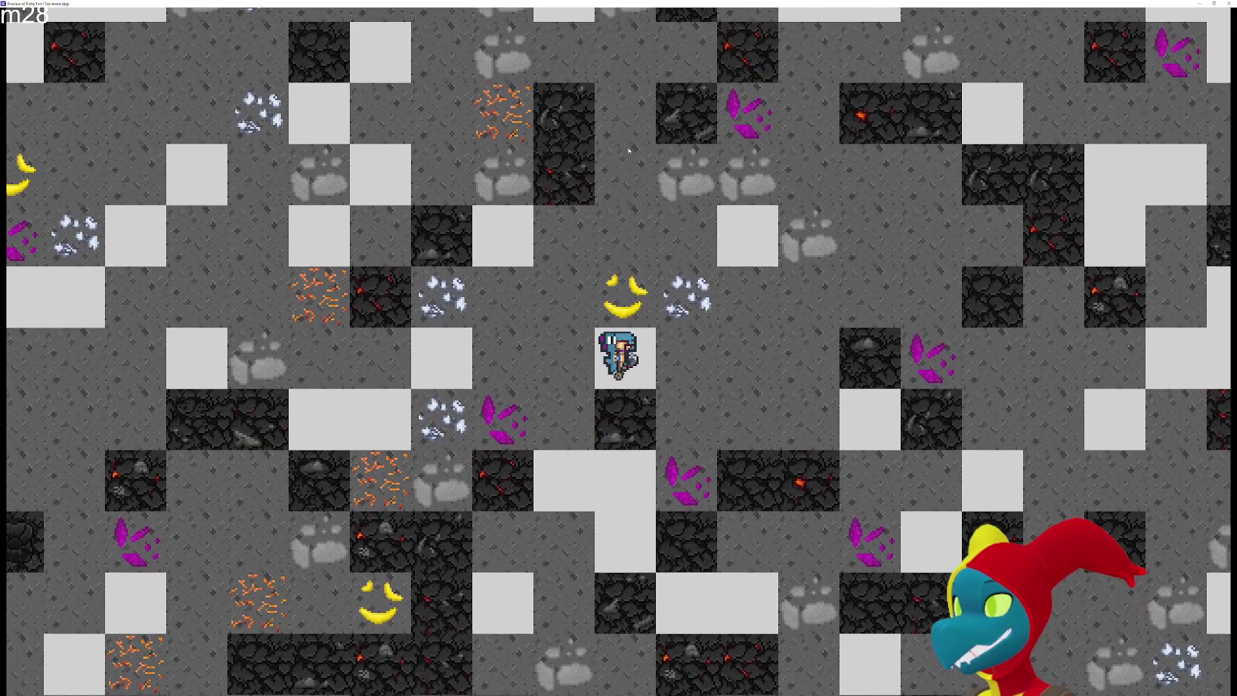
{"action": "key", "text": "w"}
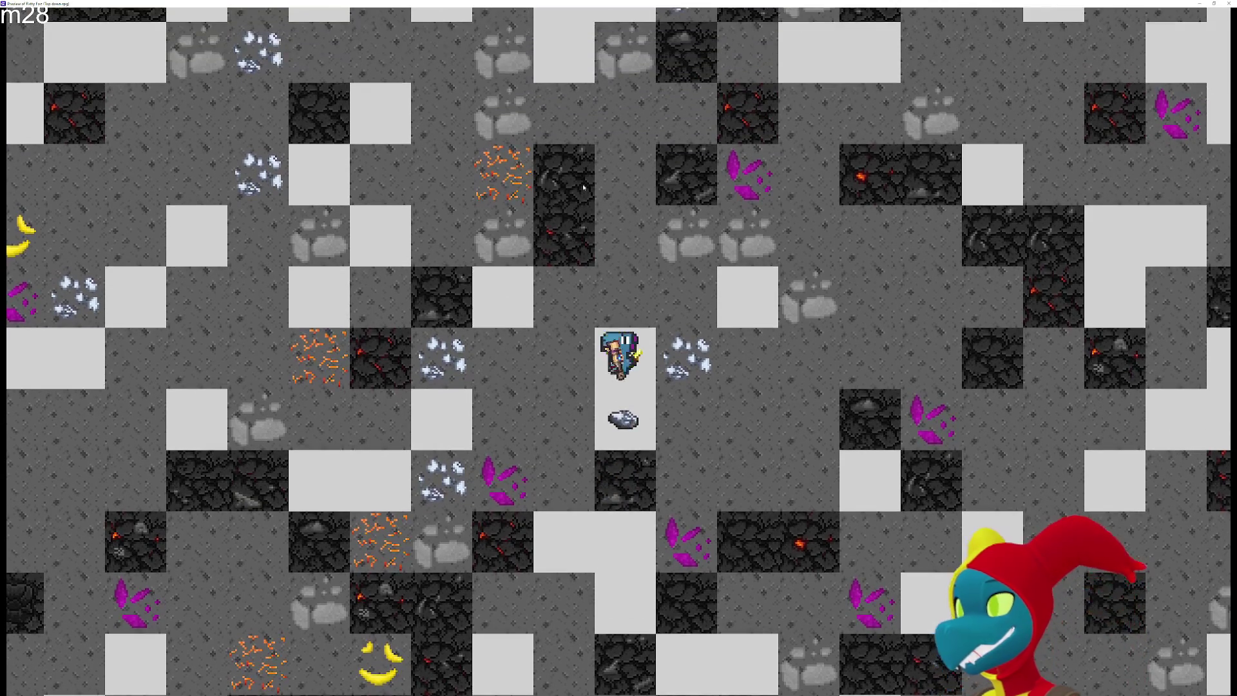
Walk the miner further up through the mine, zigzagging left and right
{"action": "key", "text": "w"}
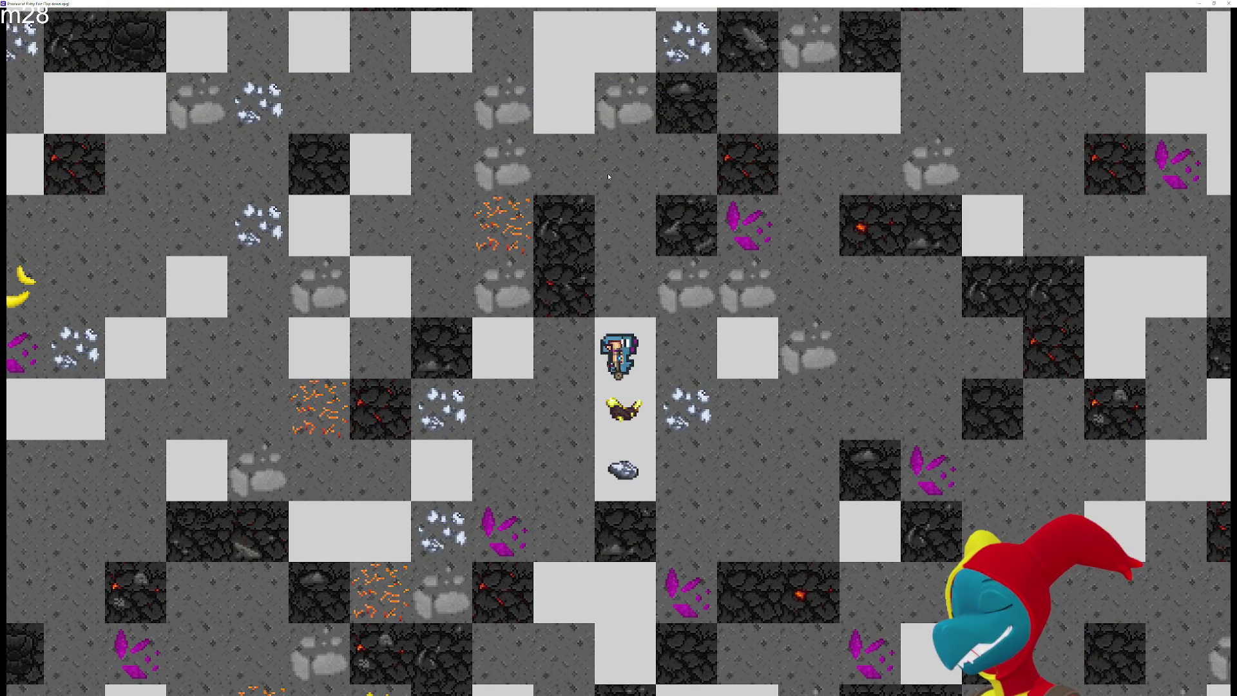
{"action": "key", "text": "a"}
{"action": "key", "text": "w"}
{"action": "key", "text": "w"}
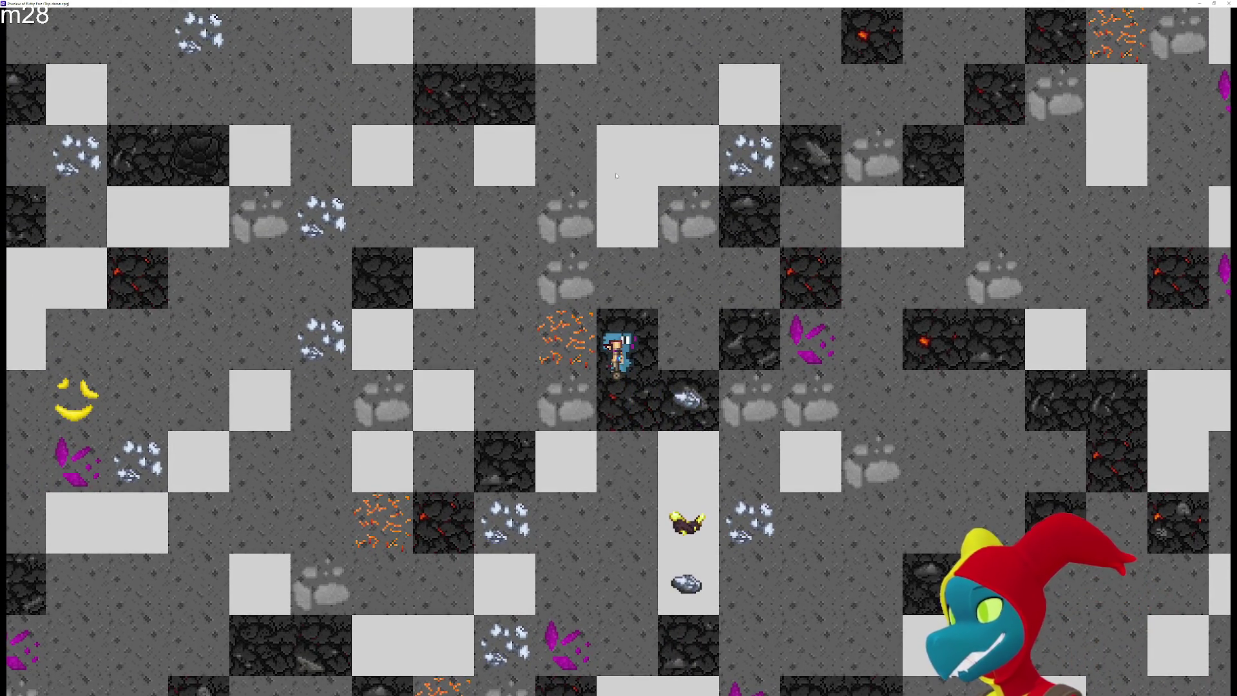
{"action": "key", "text": "w"}
{"action": "key", "text": "w"}
{"action": "key", "text": "w"}
{"action": "key", "text": "d"}
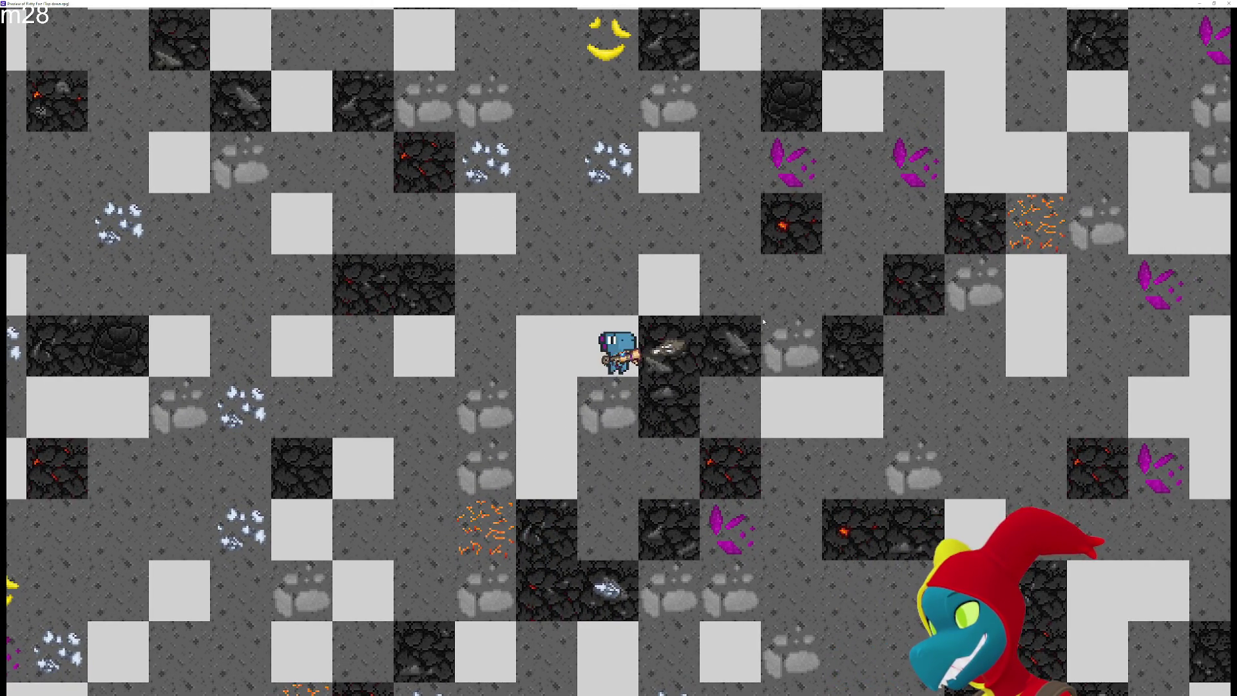
{"action": "key", "text": "d"}
{"action": "key", "text": "w"}
{"action": "key", "text": "w"}
{"action": "key", "text": "w"}
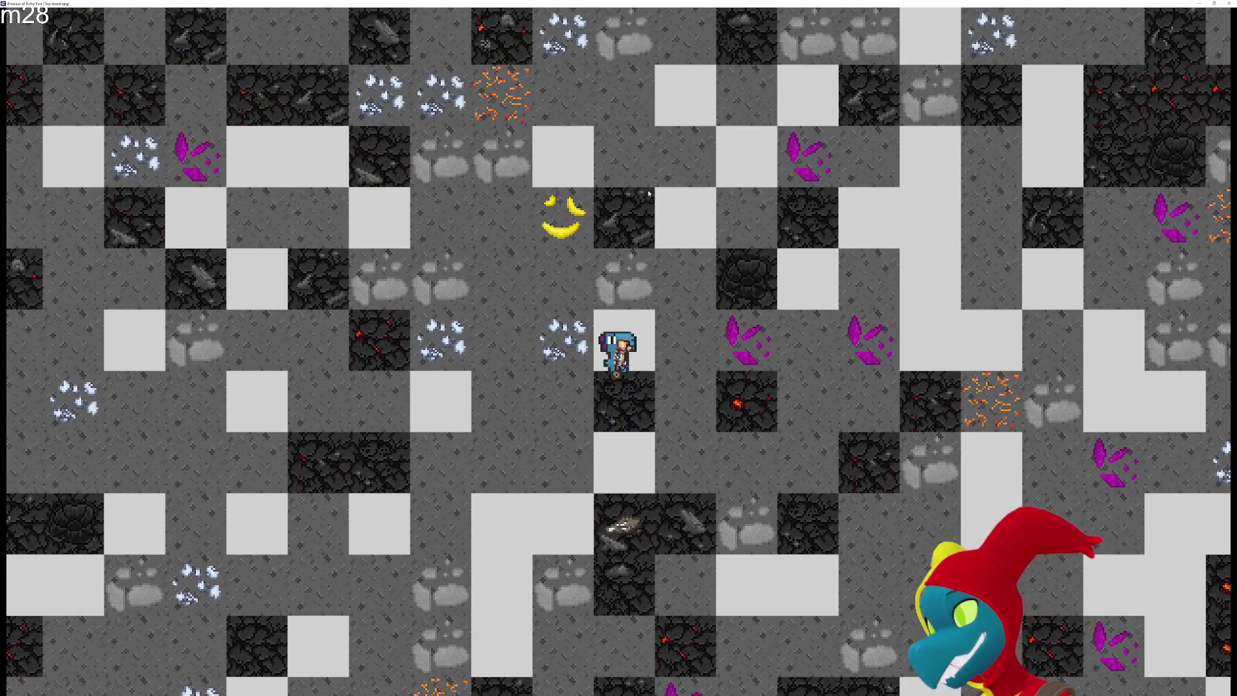
{"action": "key", "text": "w"}
{"action": "key", "text": "w"}
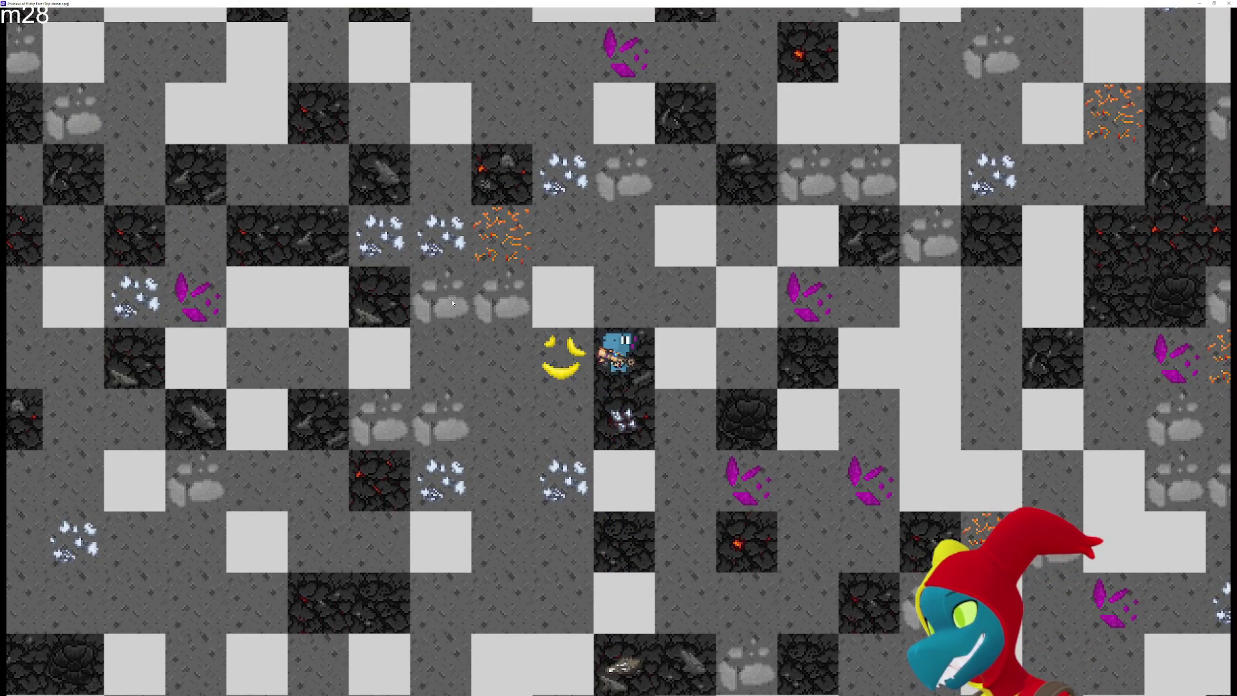
{"action": "key", "text": "w"}
{"action": "key", "text": "a"}
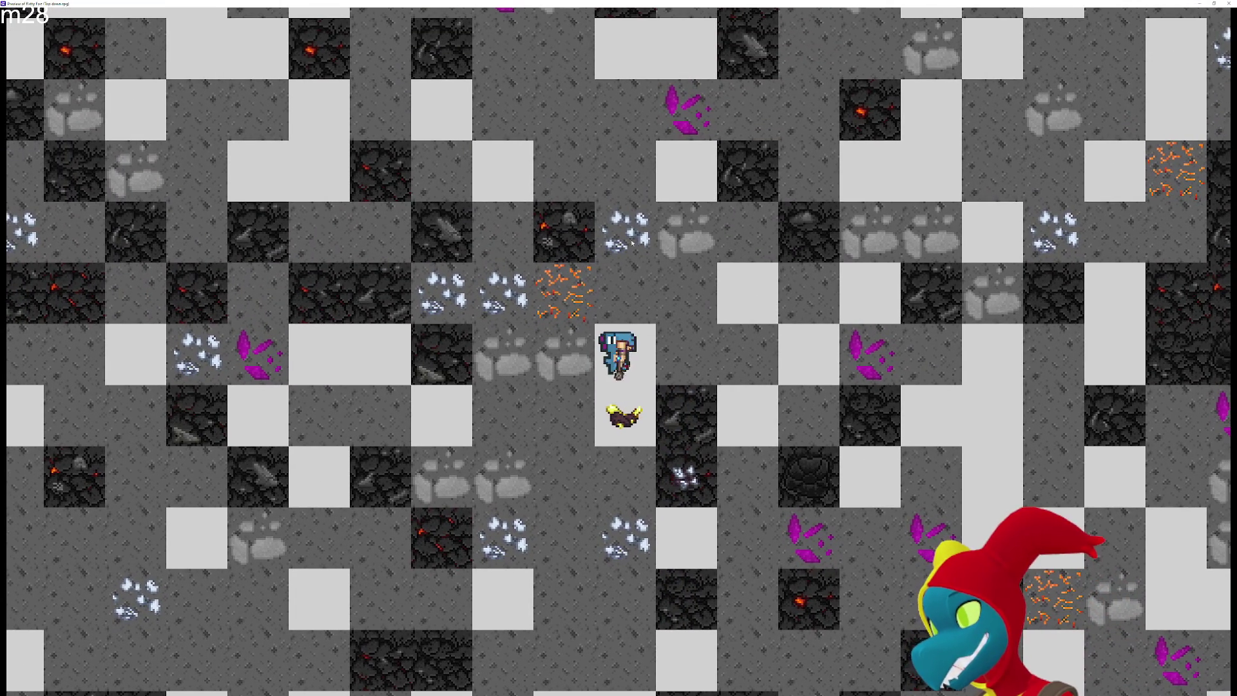
{"action": "key", "text": "w"}
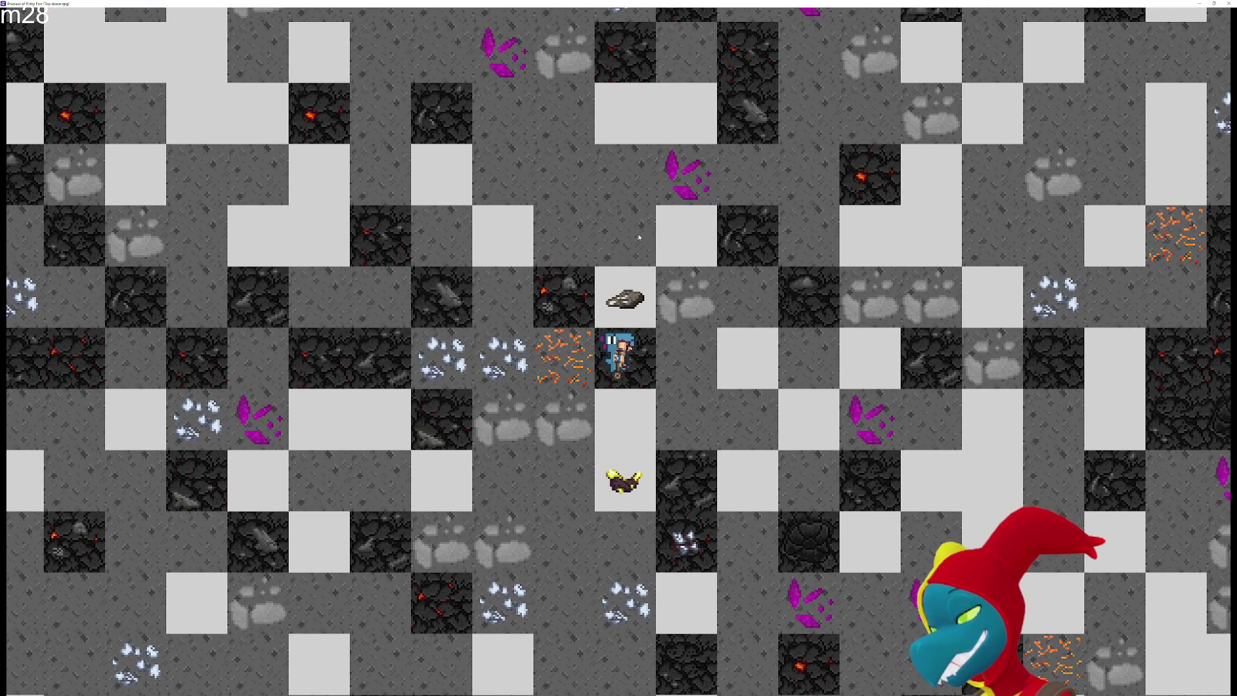
{"action": "key", "text": "w"}
{"action": "key", "text": "a"}
Keep moving the miner left and up several tiles, then mine the boulder to its left
{"action": "key", "text": "Up"}
{"action": "key", "text": "Left"}
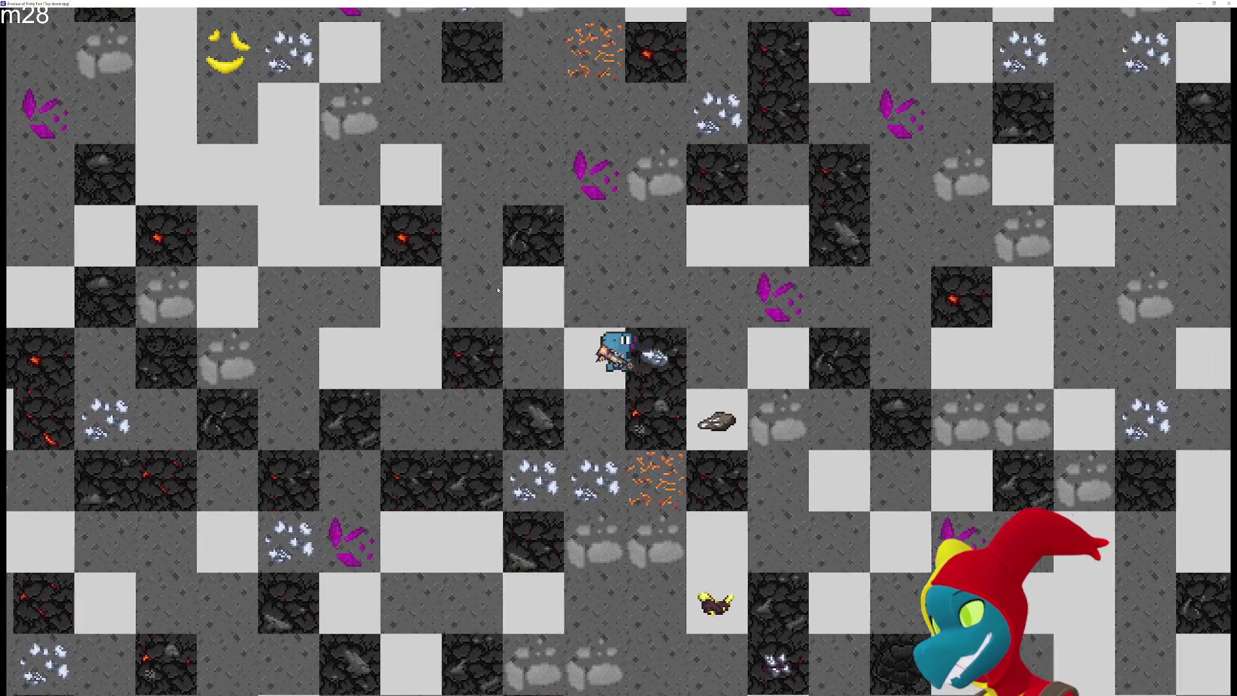
{"action": "key", "text": "Left"}
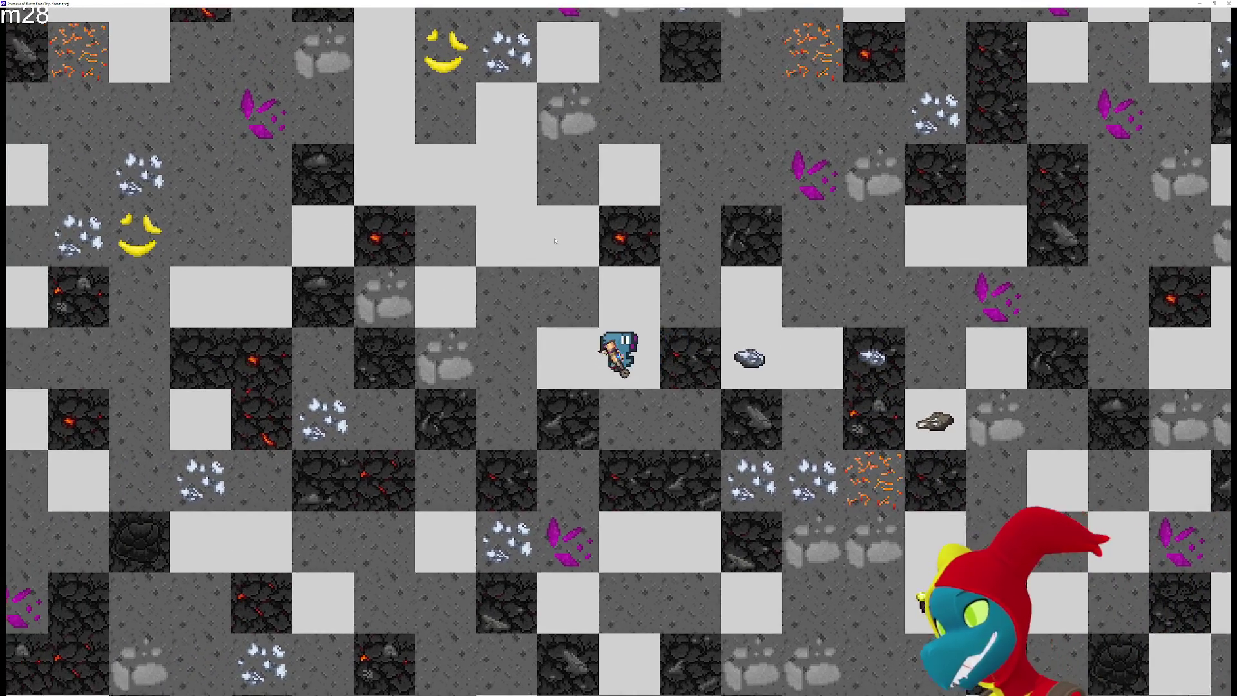
{"action": "key", "text": "Right"}
{"action": "key", "text": "Left"}
{"action": "key", "text": "Up"}
{"action": "key", "text": "Left"}
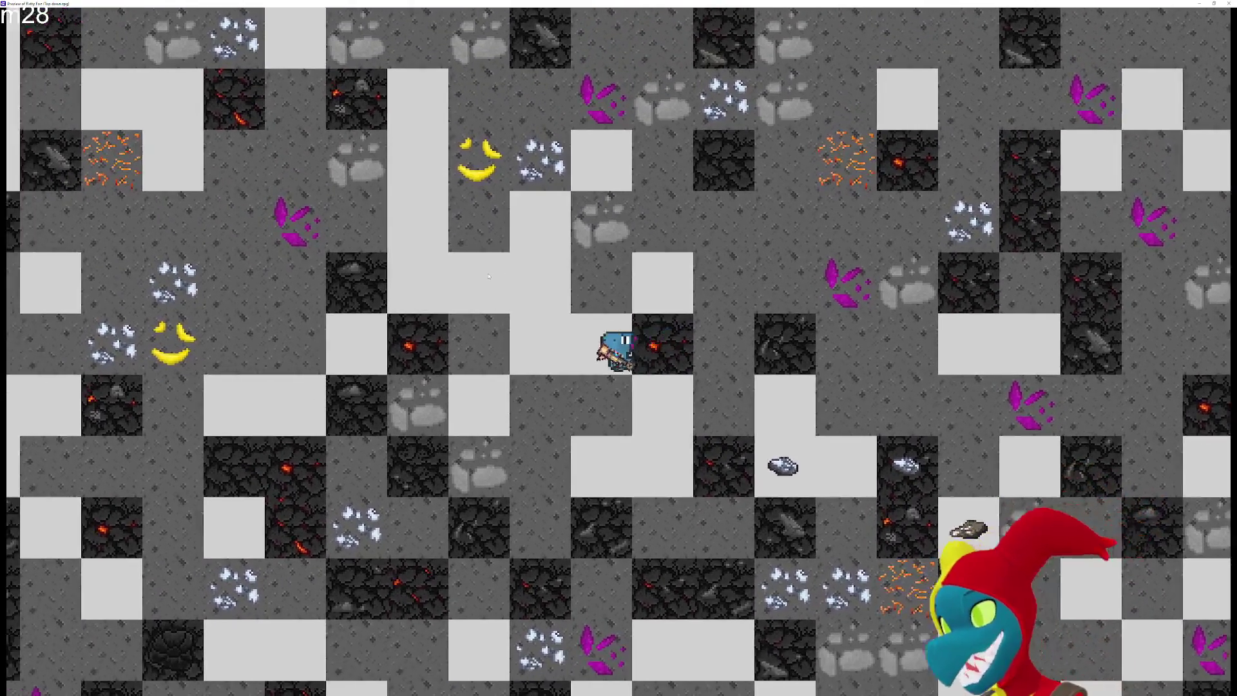
{"action": "key", "text": "Up"}
{"action": "key", "text": "Left"}
{"action": "key", "text": "Up"}
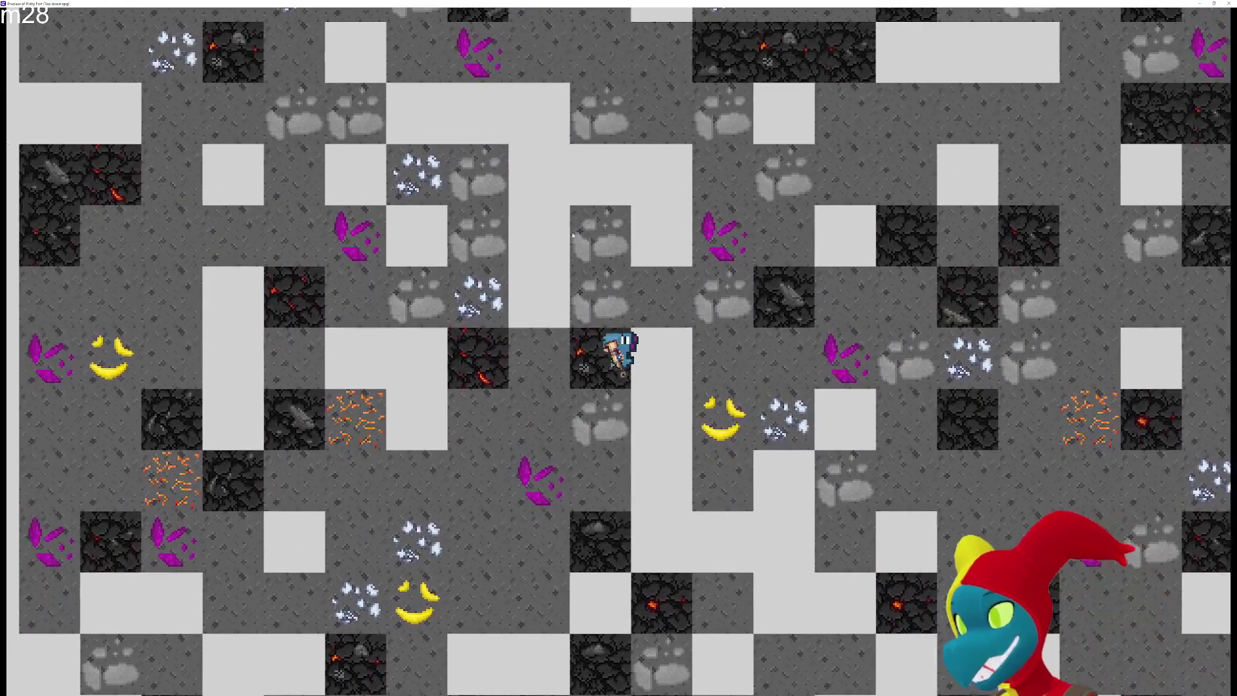
{"action": "key", "text": "Left"}
{"action": "key", "text": "Up"}
{"action": "key", "text": "Down"}
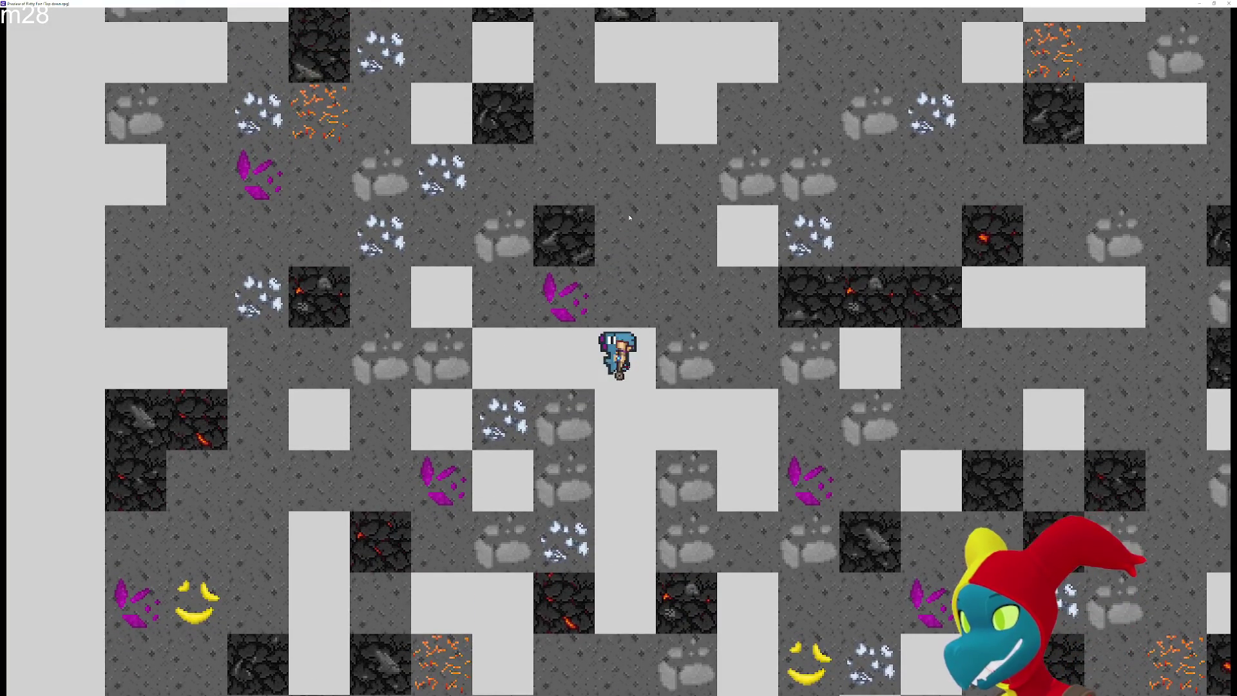
{"action": "key", "text": "Left"}
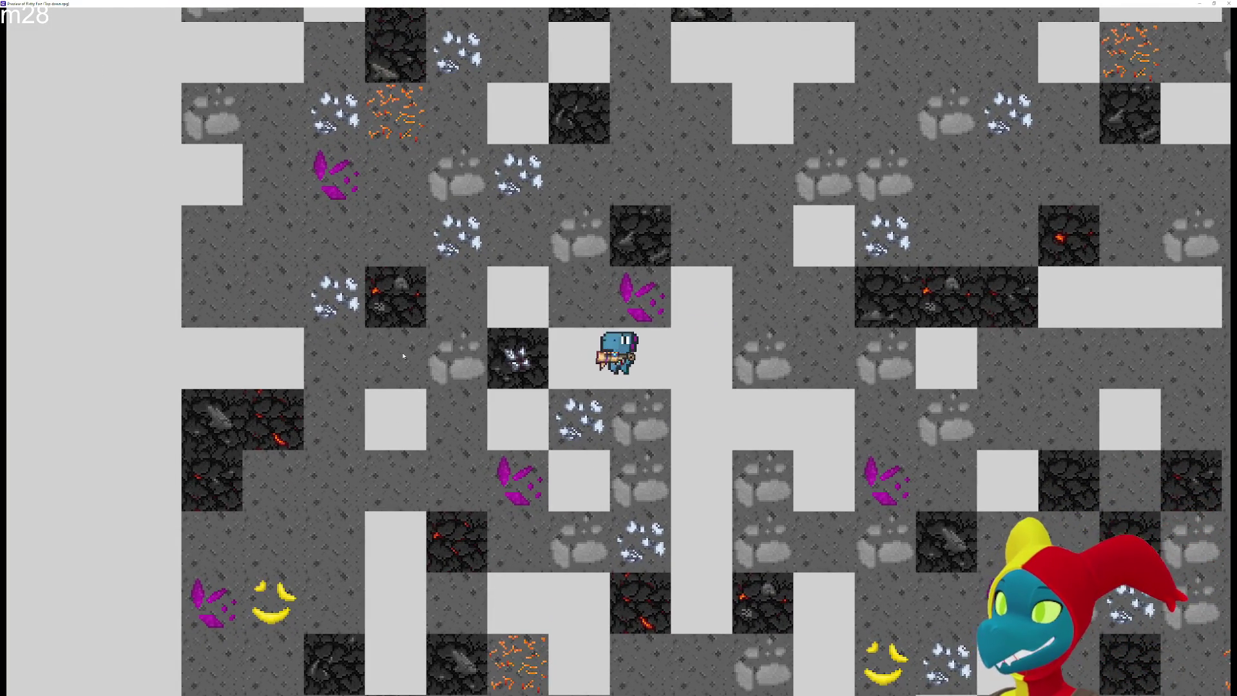
Dig through the dark tile and walk the miner off the map's left edge
{"action": "key", "text": "Left"}
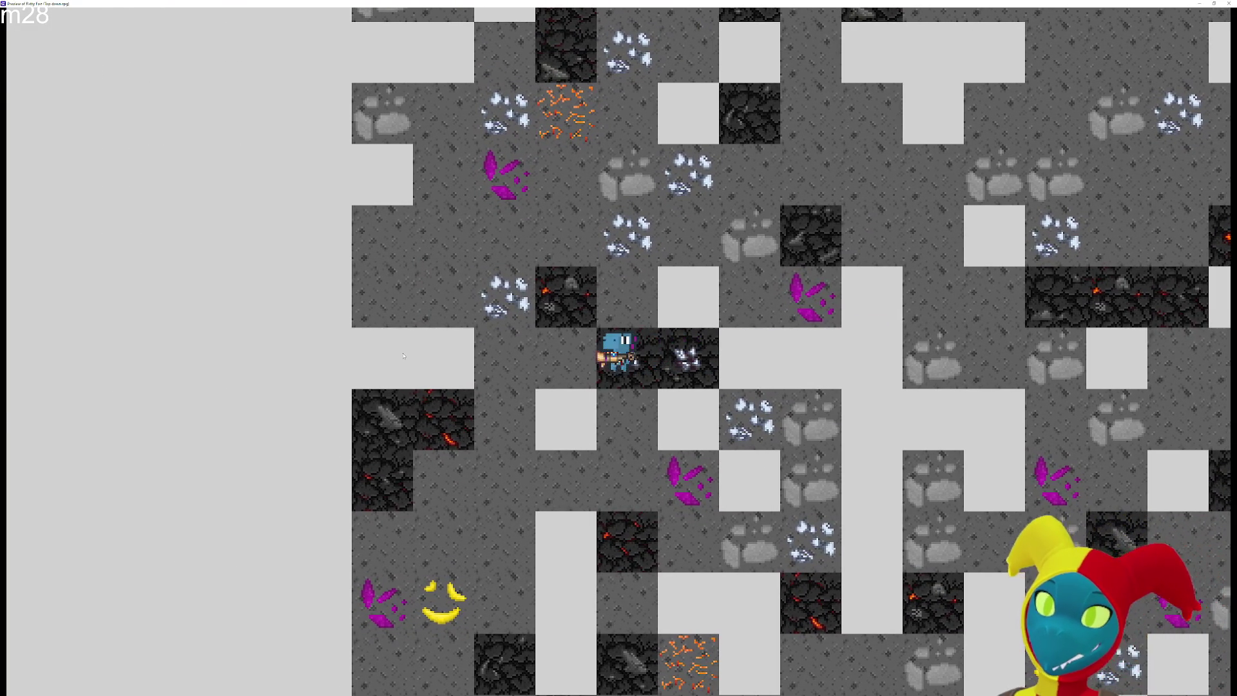
{"action": "key", "text": "Left"}
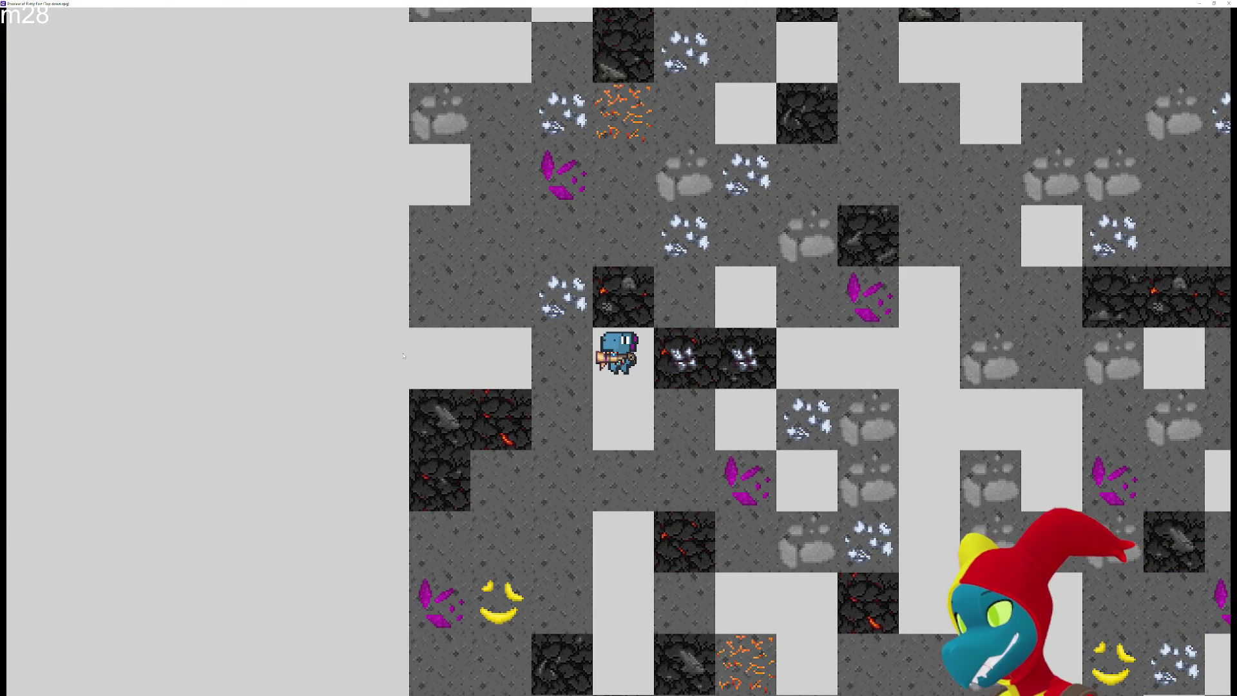
{"action": "key", "text": "Left"}
{"action": "key", "text": "Up"}
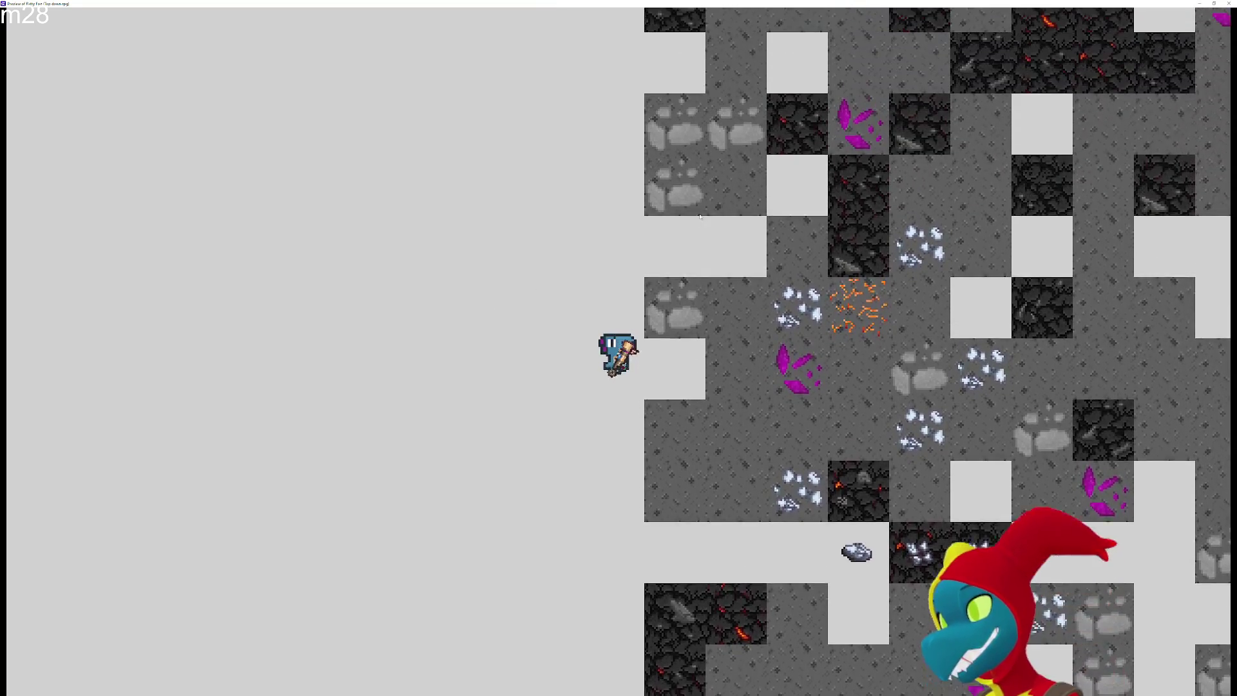
Walk up along the left edge past the map top, then right along the top edge
{"action": "key", "text": "Up"}
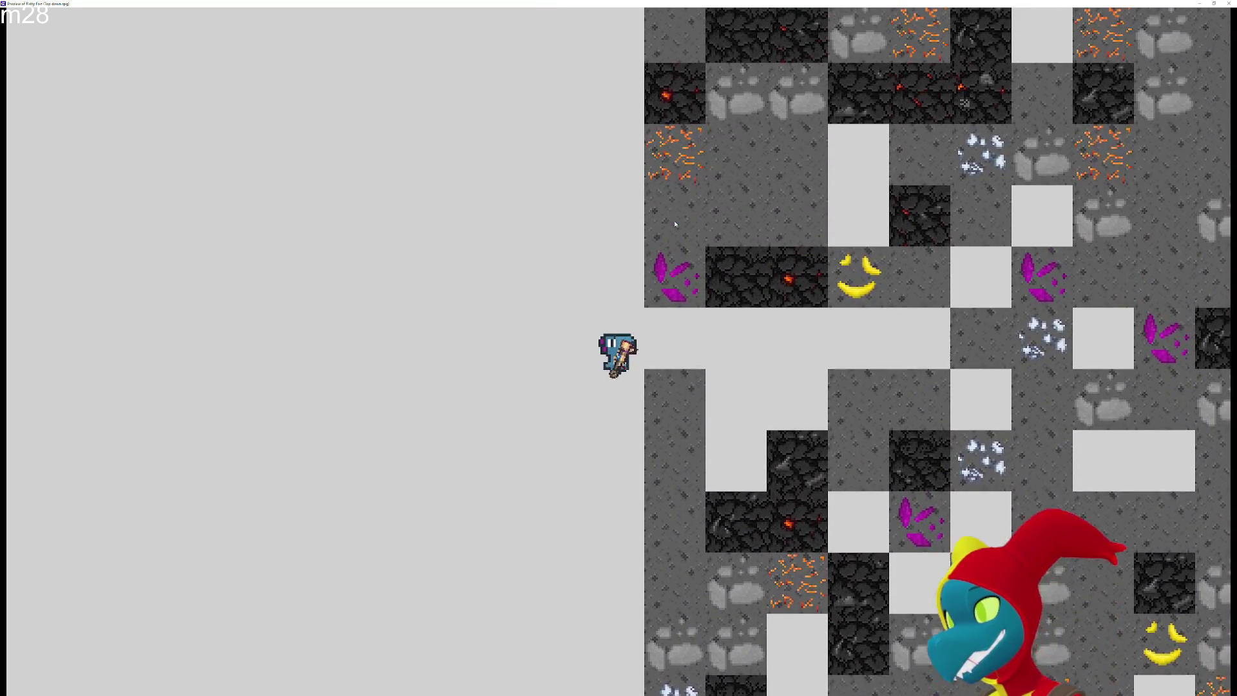
{"action": "key", "text": "Up"}
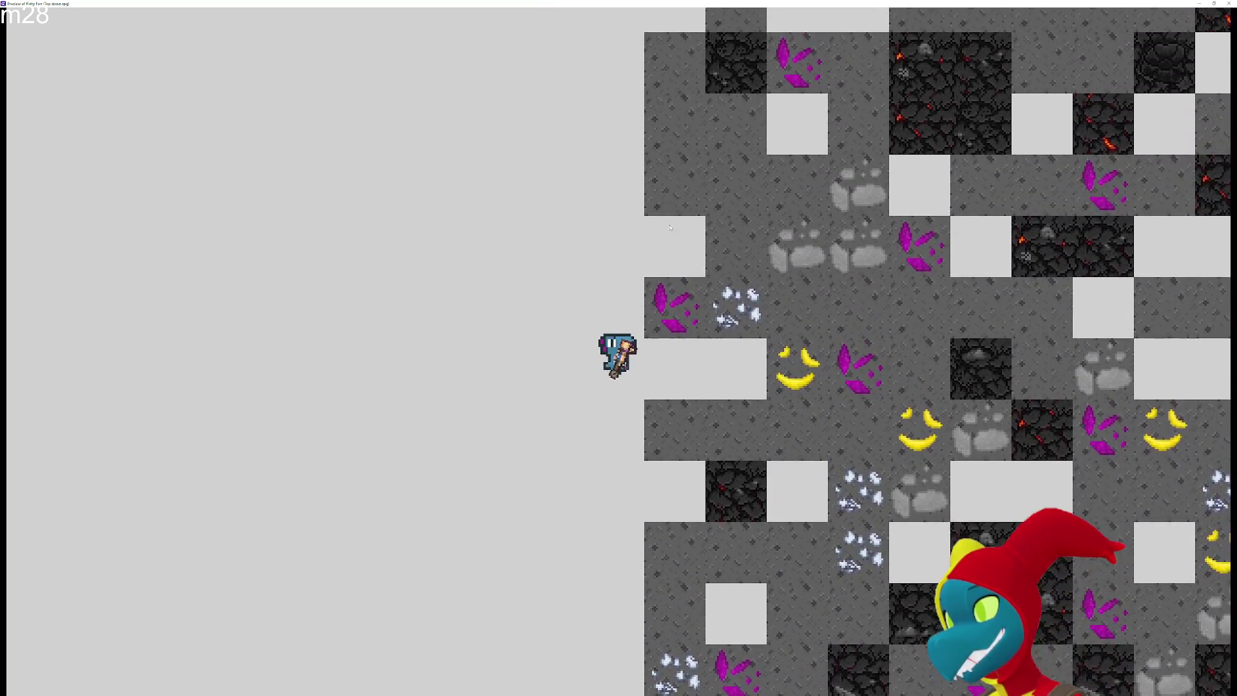
{"action": "key", "text": "Up"}
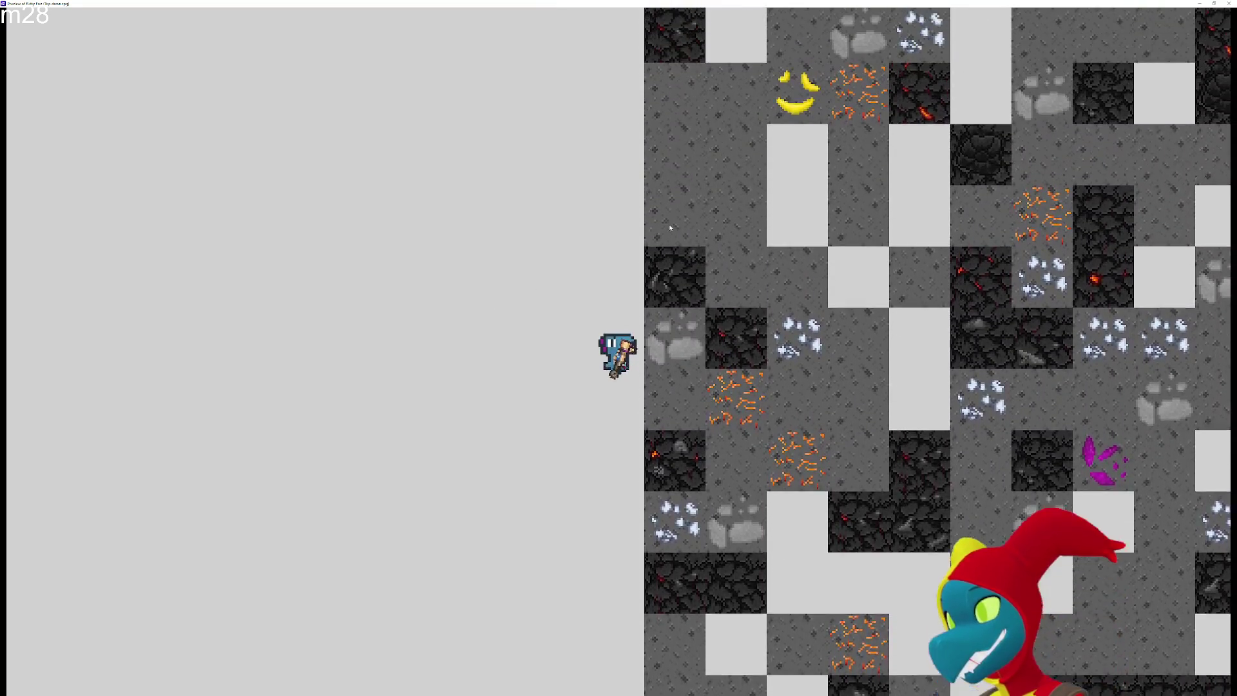
{"action": "key", "text": "Up"}
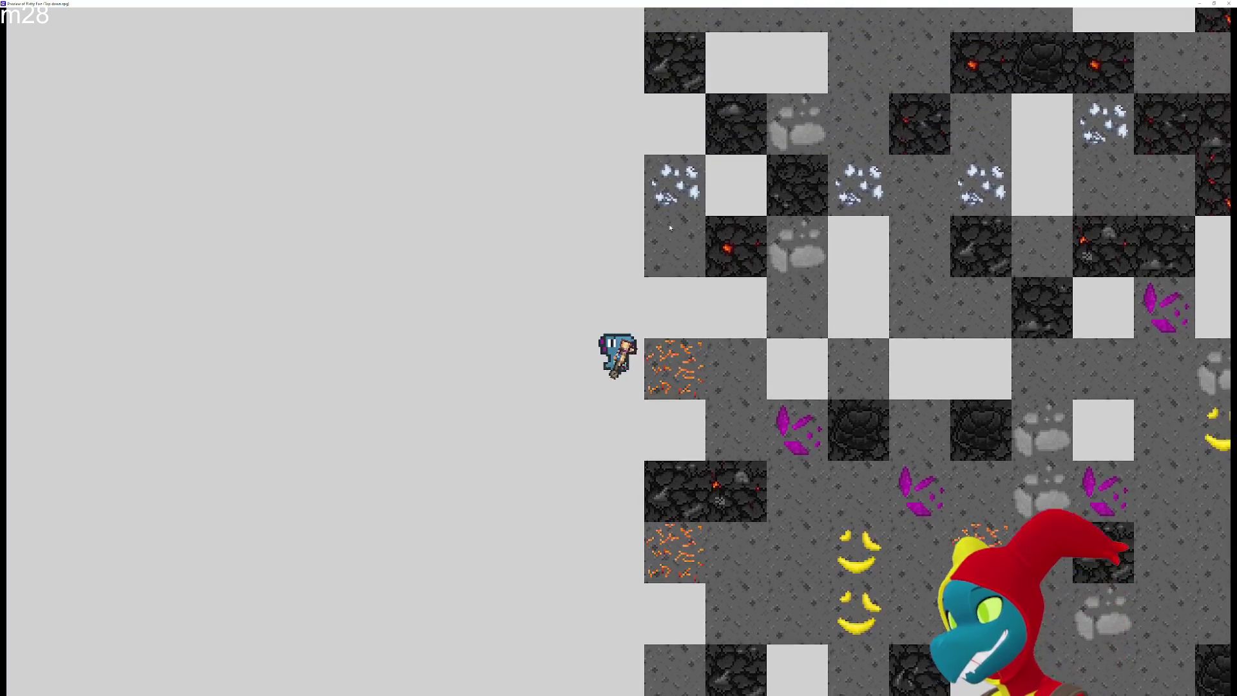
{"action": "key", "text": "Up"}
{"action": "key", "text": "Right"}
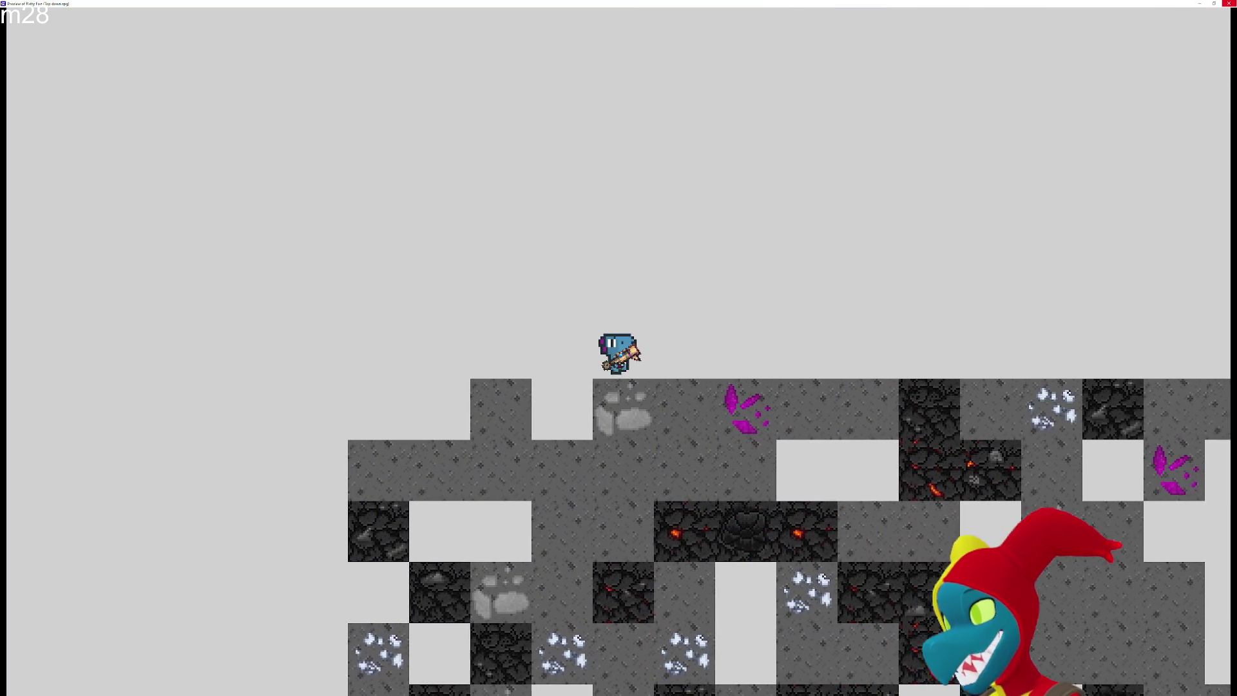
{"action": "key", "text": "Right"}
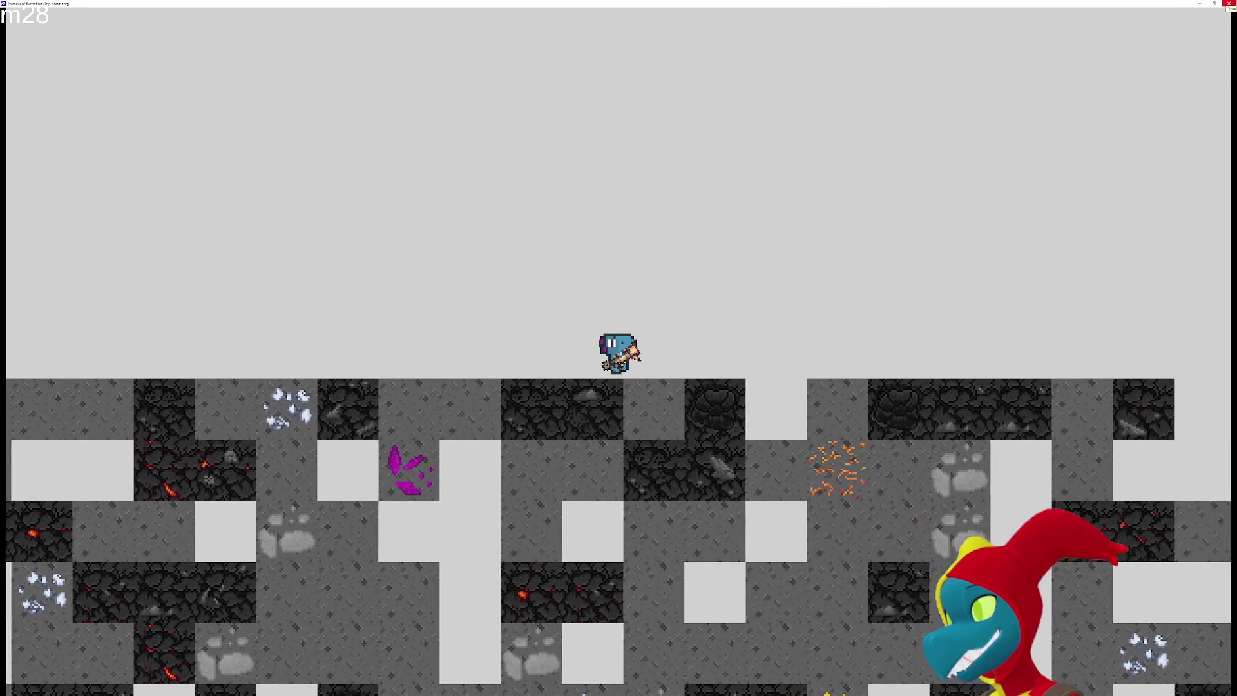
{"action": "key", "text": "Right"}
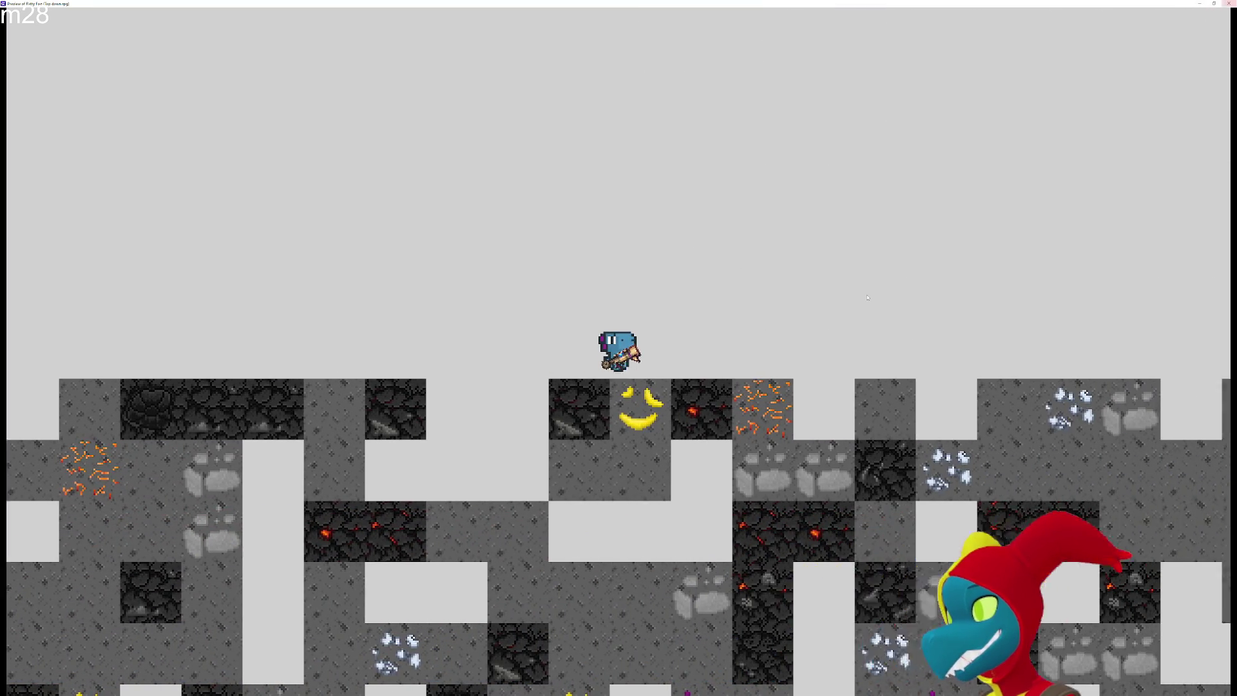
{"action": "key", "text": "Down"}
Walk the miner back down into the mine, mining ore tiles down and to the right
{"action": "key", "text": "Down"}
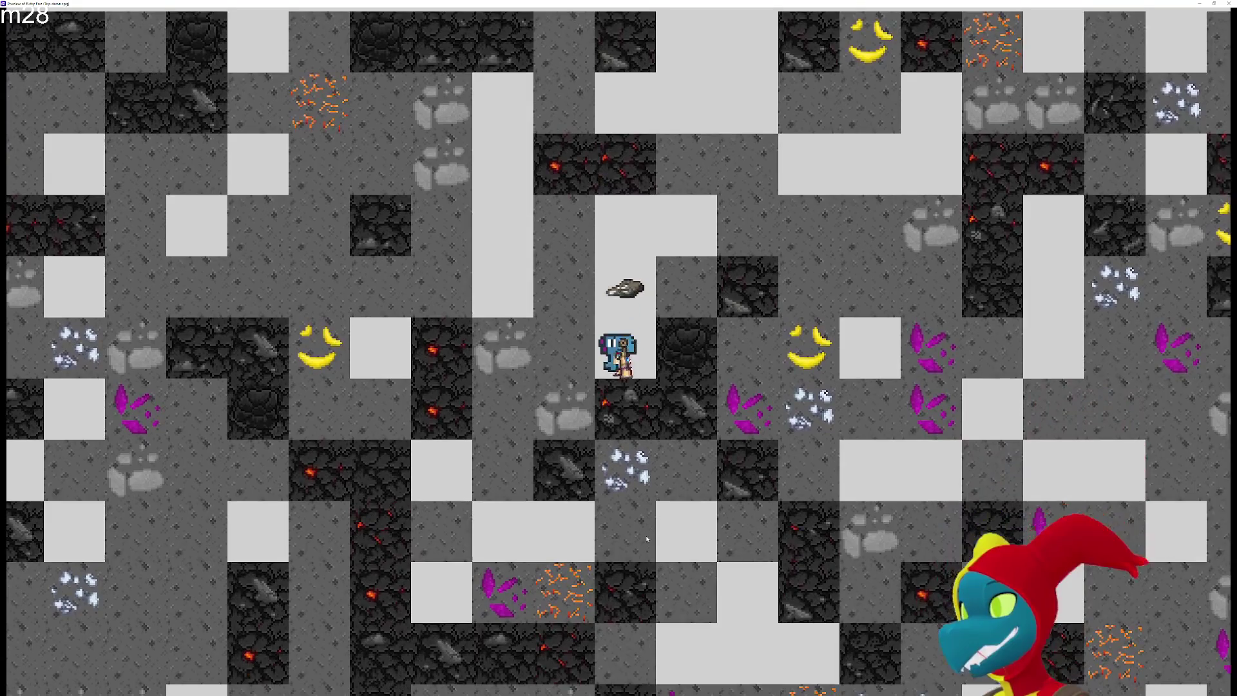
{"action": "key", "text": "Down"}
{"action": "key", "text": "Left"}
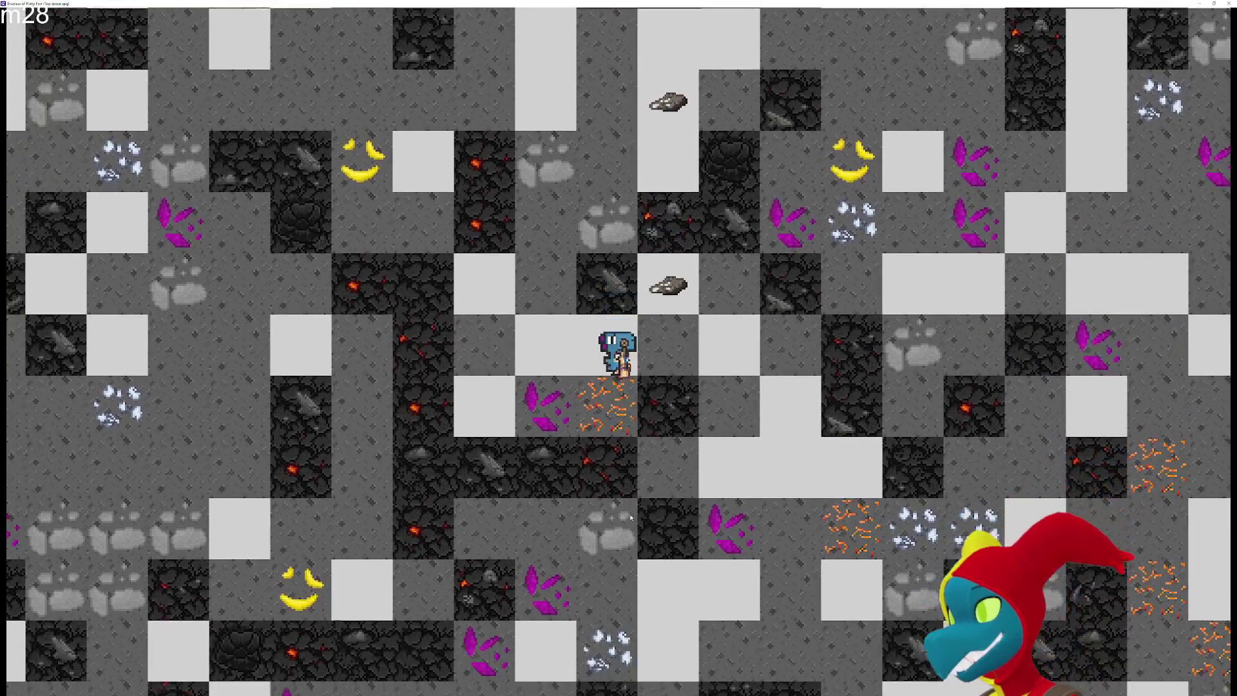
{"action": "key", "text": "Down"}
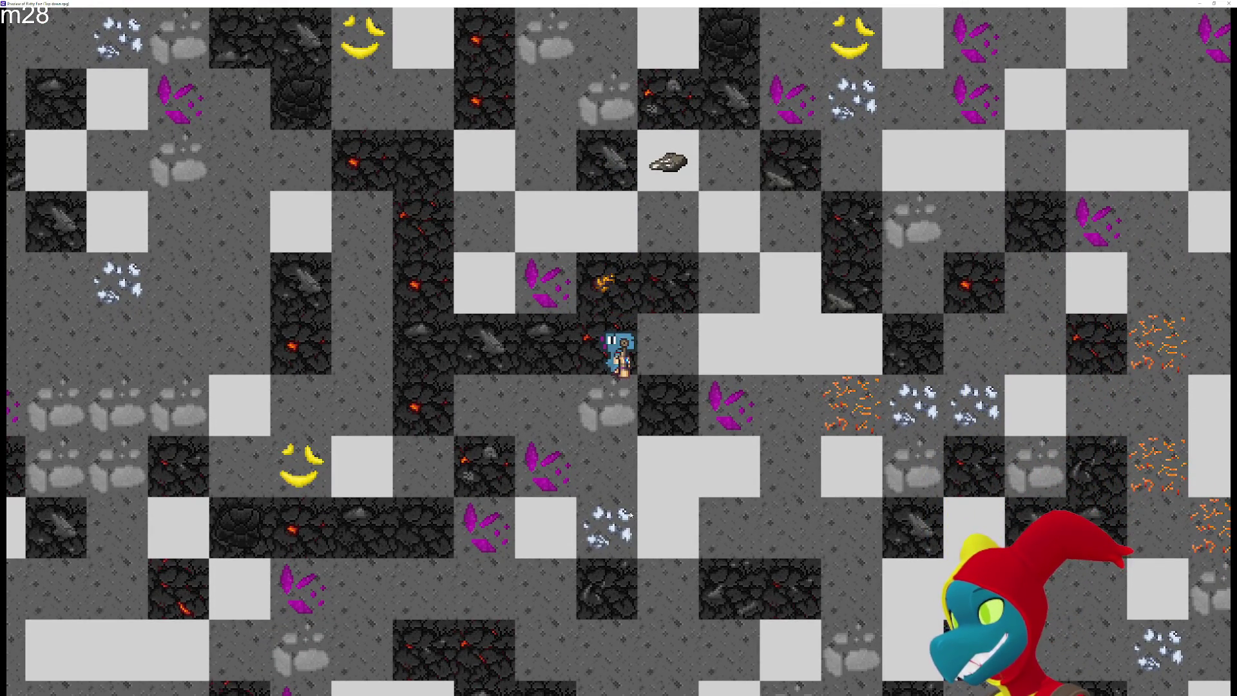
{"action": "key", "text": "Down"}
{"action": "key", "text": "Right"}
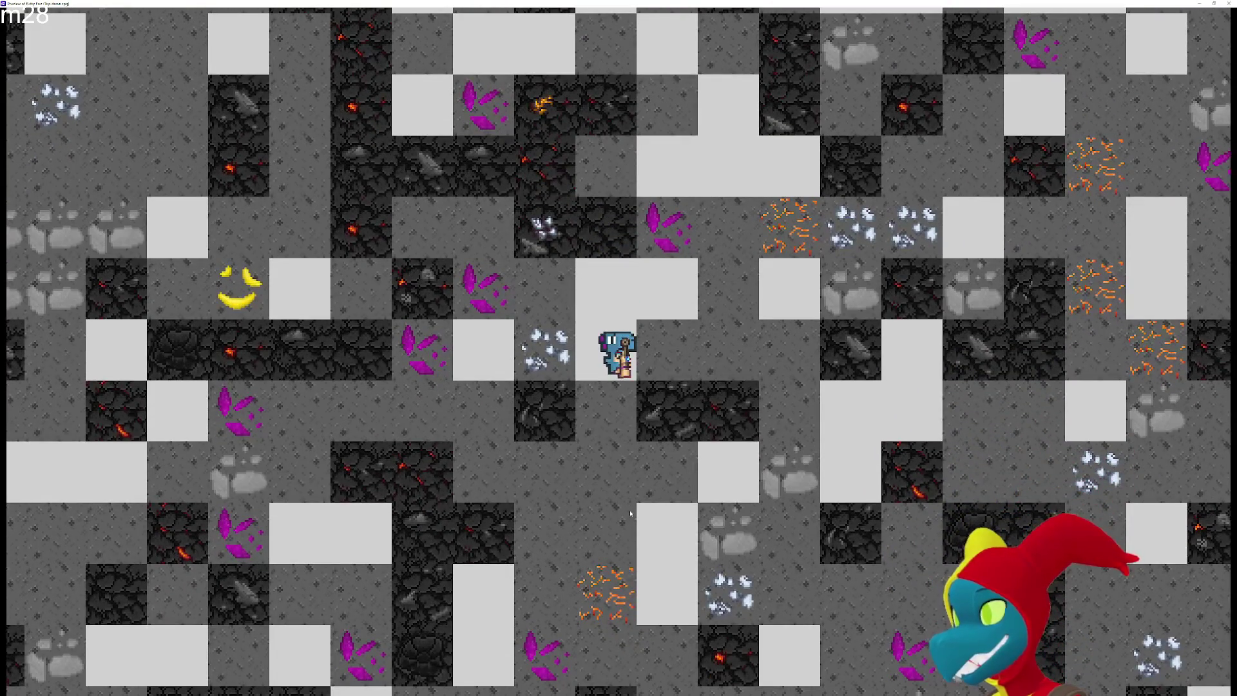
{"action": "key", "text": "Down"}
{"action": "key", "text": "Down"}
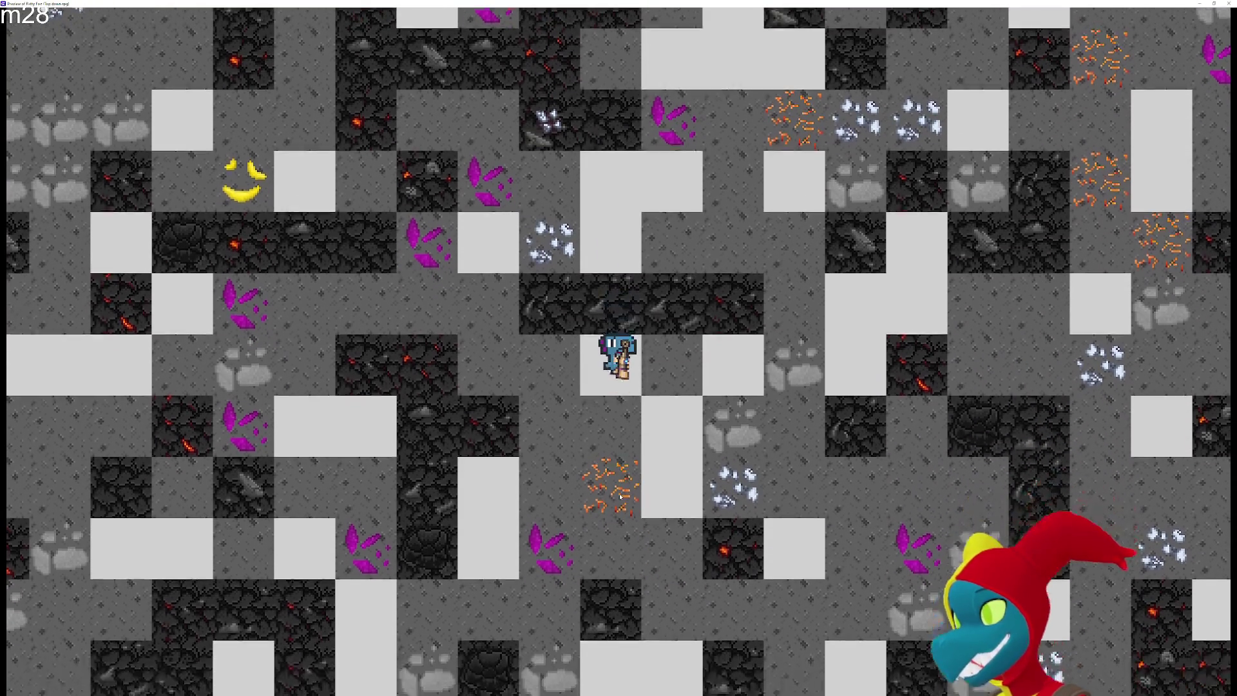
{"action": "key", "text": "Down"}
{"action": "key", "text": "Right"}
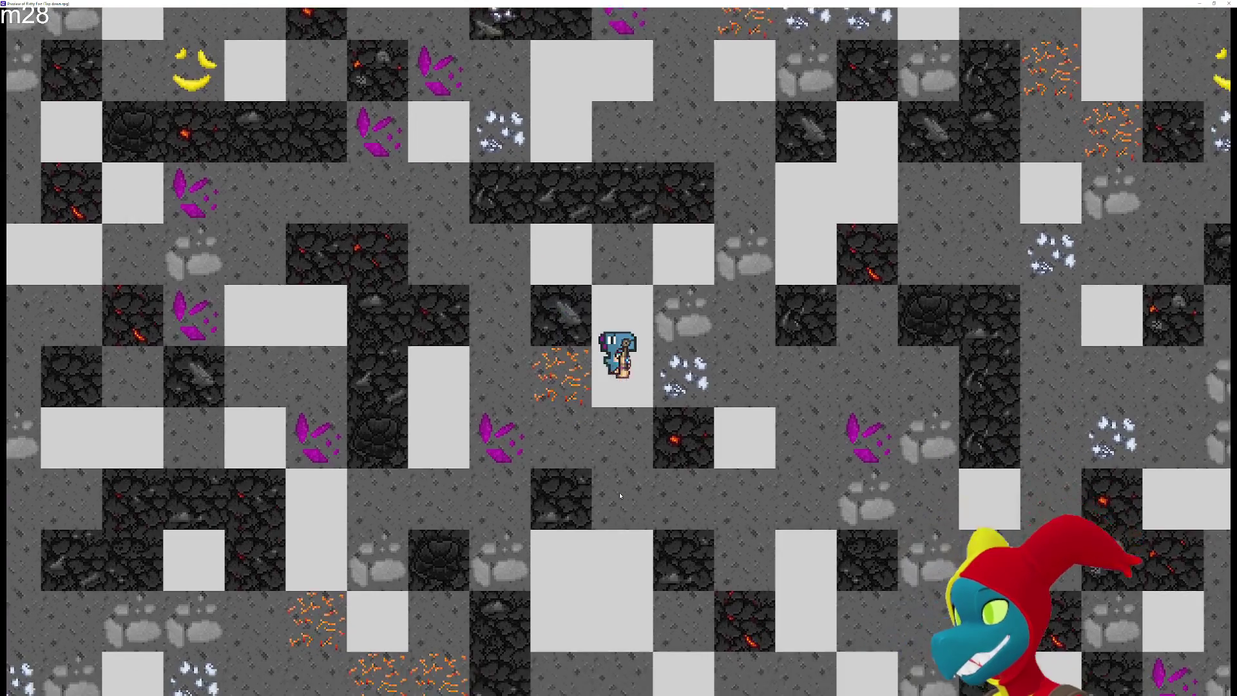
{"action": "key", "text": "Down"}
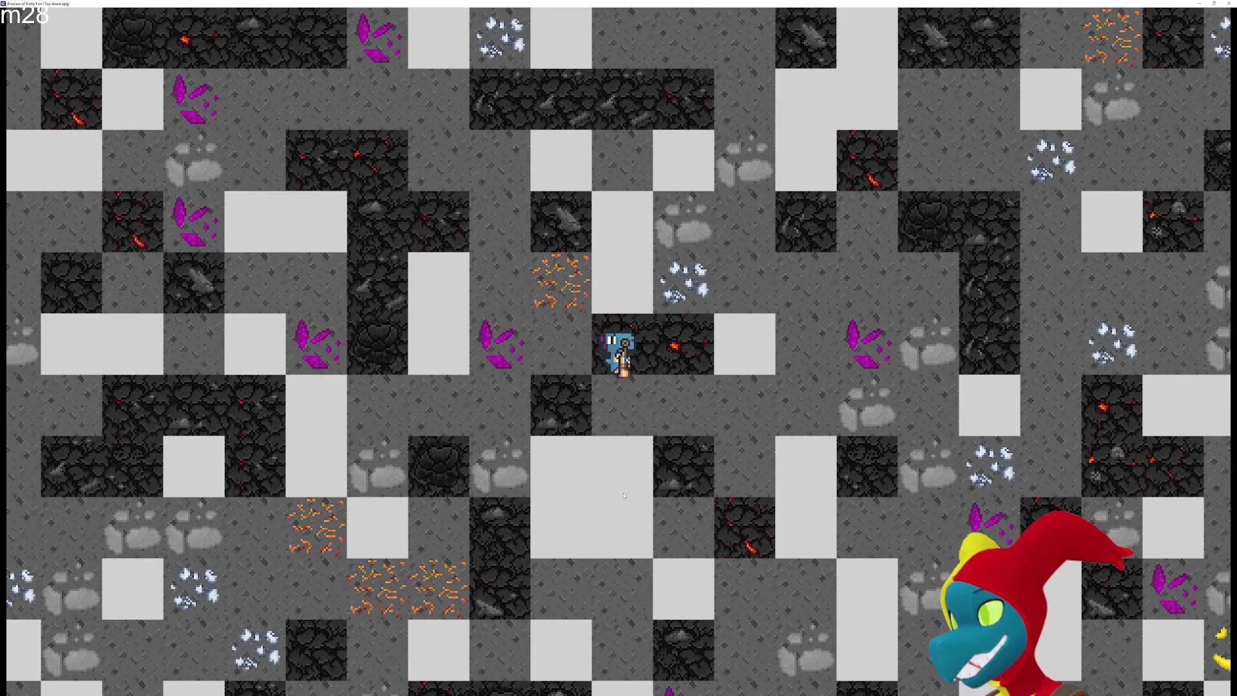
Dig further down, mining the crystal below, then tunnel down and to the left
{"action": "key", "text": "Down"}
{"action": "key", "text": "Down"}
{"action": "key", "text": "Down"}
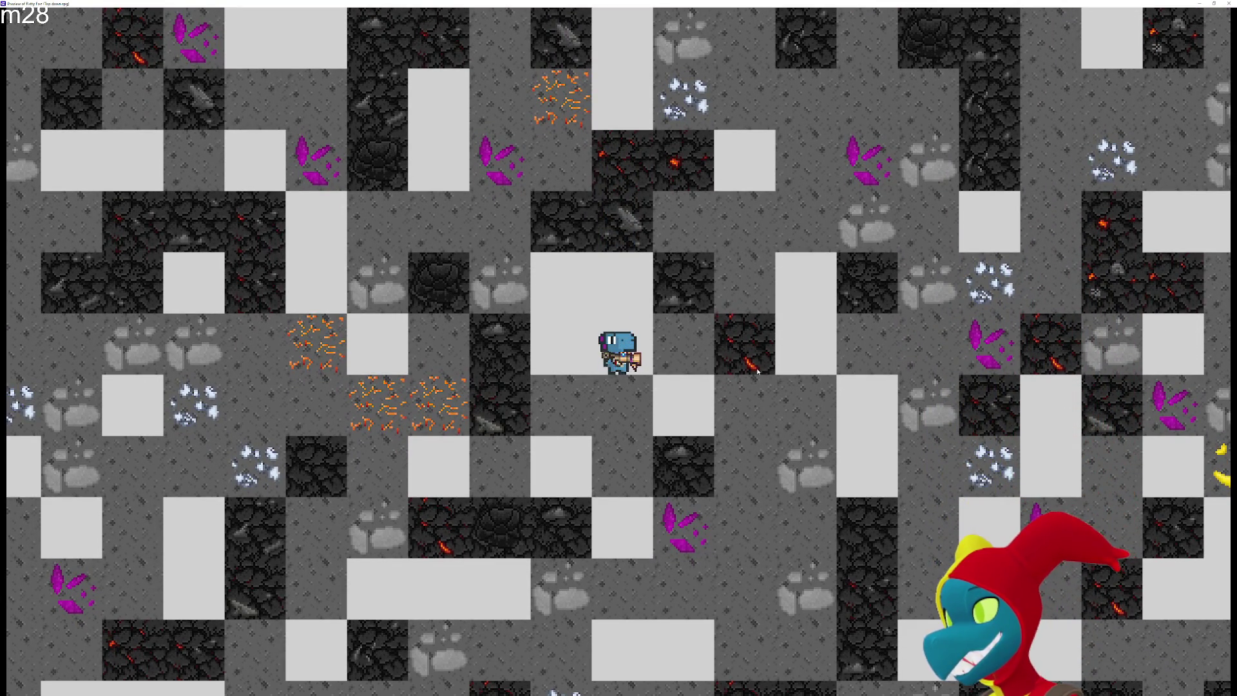
{"action": "key", "text": "Right"}
{"action": "key", "text": "Down"}
{"action": "key", "text": "Down"}
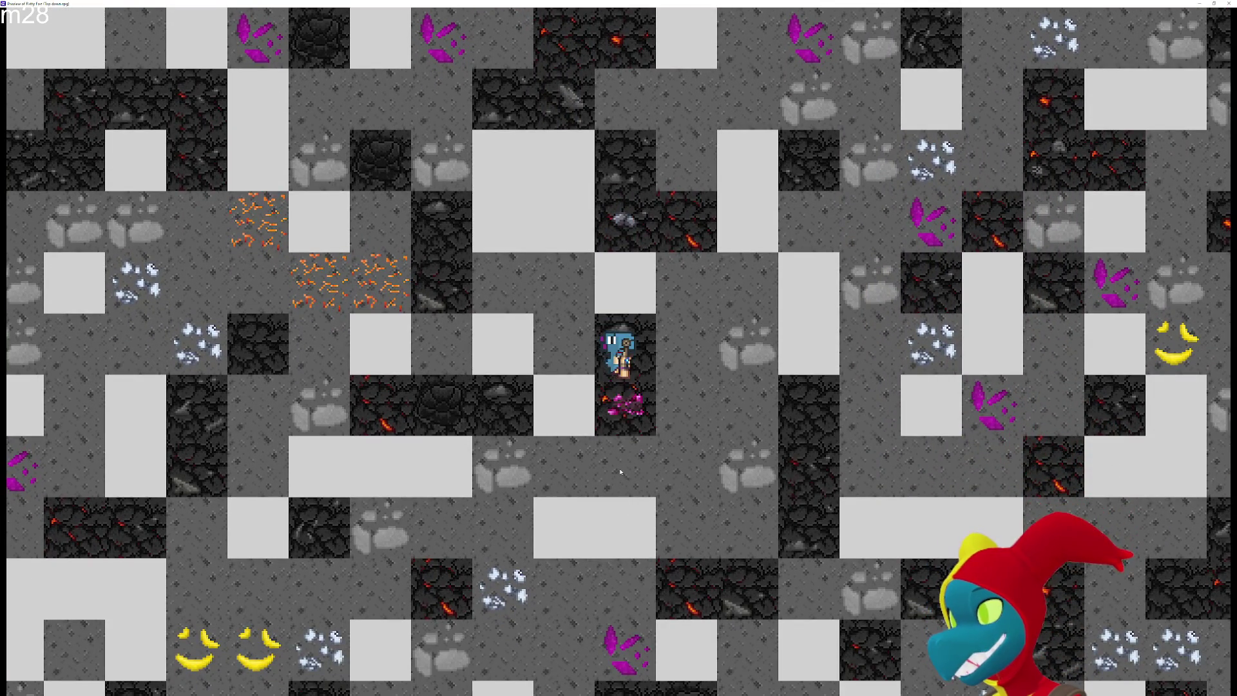
{"action": "key", "text": "Down"}
{"action": "key", "text": "Down"}
{"action": "key", "text": "Down"}
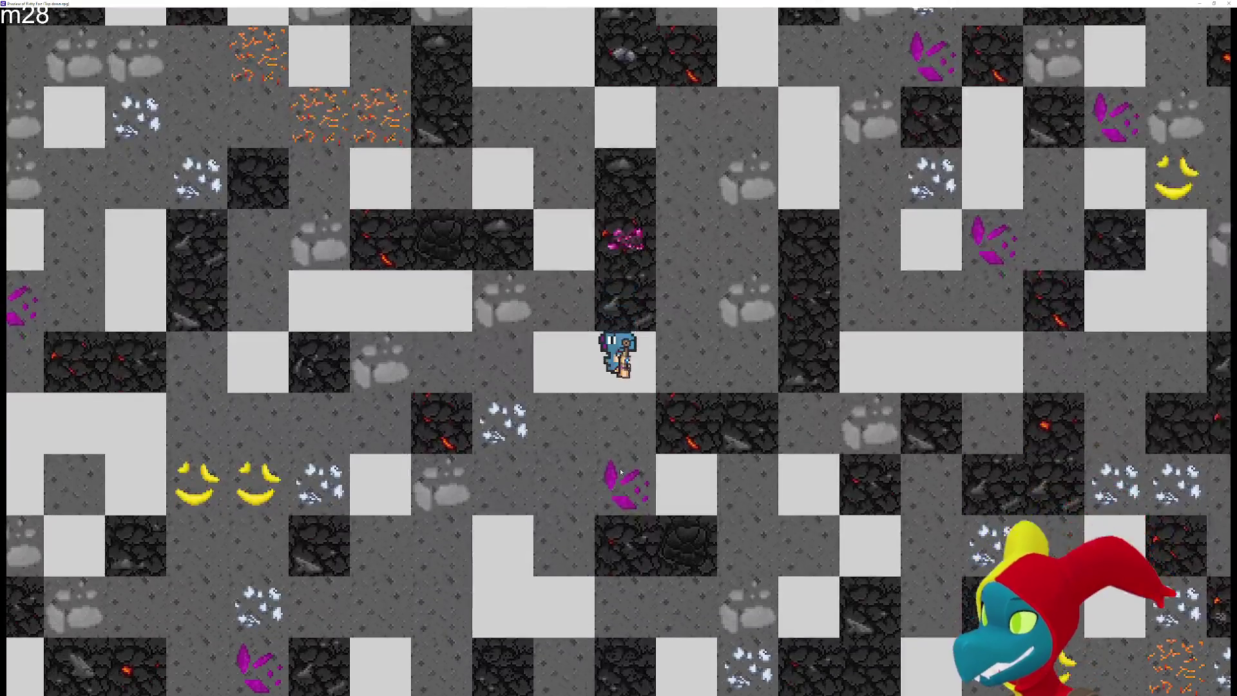
{"action": "key", "text": "Down"}
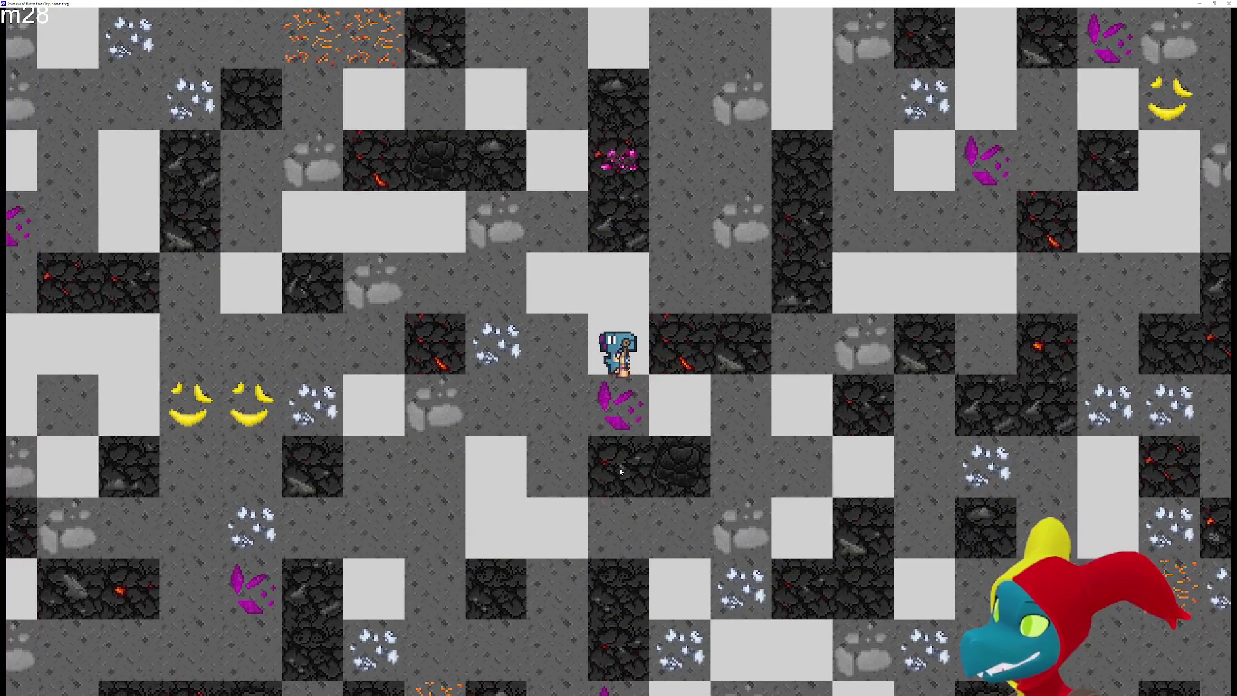
{"action": "key", "text": "Down"}
{"action": "key", "text": "Down"}
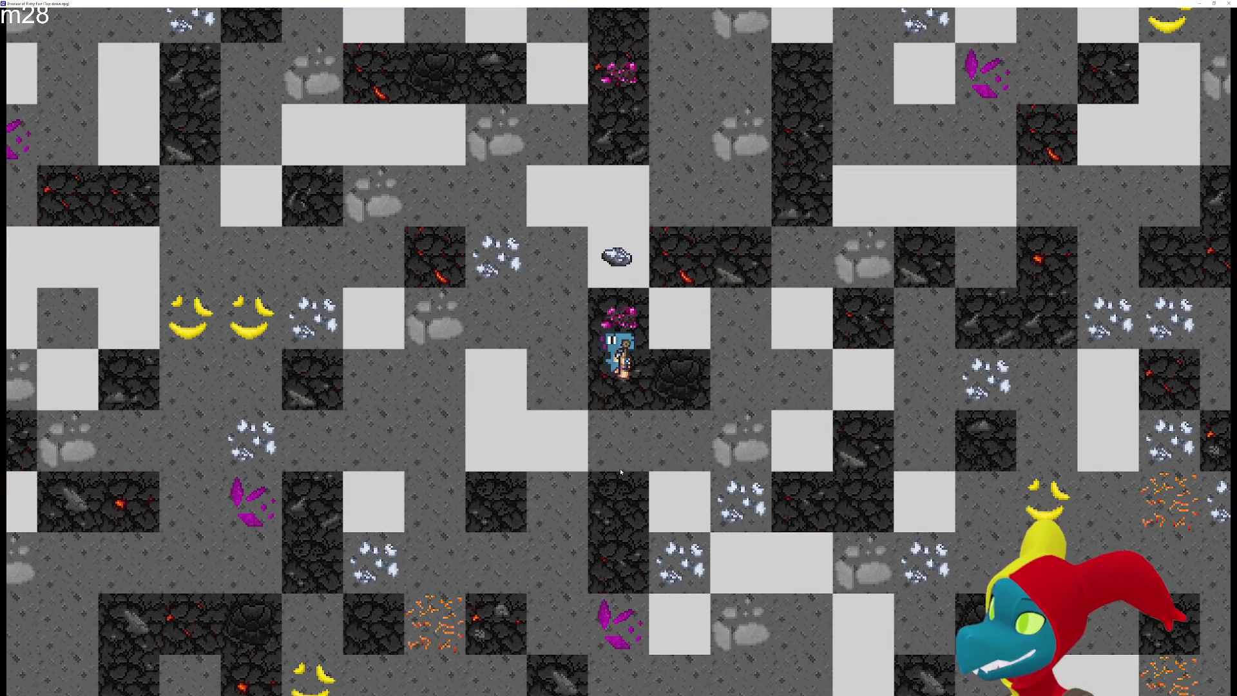
{"action": "key", "text": "Down"}
{"action": "key", "text": "Down"}
{"action": "key", "text": "Down"}
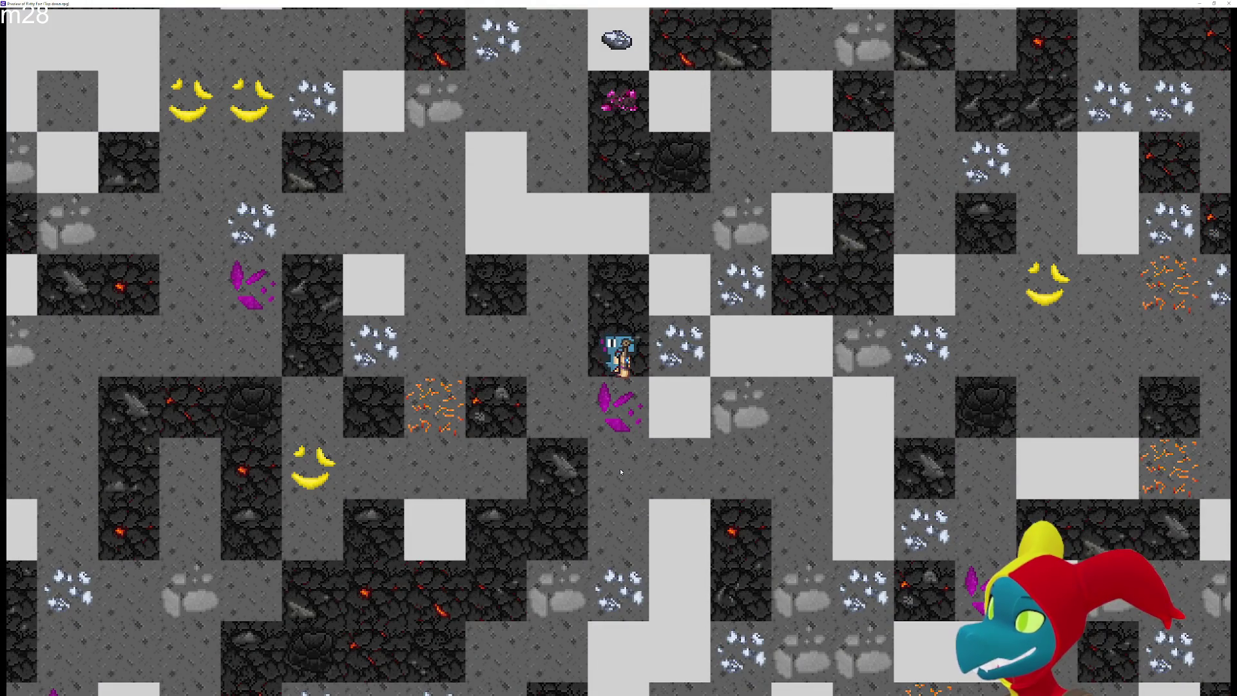
{"action": "key", "text": "Down"}
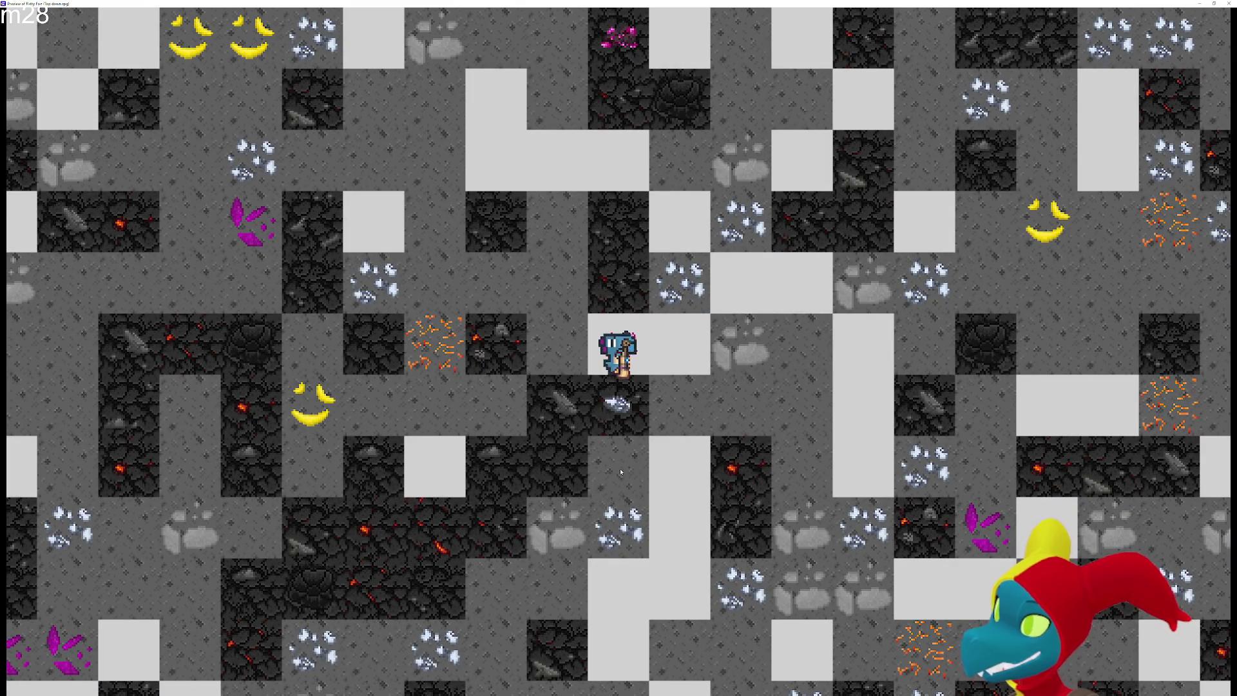
{"action": "key", "text": "Down"}
{"action": "key", "text": "Left"}
{"action": "key", "text": "Left"}
{"action": "key", "text": "Down"}
{"action": "key", "text": "Left"}
{"action": "key", "text": "Down"}
{"action": "key", "text": "Left"}
{"action": "key", "text": "Down"}
{"action": "key", "text": "Left"}
{"action": "key", "text": "Down"}
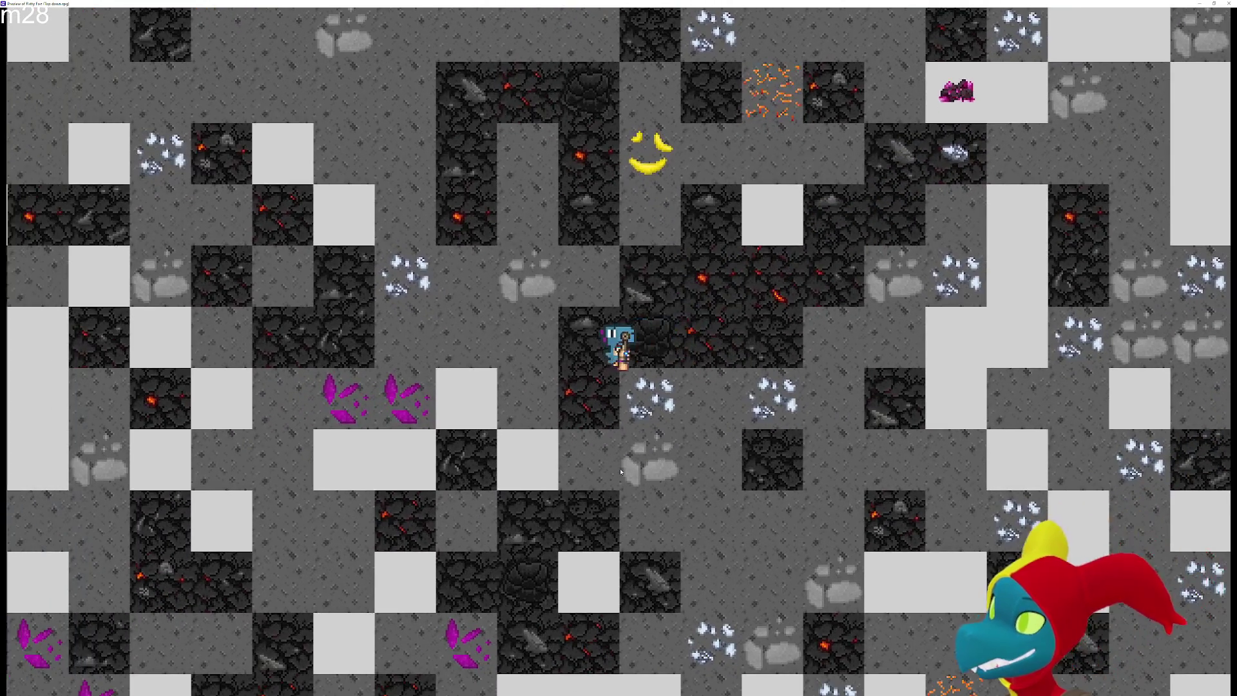
{"action": "key", "text": "Down"}
{"action": "key", "text": "Left"}
{"action": "key", "text": "Down"}
{"action": "key", "text": "Down"}
{"action": "key", "text": "Down"}
{"action": "key", "text": "Down"}
{"action": "key", "text": "Down"}
{"action": "key", "text": "Down"}
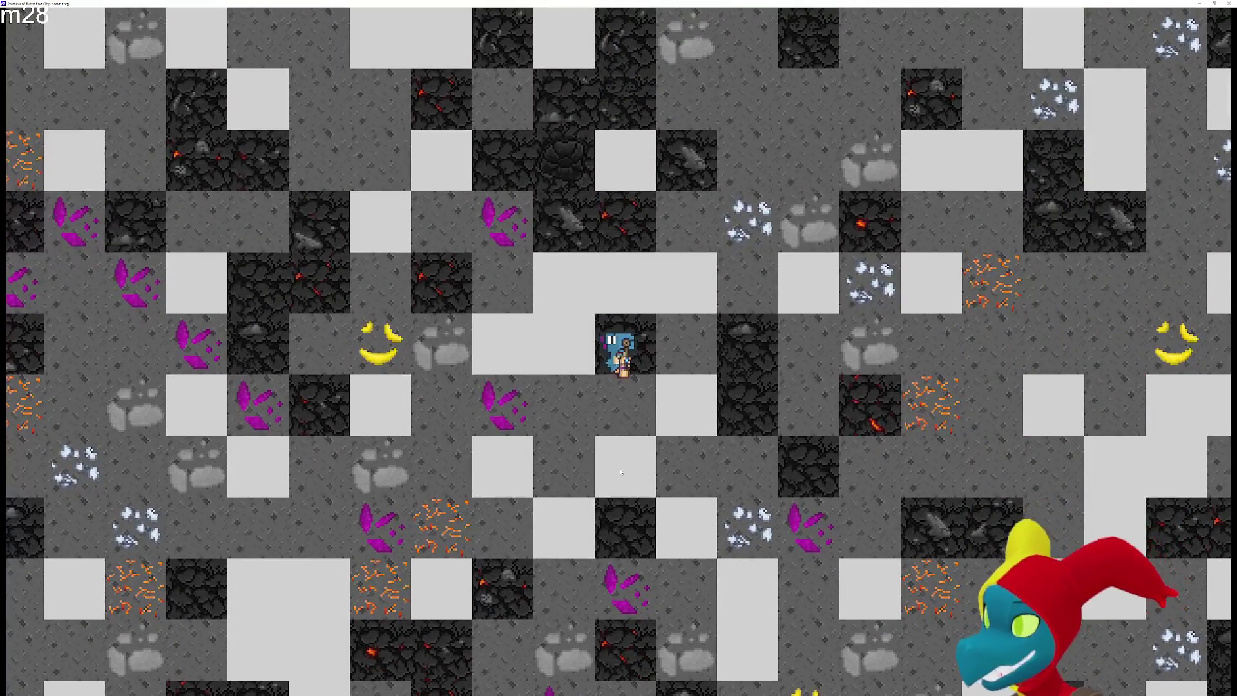
{"action": "key", "text": "Down"}
{"action": "key", "text": "Down"}
{"action": "key", "text": "Down"}
{"action": "key", "text": "Down"}
{"action": "key", "text": "Down"}
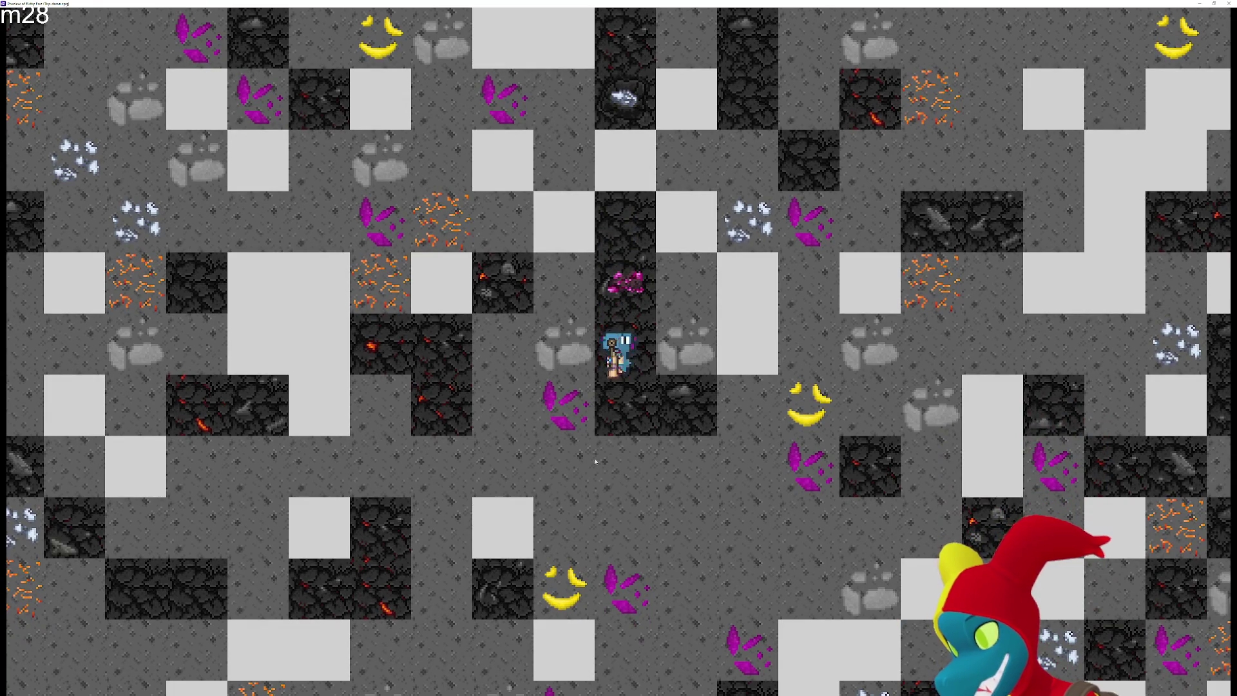
Tunnel straight down, collecting the crystal and stone tiles along the way
{"action": "key", "text": "Down"}
{"action": "key", "text": "Down"}
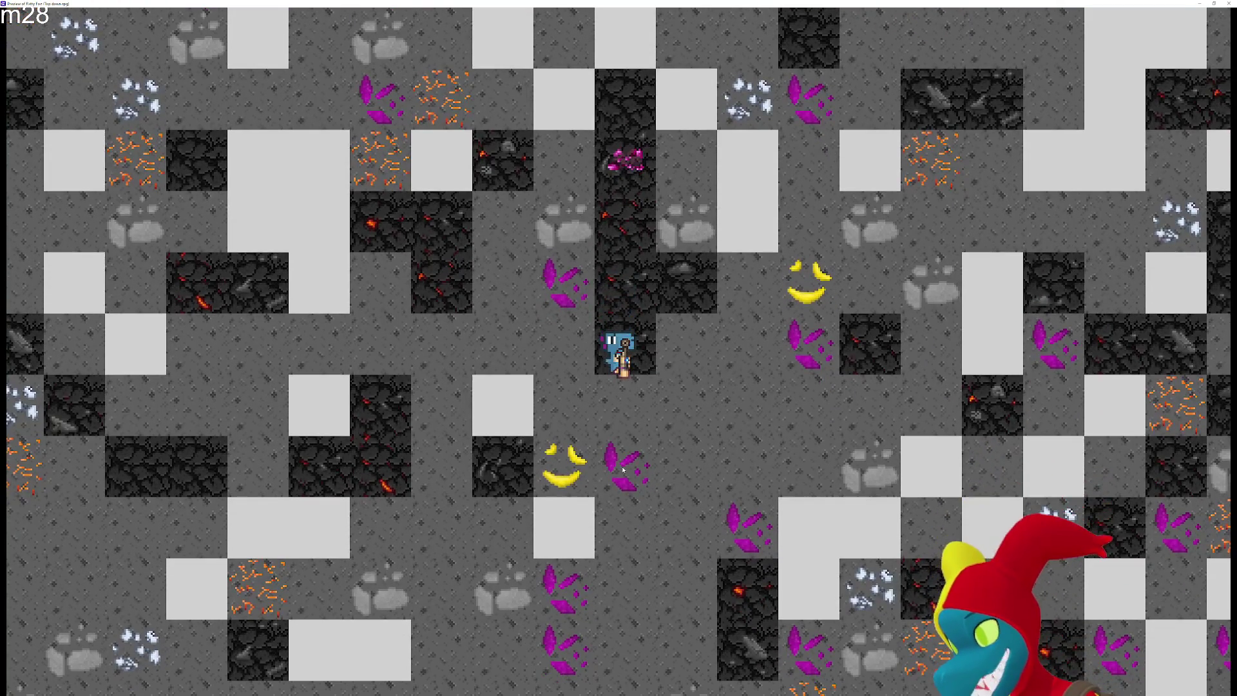
{"action": "key", "text": "Down"}
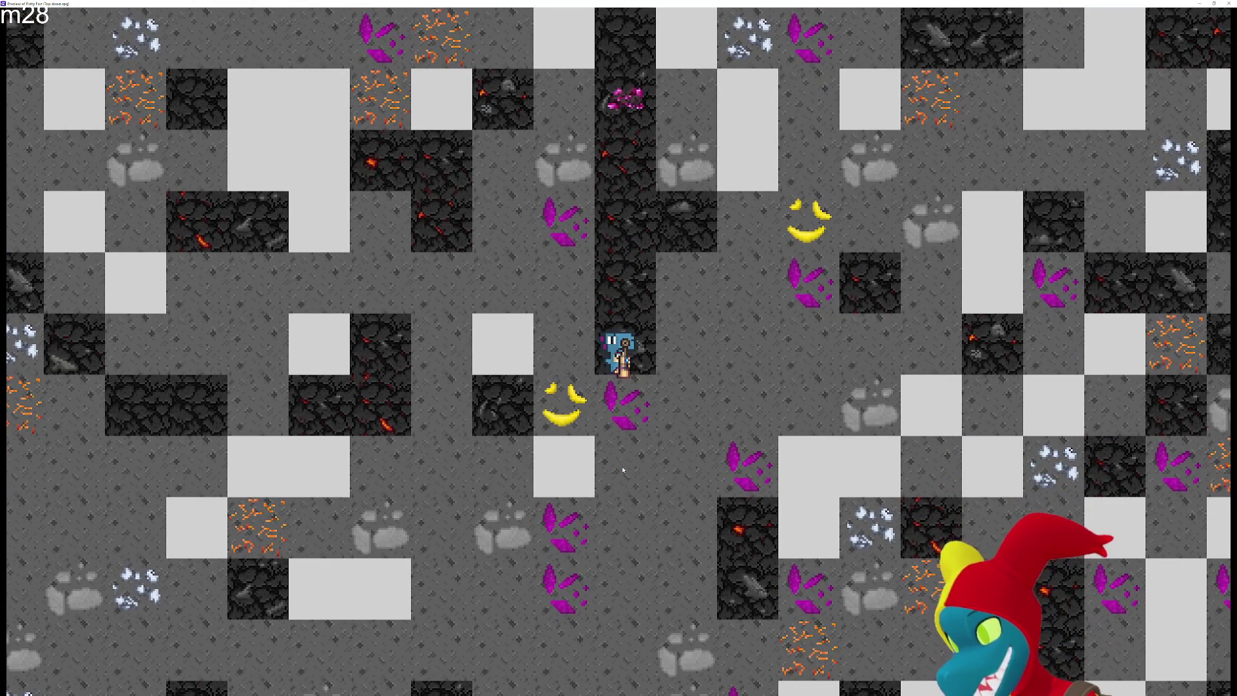
{"action": "key", "text": "Down"}
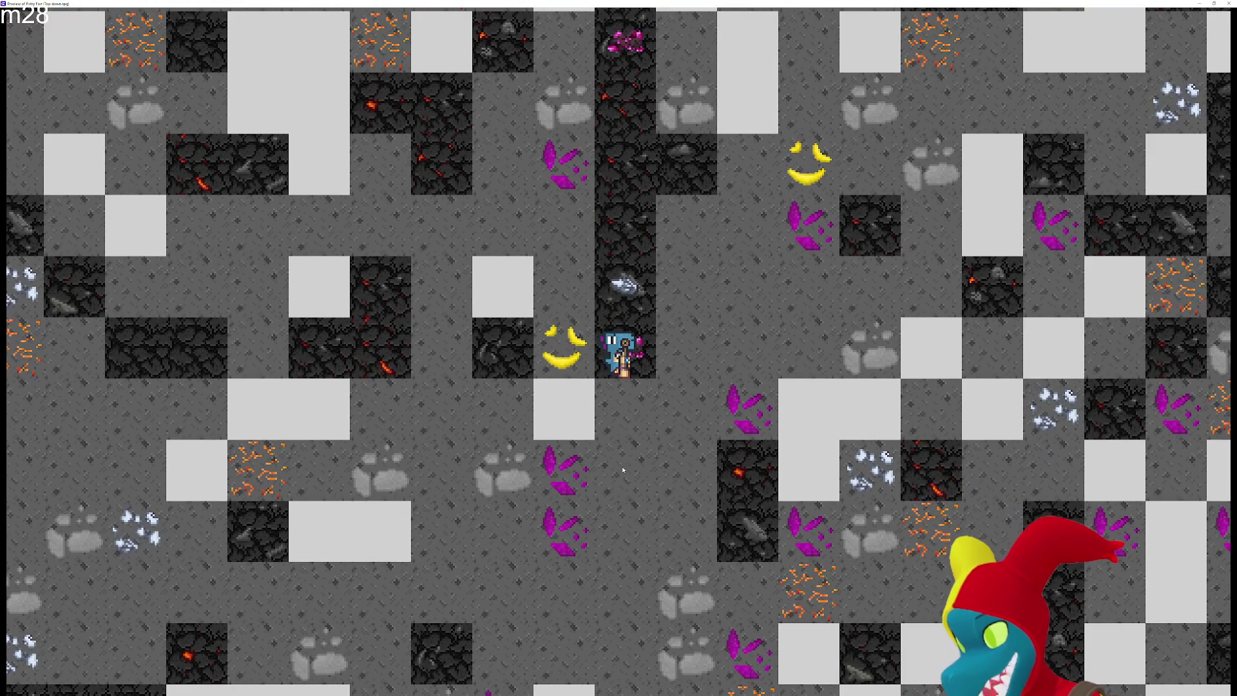
{"action": "key", "text": "Down"}
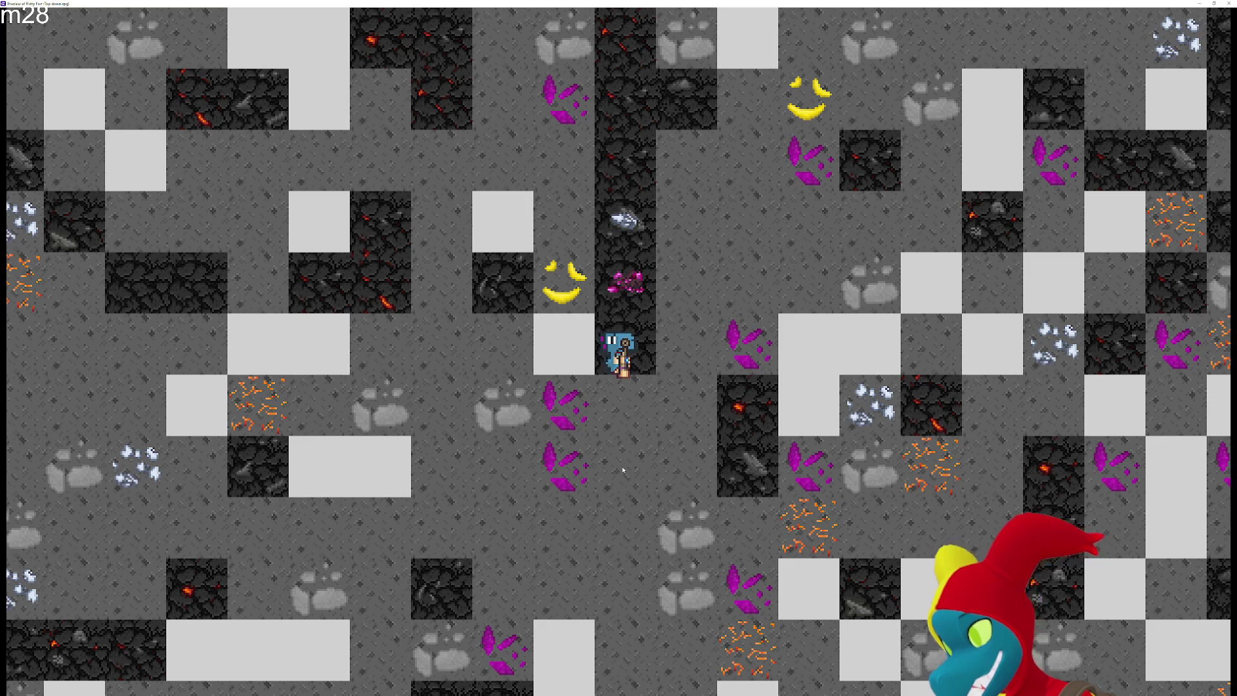
{"action": "key", "text": "Down"}
{"action": "key", "text": "Down"}
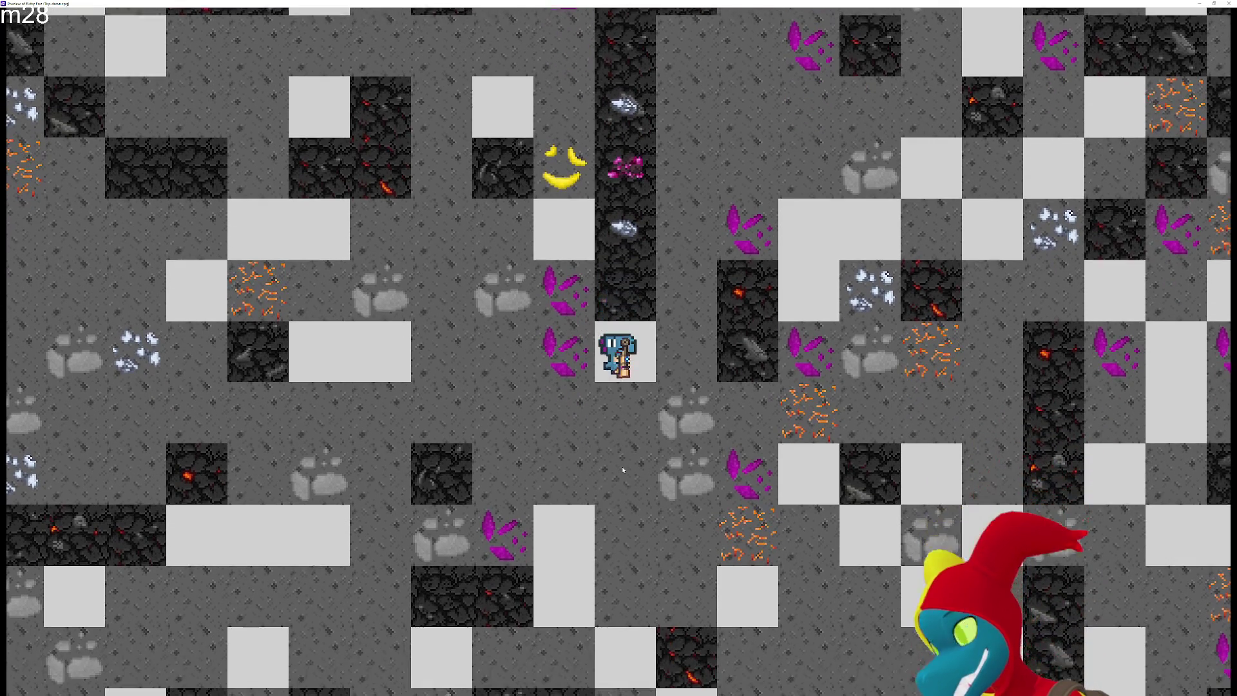
{"action": "key", "text": "Down"}
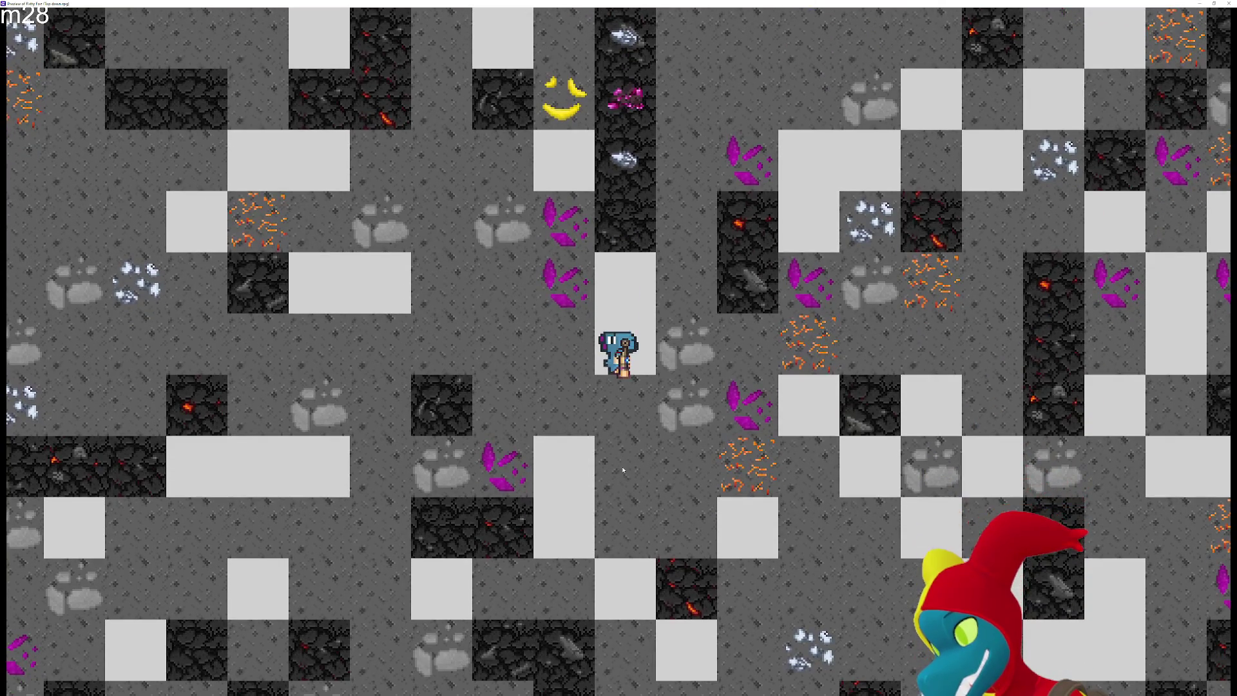
{"action": "key", "text": "Down"}
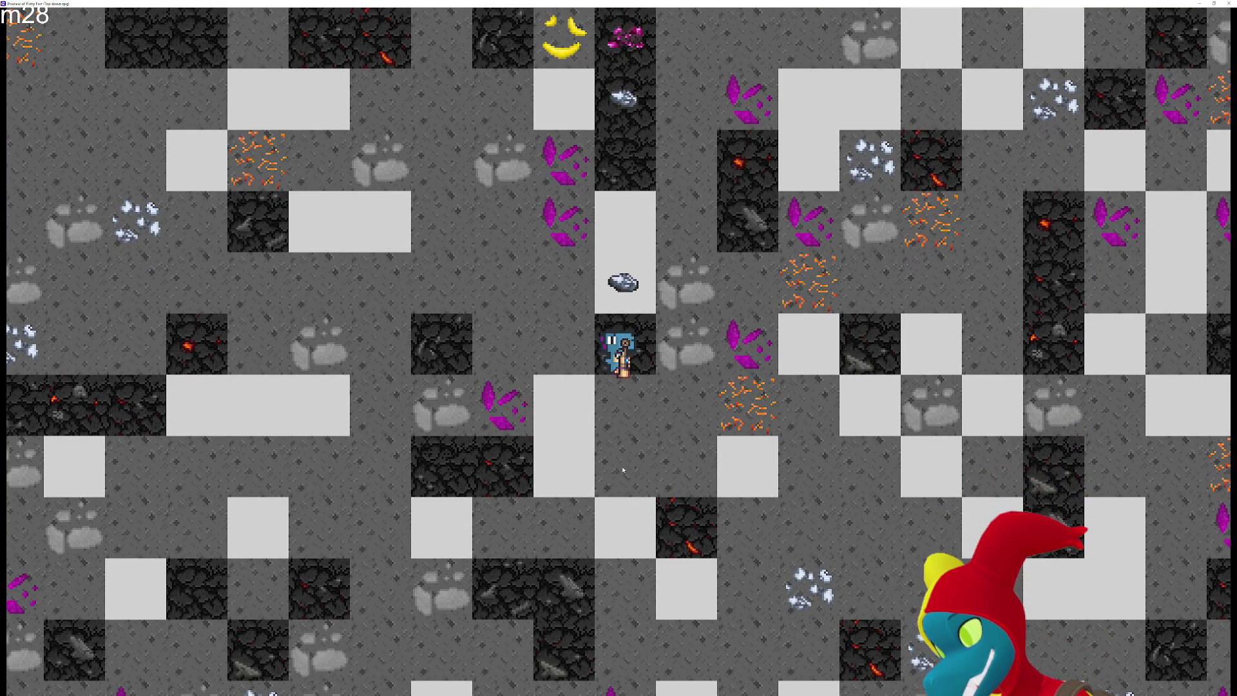
{"action": "key", "text": "Down"}
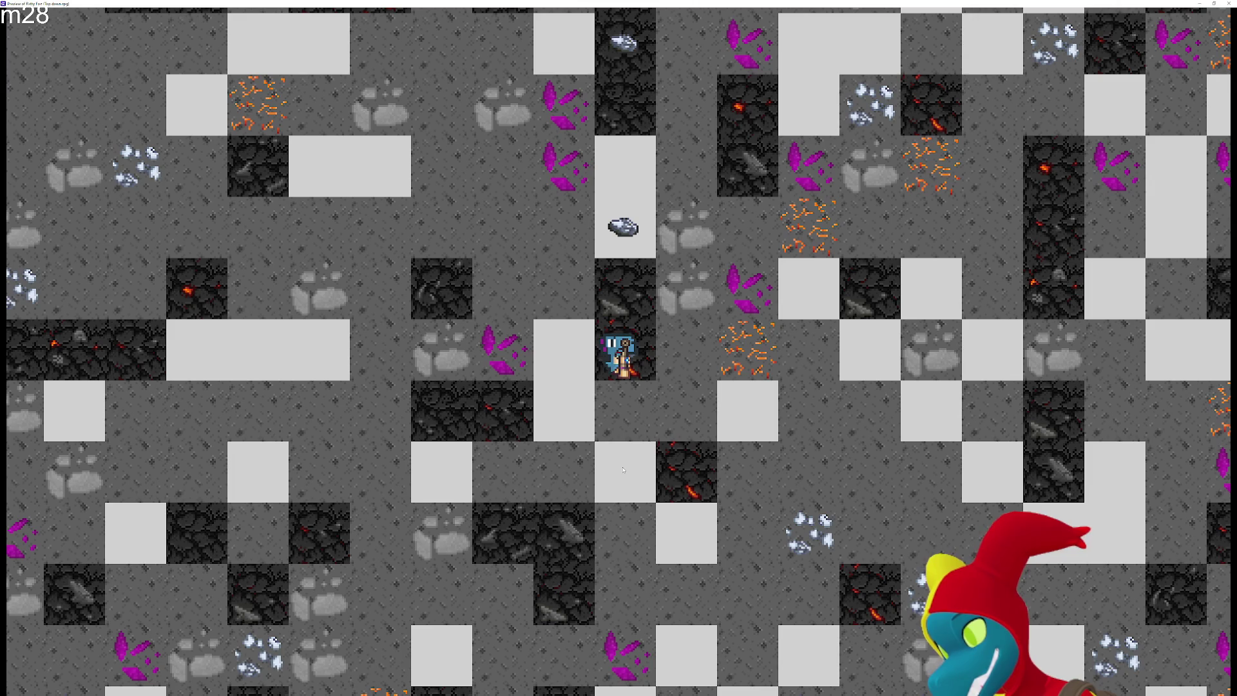
{"action": "key", "text": "Down"}
{"action": "key", "text": "Down"}
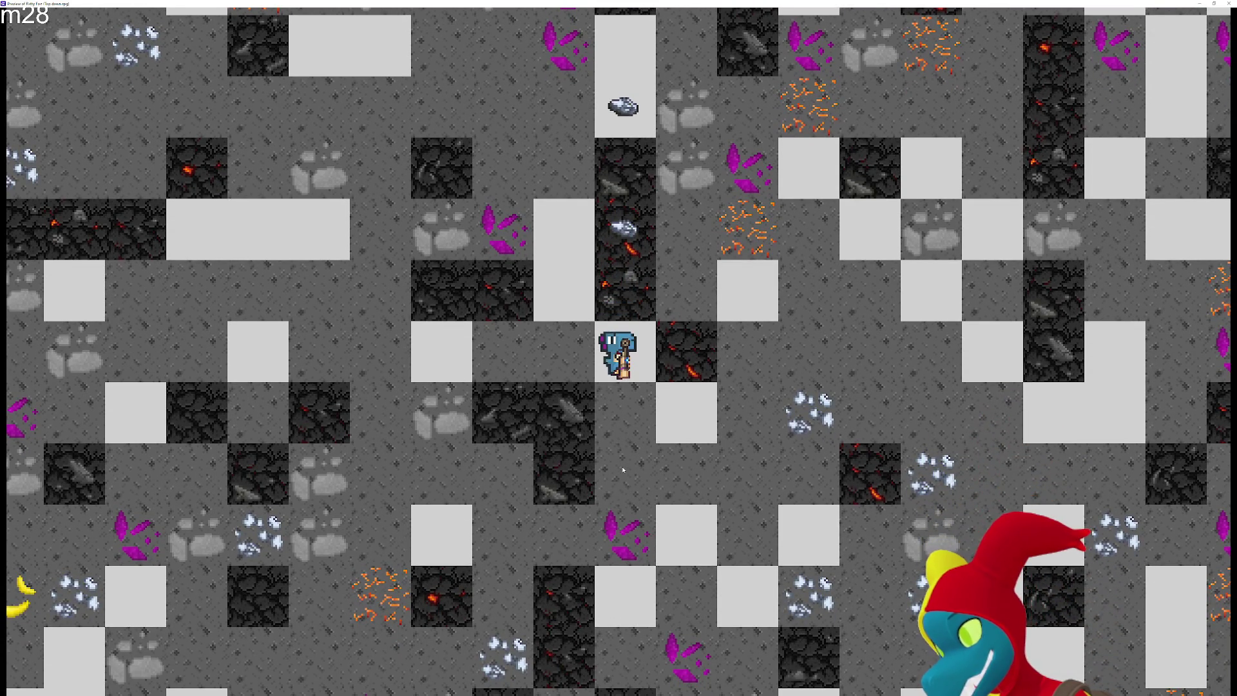
Keep digging down, shifting left and right, until reaching the metal wall row
{"action": "key", "text": "Down"}
{"action": "key", "text": "Left"}
{"action": "key", "text": "Down"}
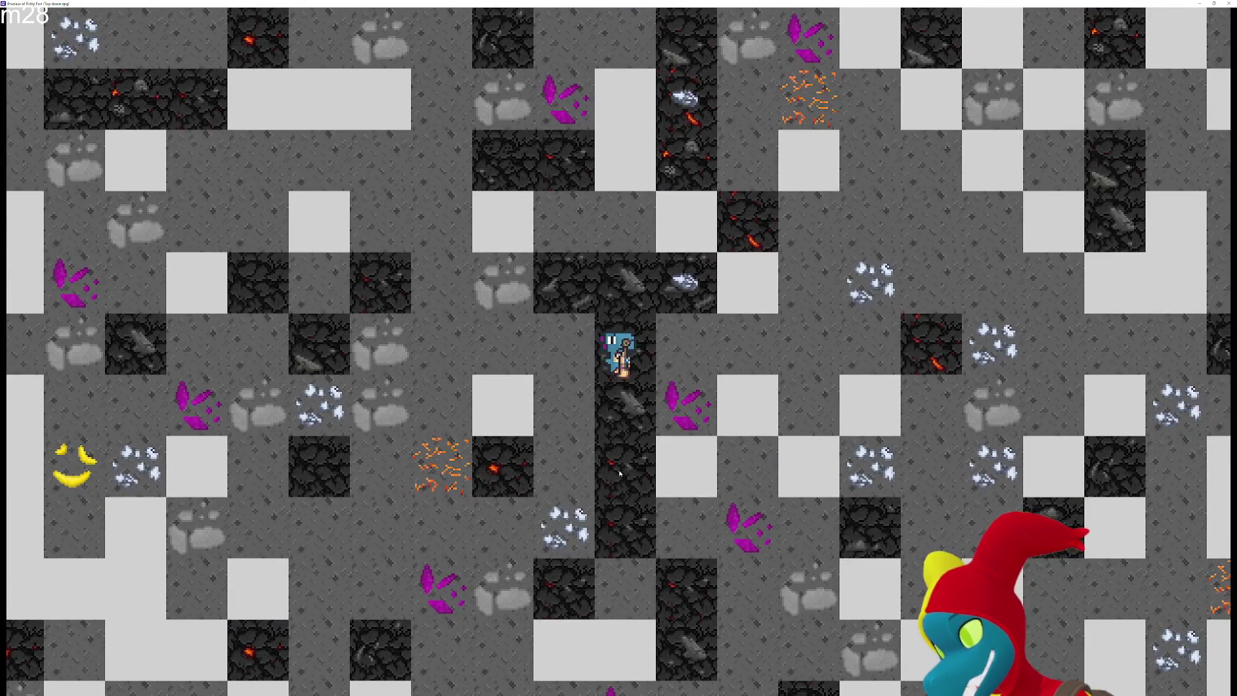
{"action": "key", "text": "Down"}
{"action": "key", "text": "Down"}
{"action": "key", "text": "Down"}
{"action": "key", "text": "Down"}
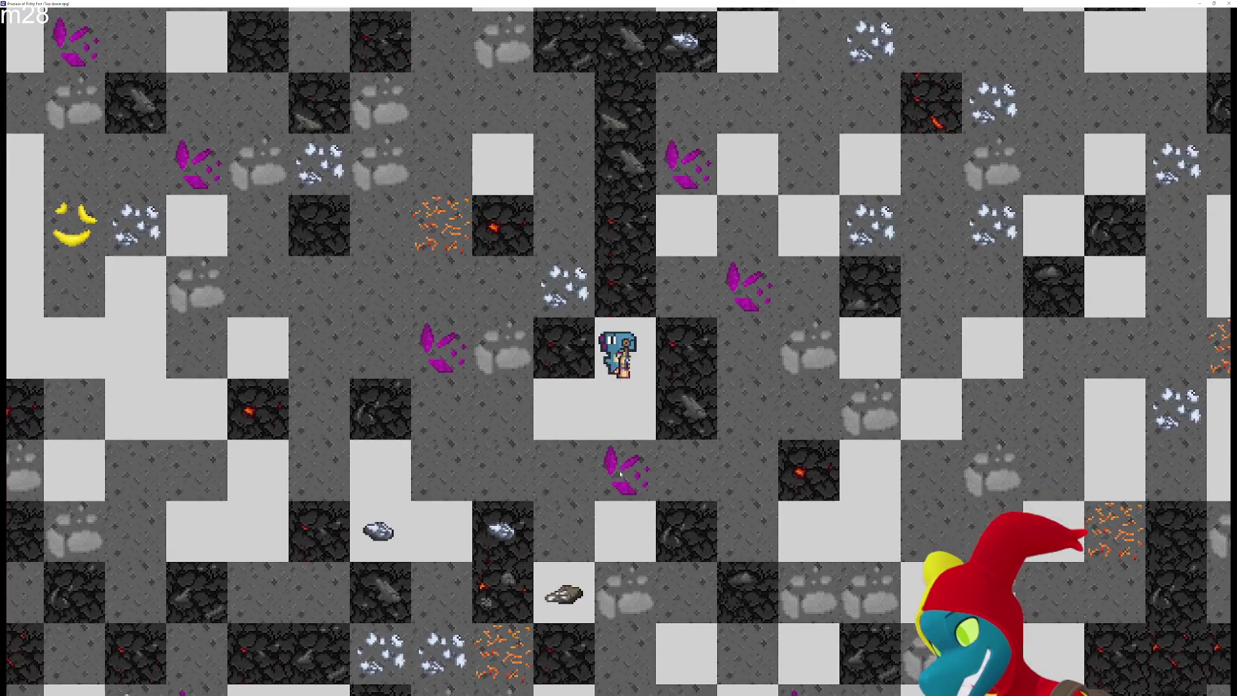
{"action": "key", "text": "Right"}
{"action": "key", "text": "Down"}
{"action": "key", "text": "Down"}
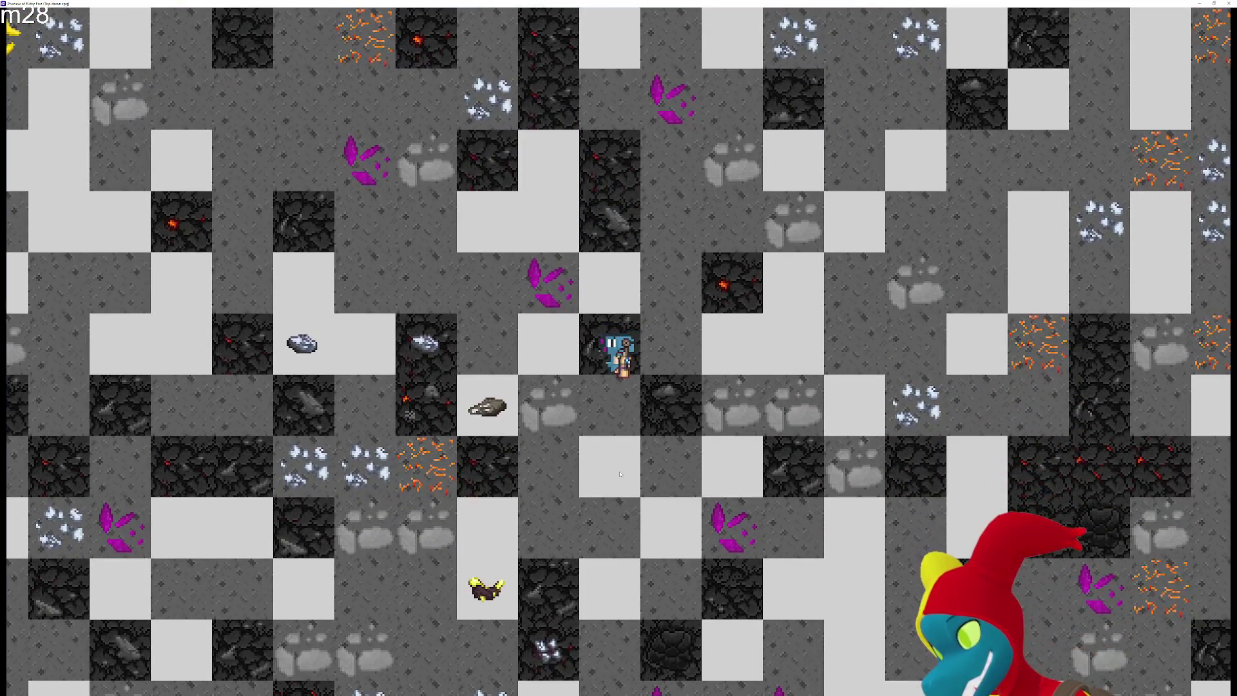
{"action": "key", "text": "Down"}
{"action": "key", "text": "Down"}
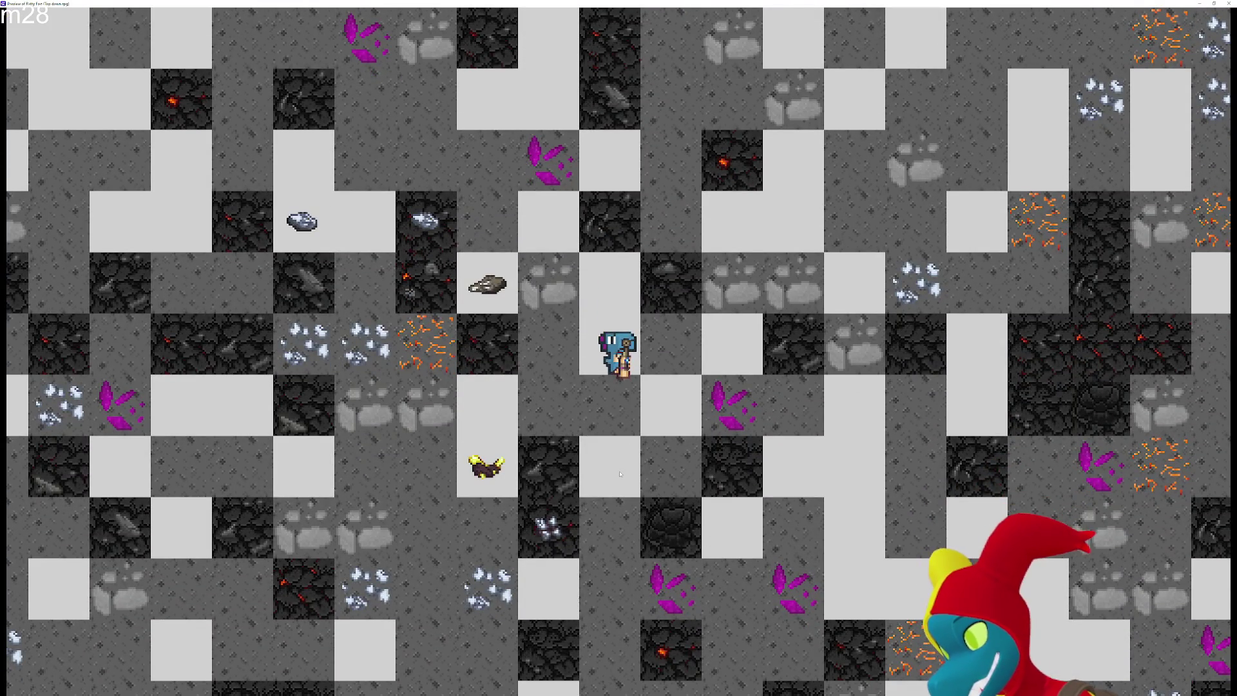
{"action": "key", "text": "Down"}
{"action": "key", "text": "Down"}
{"action": "key", "text": "Left"}
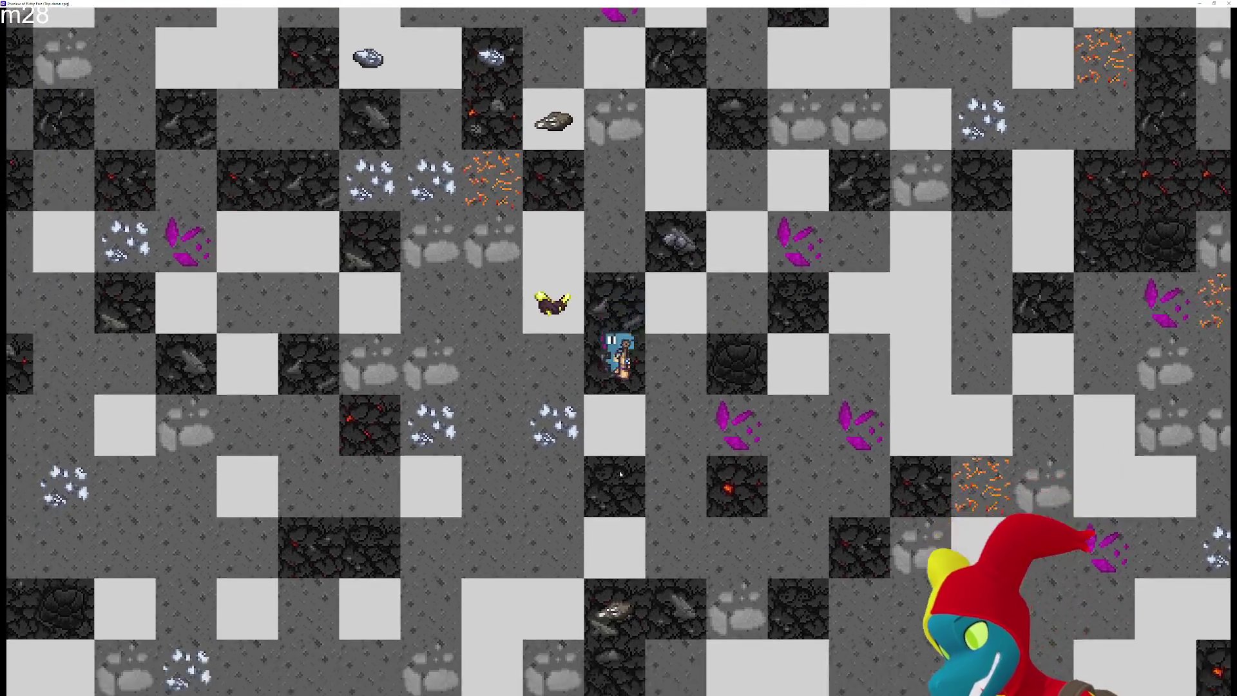
{"action": "key", "text": "Down"}
{"action": "key", "text": "Down"}
{"action": "key", "text": "Down"}
{"action": "key", "text": "Down"}
{"action": "key", "text": "Down"}
{"action": "key", "text": "Down"}
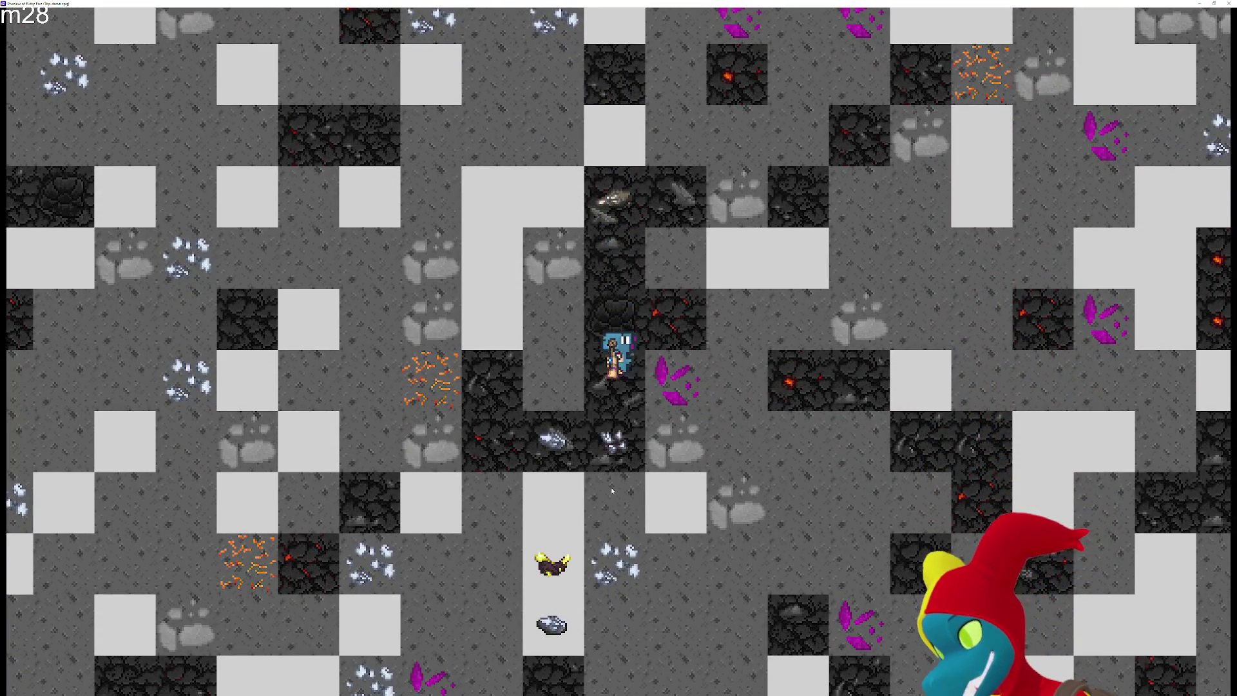
{"action": "key", "text": "Down"}
{"action": "key", "text": "Down"}
{"action": "key", "text": "Left"}
{"action": "key", "text": "Down"}
{"action": "key", "text": "Down"}
{"action": "key", "text": "Down"}
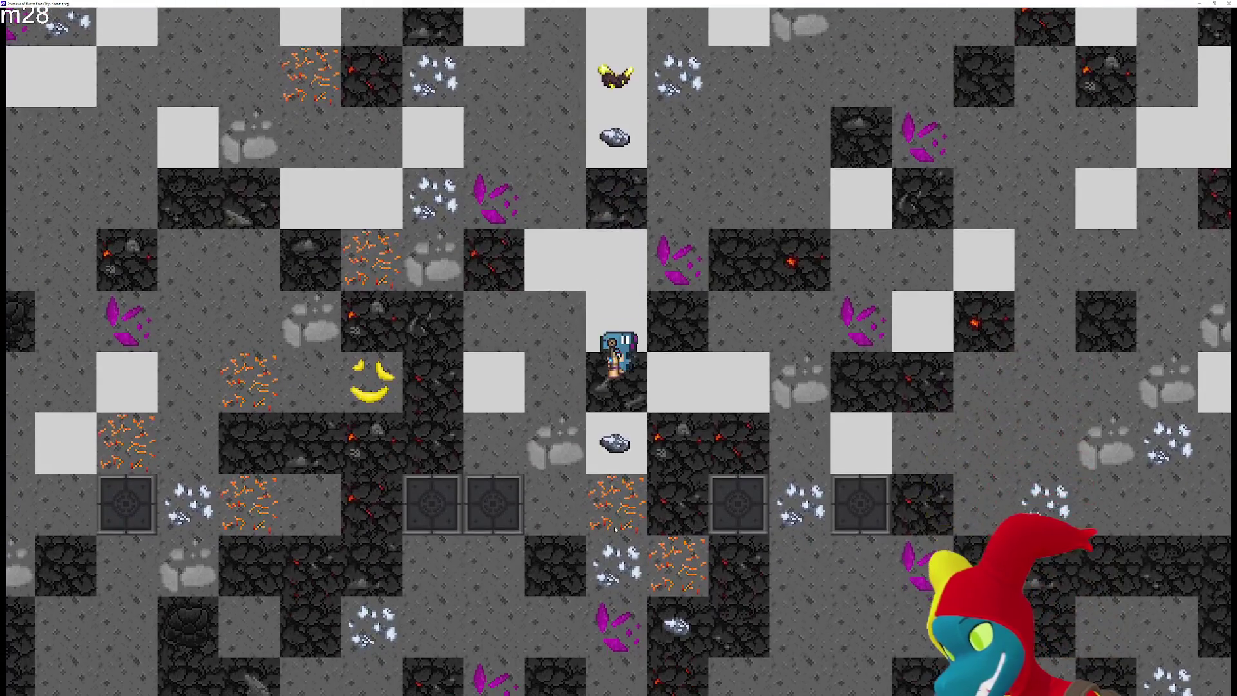
{"action": "key", "text": "Down"}
{"action": "key", "text": "Right"}
Walk the miner into the base area, then back up through the ore-field tunnel
{"action": "key", "text": "Down"}
{"action": "key", "text": "Down"}
{"action": "key", "text": "Down"}
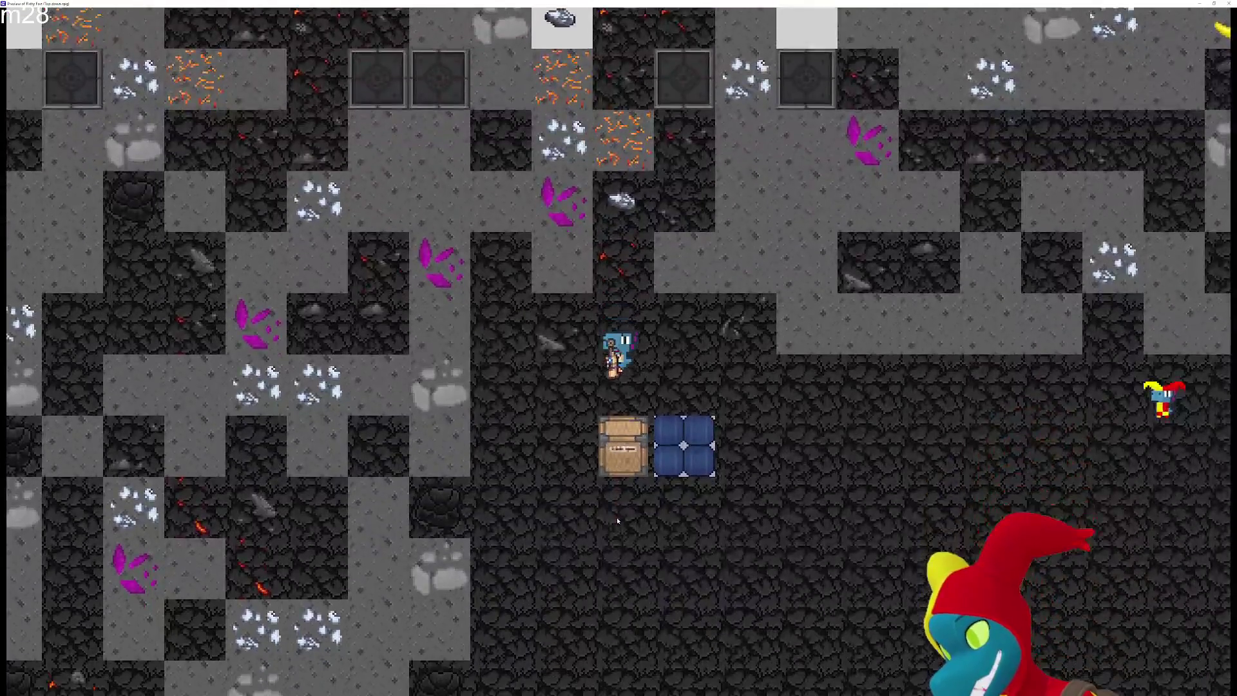
{"action": "key", "text": "Down"}
{"action": "key", "text": "Right"}
{"action": "key", "text": "Right"}
{"action": "key", "text": "Right"}
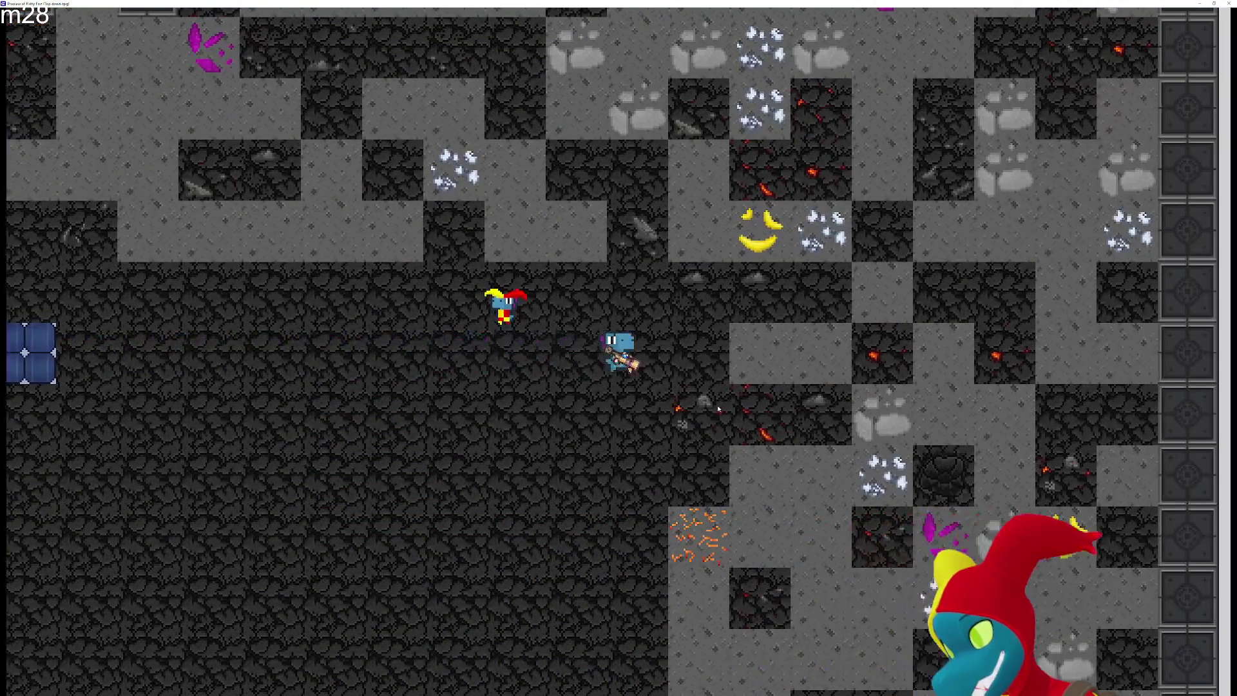
{"action": "key", "text": "Right"}
{"action": "key", "text": "Left"}
{"action": "key", "text": "Left"}
{"action": "key", "text": "Left"}
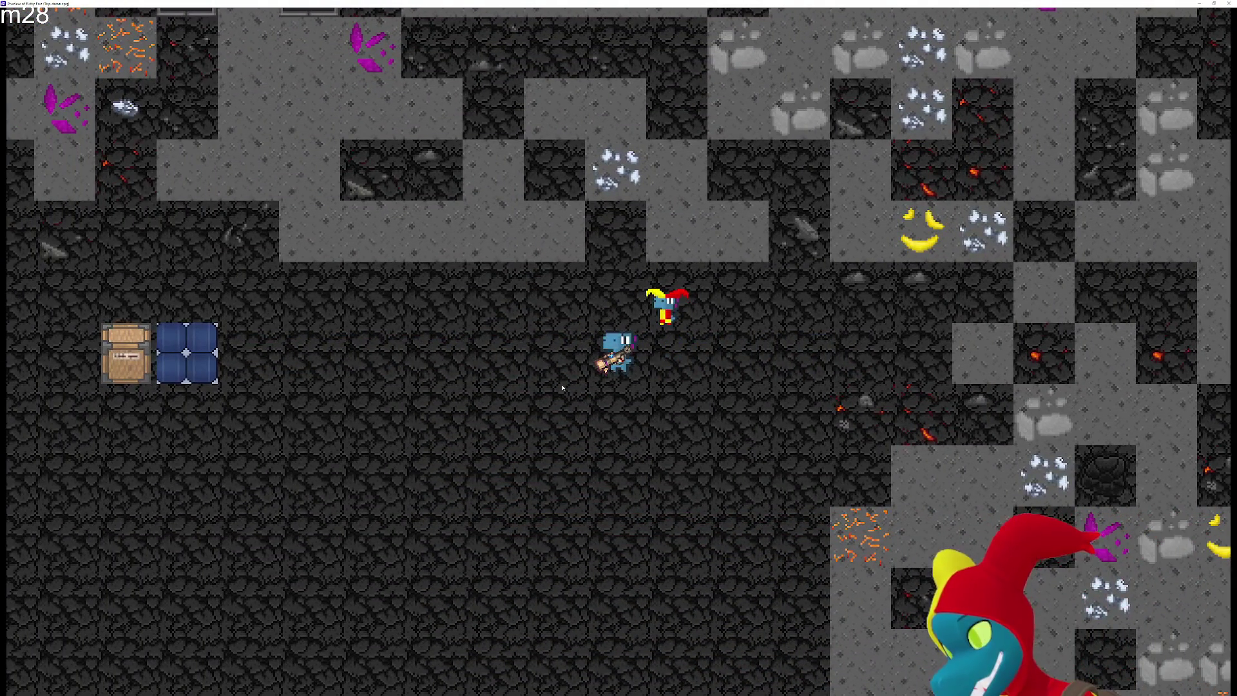
{"action": "key", "text": "Left"}
{"action": "key", "text": "Left"}
{"action": "key", "text": "Left"}
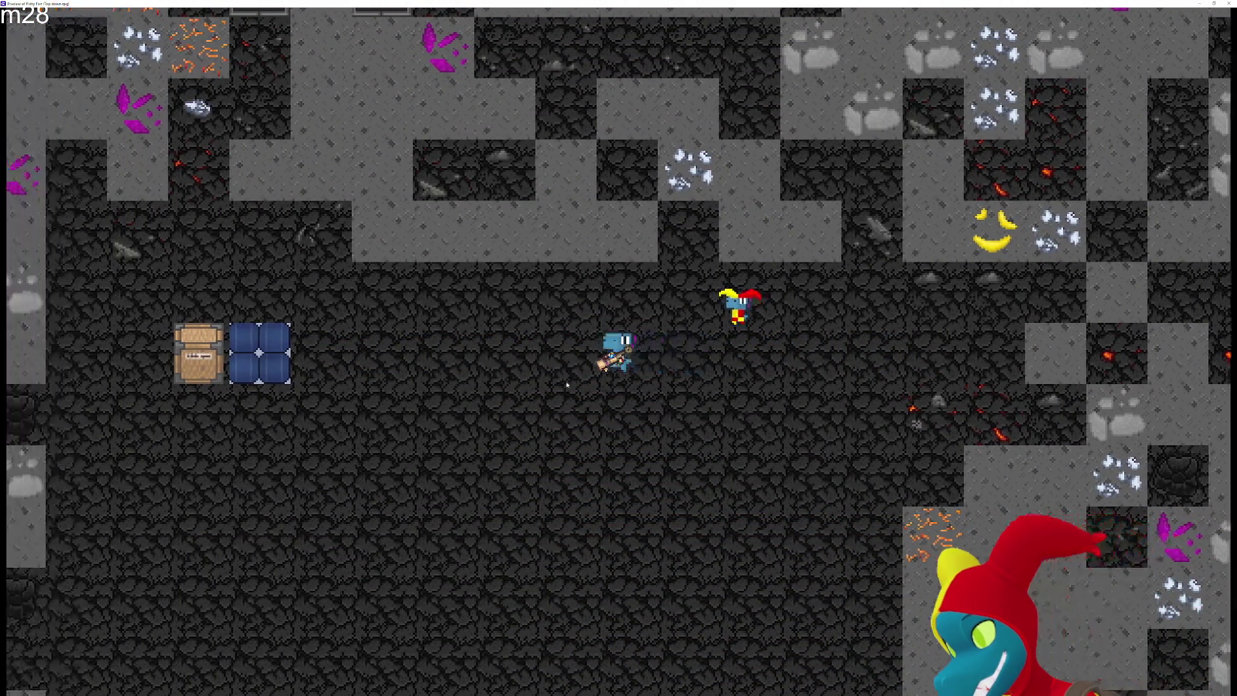
{"action": "key", "text": "Up"}
{"action": "key", "text": "Up"}
{"action": "key", "text": "Left"}
{"action": "key", "text": "Left"}
{"action": "key", "text": "Up"}
{"action": "key", "text": "Up"}
{"action": "key", "text": "Up"}
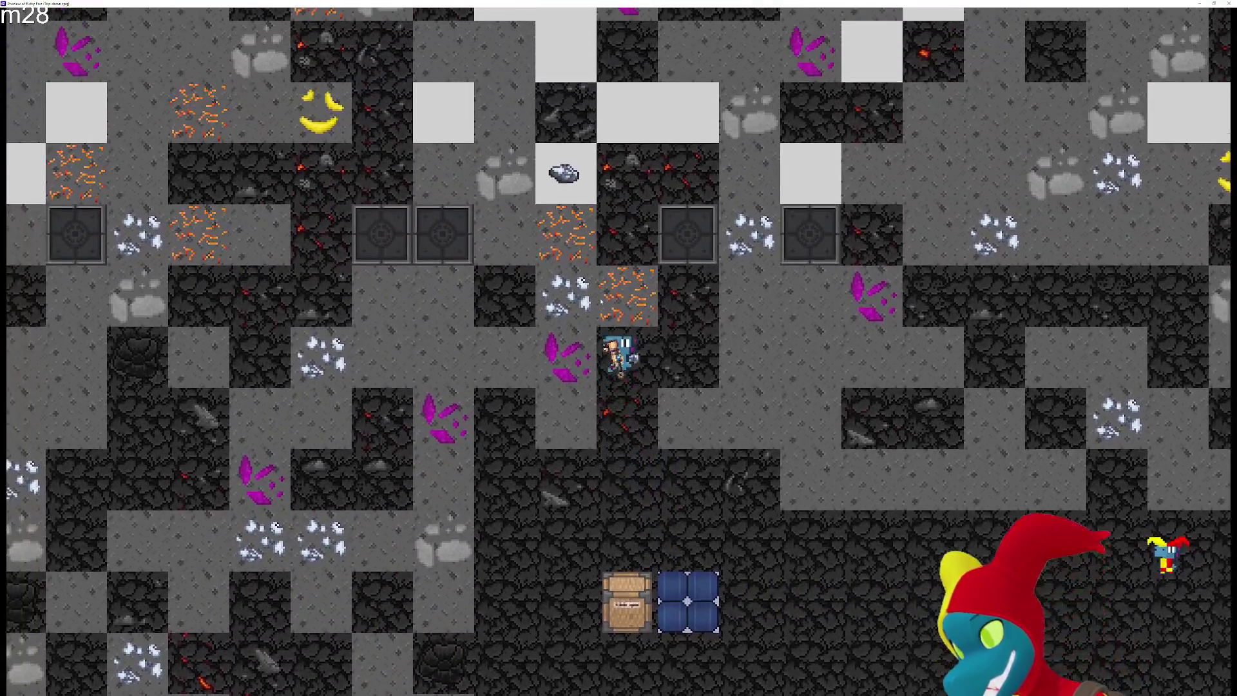
{"action": "key", "text": "Up"}
{"action": "key", "text": "Up"}
{"action": "key", "text": "Up"}
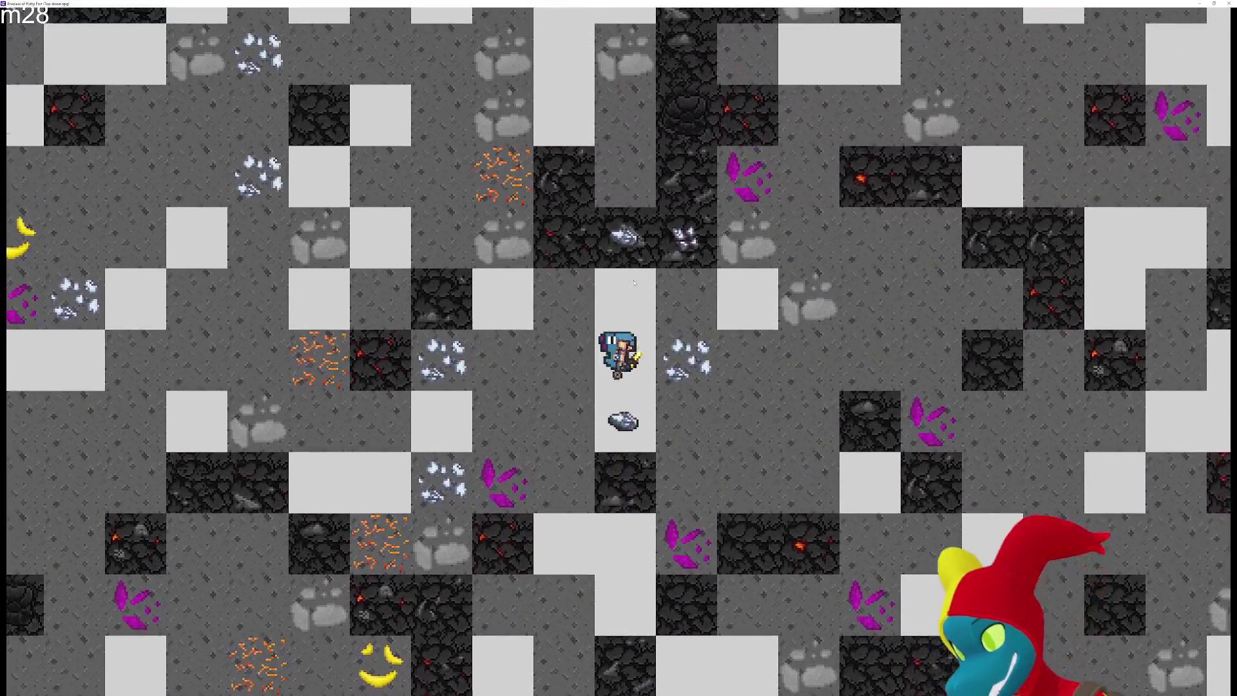
{"action": "key", "text": "Right"}
{"action": "key", "text": "Up"}
{"action": "key", "text": "Up"}
{"action": "key", "text": "Up"}
Move the miner left and up through the cave, then down toward the silver ore
{"action": "key", "text": "Up"}
{"action": "key", "text": "Up"}
{"action": "key", "text": "Up"}
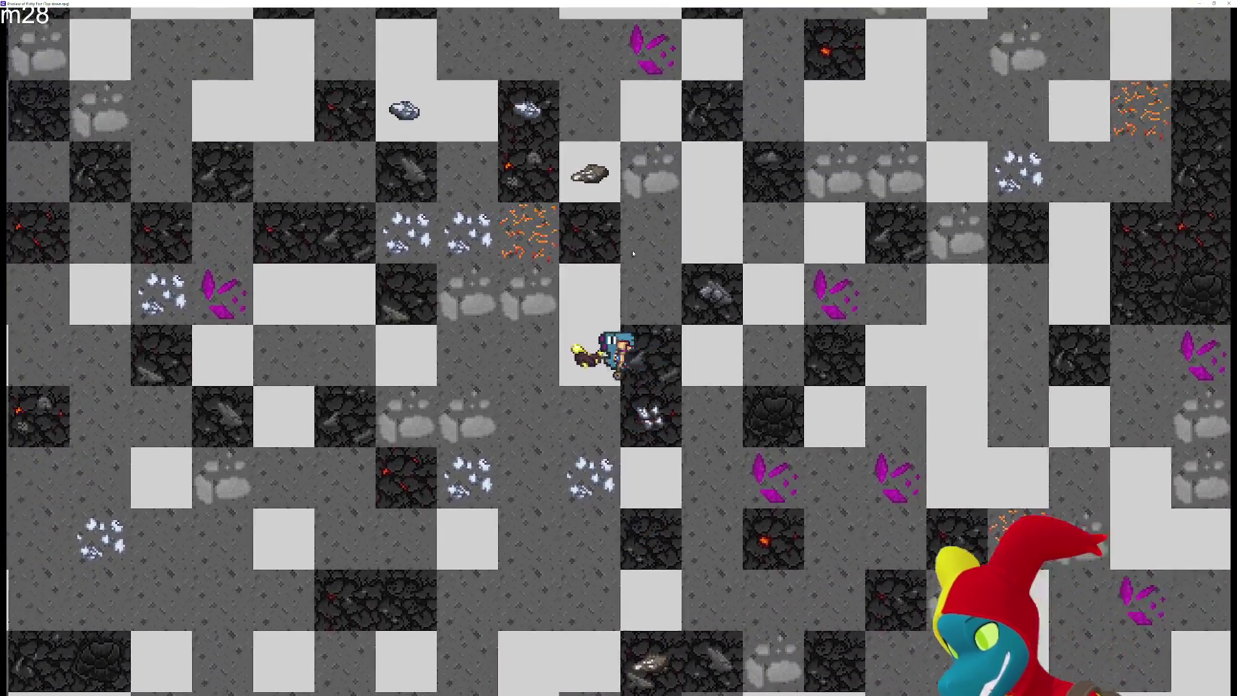
{"action": "key", "text": "Left"}
{"action": "key", "text": "Up"}
{"action": "key", "text": "Left"}
{"action": "key", "text": "Left"}
{"action": "key", "text": "Left"}
{"action": "key", "text": "Up"}
{"action": "key", "text": "Up"}
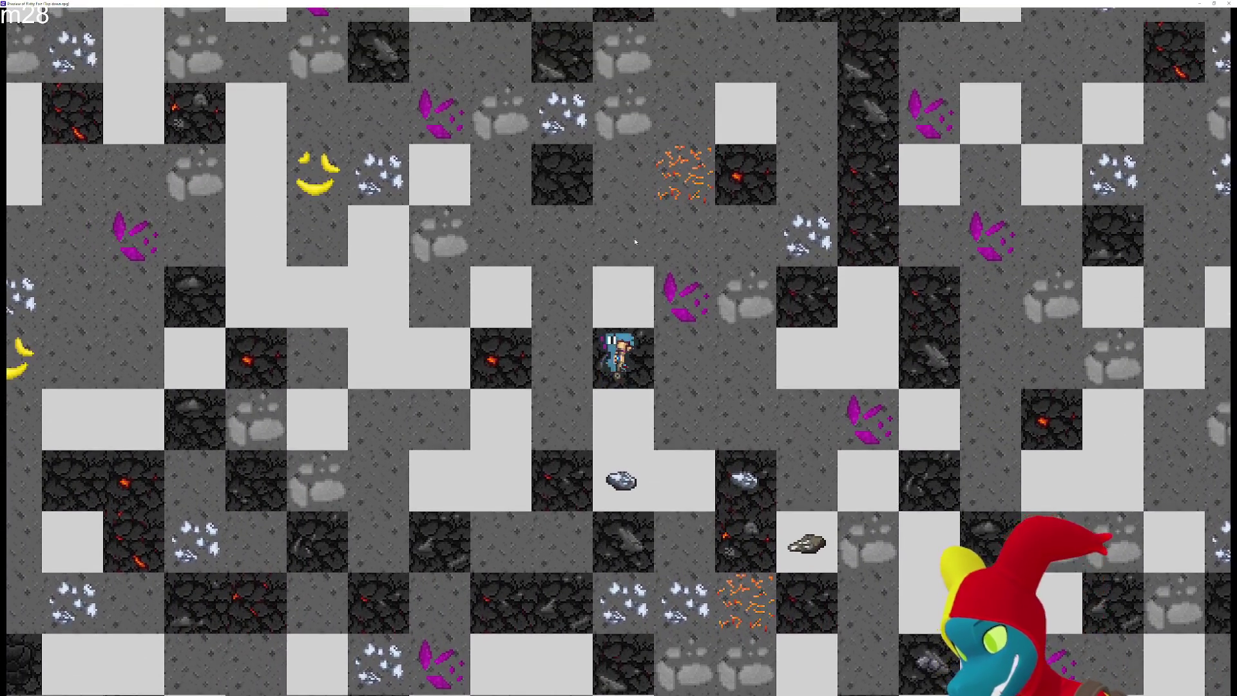
{"action": "key", "text": "Left"}
{"action": "key", "text": "Left"}
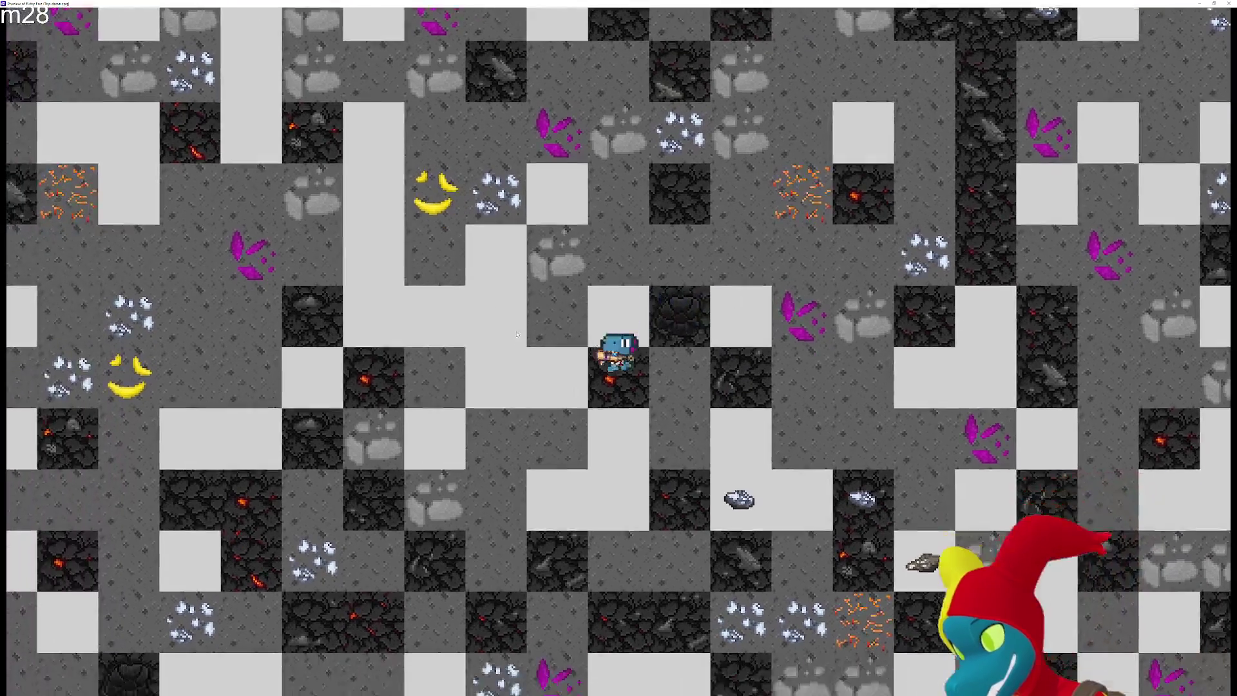
{"action": "key", "text": "Up"}
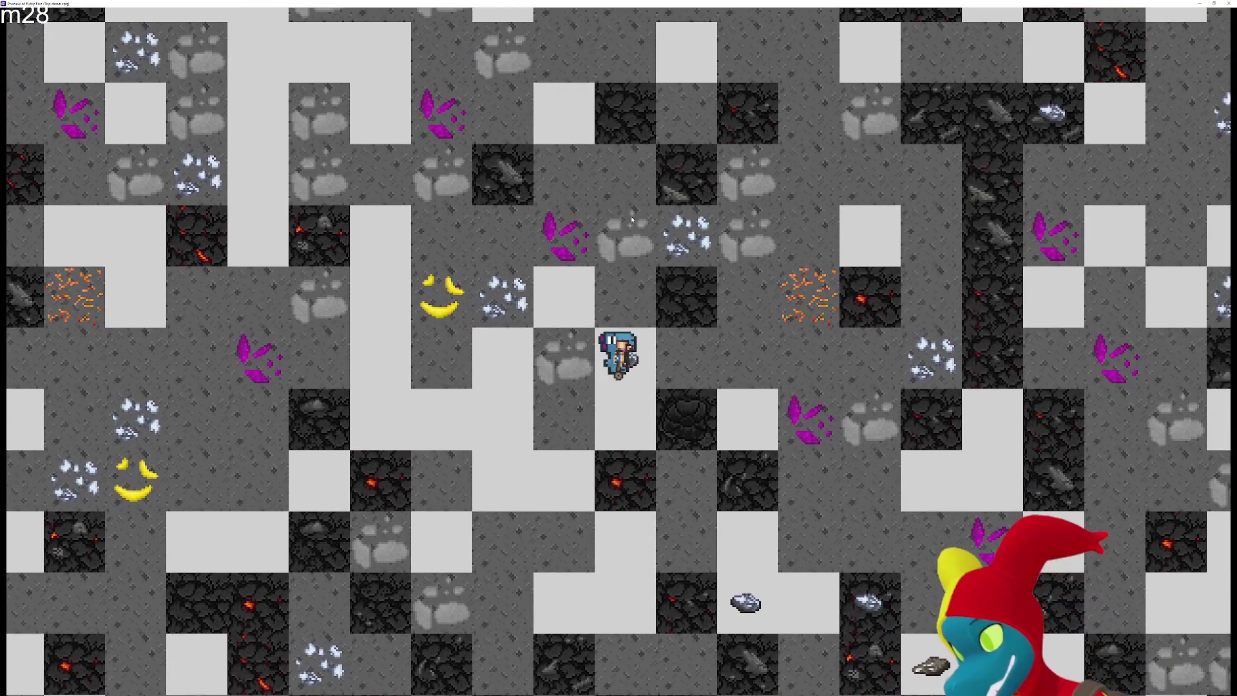
{"action": "key", "text": "Up"}
{"action": "key", "text": "Down"}
{"action": "key", "text": "Down"}
{"action": "key", "text": "Down"}
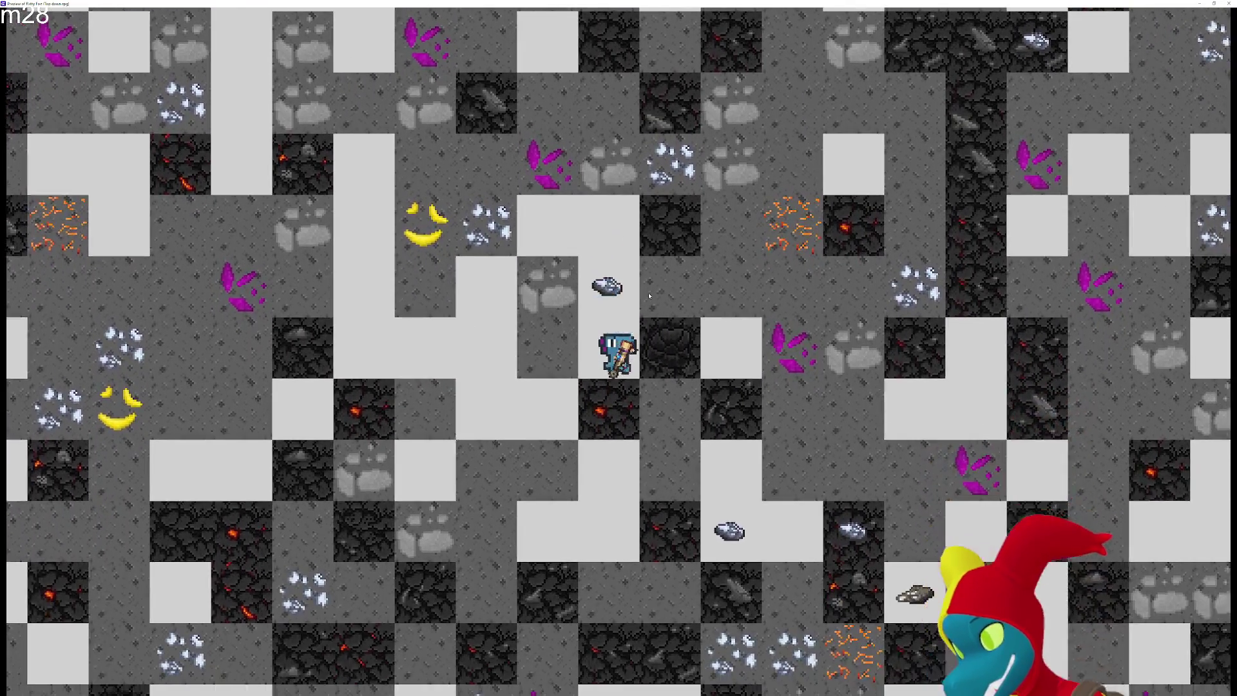
{"action": "key", "text": "Right"}
{"action": "key", "text": "Right"}
{"action": "key", "text": "Down"}
{"action": "key", "text": "Down"}
{"action": "key", "text": "Down"}
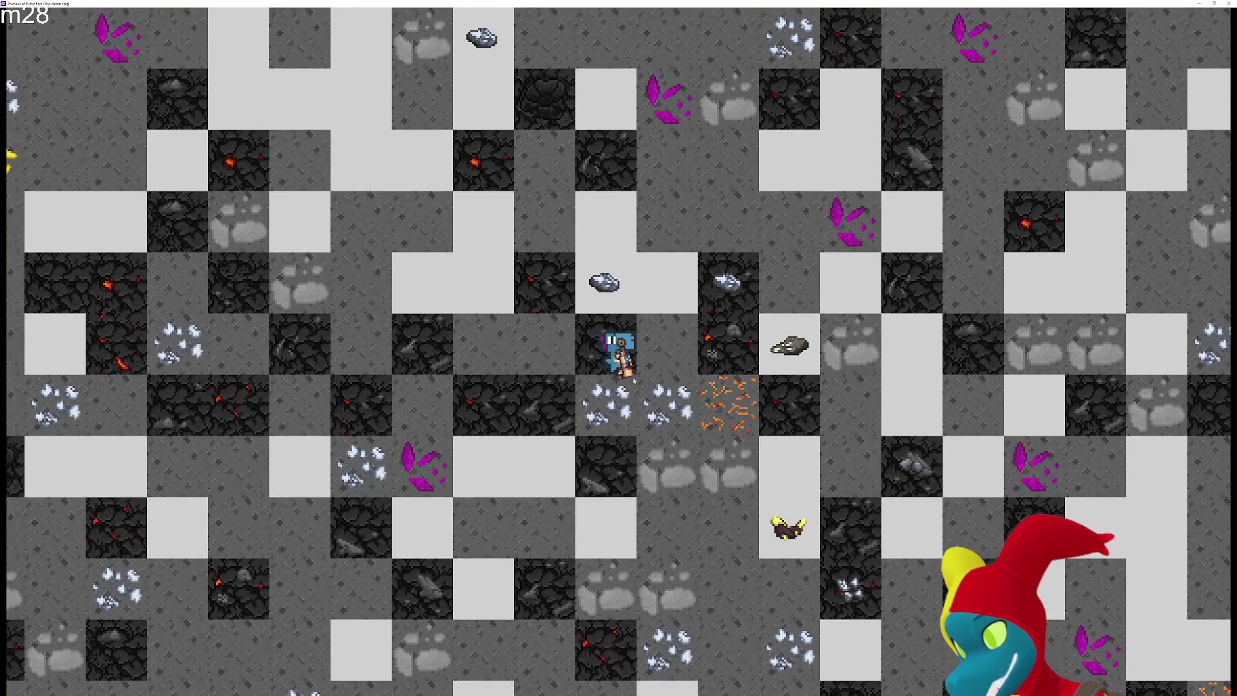
{"action": "key", "text": "Down"}
{"action": "key", "text": "Down"}
{"action": "key", "text": "Down"}
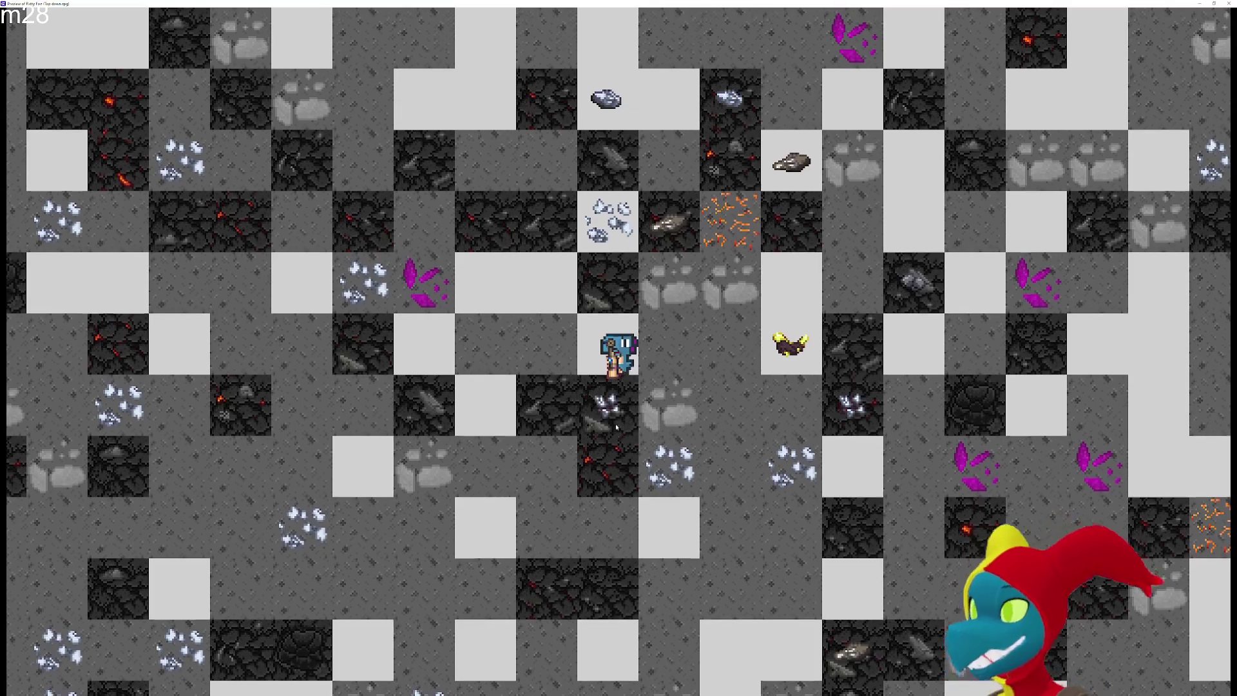
{"action": "key", "text": "Right"}
Close the preview, deselect the Rockwall instance, and zoom out to view the full scene
{"action": "left_click", "coordinate": [1221, 4]}
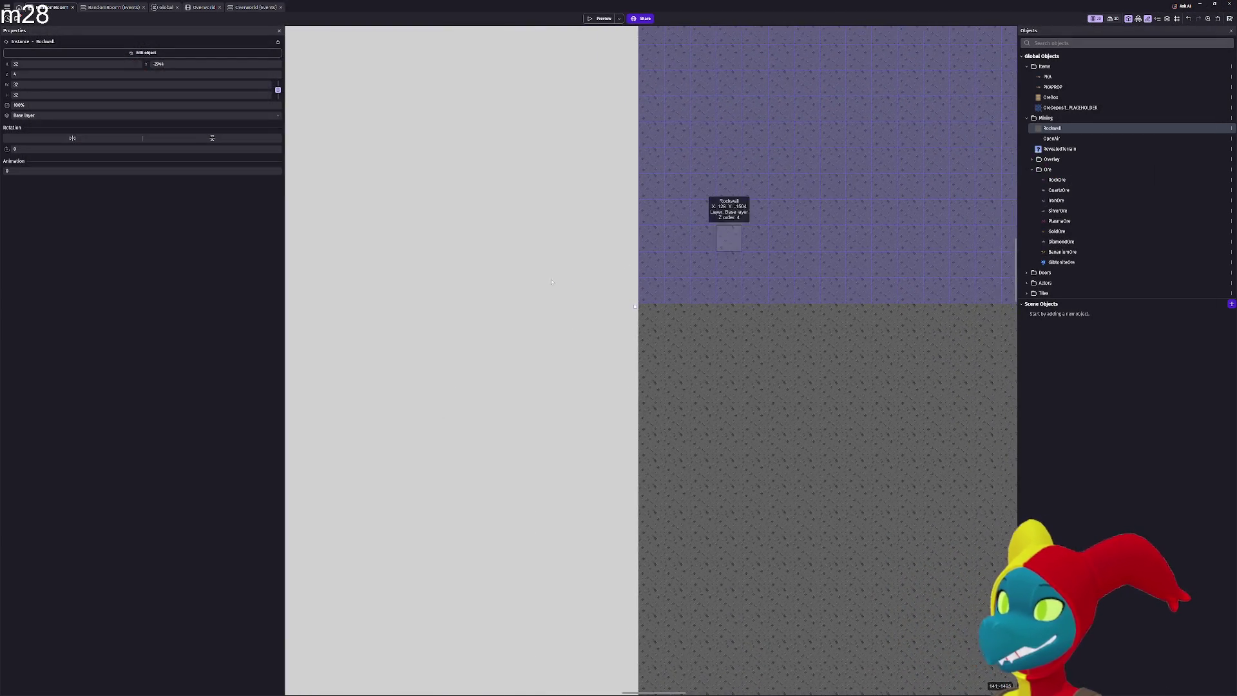
{"action": "left_click", "coordinate": [538, 286]}
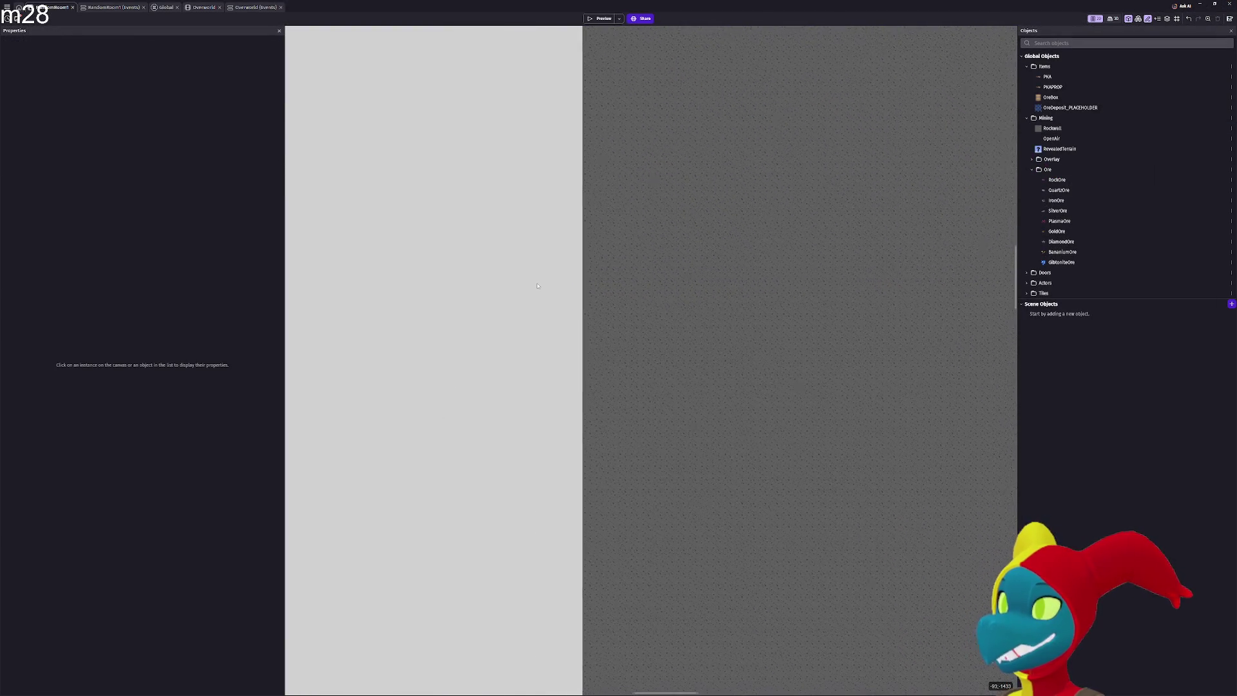
{"action": "scroll", "coordinate": [537, 286], "scroll_direction": "down", "scroll_amount": 5}
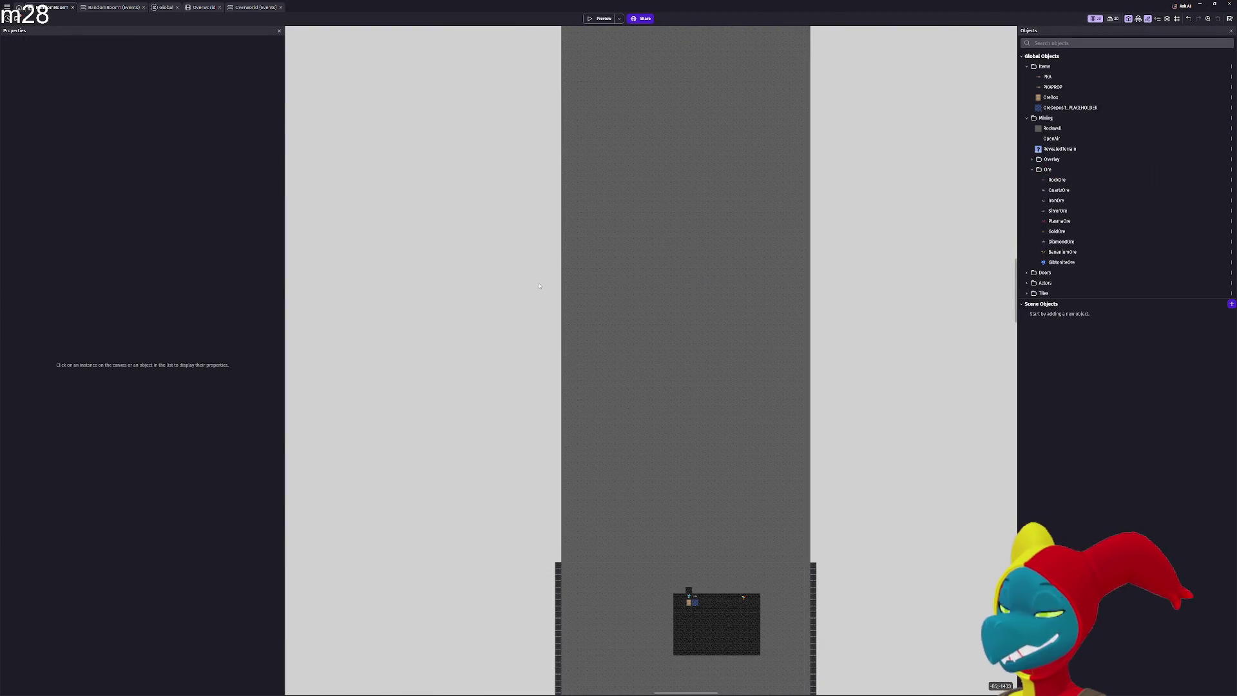
{"action": "scroll", "coordinate": [710, 229], "scroll_direction": "down", "scroll_amount": 2}
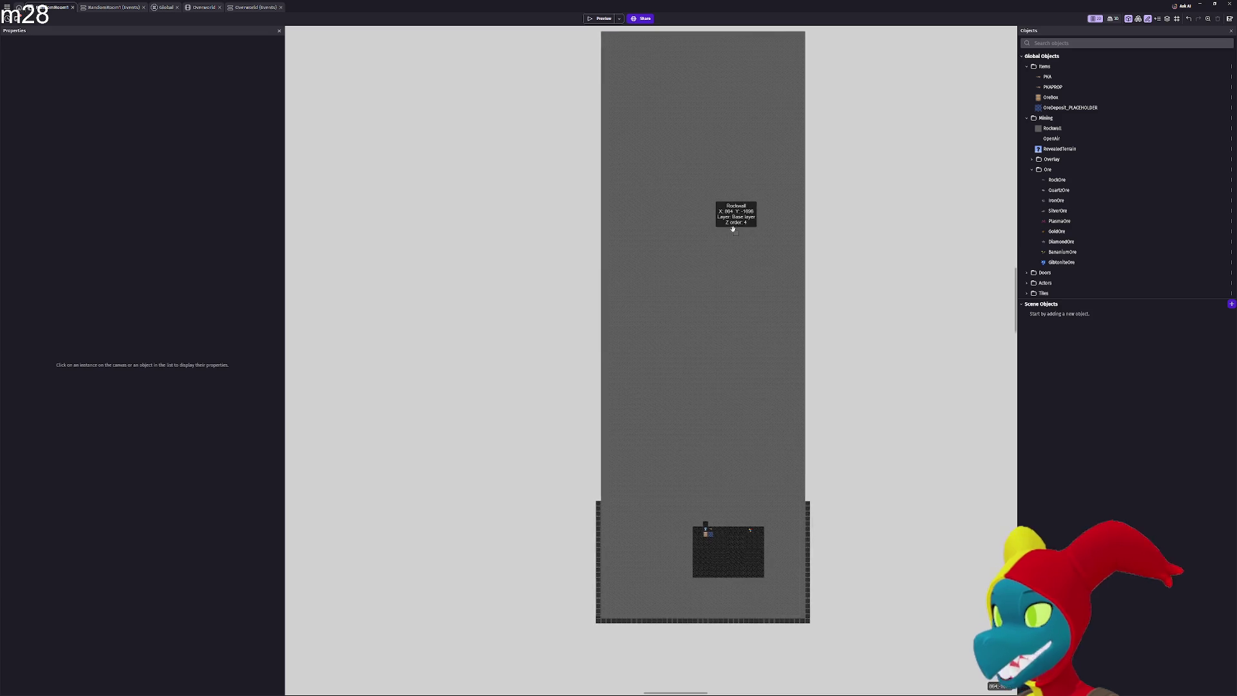
{"action": "scroll", "coordinate": [657, 202], "scroll_direction": "up", "scroll_amount": 3}
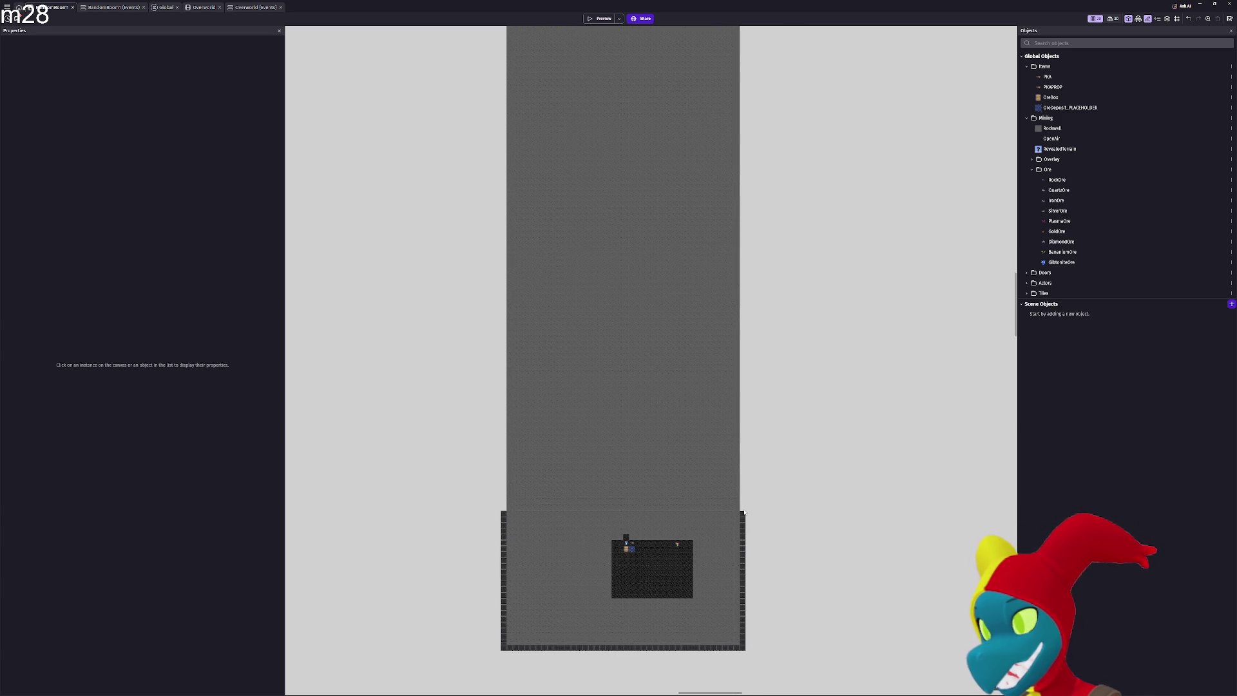
{"action": "scroll", "coordinate": [657, 399], "scroll_direction": "up", "scroll_amount": 5}
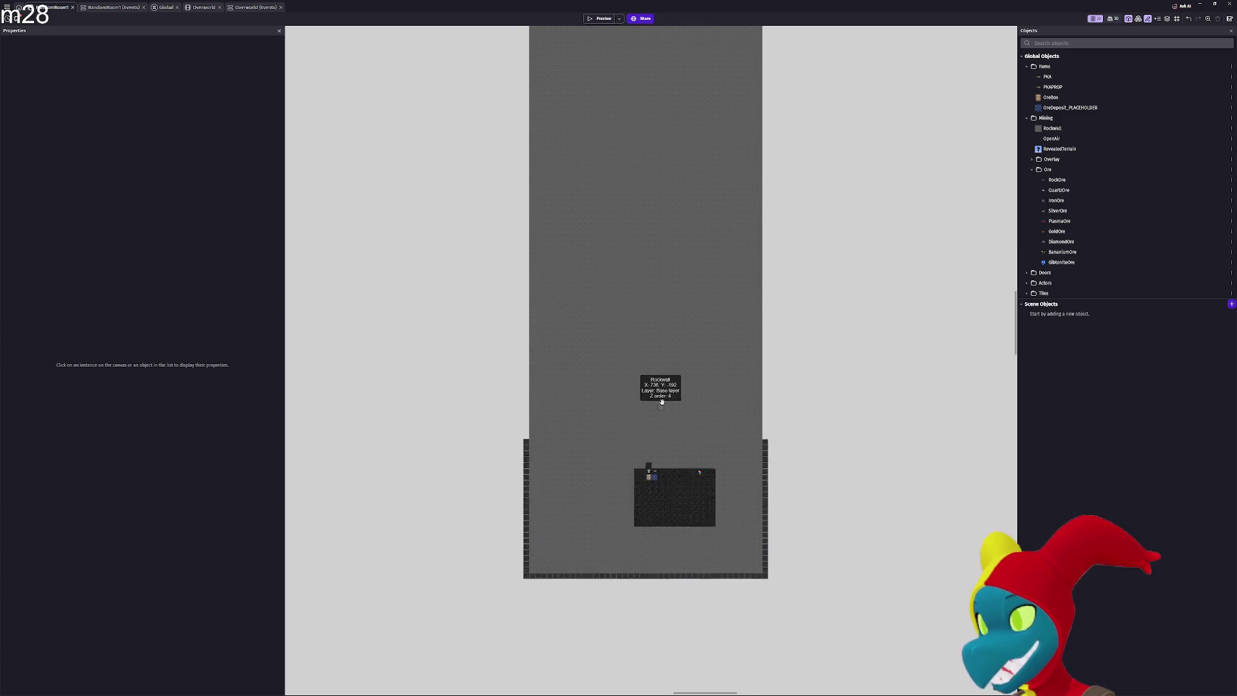
{"action": "scroll", "coordinate": [666, 336], "scroll_direction": "up", "scroll_amount": 3}
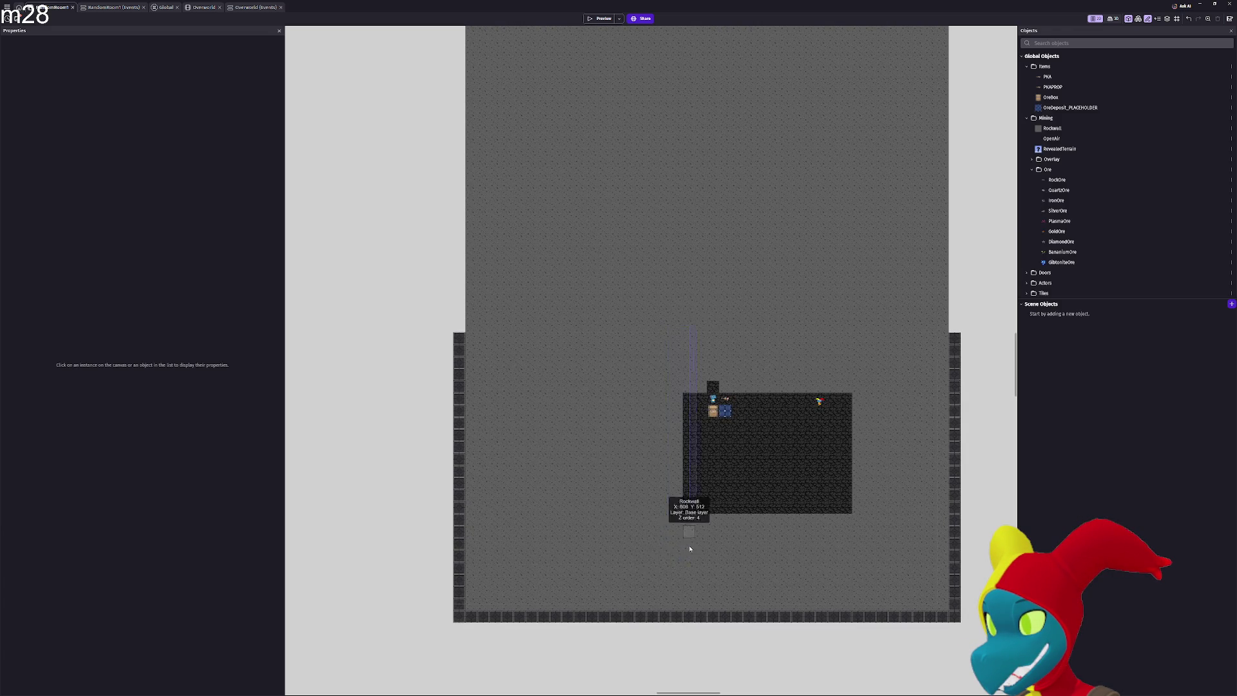
Box-select the Rockwall tiles left of the room, delete them, then undo to restore them
{"action": "left_click", "coordinate": [667, 548]}
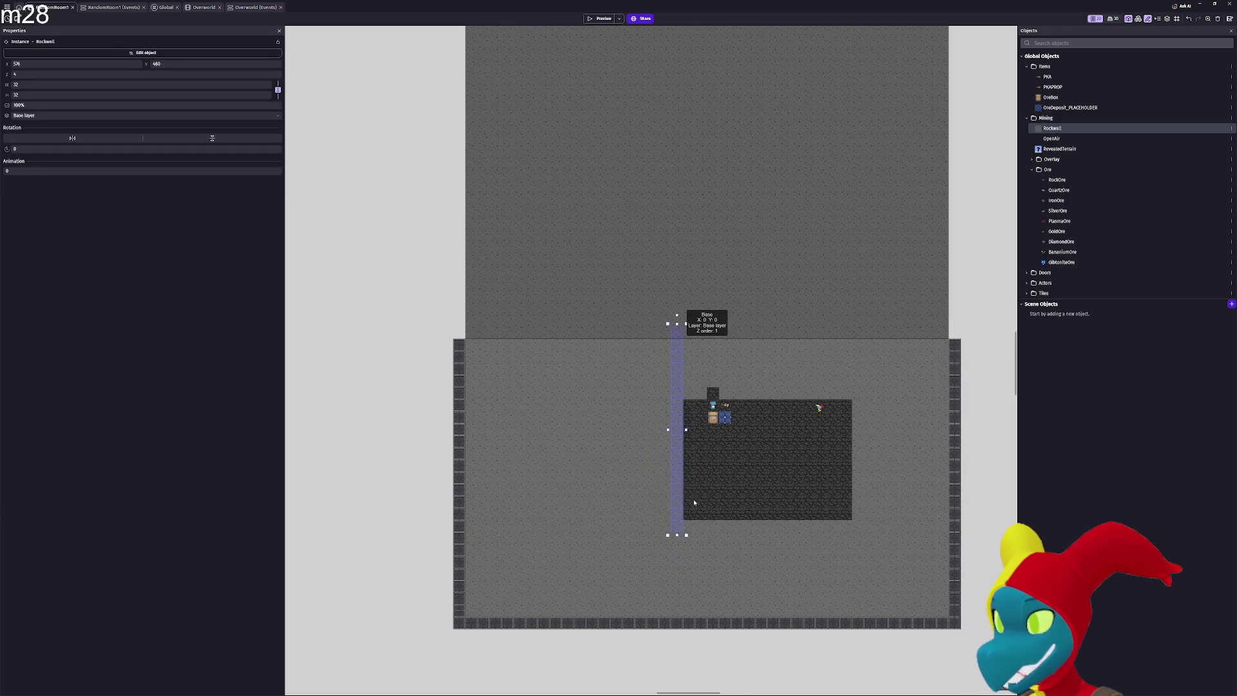
{"action": "left_click", "coordinate": [696, 496]}
{"action": "key", "text": "Escape"}
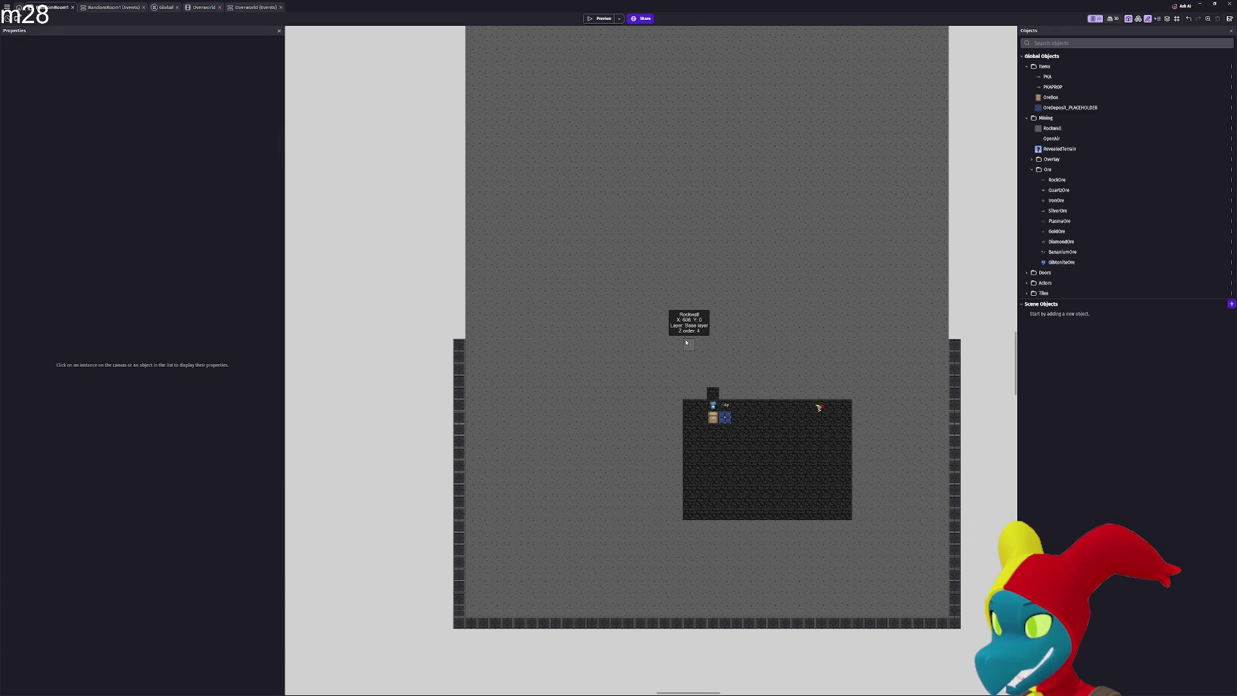
{"action": "mouse_move", "coordinate": [582, 615]}
{"action": "left_mouse_down"}
{"action": "mouse_move", "coordinate": [527, 625]}
{"action": "mouse_move", "coordinate": [453, 610]}
{"action": "left_mouse_up"}
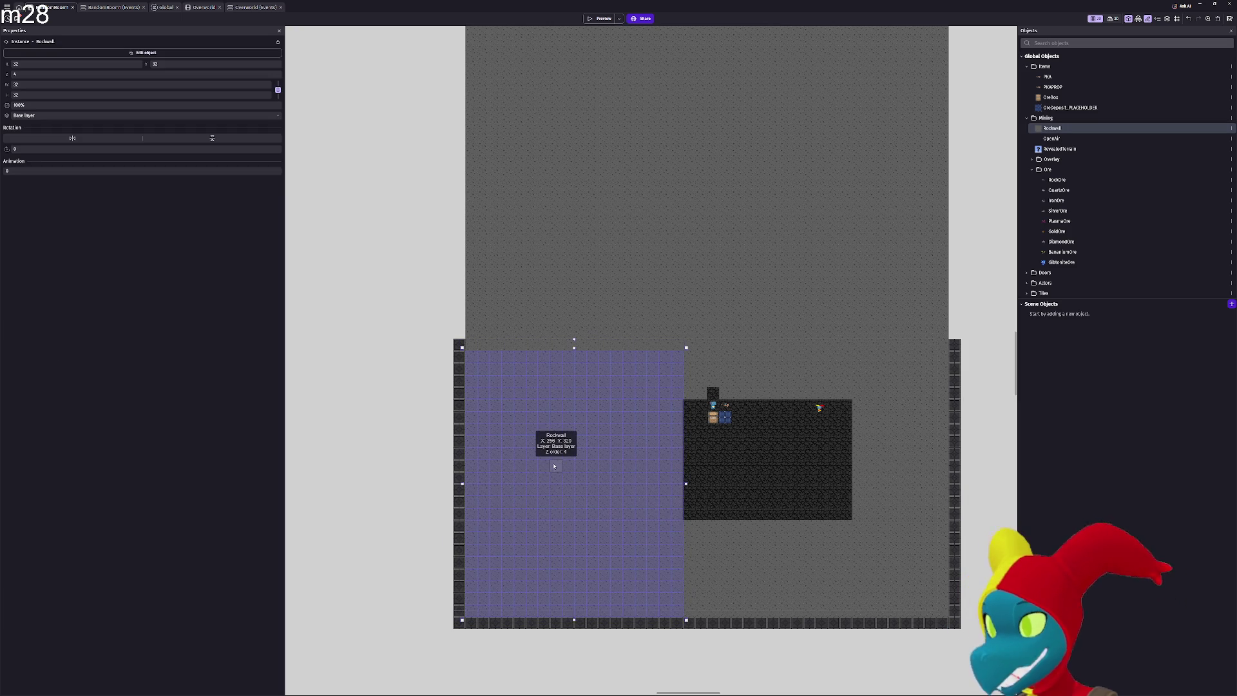
{"action": "left_click_drag", "start_coordinate": [468, 445], "coordinate": [808, 400]}
{"action": "key", "text": "super+v"}
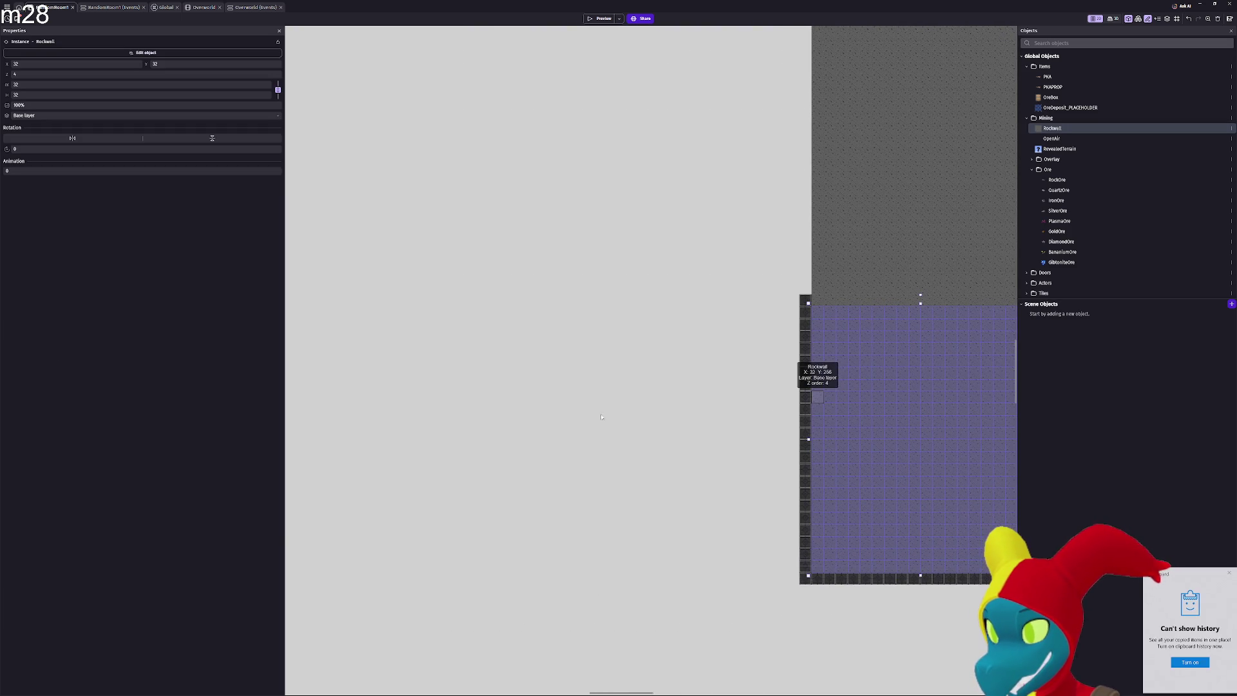
{"action": "key", "text": "Delete"}
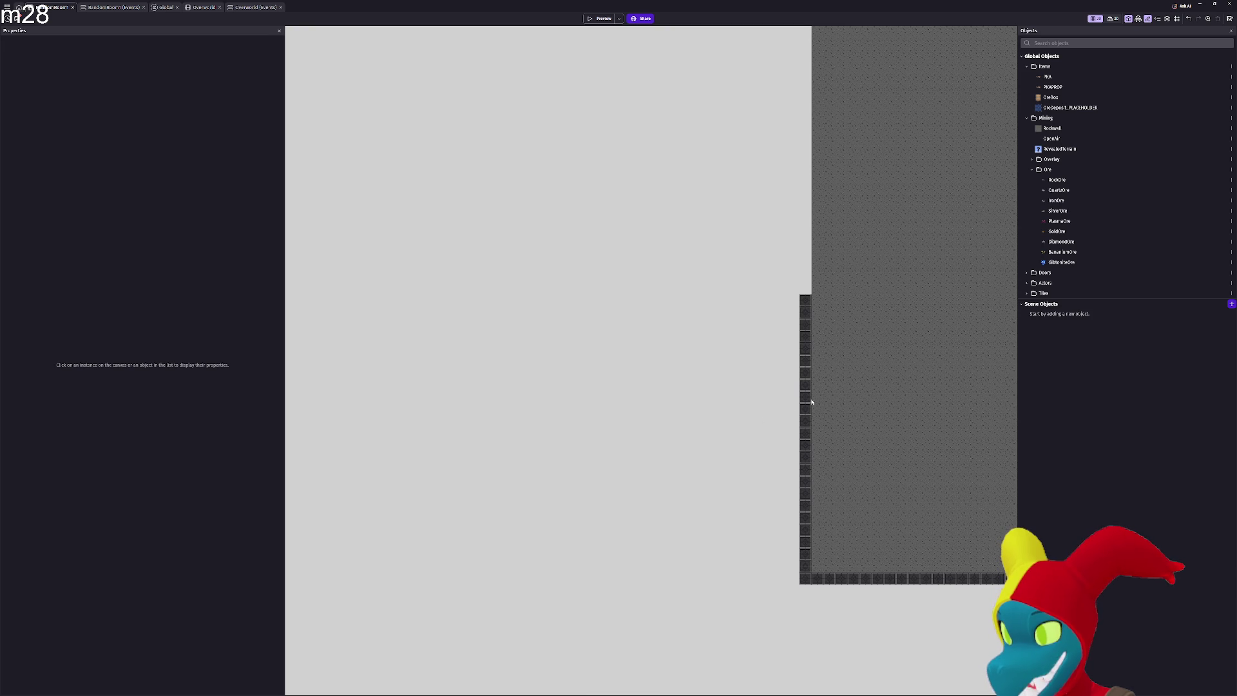
{"action": "left_click_drag", "start_coordinate": [811, 401], "coordinate": [580, 408]}
{"action": "key", "text": "ctrl+z"}
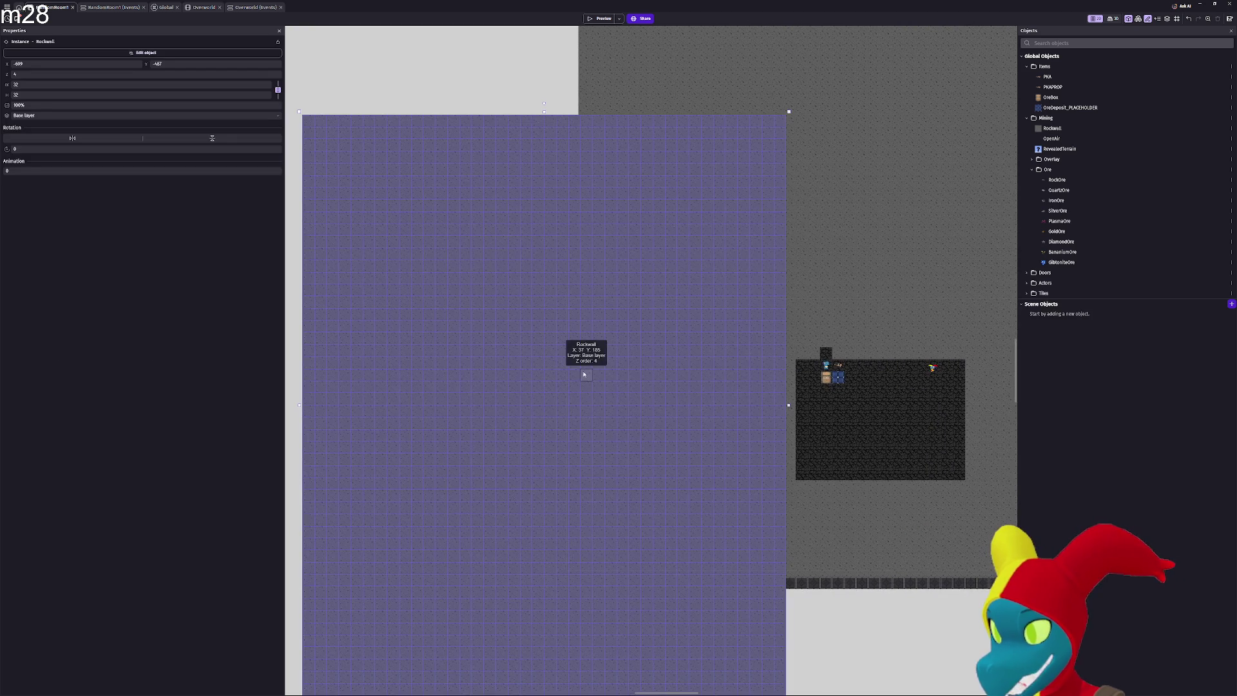
Drag the Rockwall block up-left and shift its X from -1252 to -1248 to meet the bottom tiles
{"action": "left_click_drag", "start_coordinate": [658, 470], "coordinate": [483, 321]}
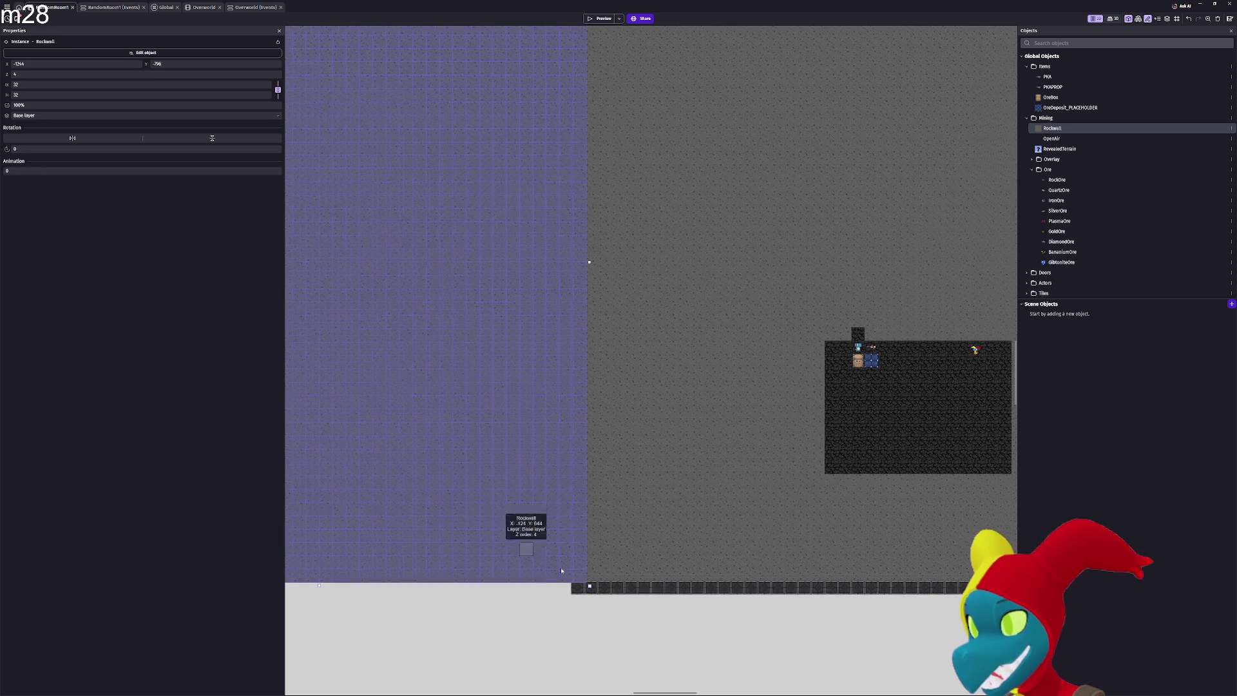
{"action": "scroll", "coordinate": [560, 566], "scroll_direction": "up", "scroll_amount": 5}
{"action": "scroll", "coordinate": [564, 568], "scroll_direction": "up", "scroll_amount": 2}
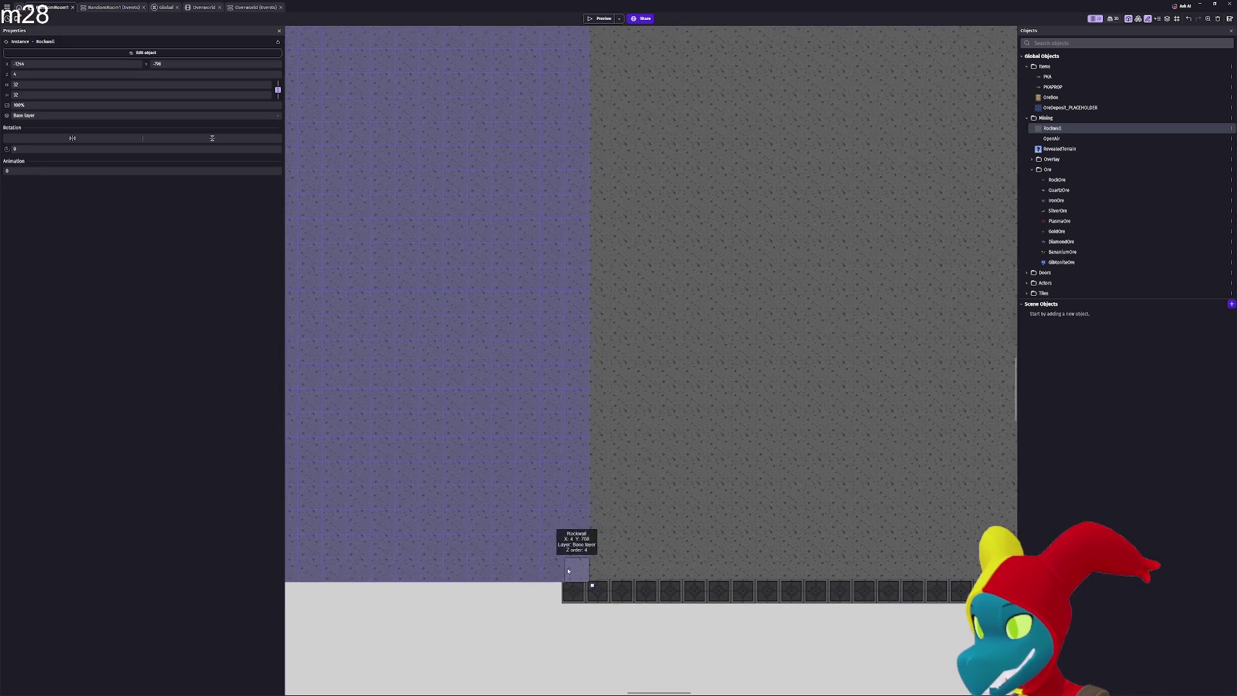
{"action": "scroll", "coordinate": [580, 560], "scroll_direction": "up", "scroll_amount": 3}
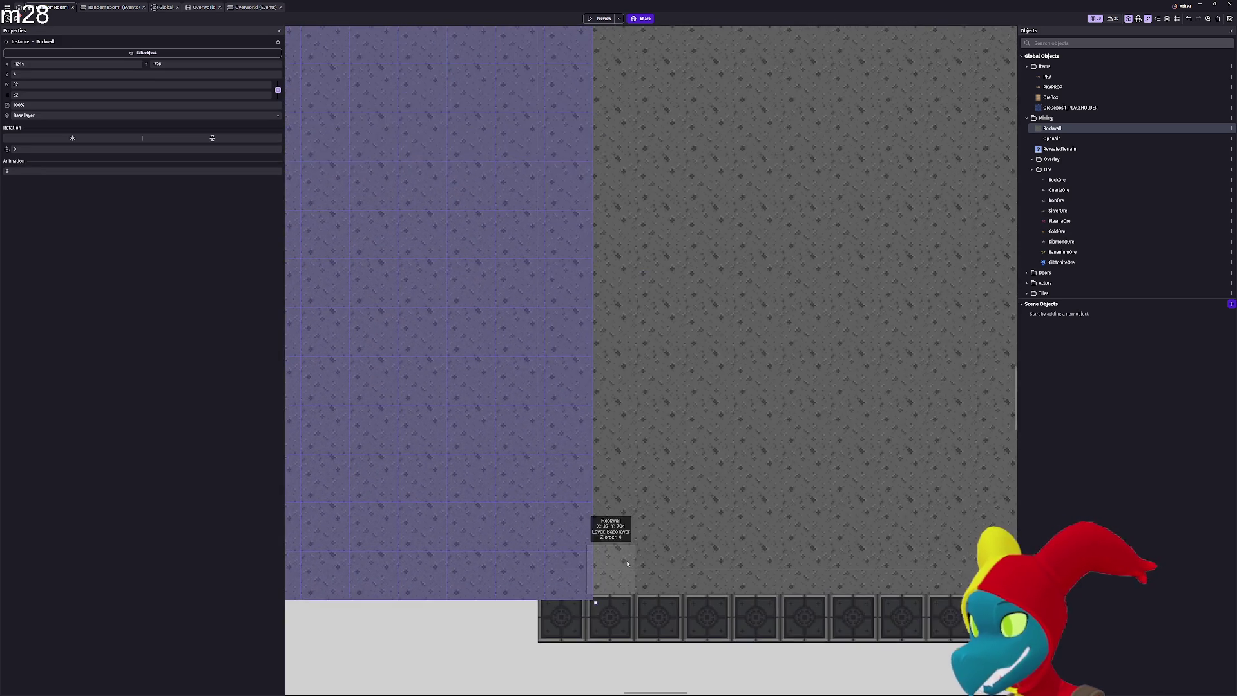
{"action": "scroll", "coordinate": [603, 576], "scroll_direction": "up", "scroll_amount": 3}
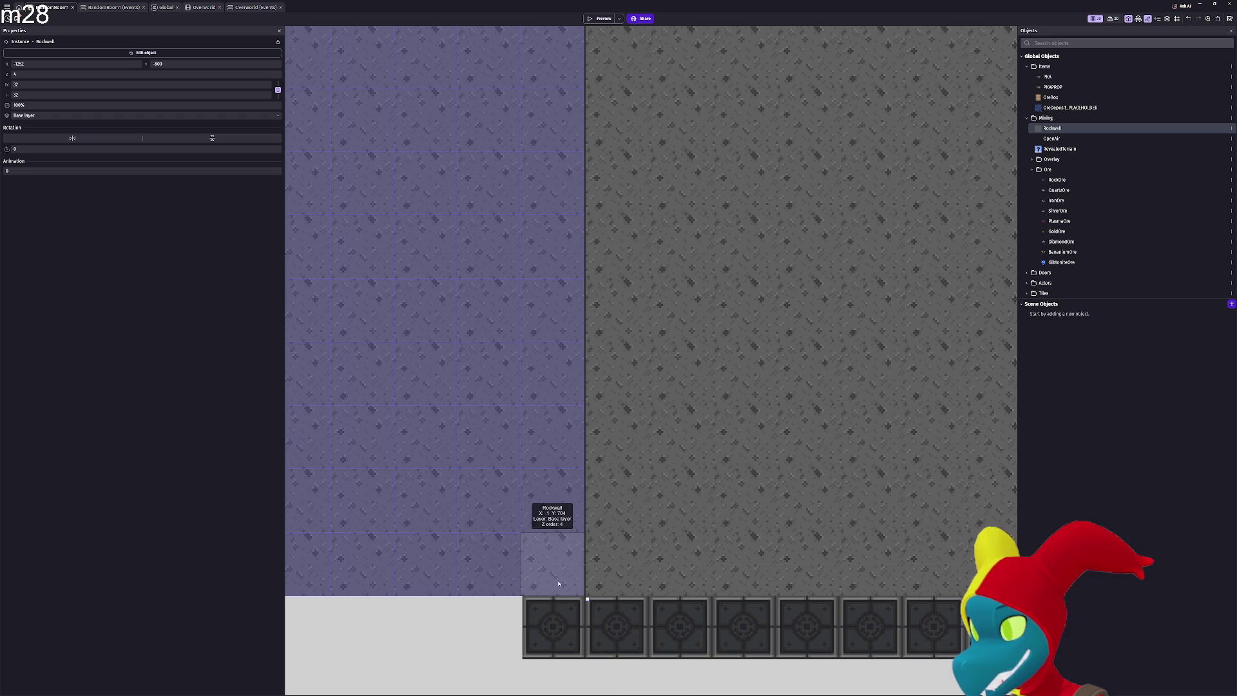
{"action": "left_click", "coordinate": [560, 583]}
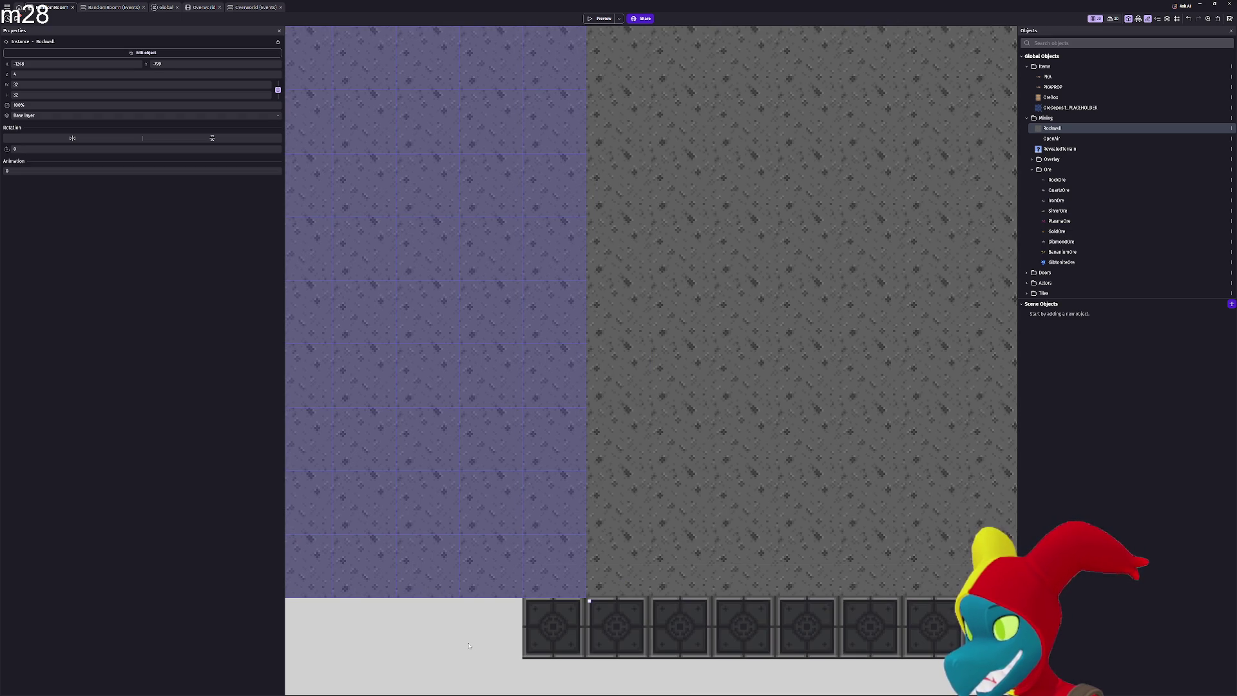
{"action": "left_click", "coordinate": [469, 646]}
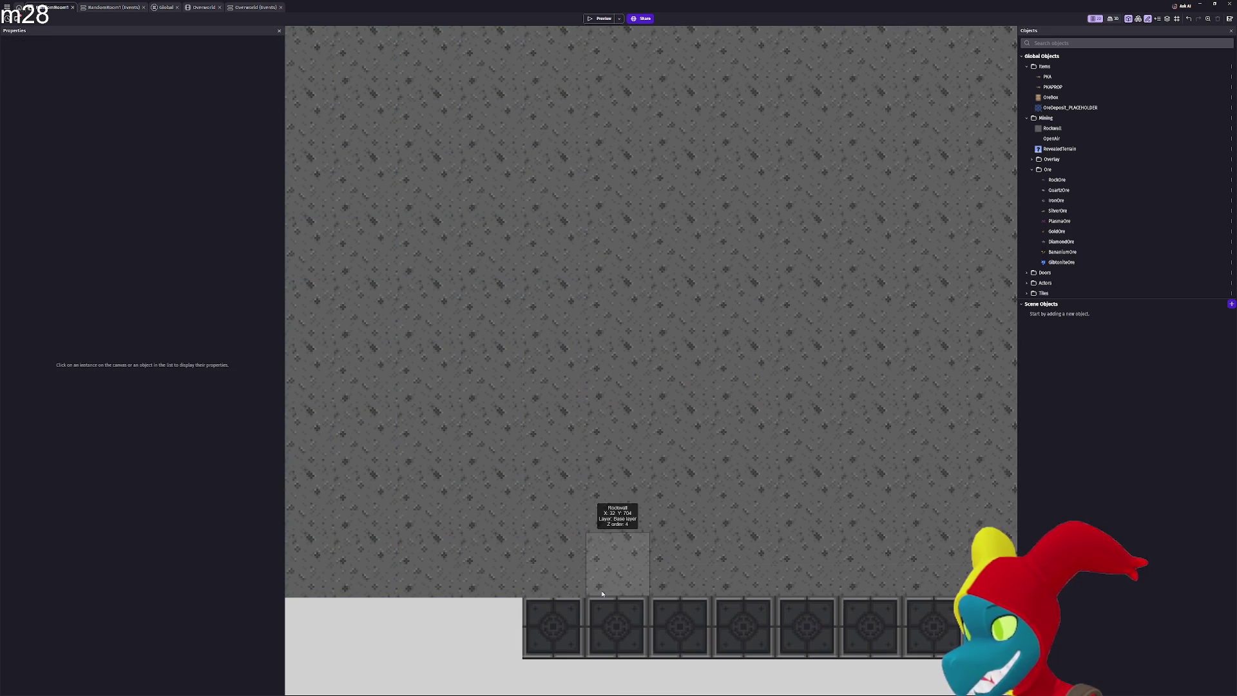
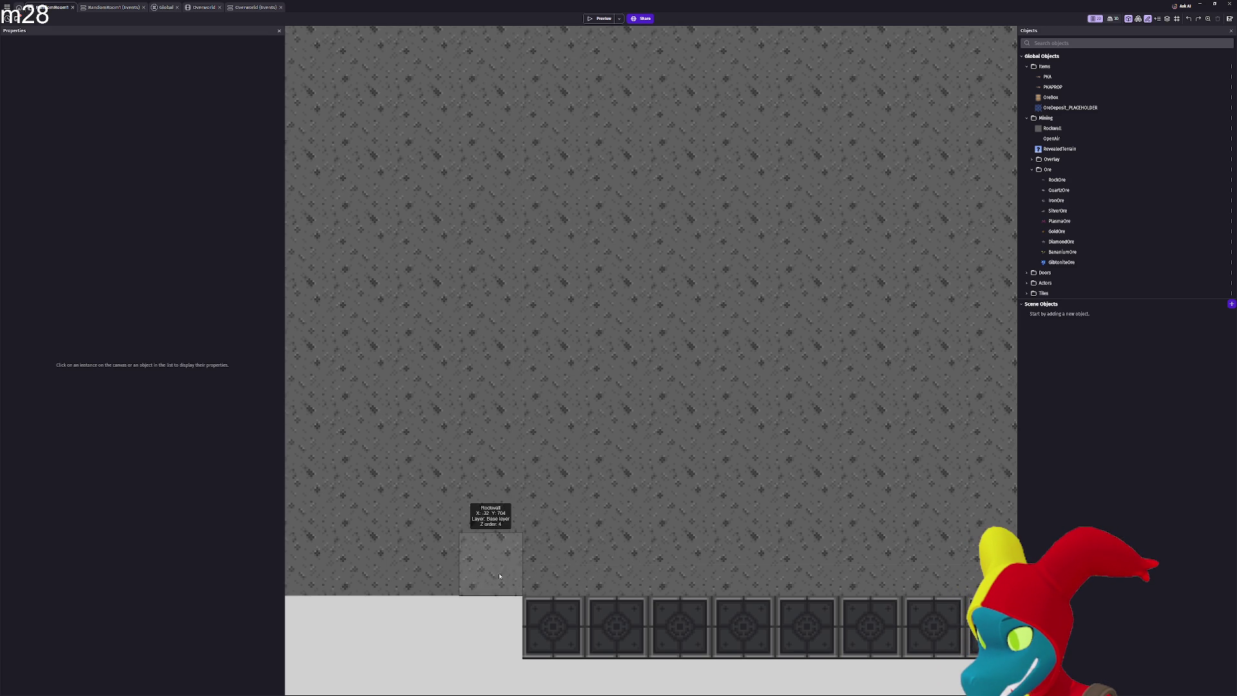
Select the RockWall block above the room and delete it
{"action": "scroll", "coordinate": [772, 483], "scroll_direction": "left", "scroll_amount": 5}
{"action": "scroll", "coordinate": [579, 462], "scroll_direction": "down", "scroll_amount": 2}
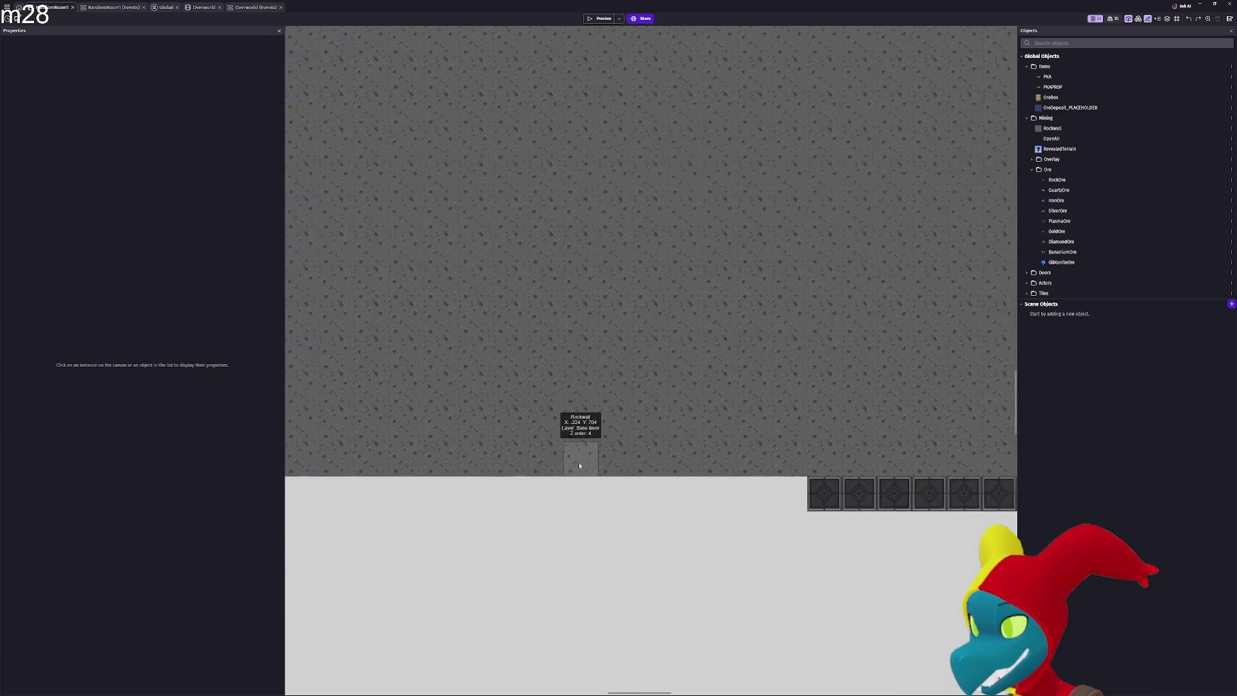
{"action": "scroll", "coordinate": [578, 462], "scroll_direction": "down", "scroll_amount": 8}
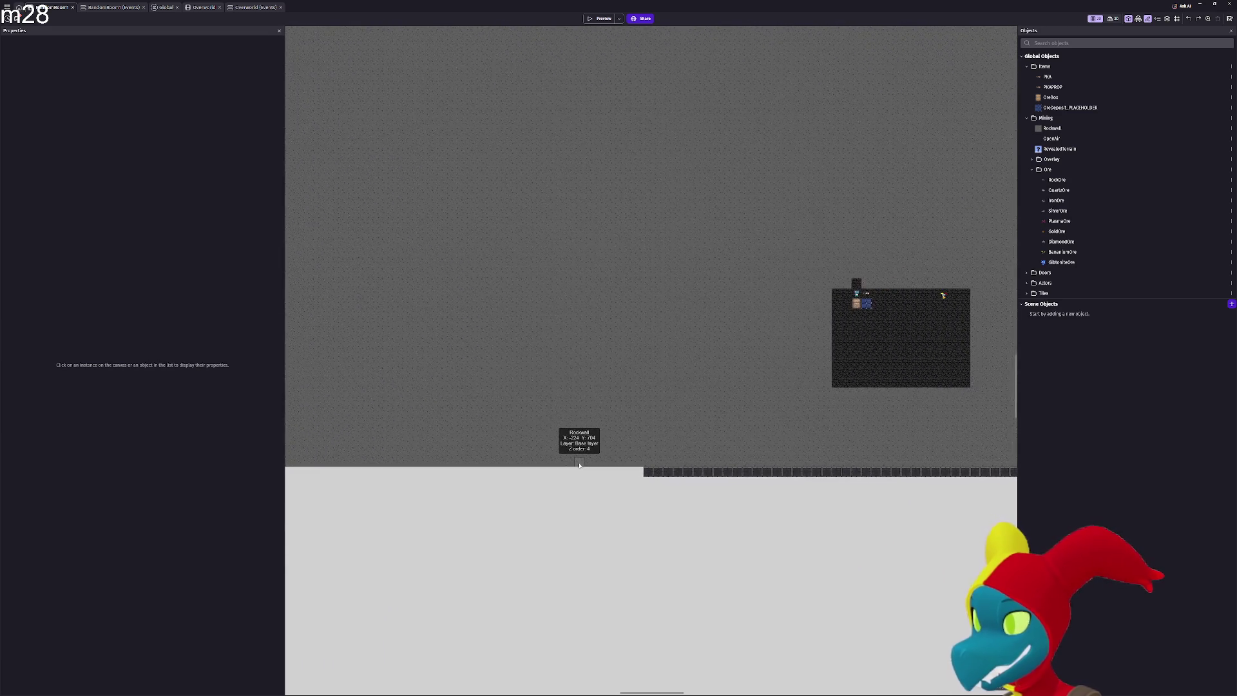
{"action": "scroll", "coordinate": [579, 464], "scroll_direction": "down", "scroll_amount": 2}
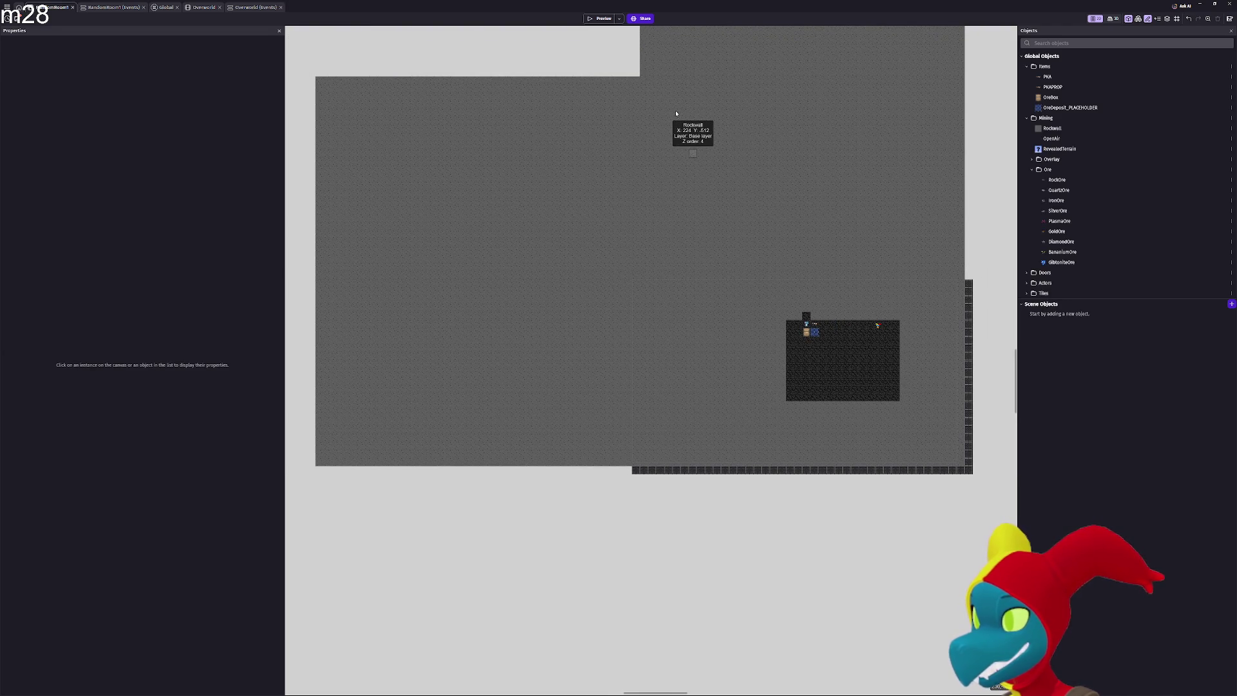
{"action": "left_click", "coordinate": [767, 210]}
{"action": "scroll", "coordinate": [761, 216], "scroll_direction": "up", "scroll_amount": 3}
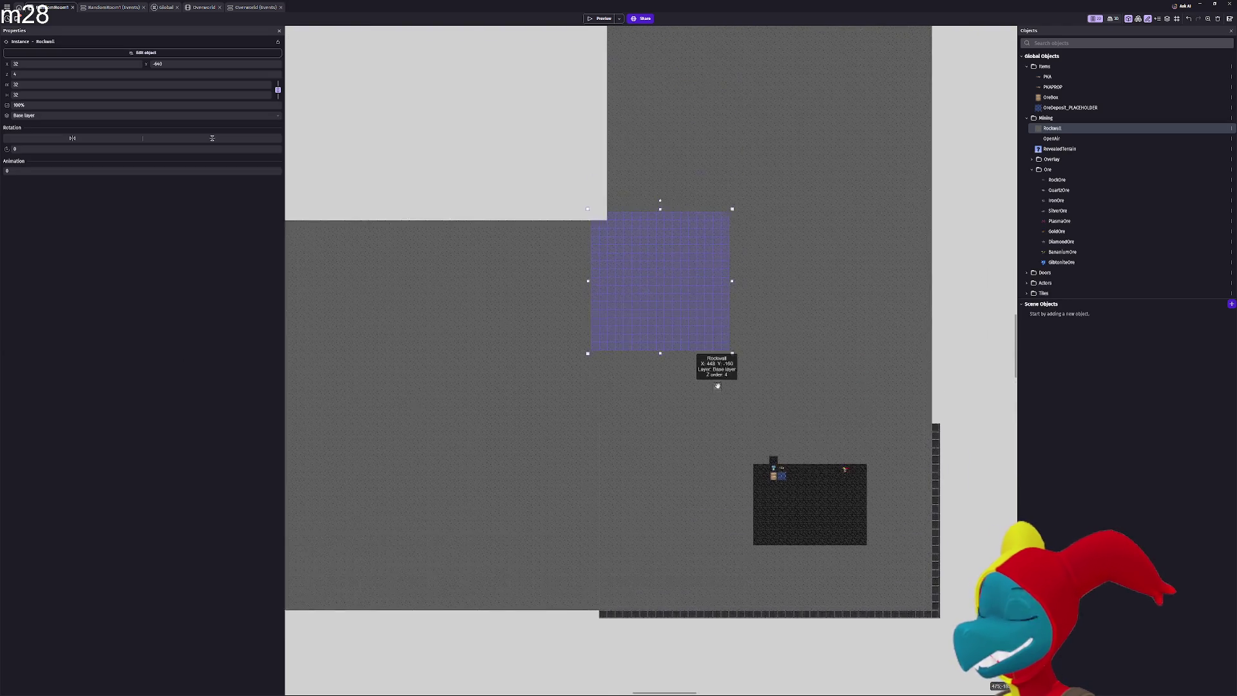
{"action": "scroll", "coordinate": [643, 303], "scroll_direction": "up", "scroll_amount": 2}
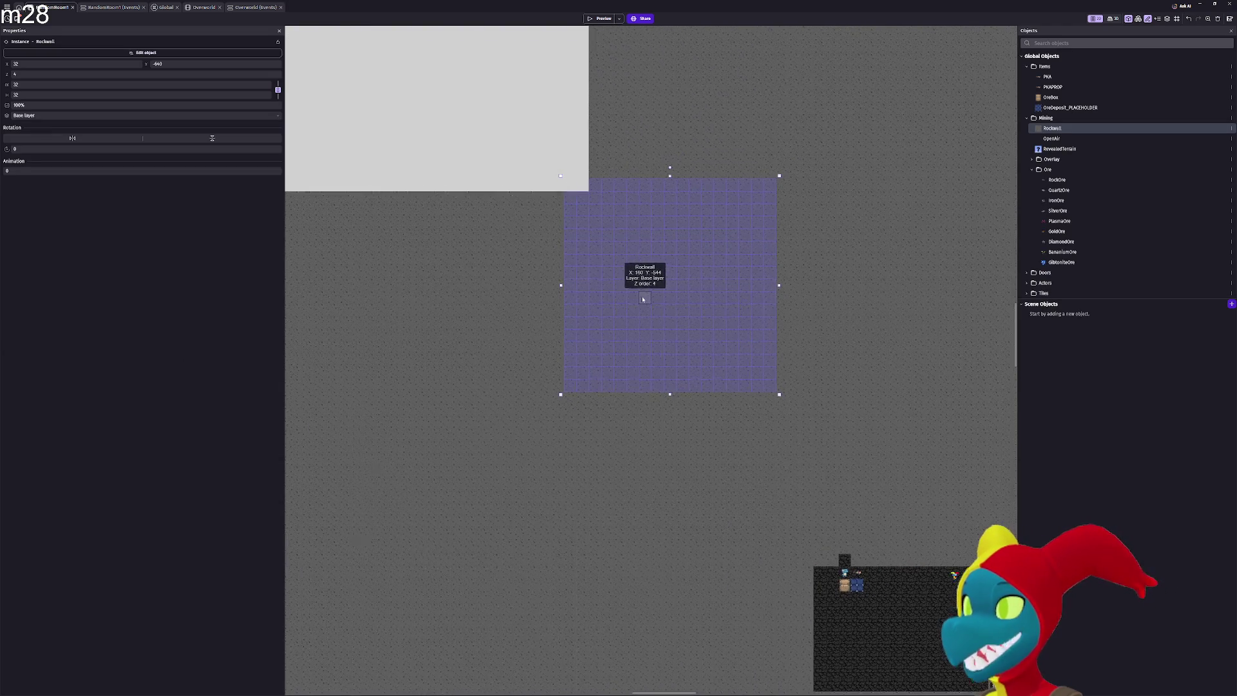
{"action": "scroll", "coordinate": [642, 297], "scroll_direction": "down", "scroll_amount": 2}
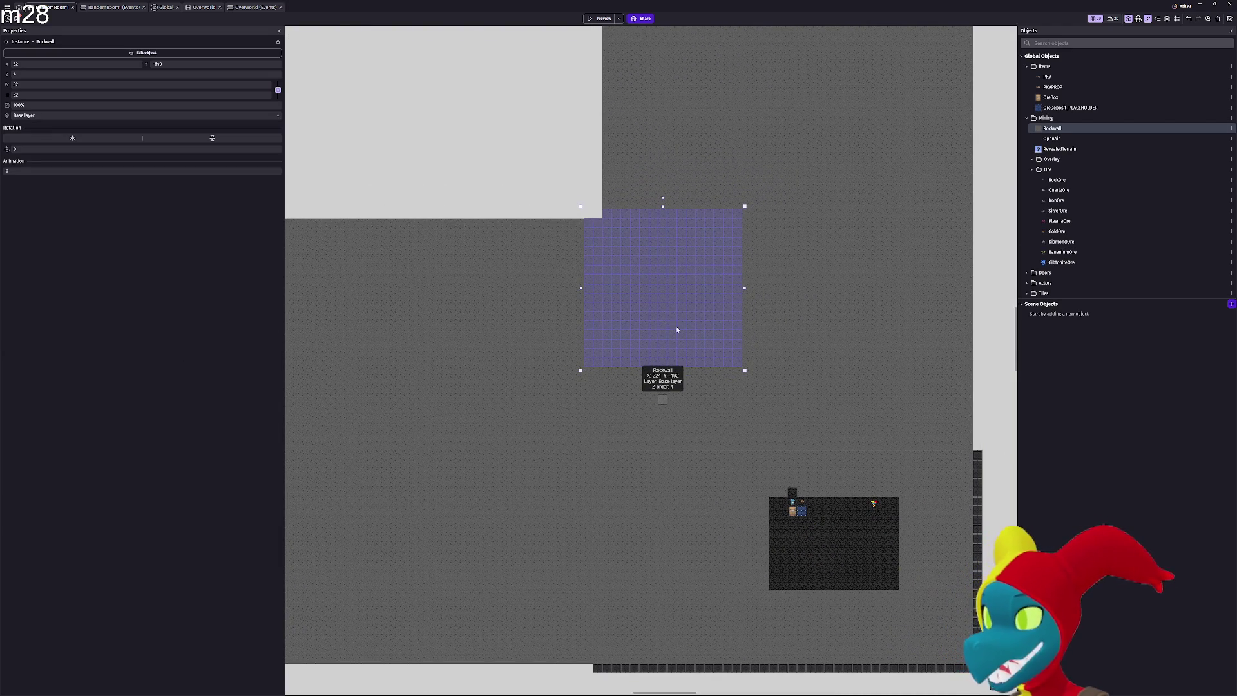
{"action": "key", "text": "Delete"}
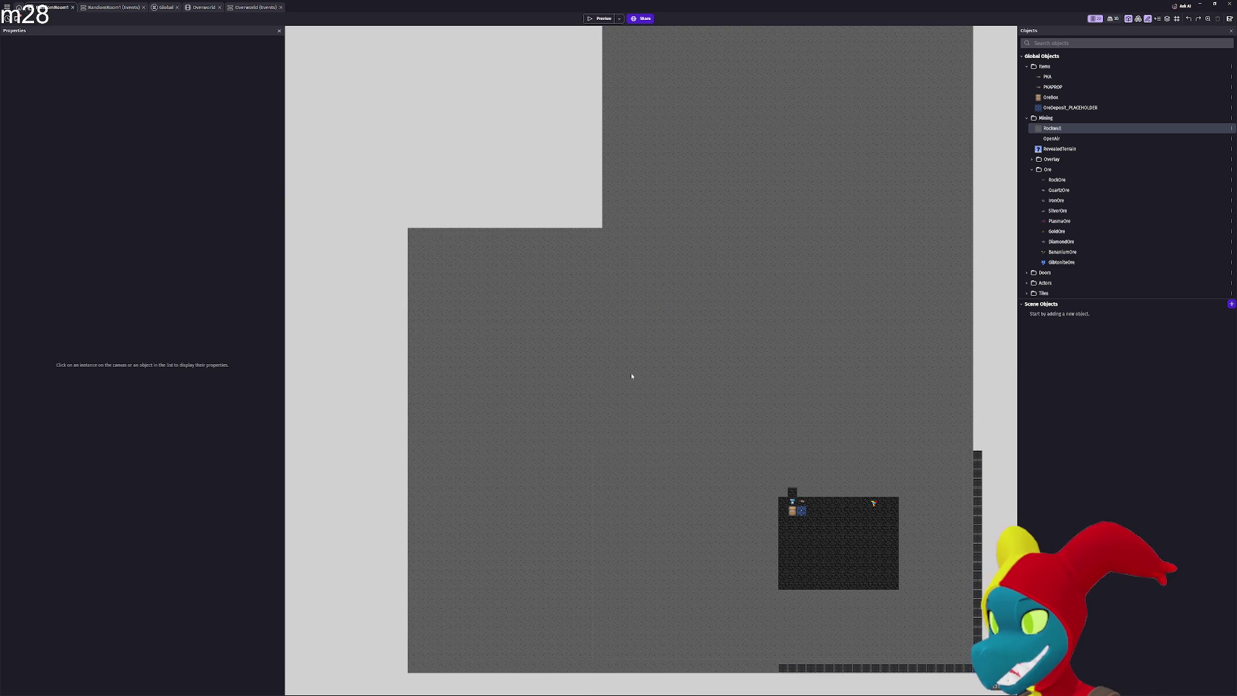
Compare with undo and redo, ending with the RockWall area left of the room removed
{"action": "key", "text": "ctrl+z"}
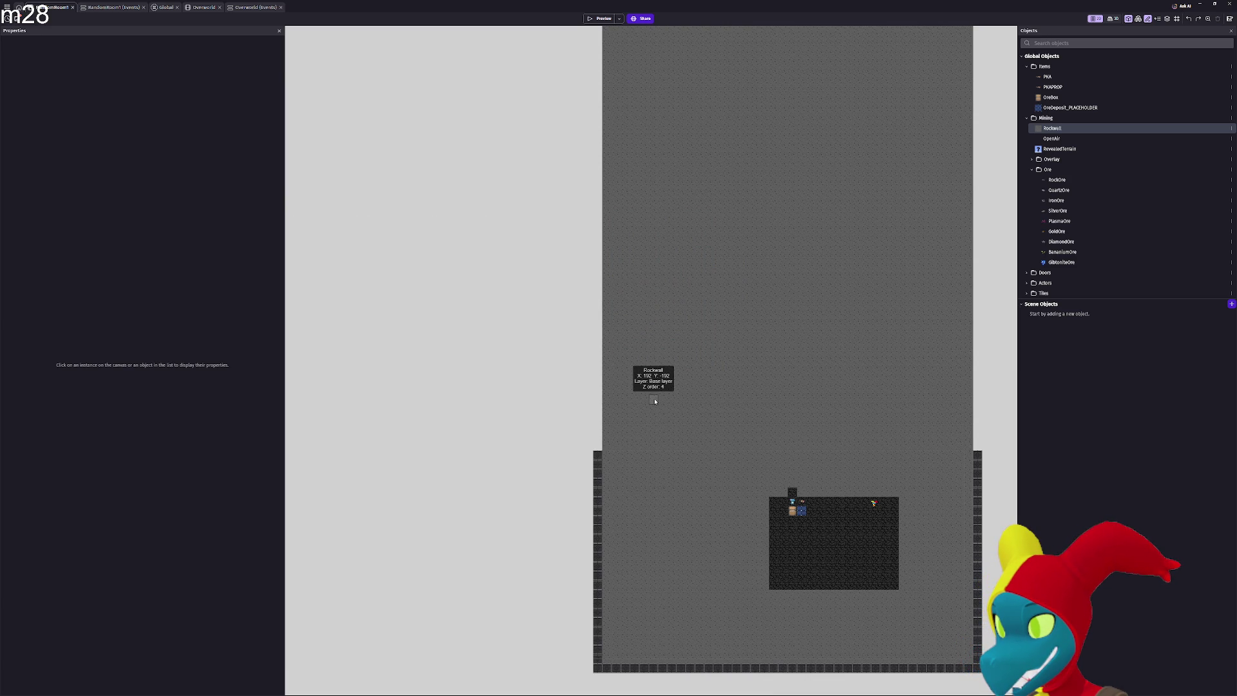
{"action": "key", "text": "ctrl+y"}
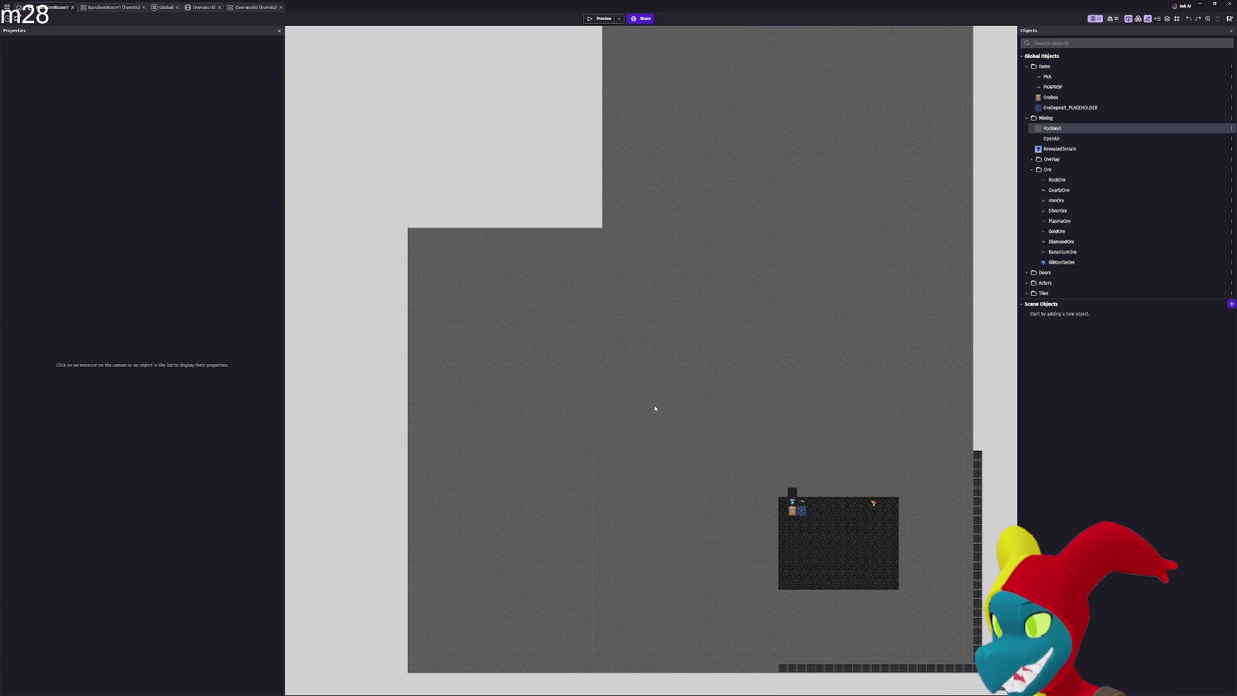
{"action": "key", "text": "ctrl+z"}
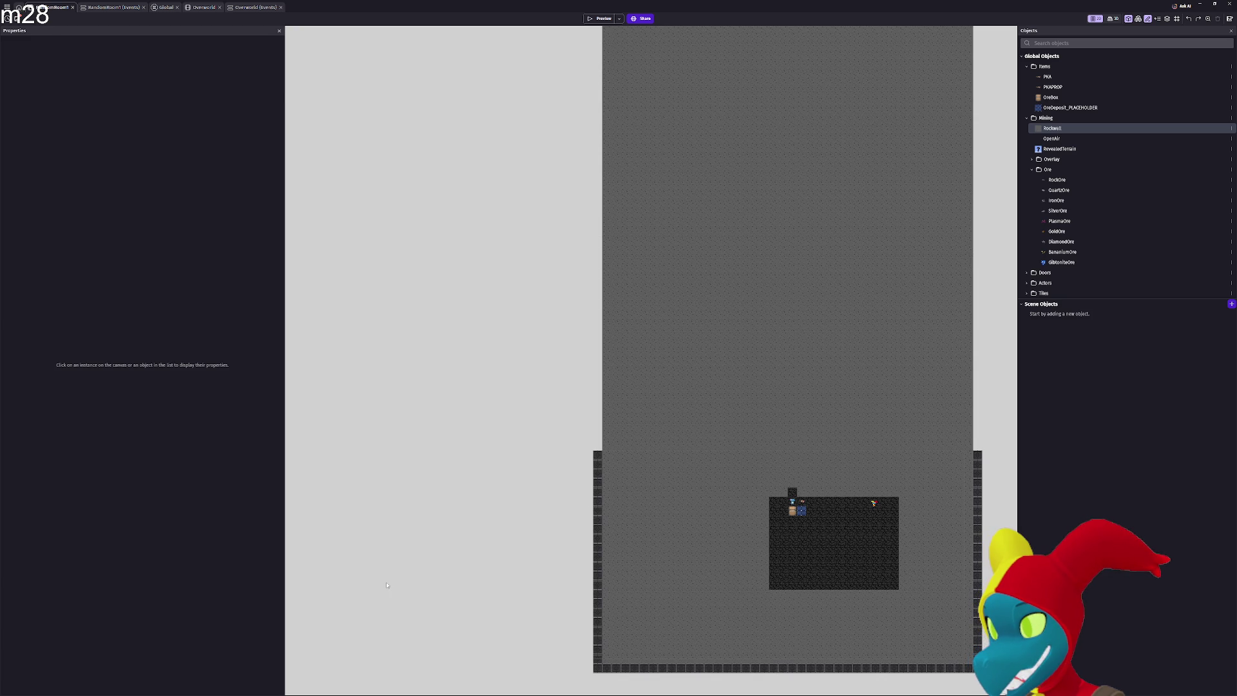
Resize the large left RockWall block so it meets the room's wall and the floor
{"action": "left_click", "coordinate": [387, 585]}
{"action": "scroll", "coordinate": [580, 348], "scroll_direction": "up", "scroll_amount": 5}
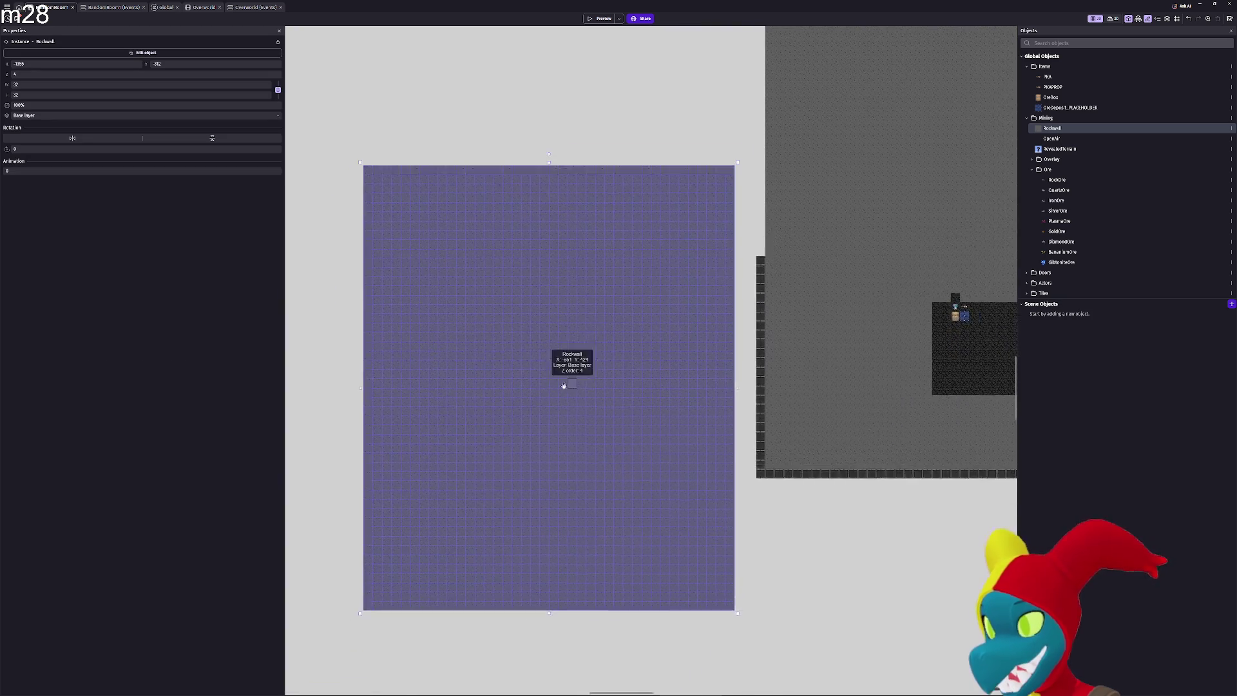
{"action": "scroll", "coordinate": [638, 445], "scroll_direction": "down", "scroll_amount": 3}
{"action": "scroll", "coordinate": [640, 570], "scroll_direction": "up", "scroll_amount": 2}
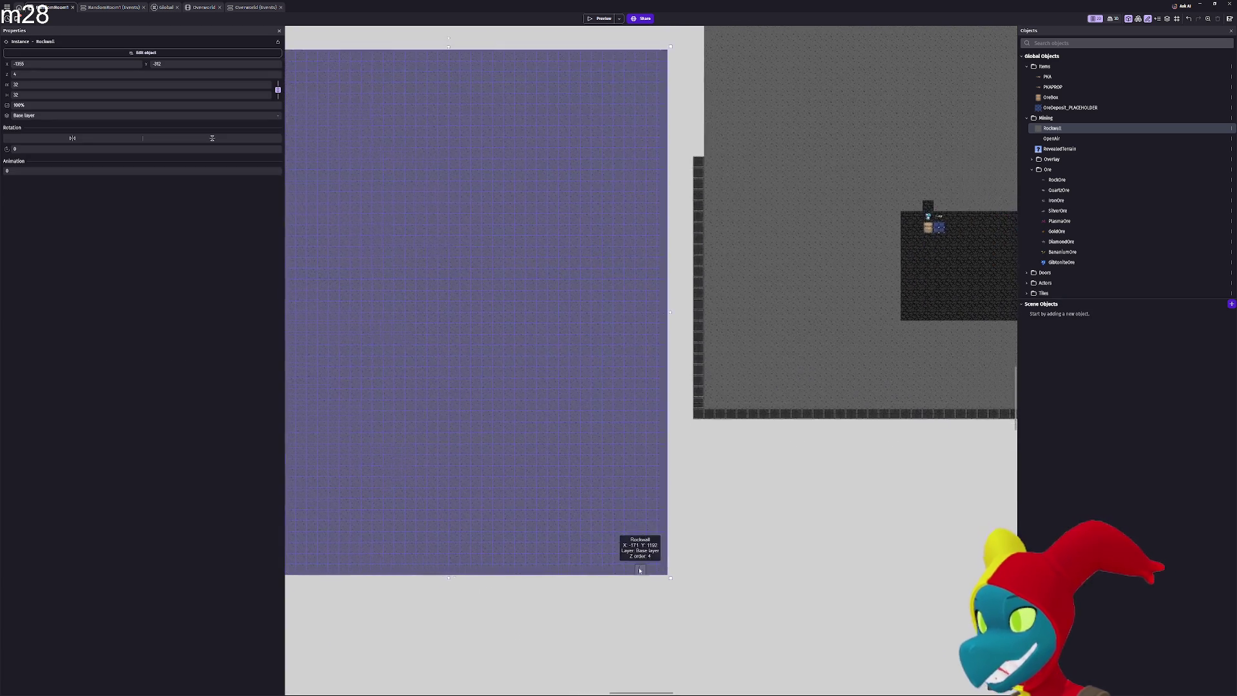
{"action": "scroll", "coordinate": [639, 570], "scroll_direction": "up", "scroll_amount": 1}
{"action": "mouse_move", "coordinate": [669, 565]}
{"action": "left_mouse_down"}
{"action": "mouse_move", "coordinate": [688, 412]}
{"action": "mouse_move", "coordinate": [707, 381]}
{"action": "left_mouse_up"}
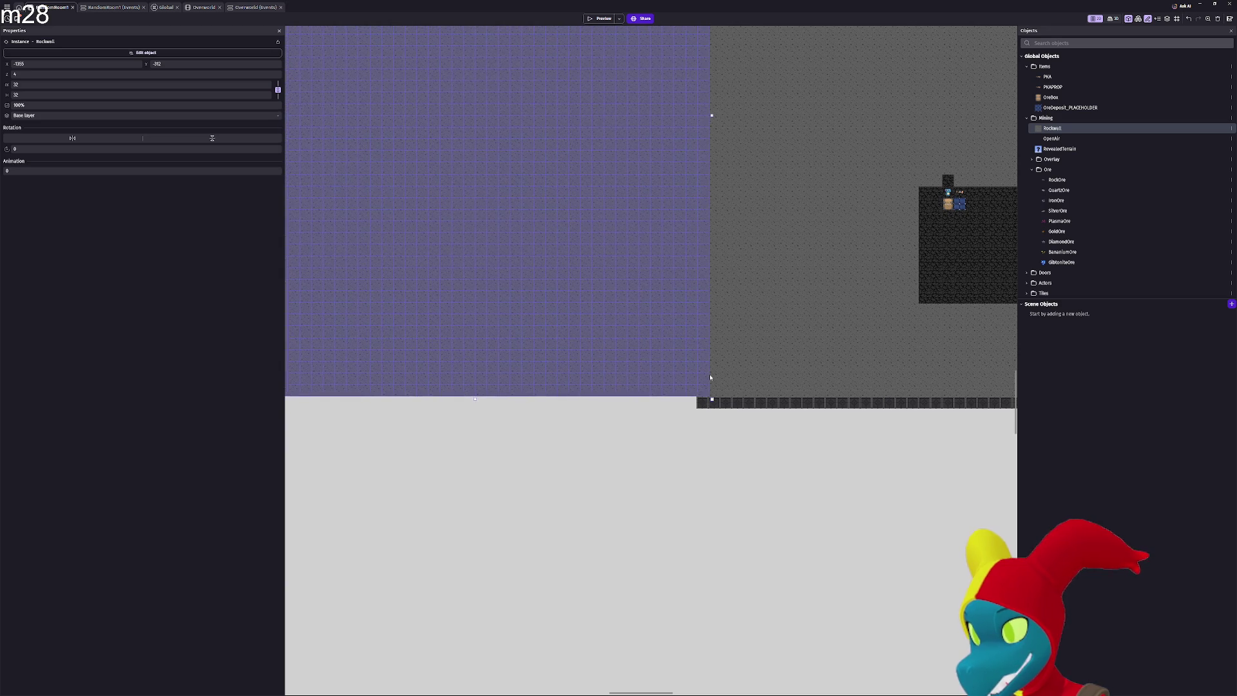
Zoom in and nudge the block down one unit and back up to check alignment
{"action": "scroll", "coordinate": [754, 331], "scroll_direction": "up", "scroll_amount": 5}
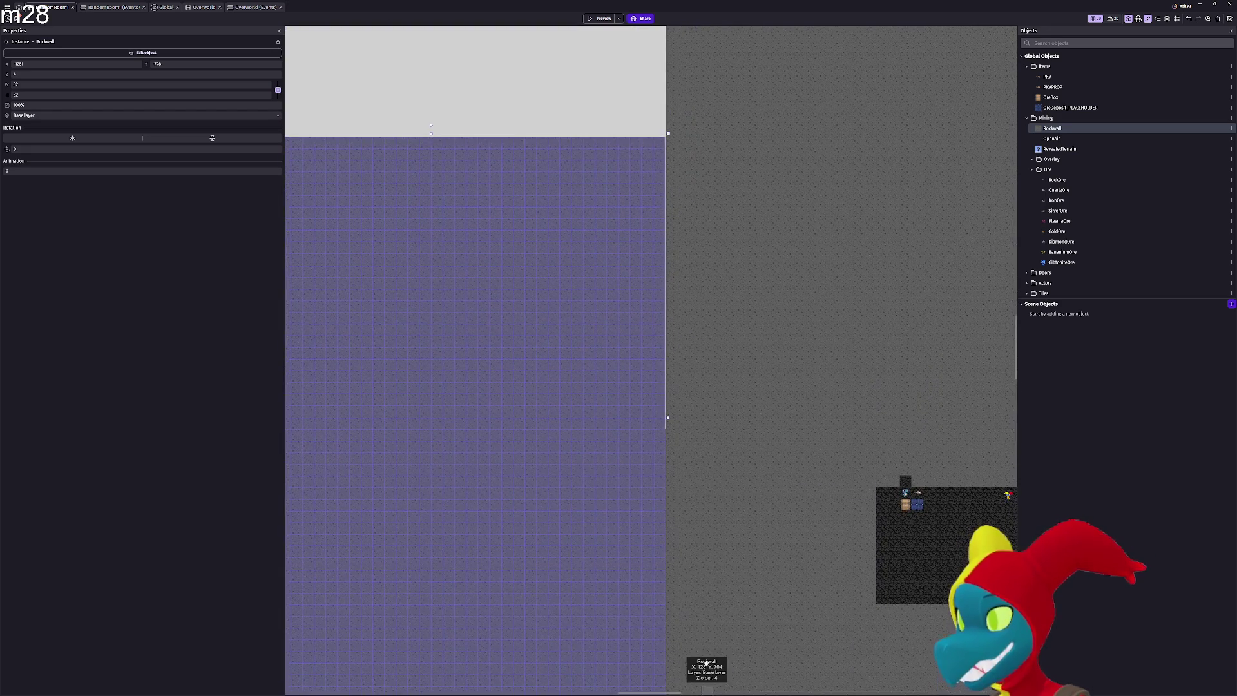
{"action": "scroll", "coordinate": [685, 381], "scroll_direction": "down", "scroll_amount": 5}
{"action": "scroll", "coordinate": [651, 471], "scroll_direction": "up", "scroll_amount": 2}
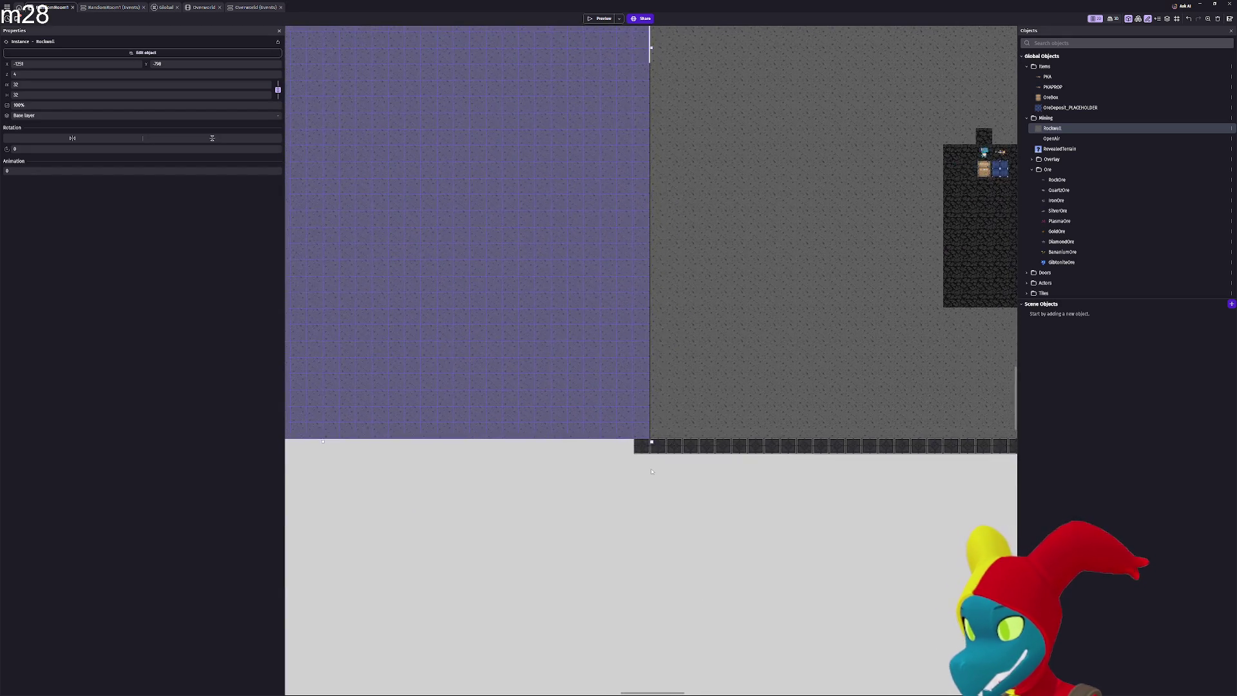
{"action": "scroll", "coordinate": [651, 472], "scroll_direction": "up", "scroll_amount": 5}
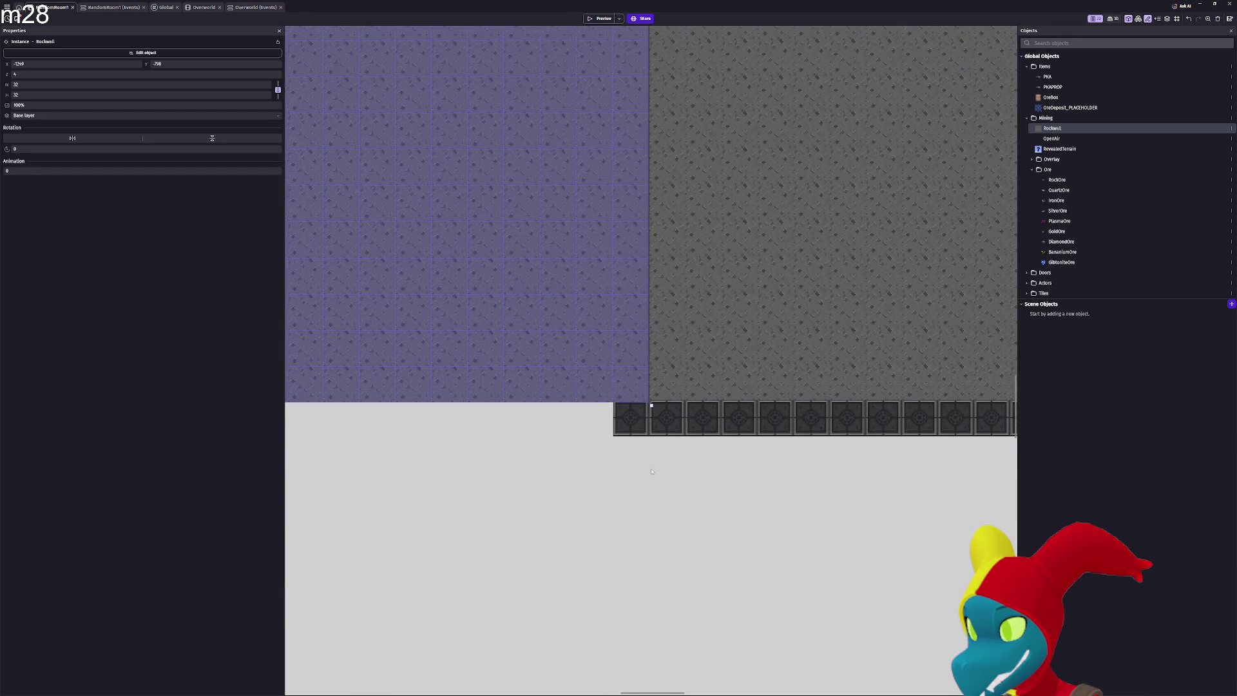
{"action": "scroll", "coordinate": [651, 472], "scroll_direction": "up", "scroll_amount": 1}
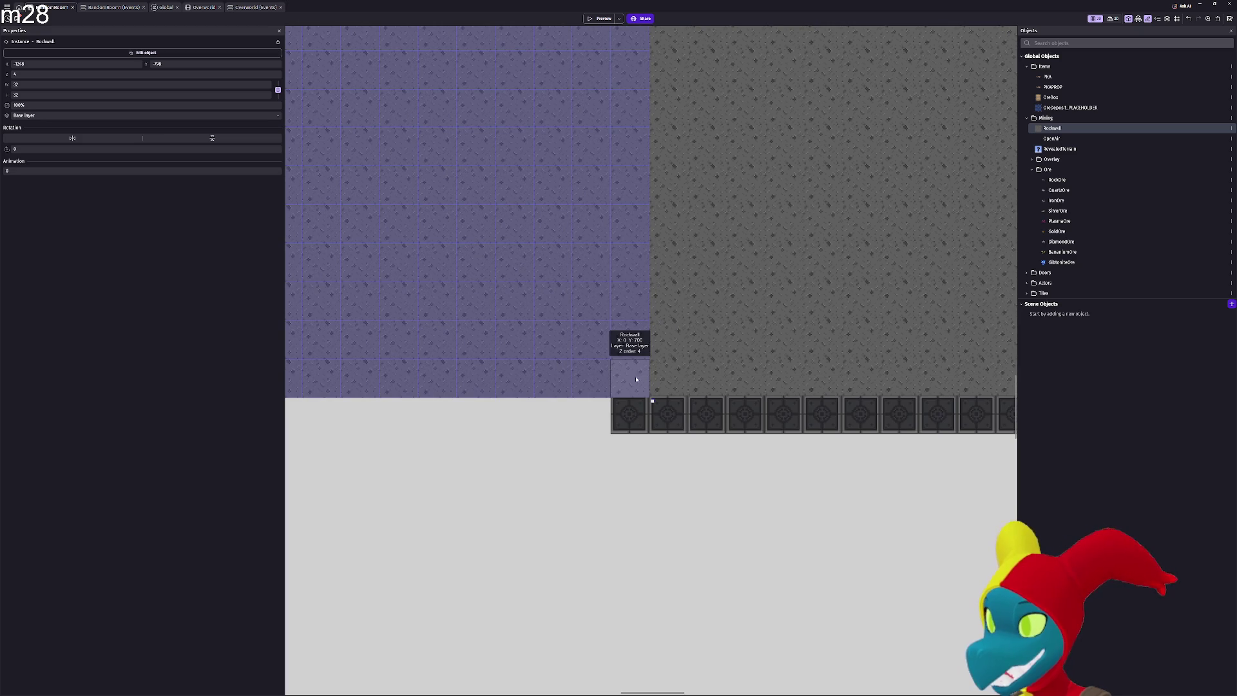
{"action": "key", "text": "Down"}
{"action": "key", "text": "Up"}
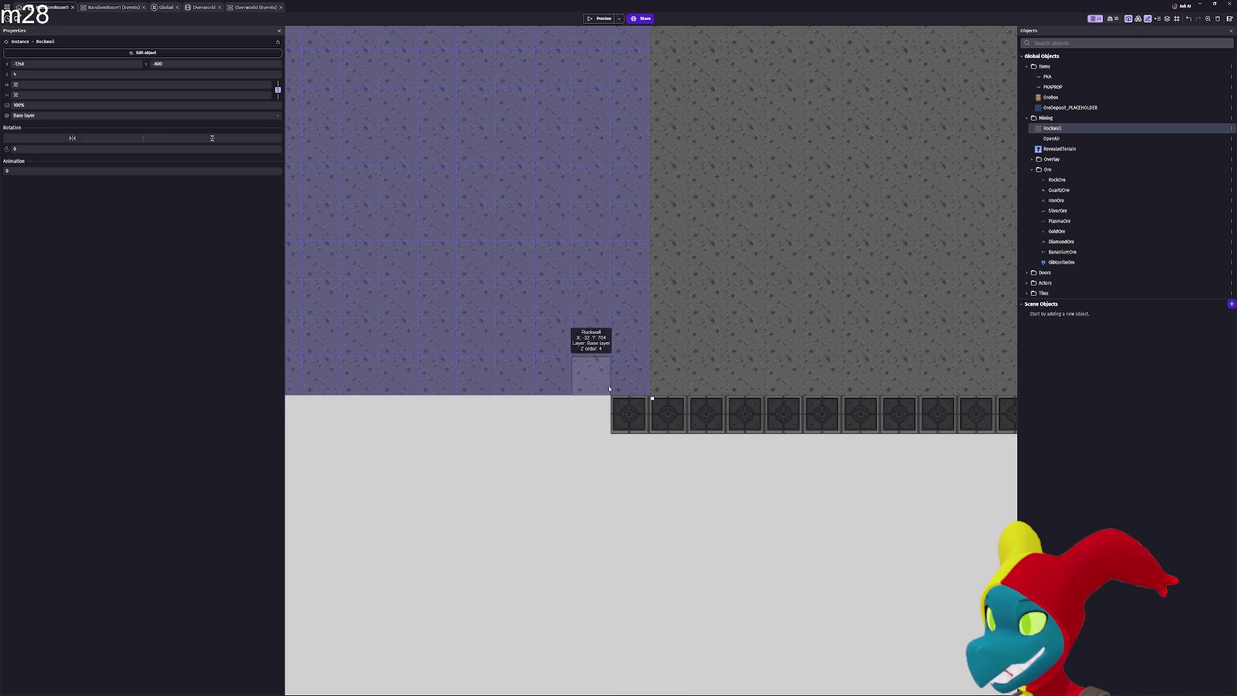
{"action": "left_click", "coordinate": [467, 449]}
{"action": "scroll", "coordinate": [467, 449], "scroll_direction": "down", "scroll_amount": 10}
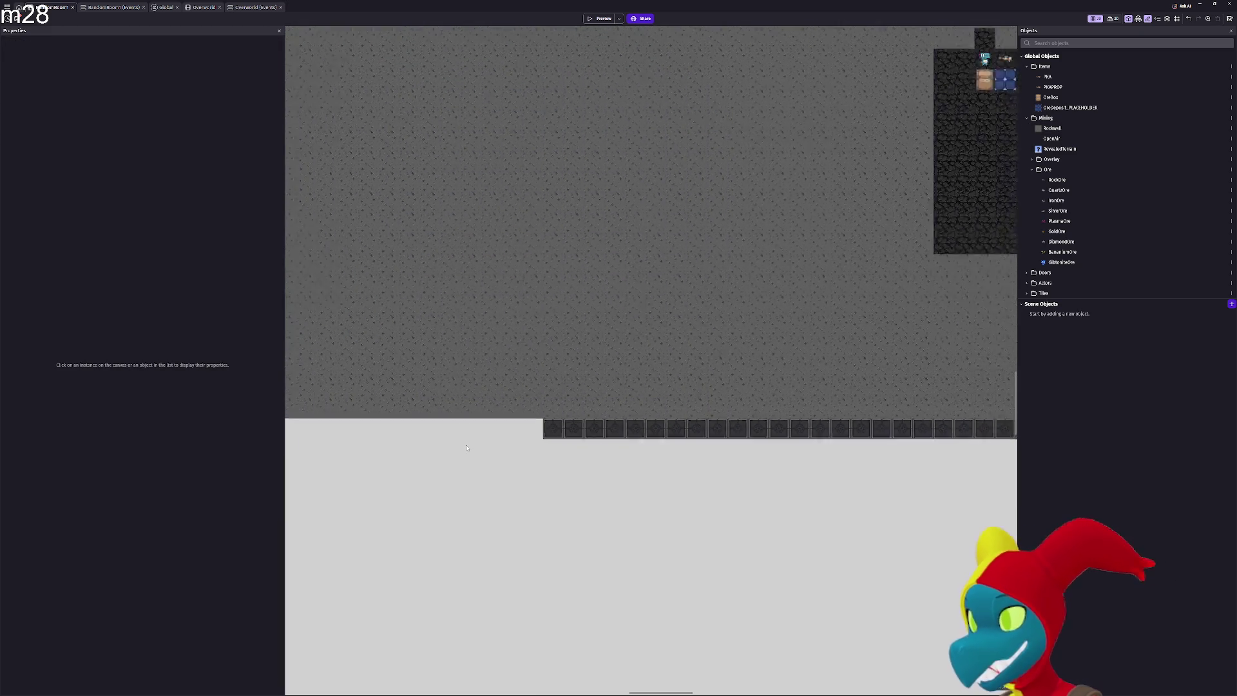
{"action": "scroll", "coordinate": [467, 448], "scroll_direction": "down", "scroll_amount": 6}
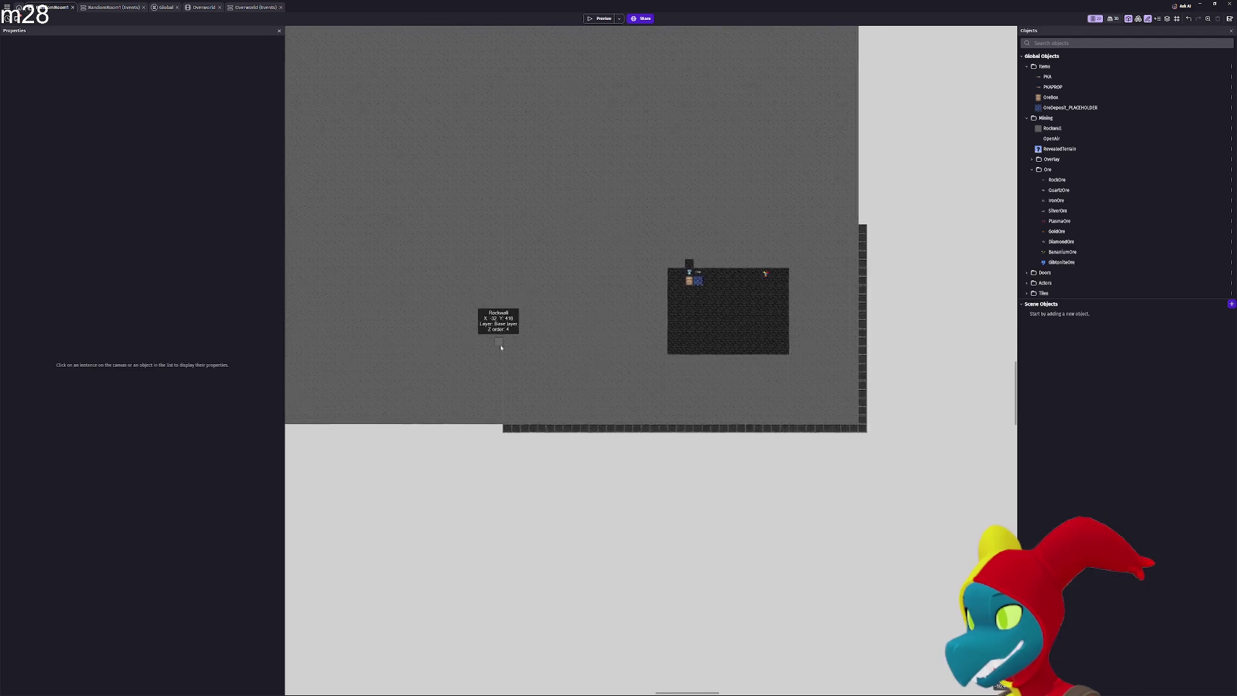
{"action": "scroll", "coordinate": [583, 322], "scroll_direction": "down", "scroll_amount": 2}
{"action": "scroll", "coordinate": [627, 314], "scroll_direction": "up", "scroll_amount": 8}
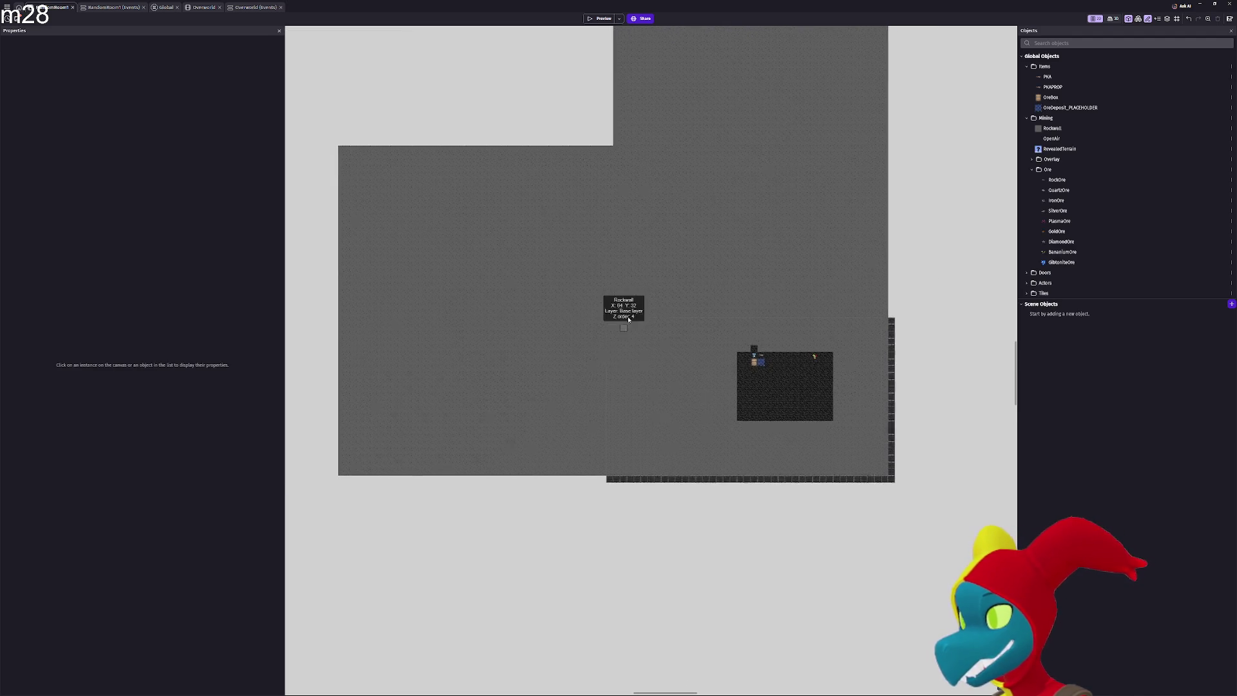
{"action": "scroll", "coordinate": [628, 315], "scroll_direction": "up", "scroll_amount": 5}
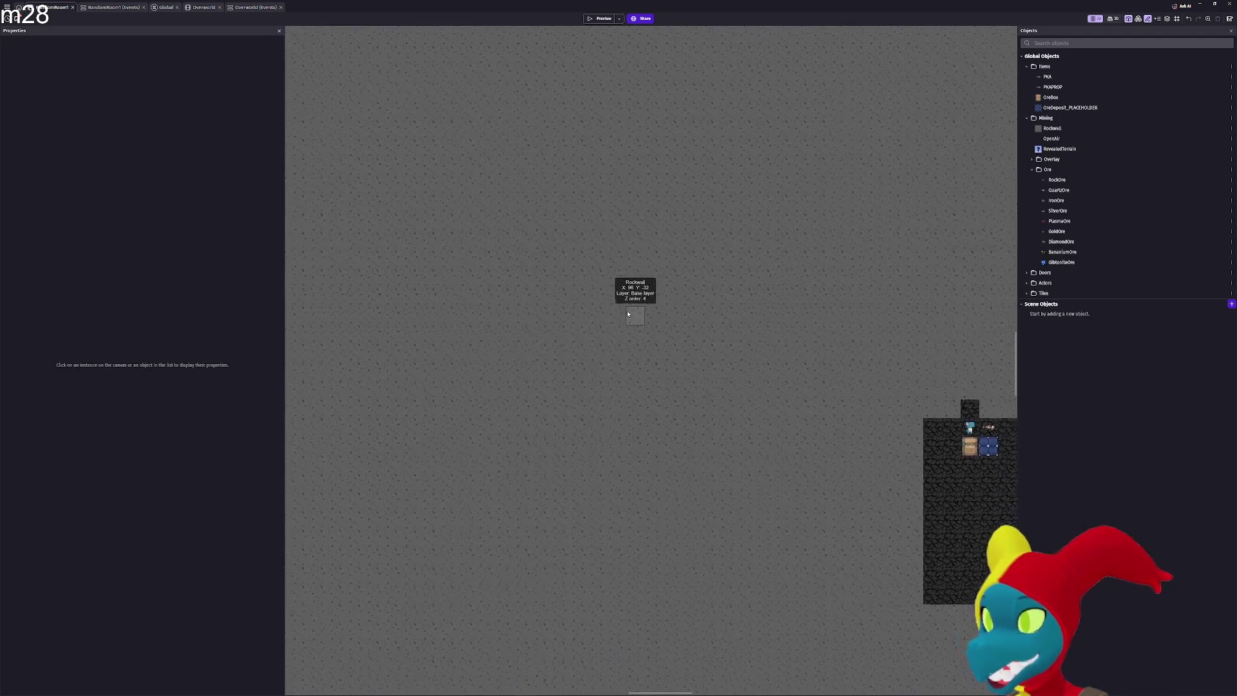
{"action": "scroll", "coordinate": [530, 318], "scroll_direction": "up", "scroll_amount": 5}
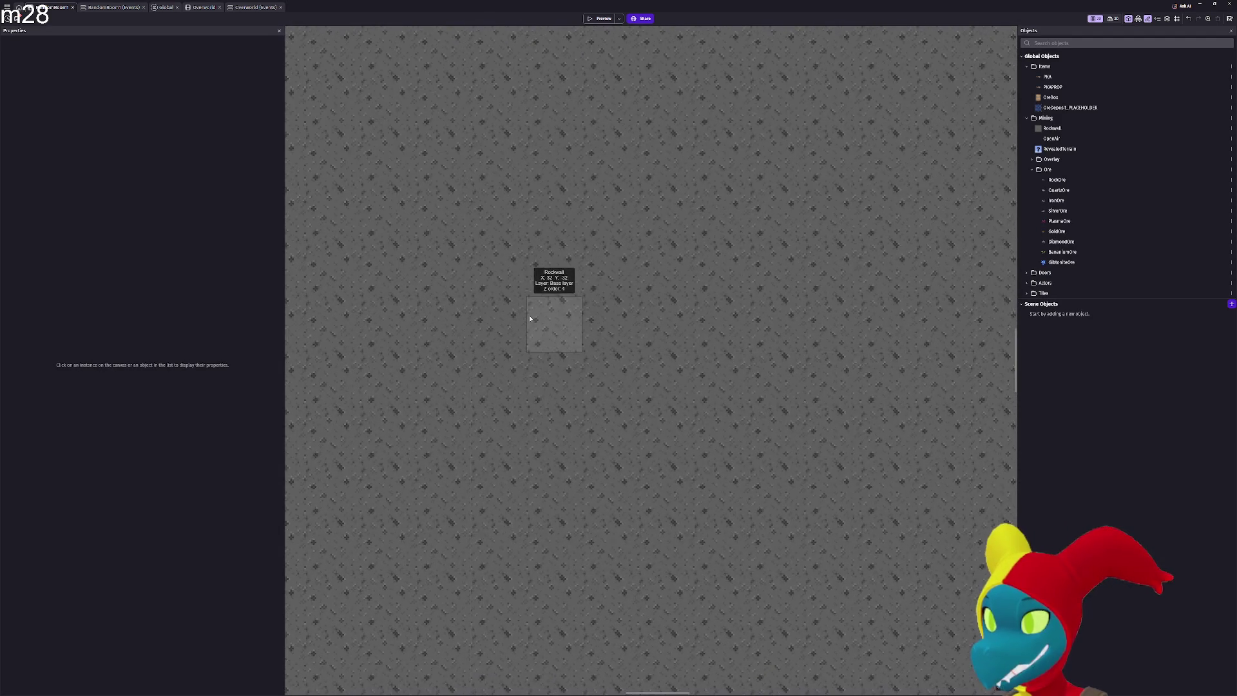
{"action": "scroll", "coordinate": [493, 422], "scroll_direction": "up", "scroll_amount": 3}
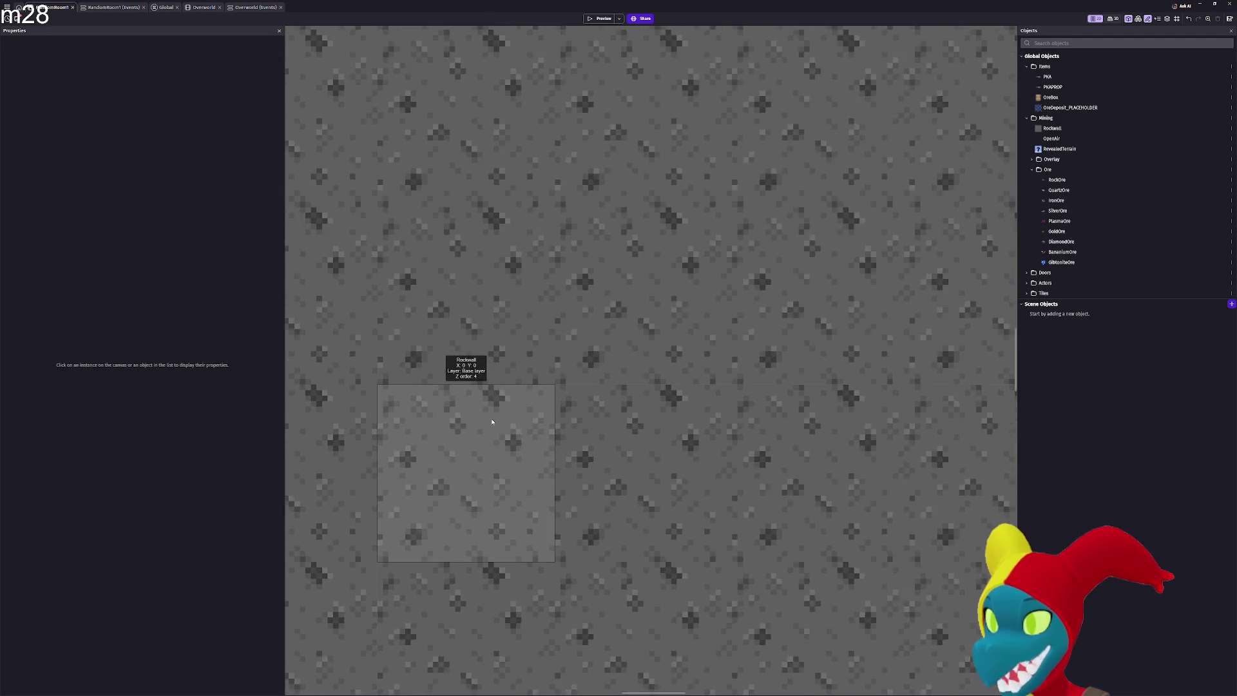
{"action": "scroll", "coordinate": [493, 421], "scroll_direction": "down", "scroll_amount": 3}
{"action": "scroll", "coordinate": [493, 422], "scroll_direction": "down", "scroll_amount": 5}
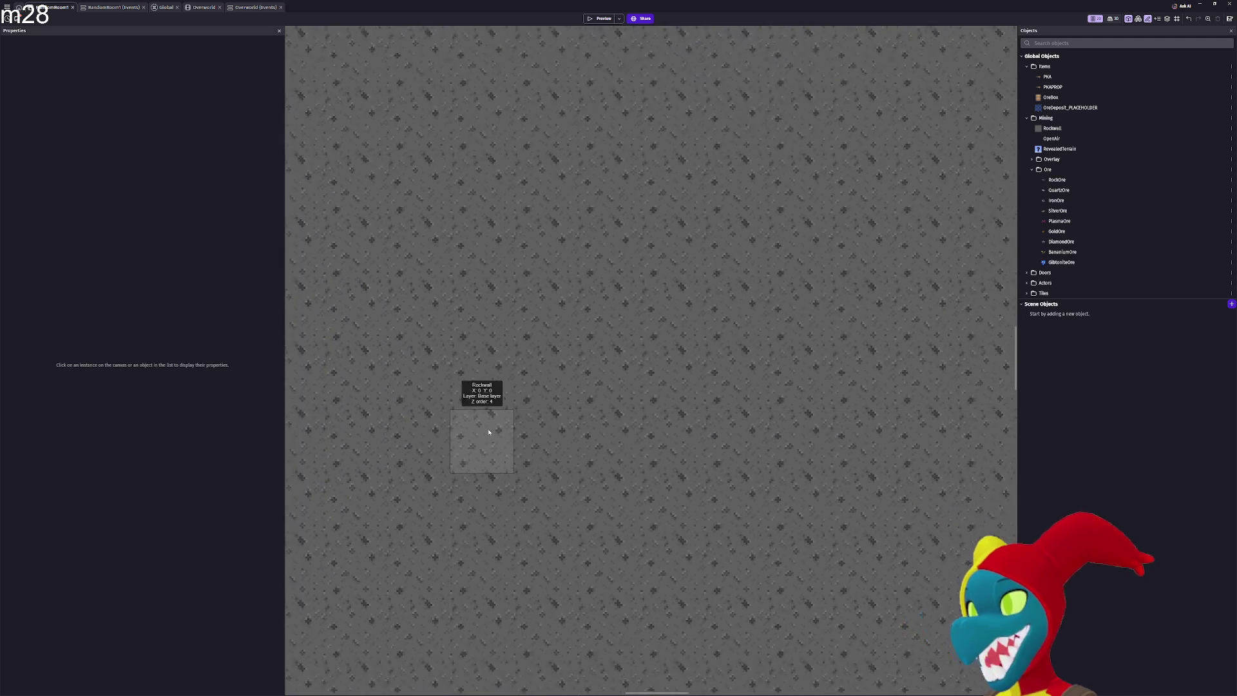
{"action": "scroll", "coordinate": [489, 433], "scroll_direction": "down", "scroll_amount": 4}
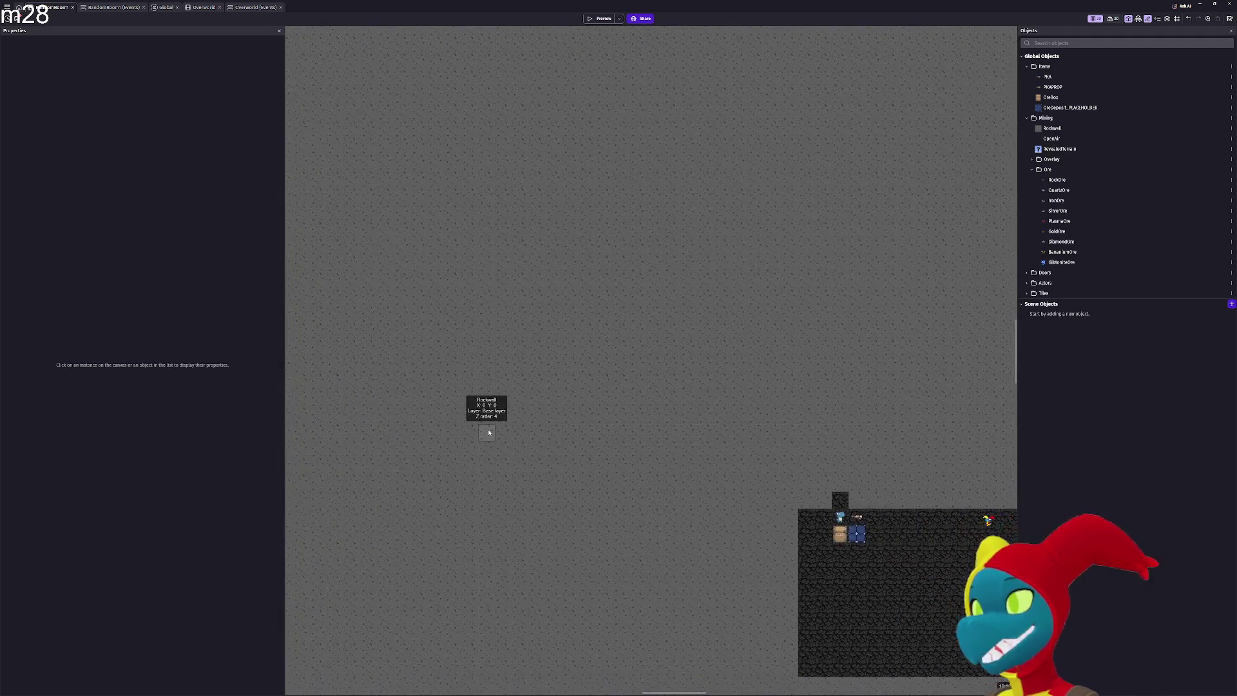
{"action": "scroll", "coordinate": [489, 433], "scroll_direction": "down", "scroll_amount": 2}
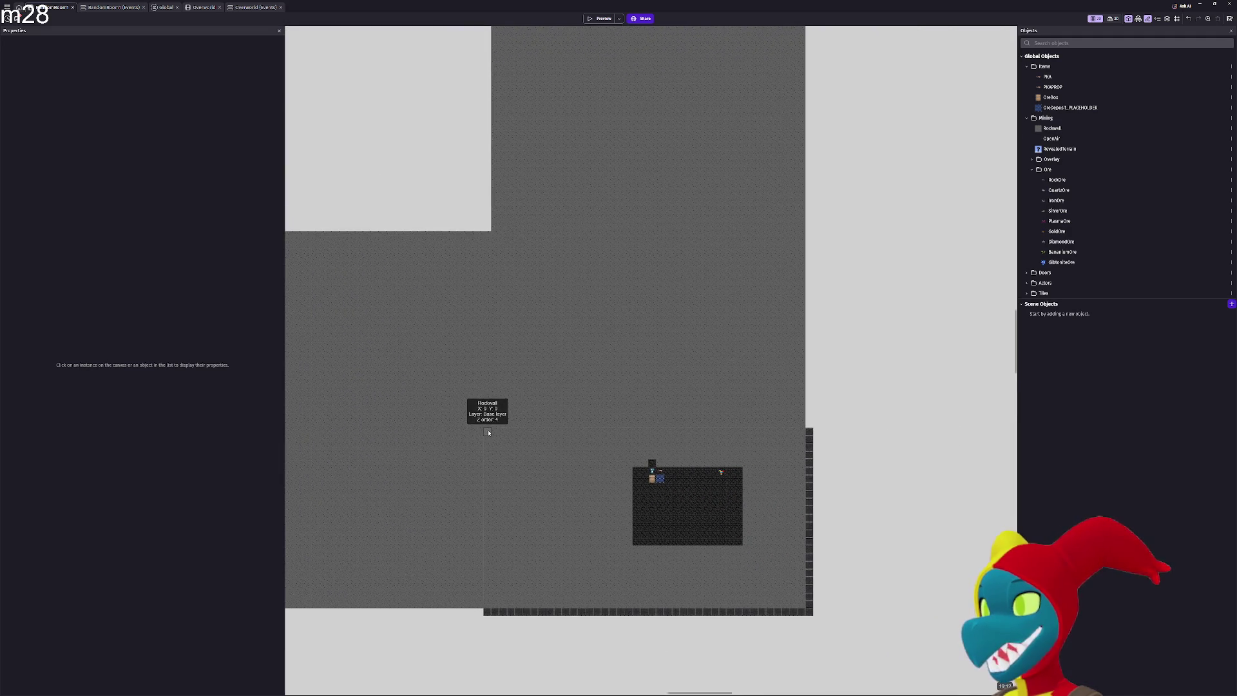
Paste a copy of a RockWall block left of the room, flush against the wall's left edge
{"action": "mouse_move", "coordinate": [580, 405]}
{"action": "left_mouse_down"}
{"action": "mouse_move", "coordinate": [740, 331]}
{"action": "mouse_move", "coordinate": [773, 339]}
{"action": "left_mouse_up"}
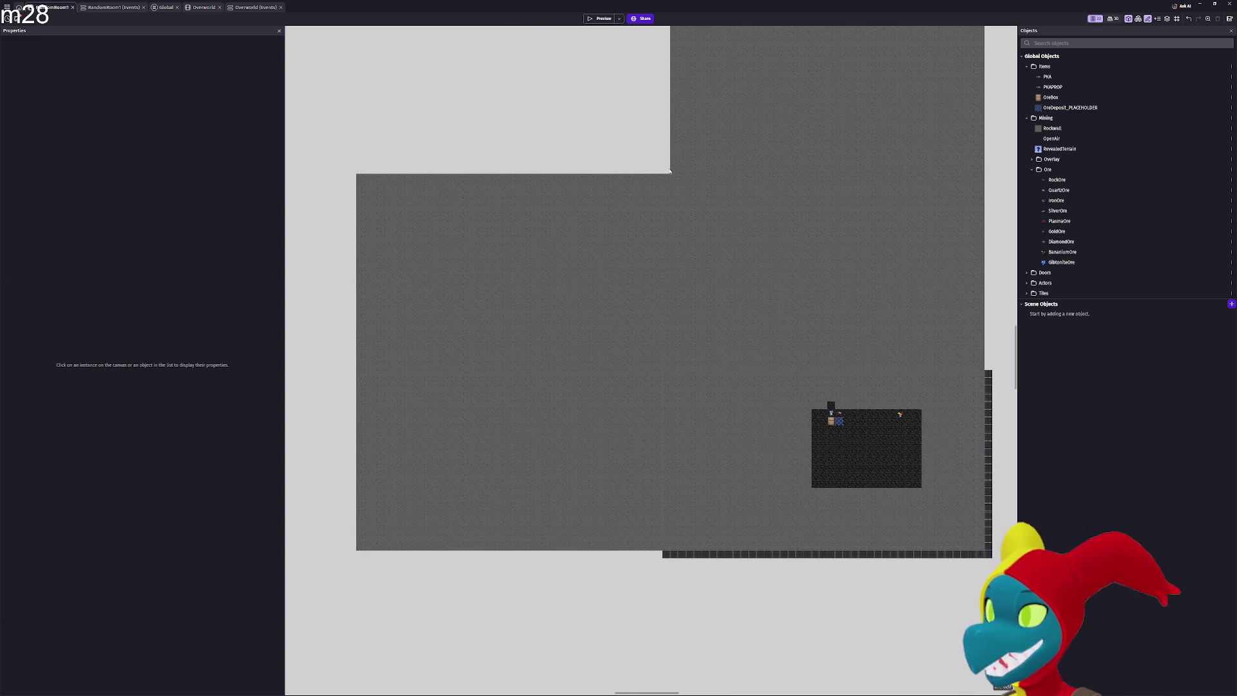
{"action": "mouse_move", "coordinate": [677, 171]}
{"action": "left_mouse_down"}
{"action": "mouse_move", "coordinate": [593, 309]}
{"action": "mouse_move", "coordinate": [326, 591]}
{"action": "left_mouse_up"}
{"action": "left_click_drag", "start_coordinate": [373, 531], "coordinate": [706, 480]}
{"action": "key", "text": "ctrl+v"}
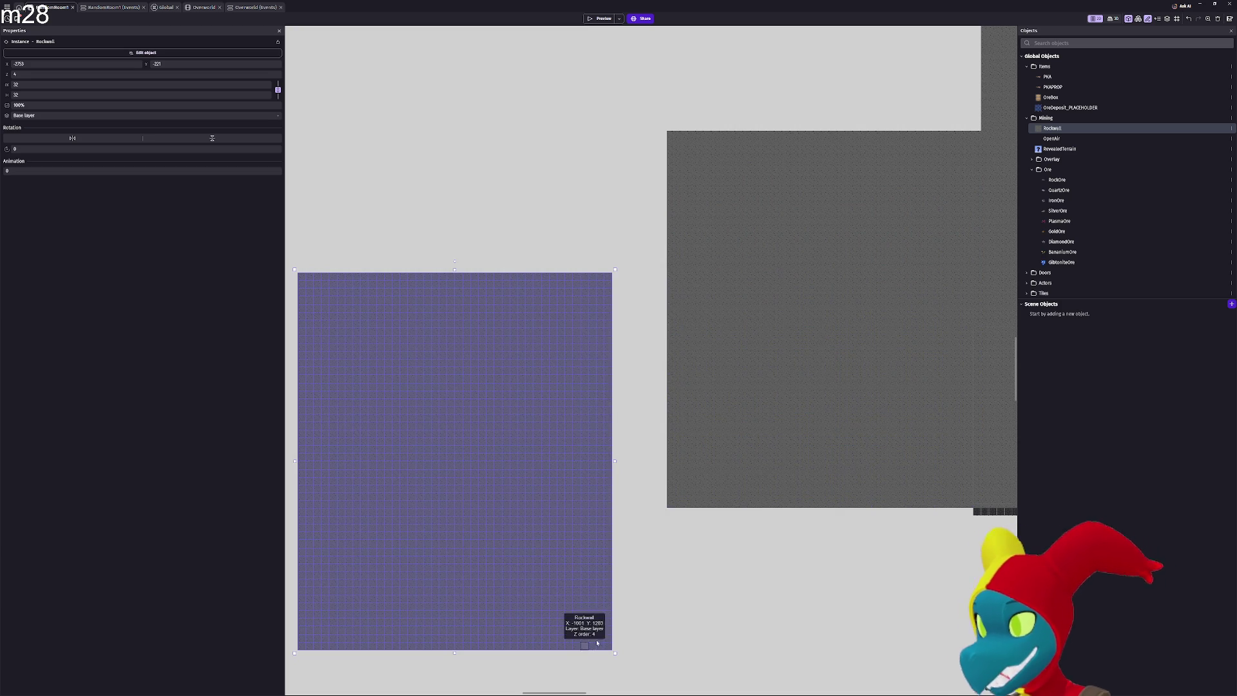
{"action": "left_click_drag", "start_coordinate": [634, 578], "coordinate": [667, 493]}
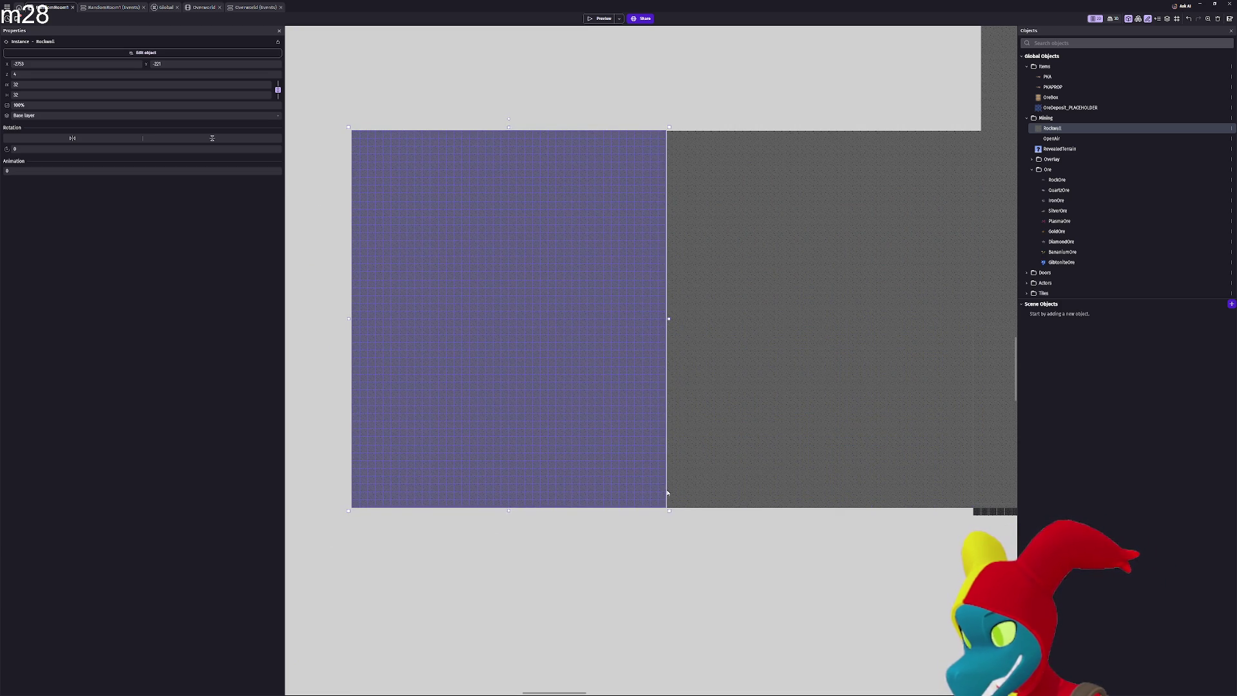
Zoom into the edge and nudge the block down to align with the grey rock wall
{"action": "scroll", "coordinate": [670, 504], "scroll_direction": "up", "scroll_amount": 3}
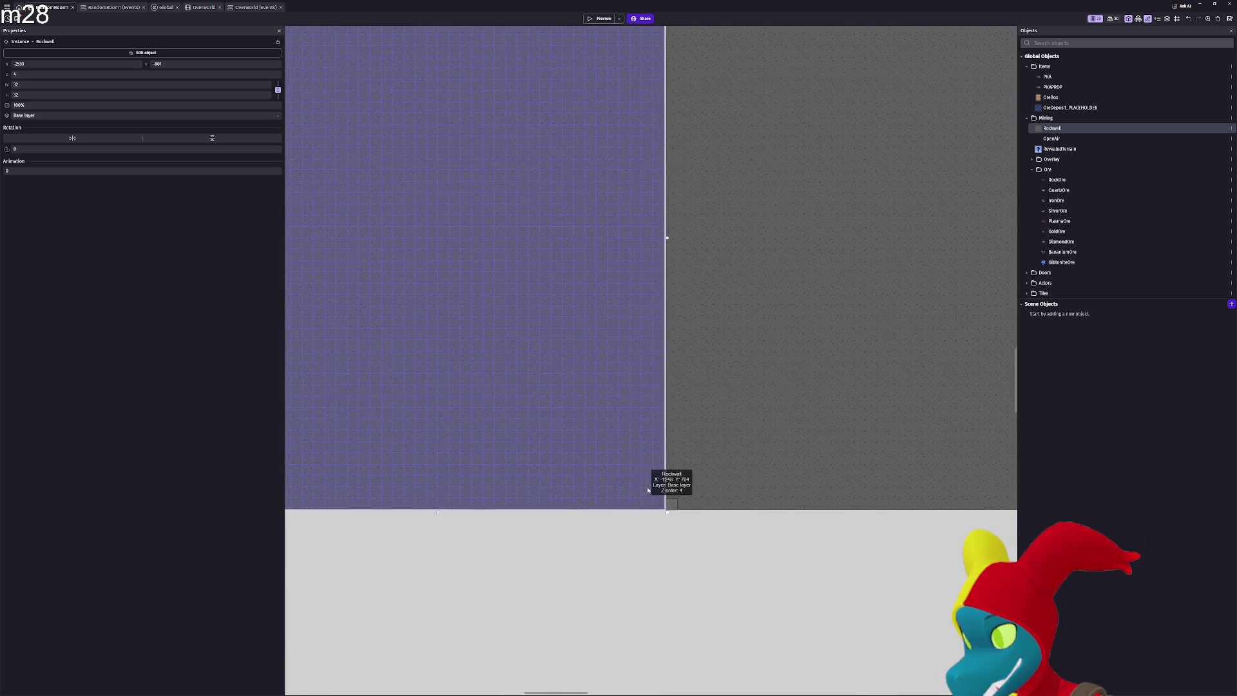
{"action": "scroll", "coordinate": [648, 491], "scroll_direction": "up", "scroll_amount": 1}
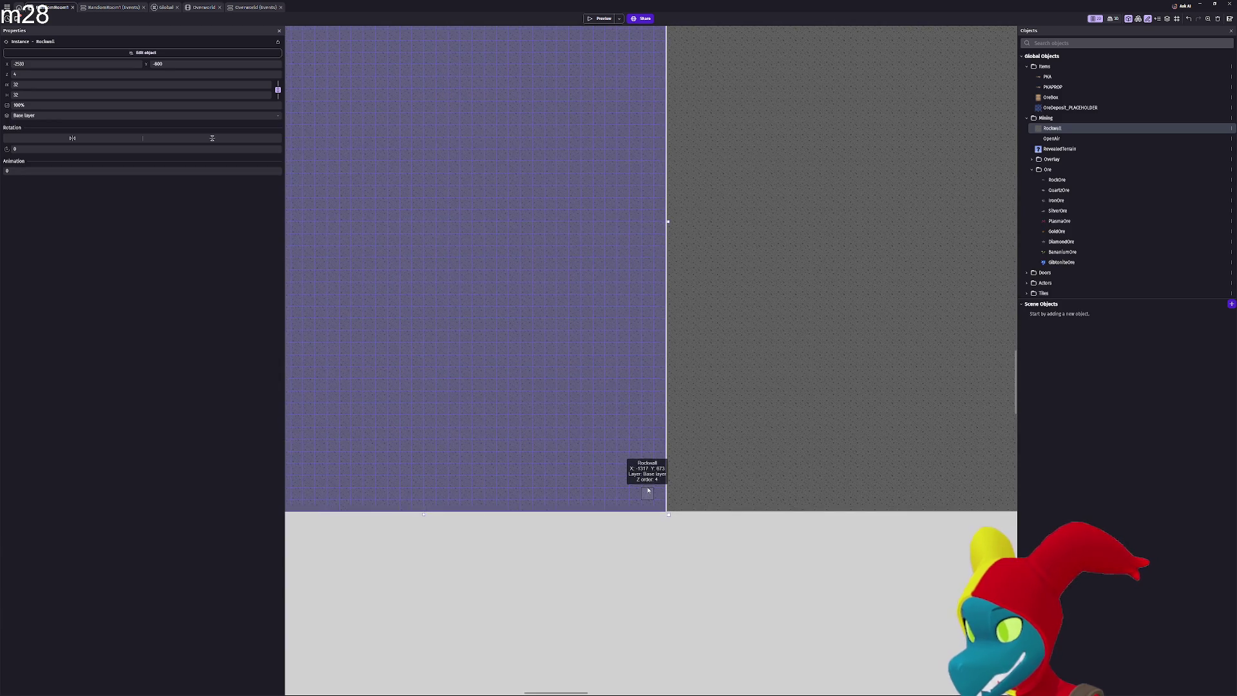
{"action": "scroll", "coordinate": [648, 491], "scroll_direction": "up", "scroll_amount": 4}
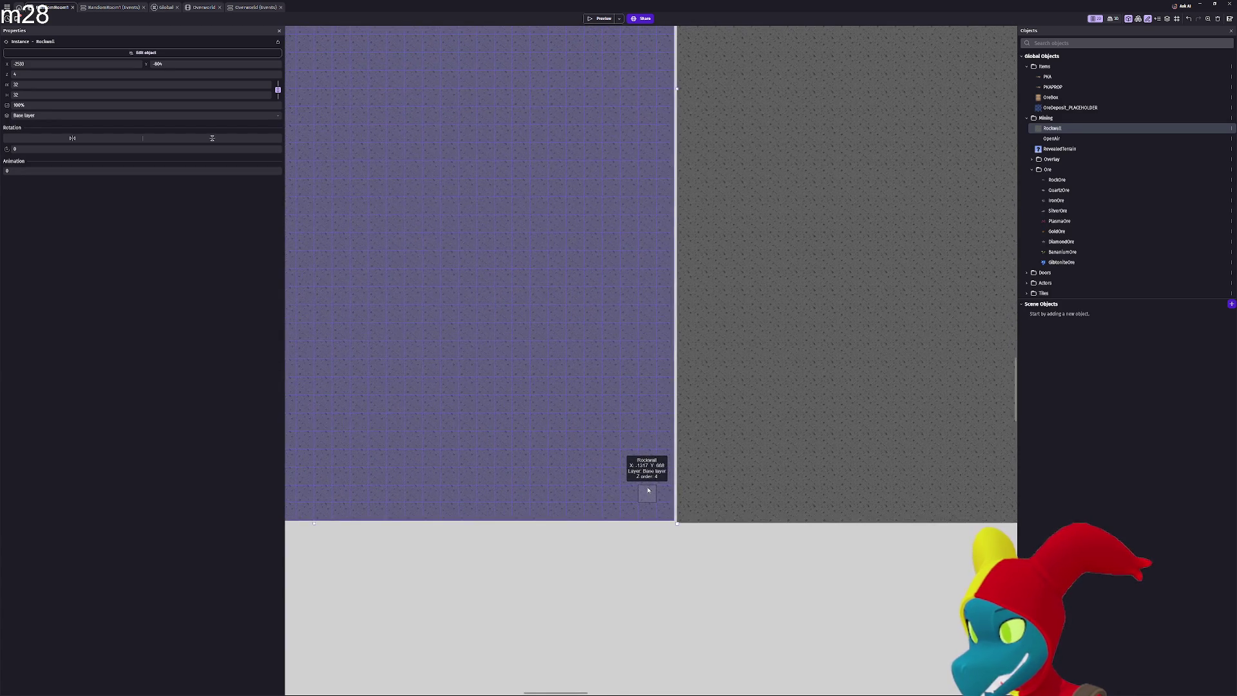
{"action": "scroll", "coordinate": [648, 491], "scroll_direction": "up", "scroll_amount": 1}
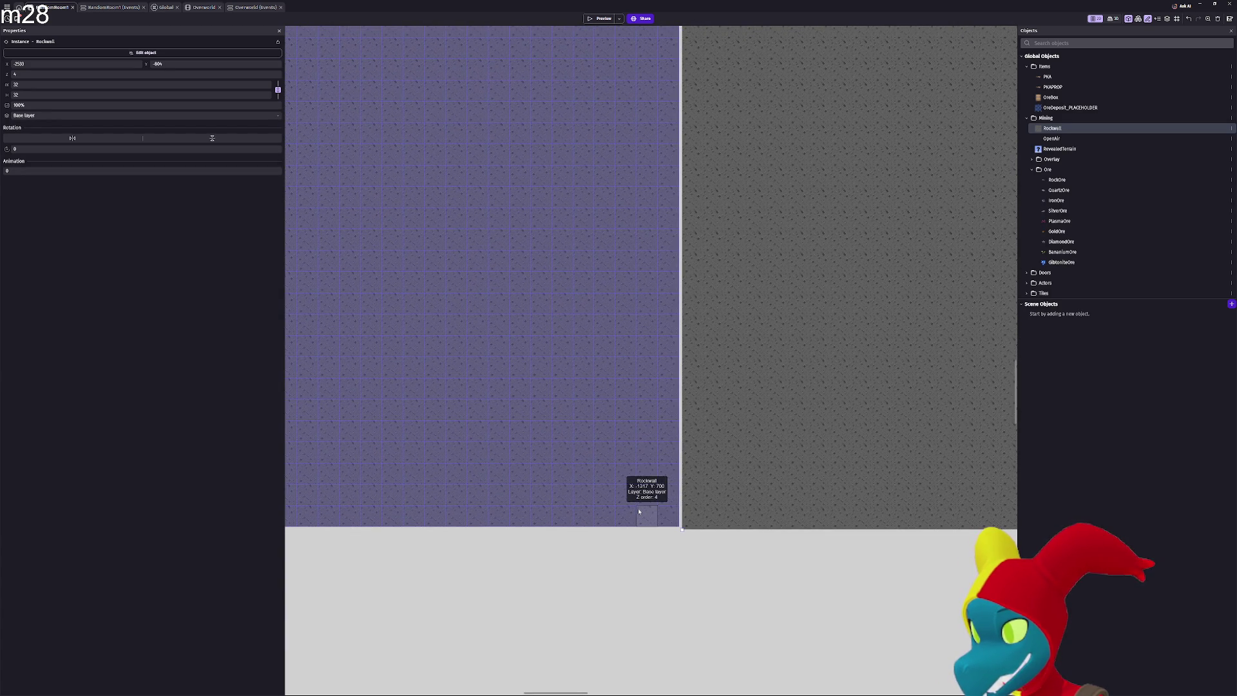
{"action": "key", "text": "Down"}
{"action": "key", "text": "Down"}
{"action": "key", "text": "Down"}
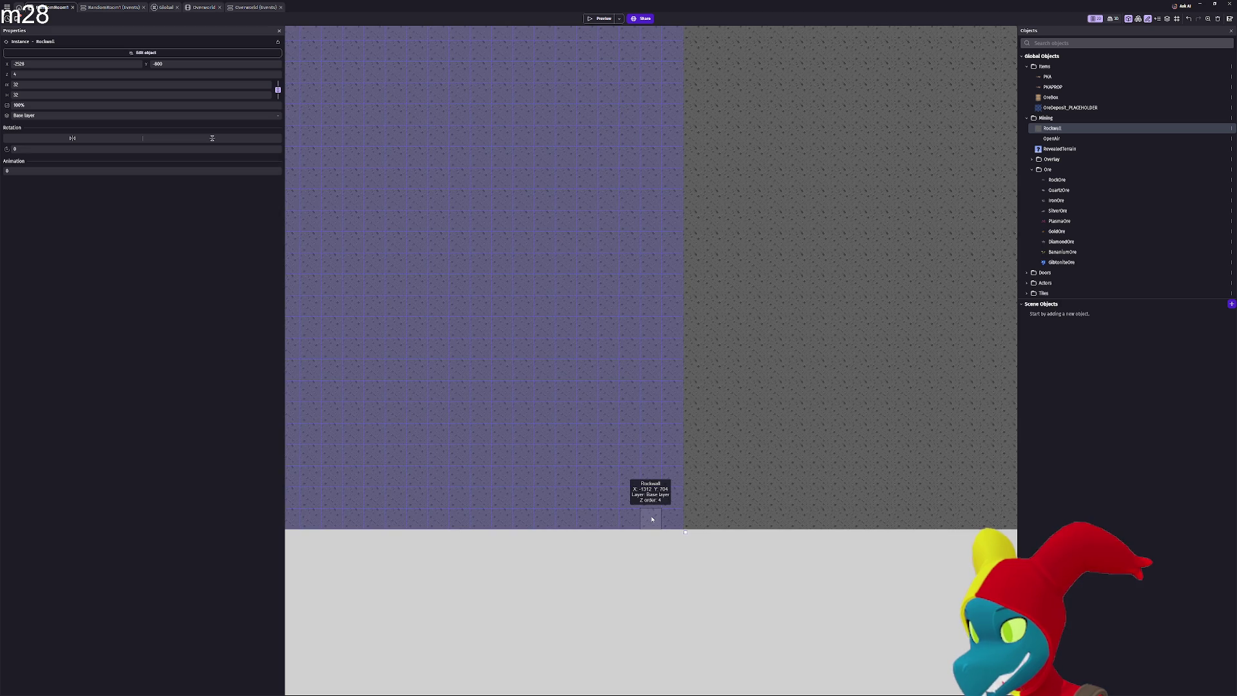
Shift the small rock wall piece two cells to the right
{"action": "left_click_drag", "start_coordinate": [647, 519], "coordinate": [690, 518]}
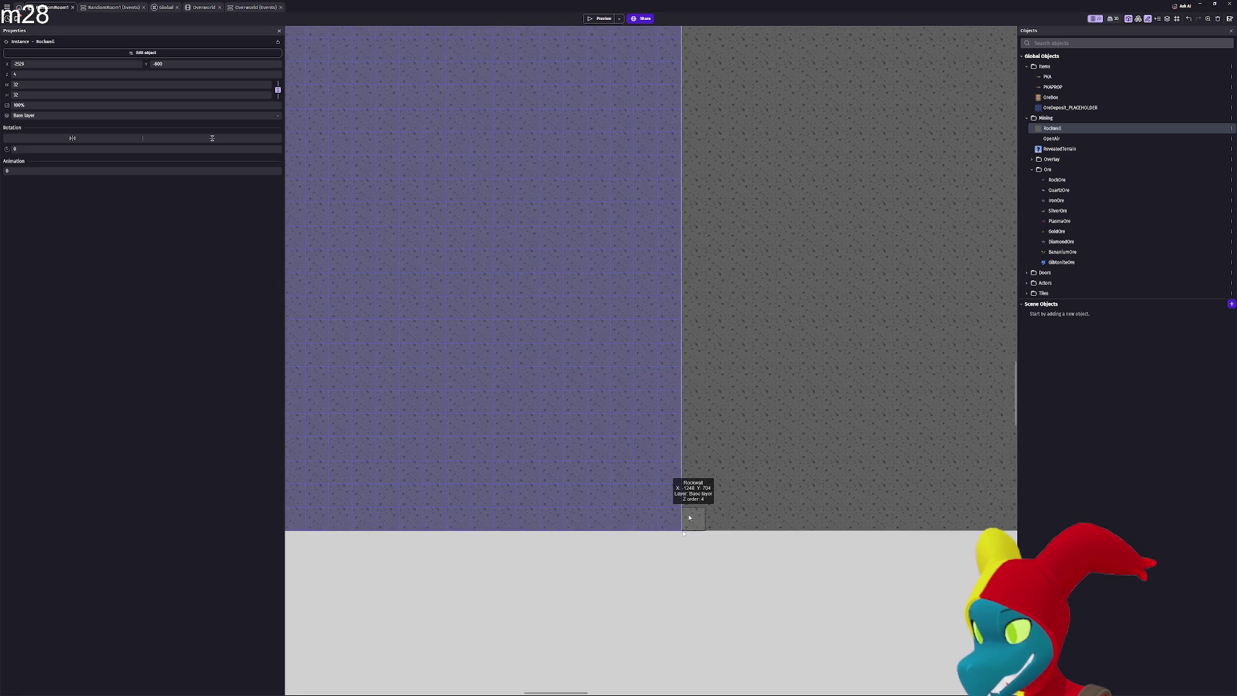
{"action": "scroll", "coordinate": [689, 517], "scroll_direction": "down", "scroll_amount": 2}
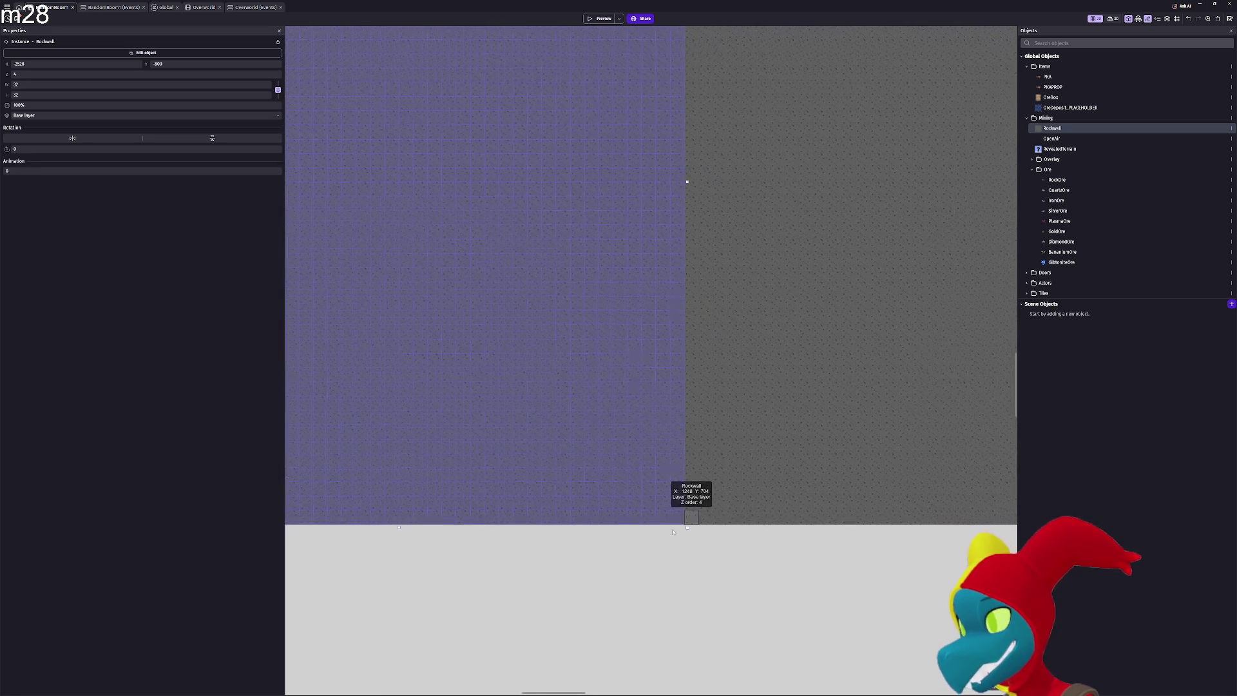
{"action": "scroll", "coordinate": [656, 527], "scroll_direction": "down", "scroll_amount": 4}
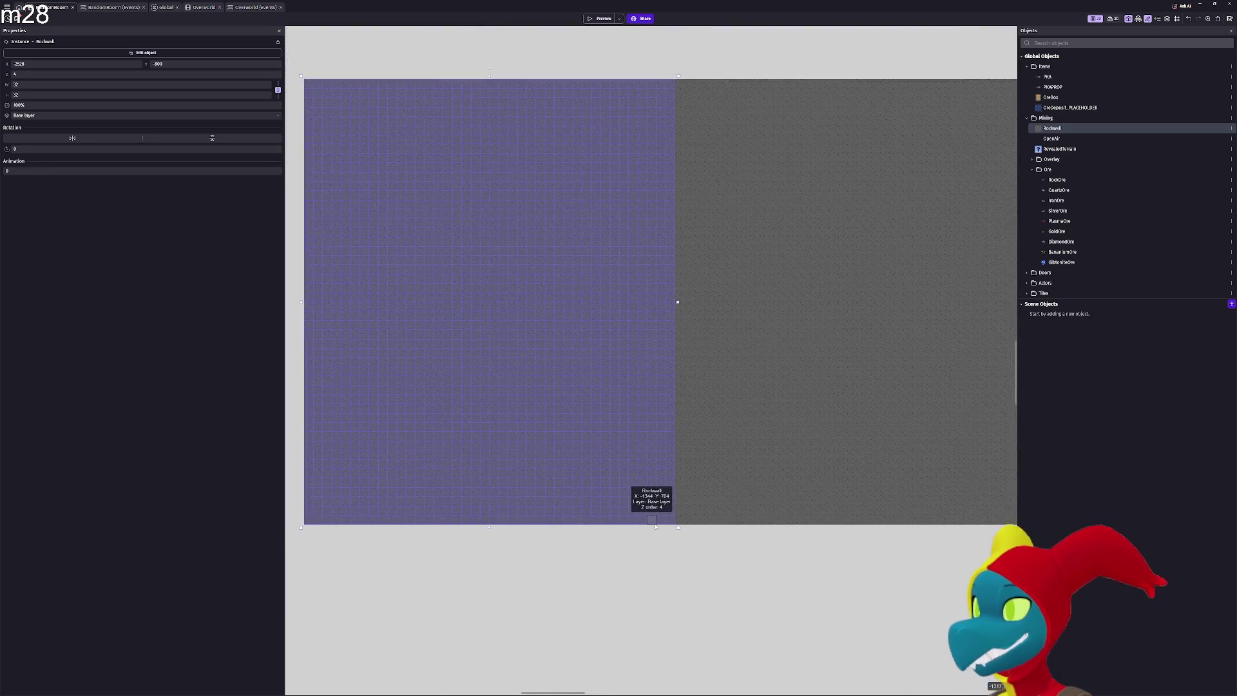
{"action": "scroll", "coordinate": [602, 490], "scroll_direction": "down", "scroll_amount": 4}
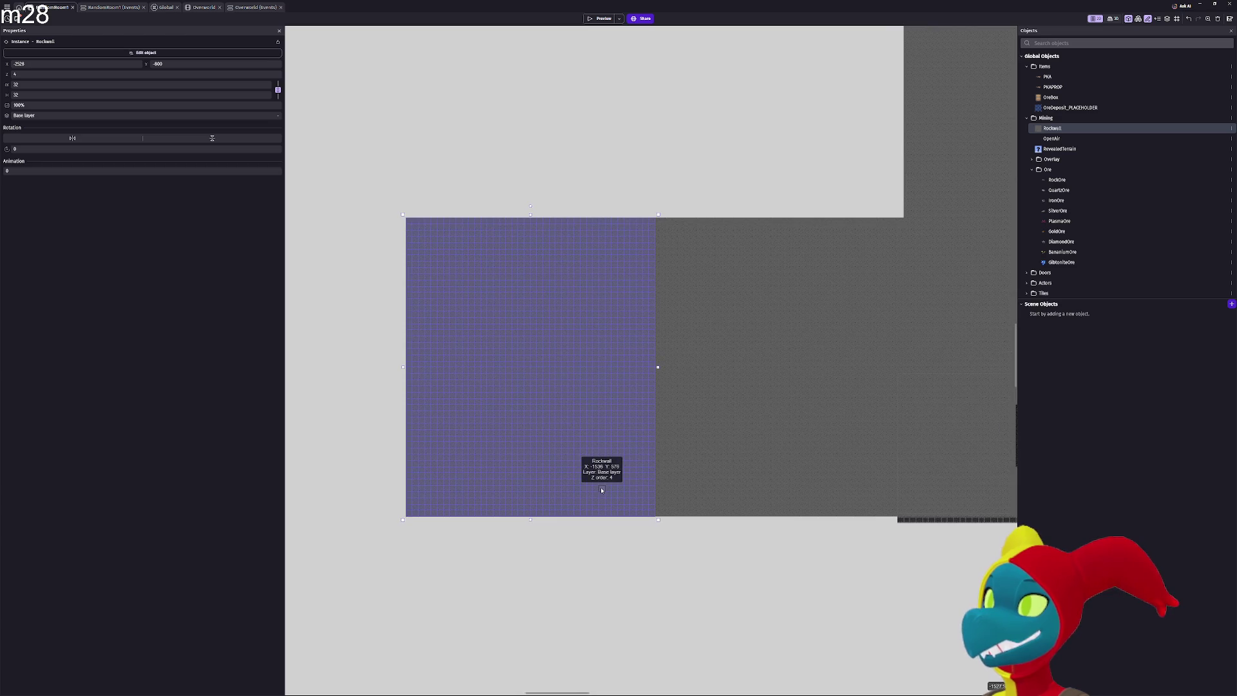
{"action": "scroll", "coordinate": [601, 490], "scroll_direction": "down", "scroll_amount": 2}
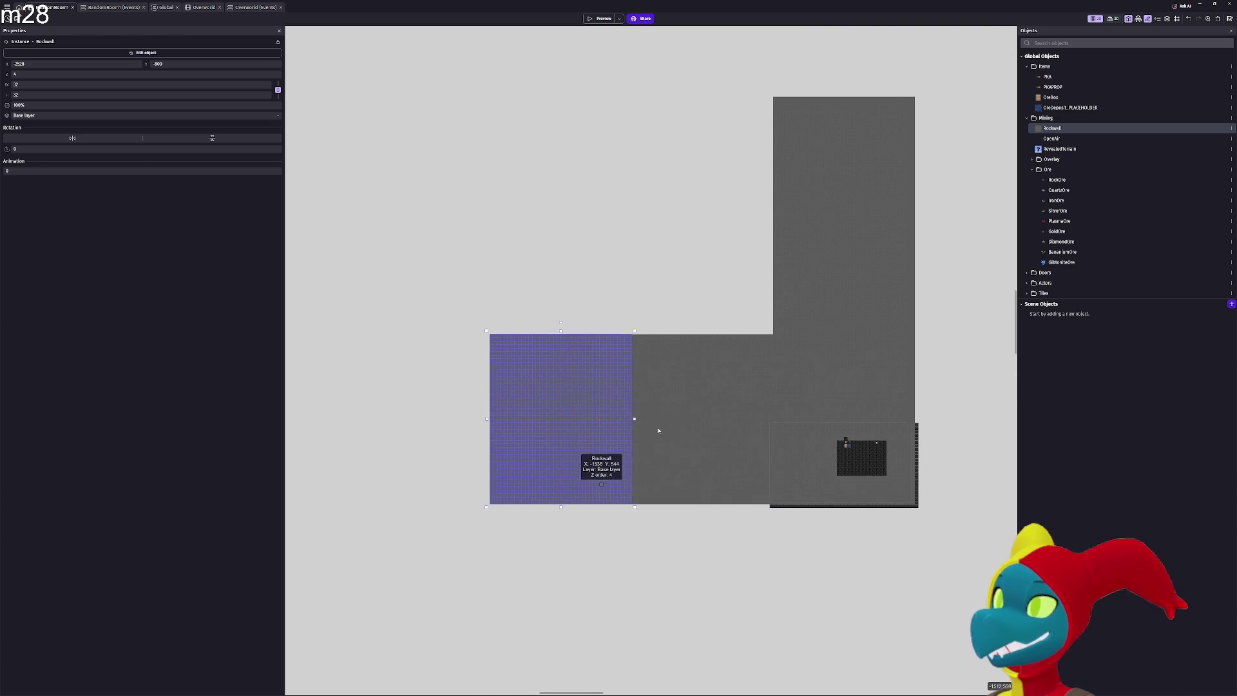
{"action": "left_click_drag", "start_coordinate": [670, 408], "coordinate": [606, 495]}
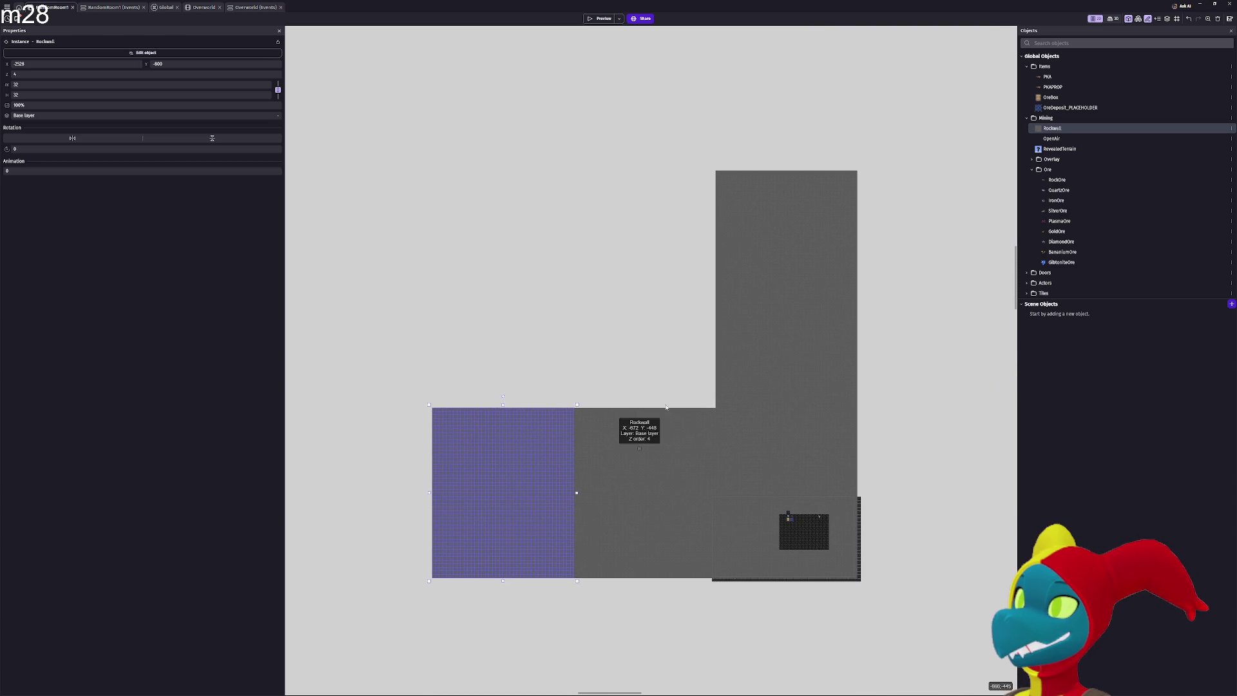
{"action": "scroll", "coordinate": [670, 387], "scroll_direction": "down", "scroll_amount": 3}
{"action": "scroll", "coordinate": [670, 387], "scroll_direction": "left", "scroll_amount": 4}
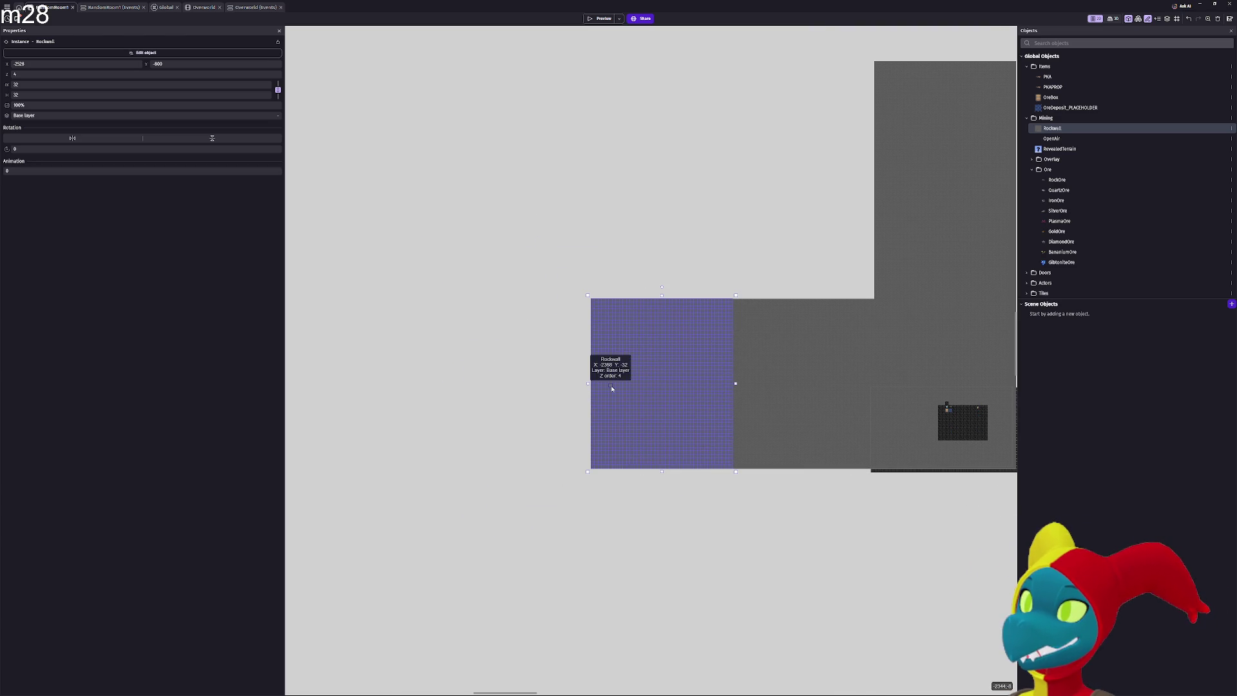
{"action": "scroll", "coordinate": [734, 365], "scroll_direction": "up", "scroll_amount": 2}
{"action": "scroll", "coordinate": [734, 365], "scroll_direction": "right", "scroll_amount": 2}
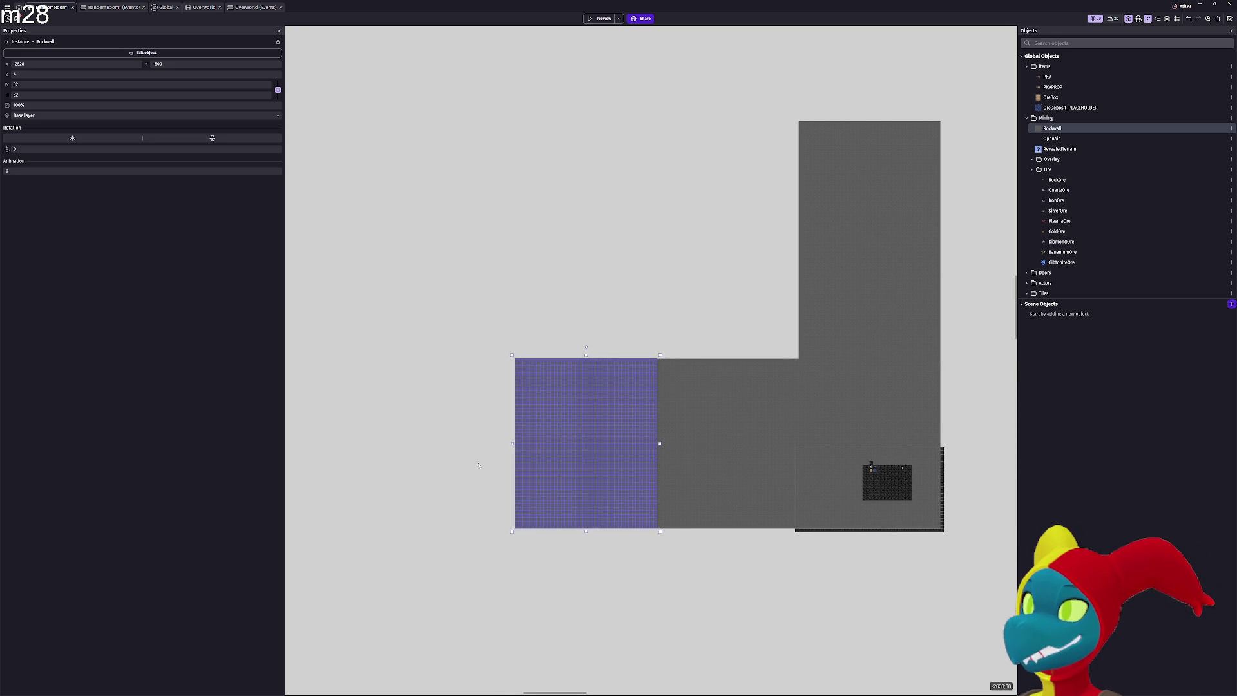
Place the RockWall block just left of the room, flush against the grey wall, and deselect it
{"action": "left_click_drag", "start_coordinate": [394, 511], "coordinate": [402, 510]}
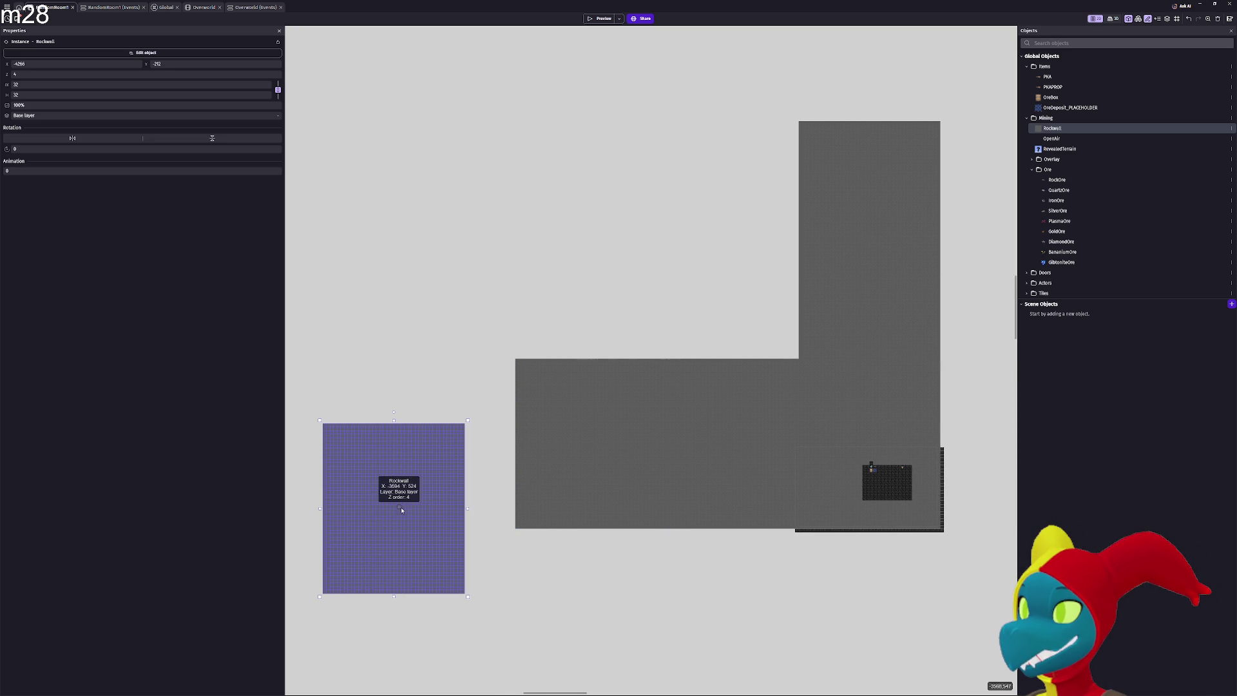
{"action": "scroll", "coordinate": [453, 473], "scroll_direction": "down", "scroll_amount": 2}
{"action": "scroll", "coordinate": [454, 473], "scroll_direction": "left", "scroll_amount": 2}
{"action": "scroll", "coordinate": [541, 401], "scroll_direction": "up", "scroll_amount": 3}
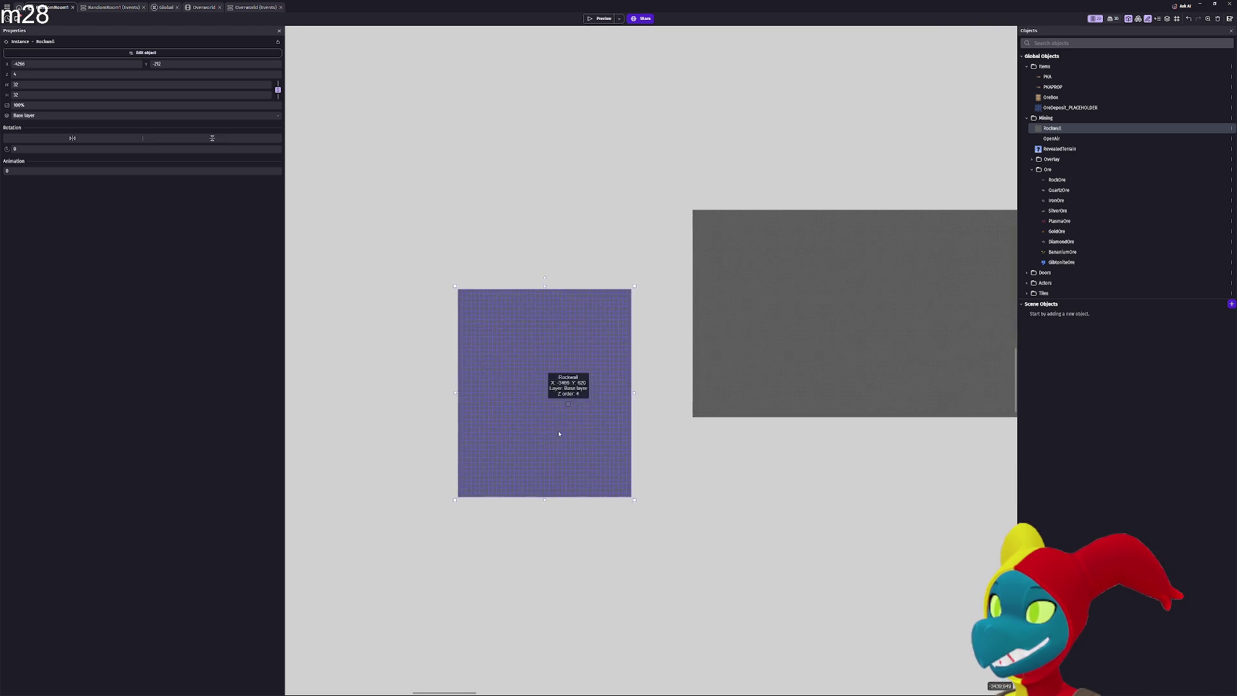
{"action": "scroll", "coordinate": [535, 467], "scroll_direction": "up", "scroll_amount": 5}
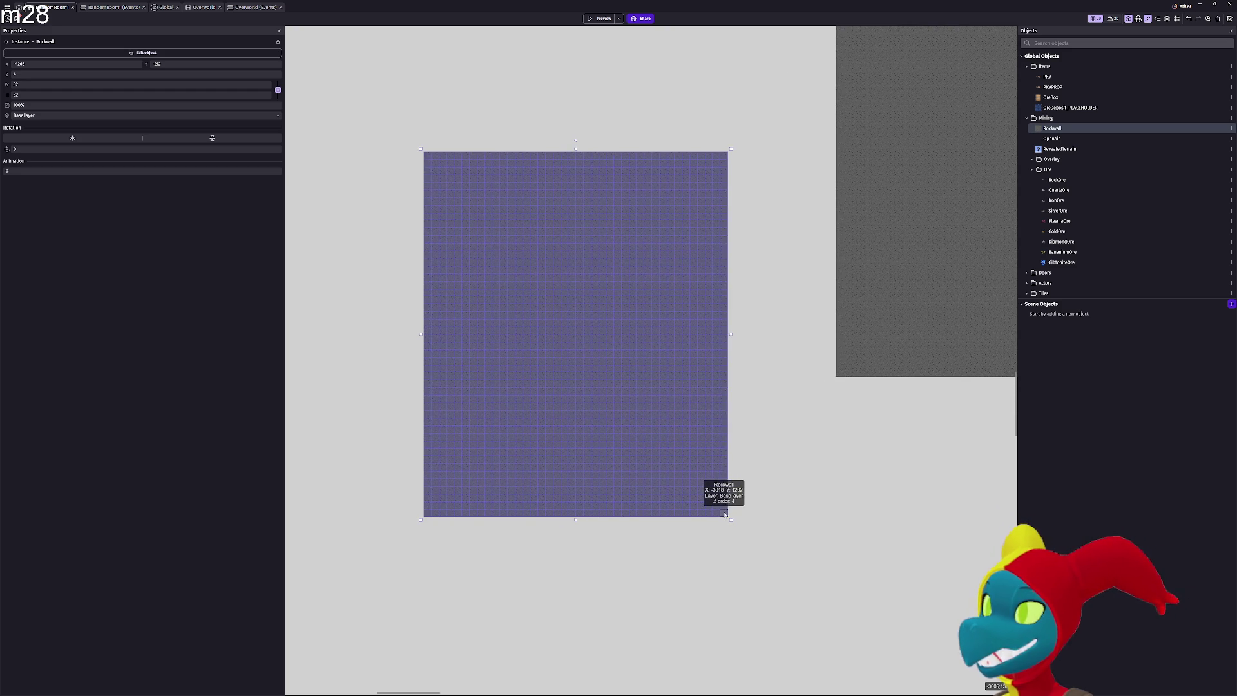
{"action": "mouse_move", "coordinate": [724, 514]}
{"action": "left_mouse_down"}
{"action": "mouse_move", "coordinate": [796, 387]}
{"action": "mouse_move", "coordinate": [831, 353]}
{"action": "mouse_move", "coordinate": [834, 376]}
{"action": "left_mouse_up"}
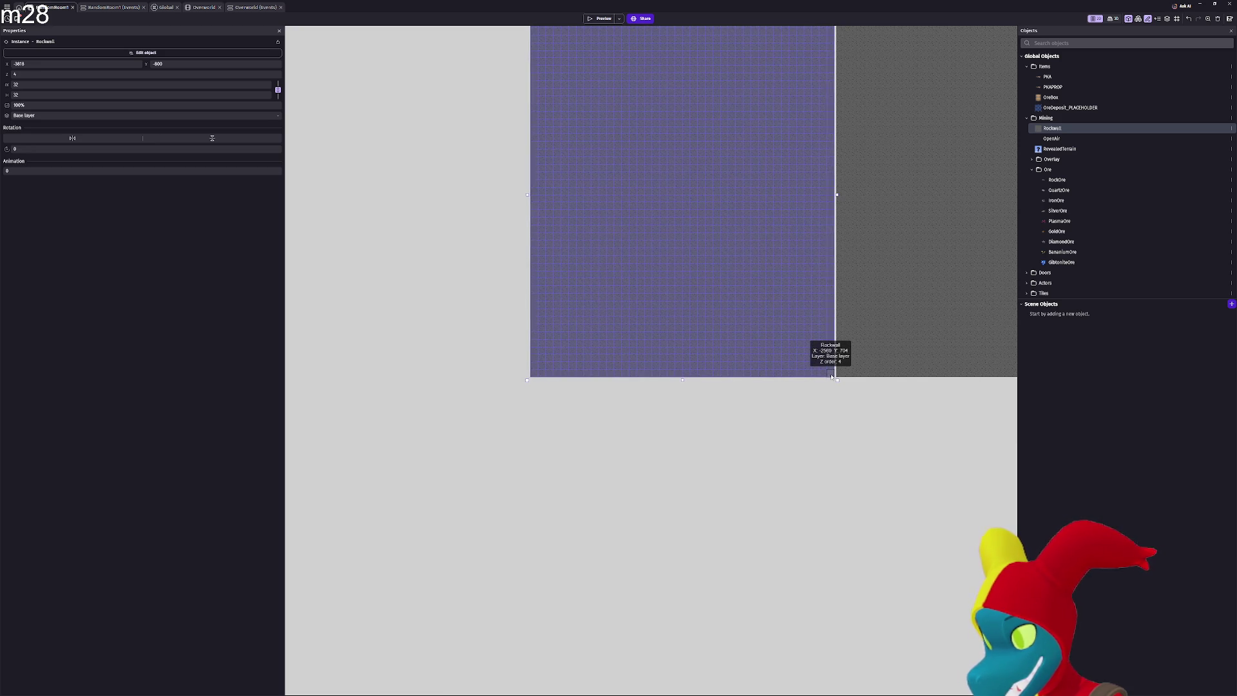
{"action": "left_click_drag", "start_coordinate": [831, 376], "coordinate": [835, 378]}
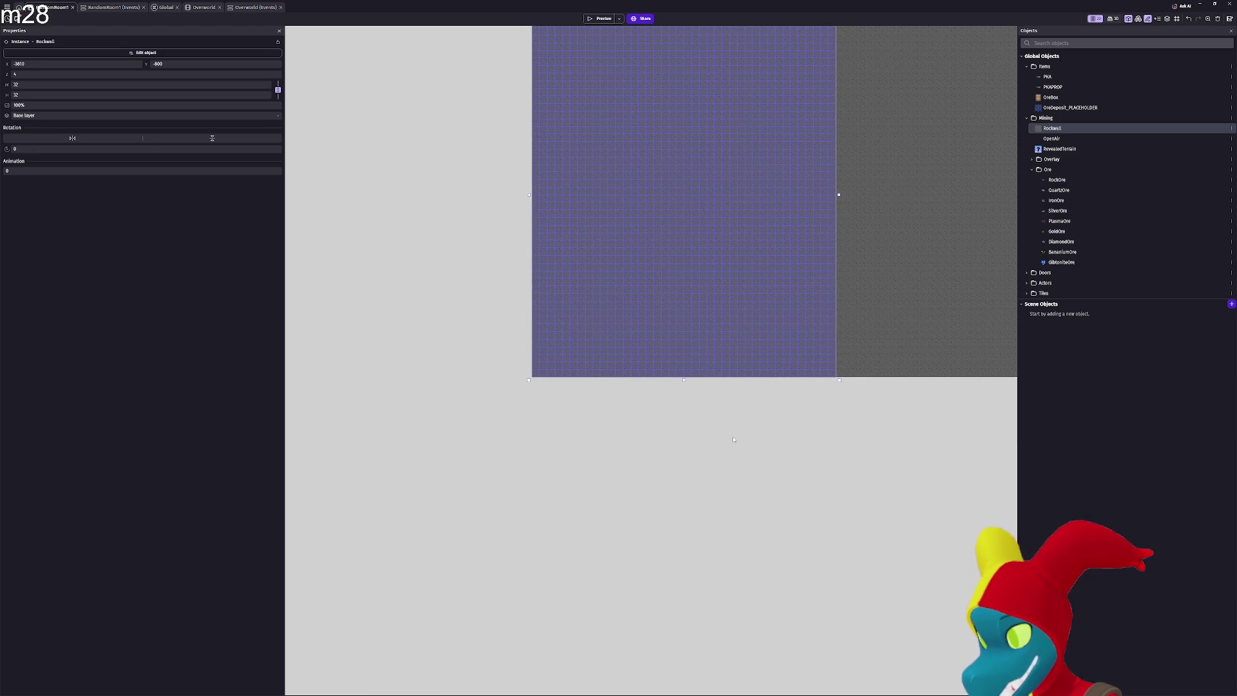
{"action": "scroll", "coordinate": [849, 350], "scroll_direction": "up", "scroll_amount": 5}
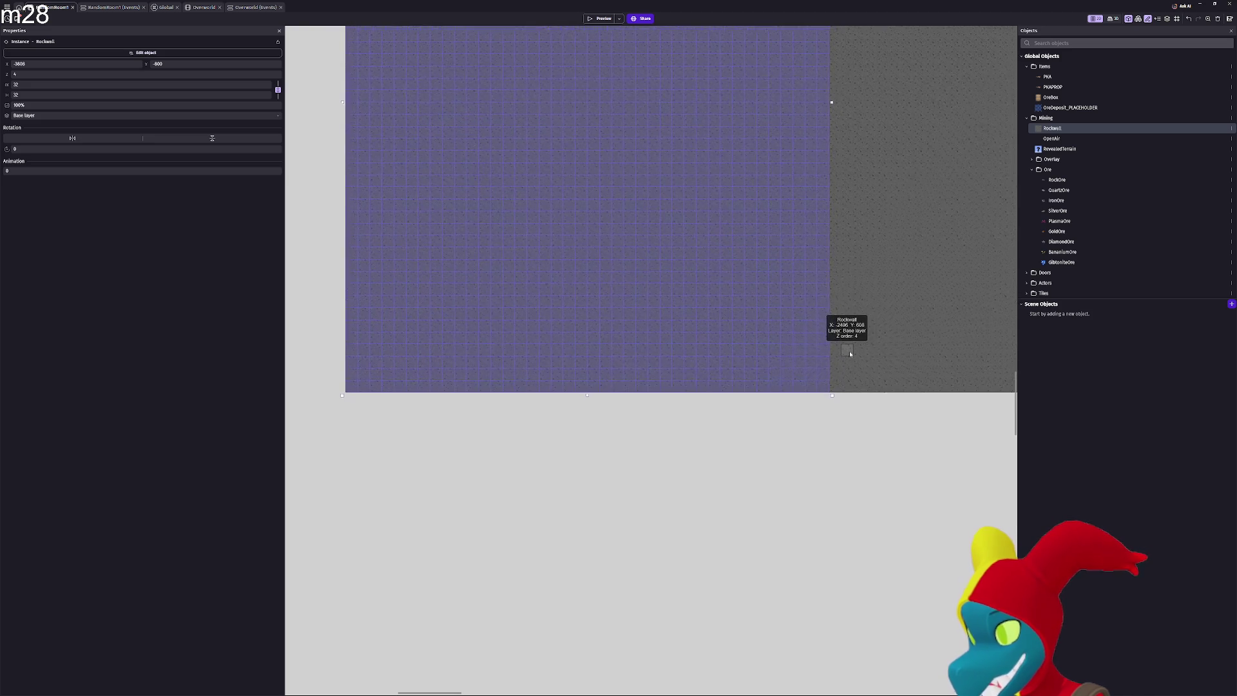
{"action": "scroll", "coordinate": [849, 354], "scroll_direction": "up", "scroll_amount": 5}
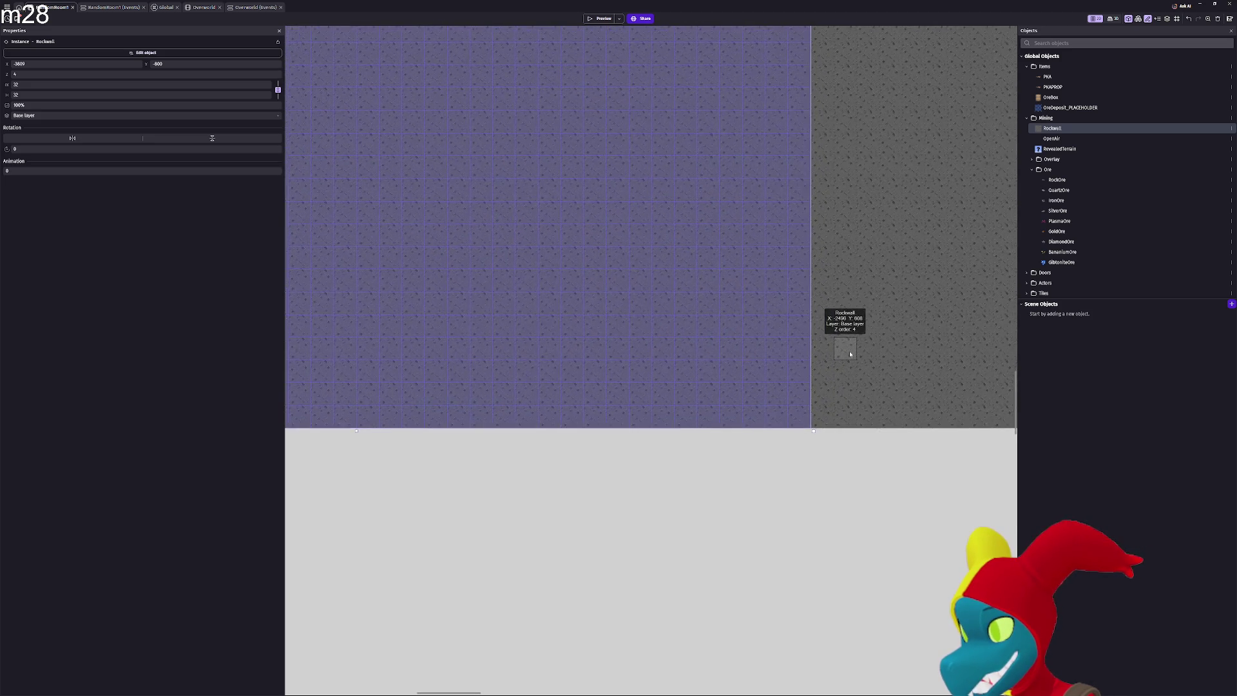
{"action": "scroll", "coordinate": [850, 354], "scroll_direction": "up", "scroll_amount": 5}
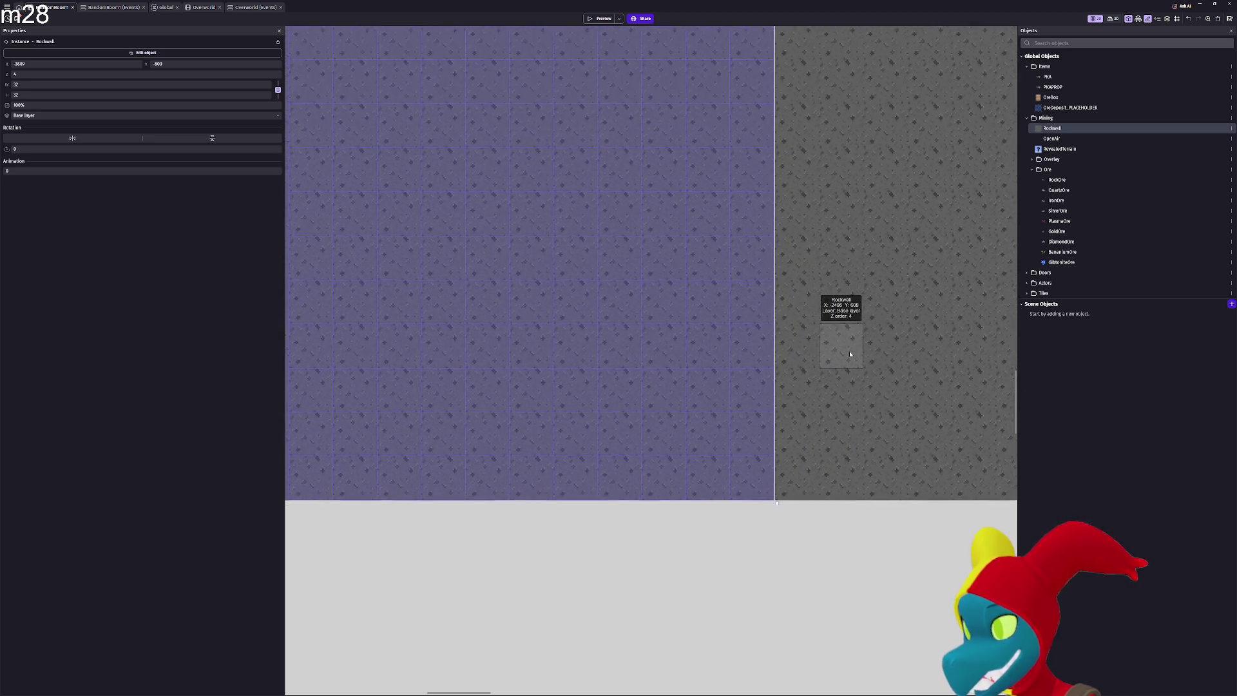
{"action": "scroll", "coordinate": [850, 353], "scroll_direction": "down", "scroll_amount": 2}
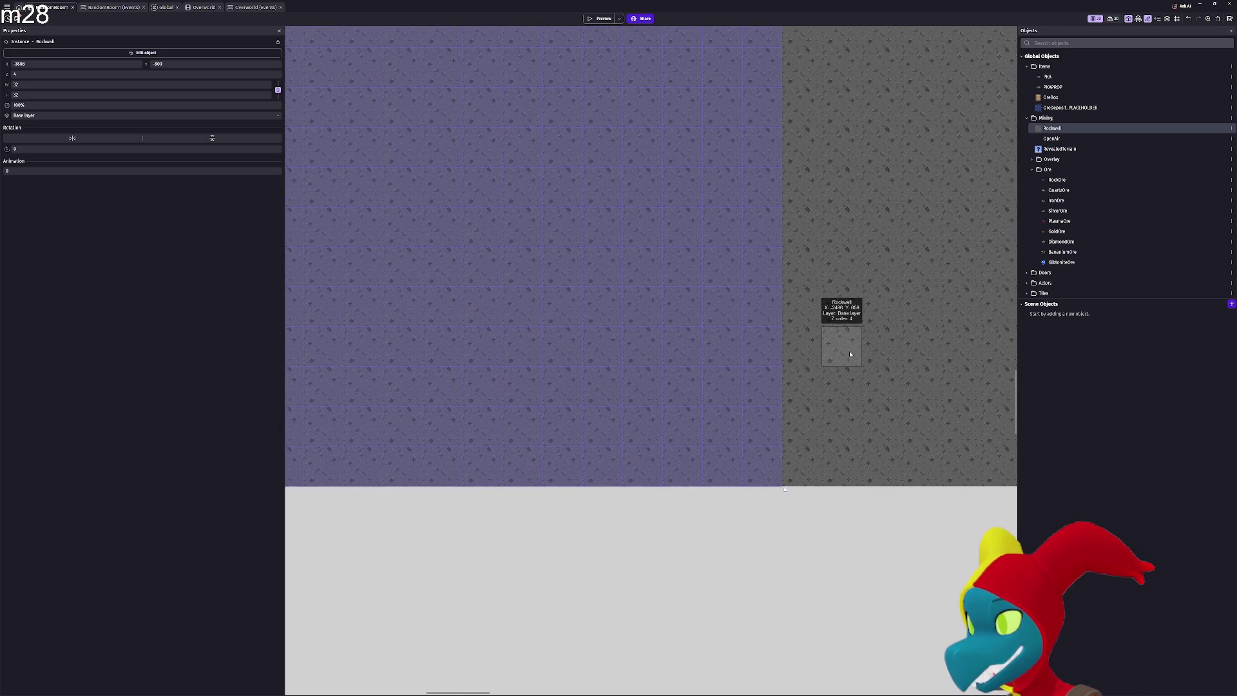
{"action": "scroll", "coordinate": [781, 482], "scroll_direction": "down", "scroll_amount": 3}
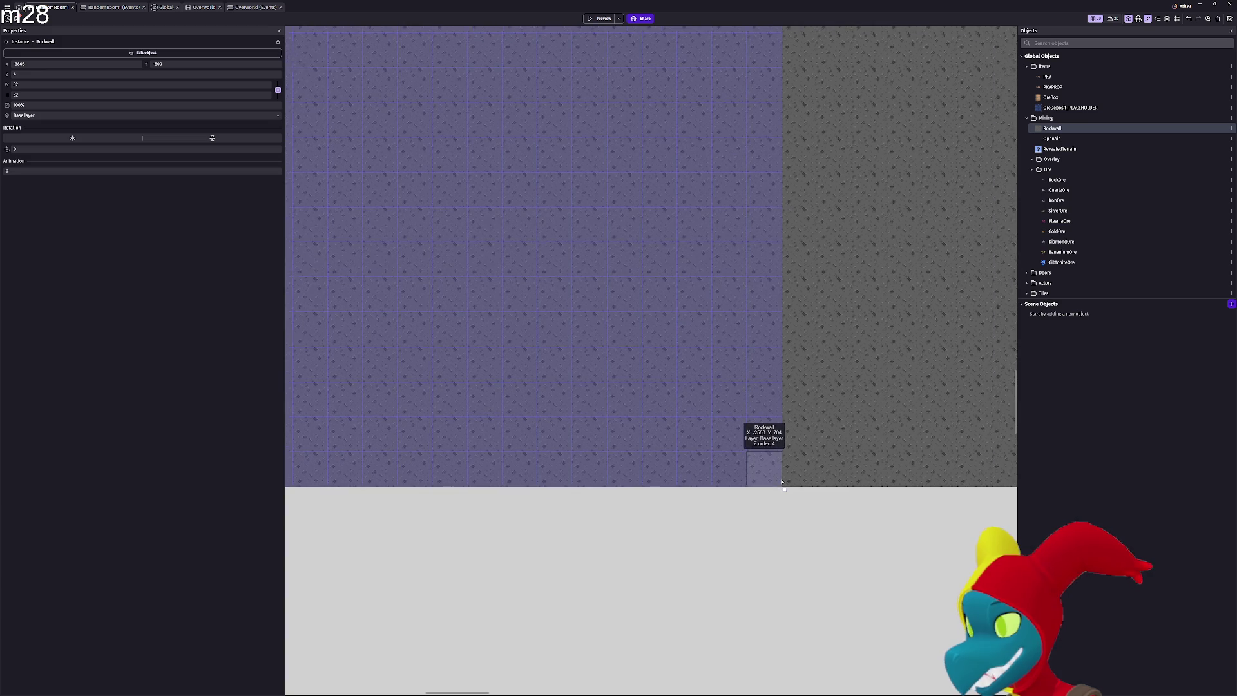
{"action": "scroll", "coordinate": [782, 482], "scroll_direction": "down", "scroll_amount": 3}
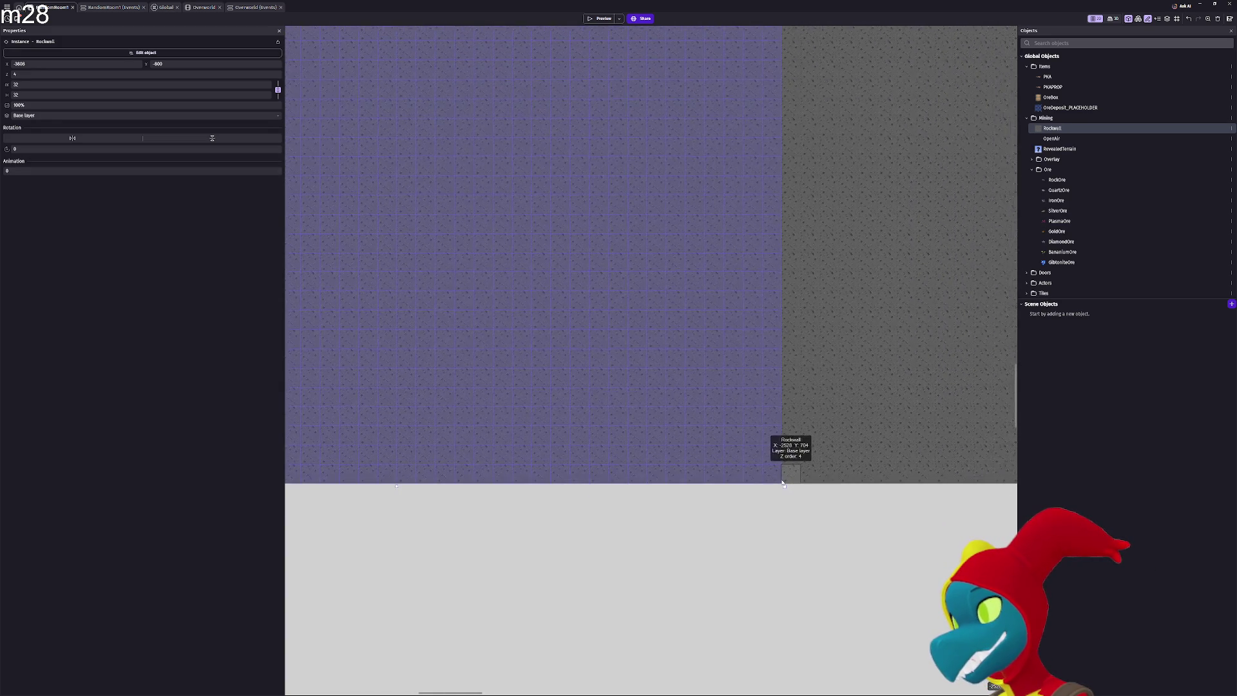
{"action": "left_click", "coordinate": [782, 484]}
Move the wide RockWall block from below the room to sit directly above the lower one, edges aligned
{"action": "scroll", "coordinate": [778, 515], "scroll_direction": "down", "scroll_amount": 5}
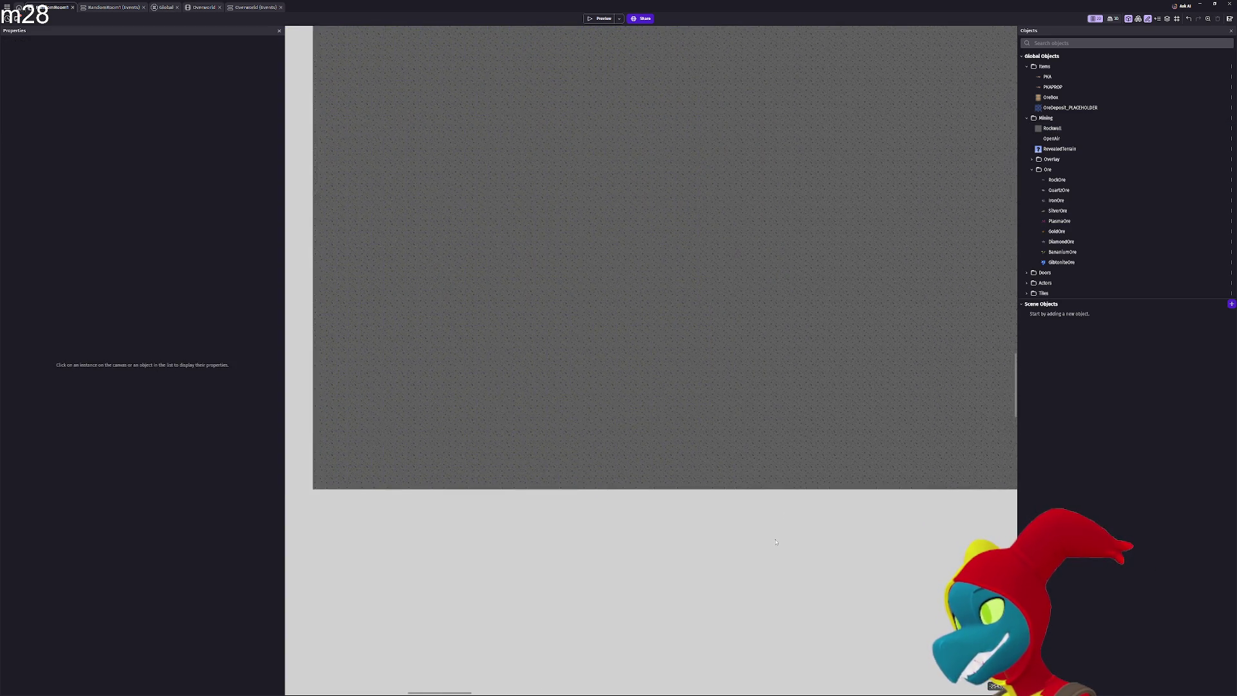
{"action": "scroll", "coordinate": [776, 543], "scroll_direction": "down", "scroll_amount": 5}
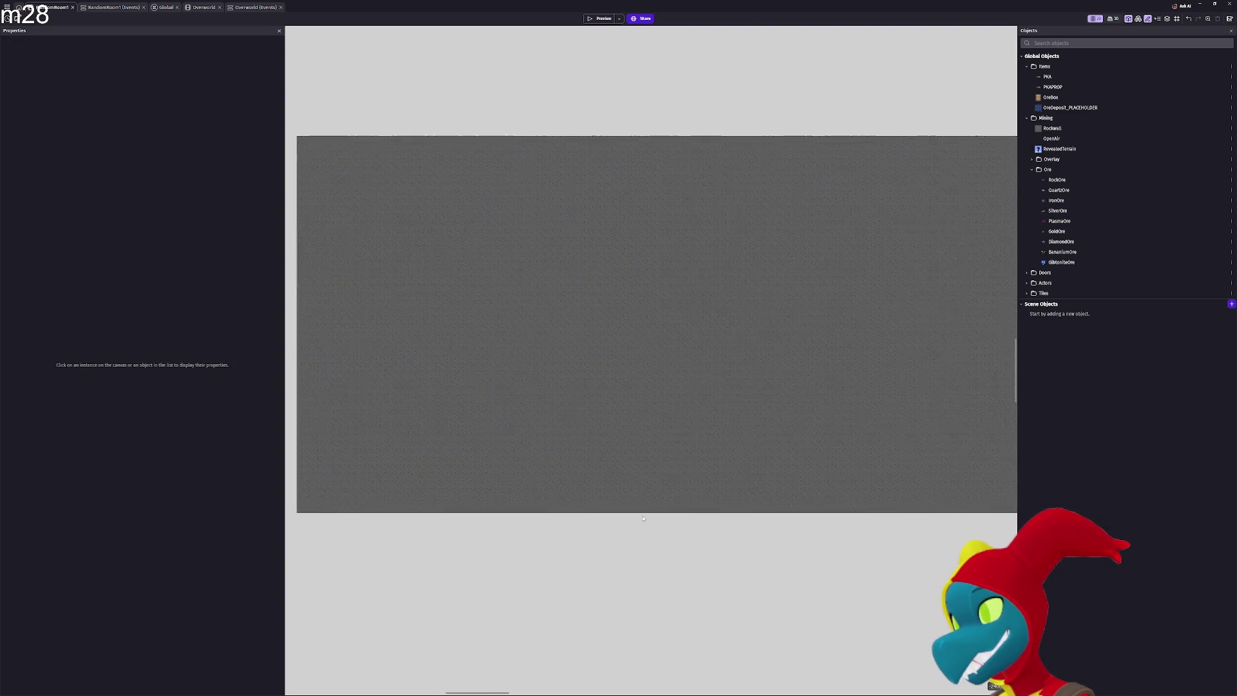
{"action": "scroll", "coordinate": [676, 467], "scroll_direction": "down", "scroll_amount": 3}
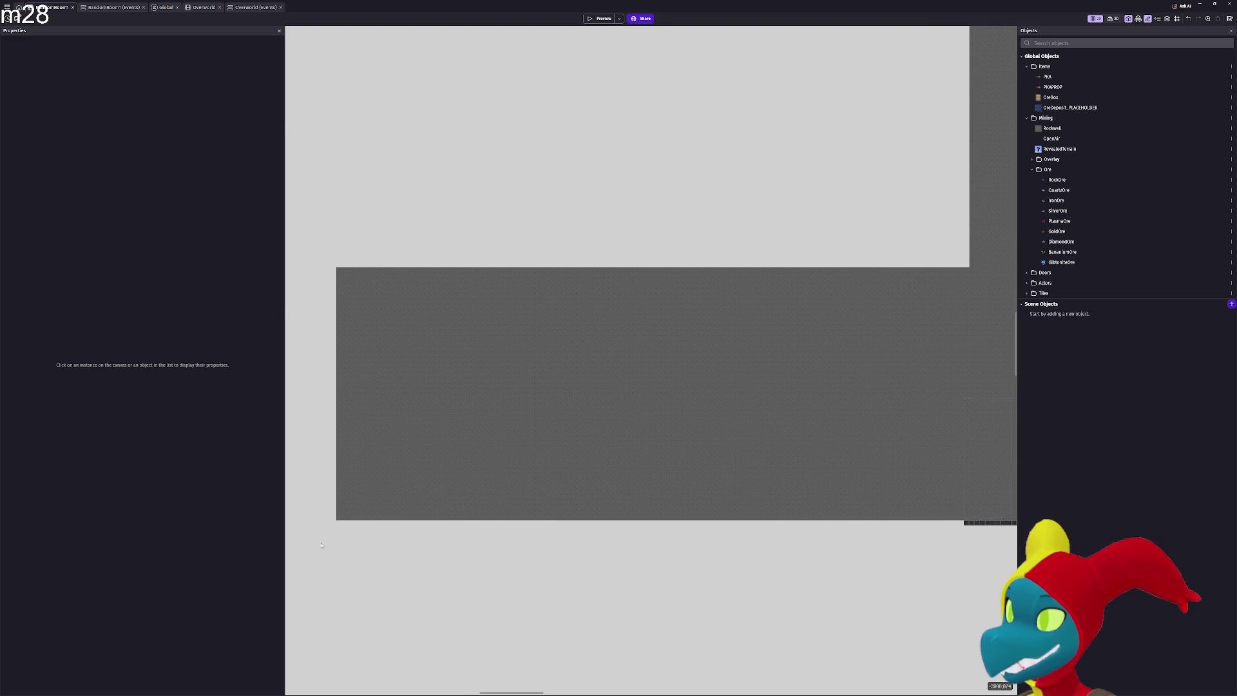
{"action": "mouse_move", "coordinate": [321, 545]}
{"action": "left_mouse_down"}
{"action": "mouse_move", "coordinate": [773, 268]}
{"action": "mouse_move", "coordinate": [981, 212]}
{"action": "mouse_move", "coordinate": [972, 265]}
{"action": "left_mouse_up"}
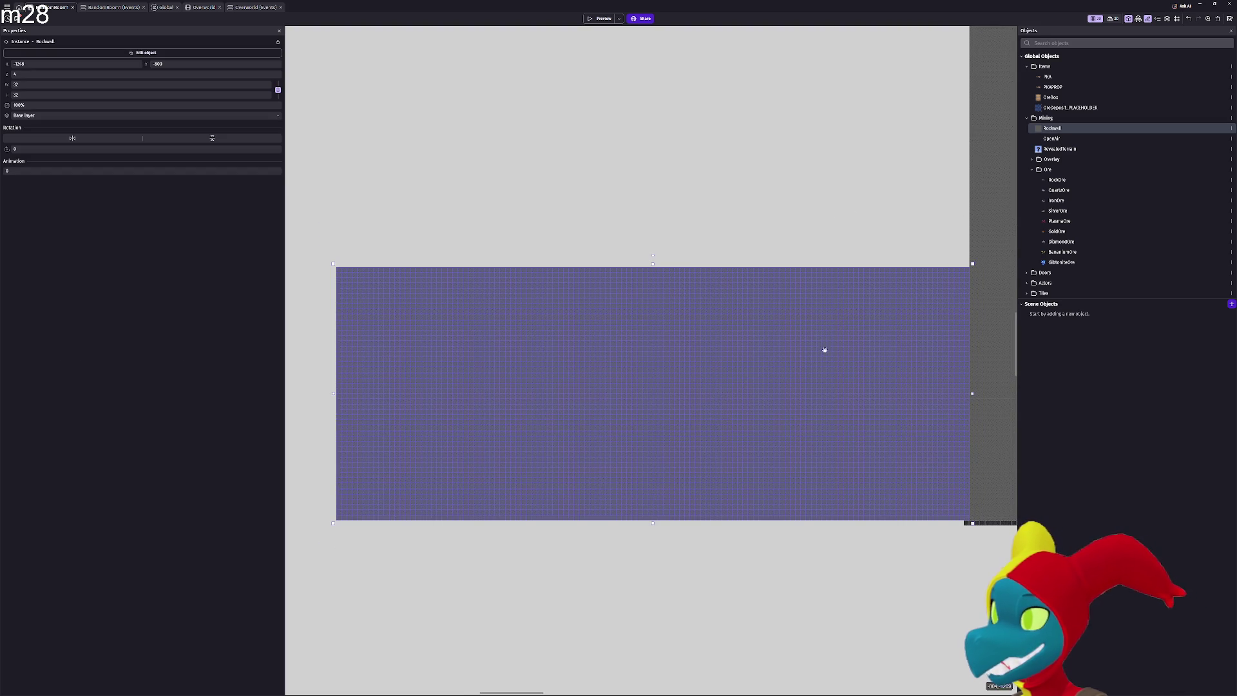
{"action": "scroll", "coordinate": [824, 350], "scroll_direction": "up", "scroll_amount": 4}
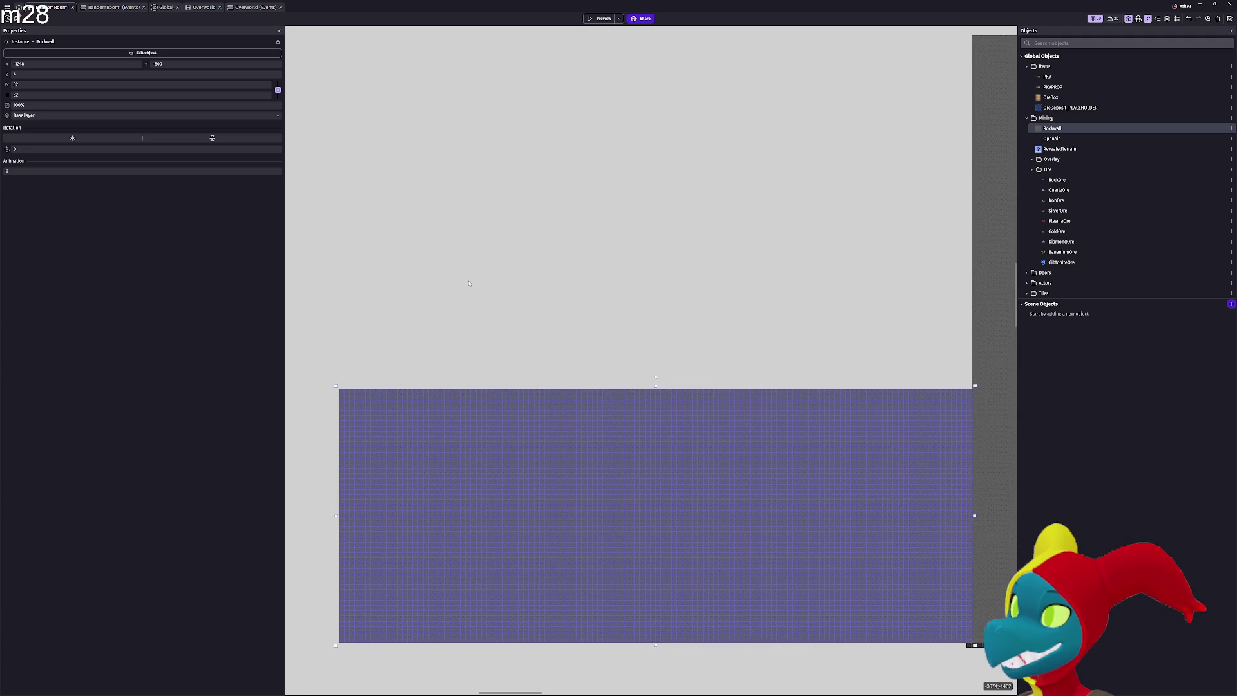
{"action": "mouse_move", "coordinate": [469, 283]}
{"action": "left_mouse_down"}
{"action": "mouse_move", "coordinate": [502, 290]}
{"action": "mouse_move", "coordinate": [492, 309]}
{"action": "mouse_move", "coordinate": [731, 279]}
{"action": "mouse_move", "coordinate": [714, 285]}
{"action": "left_mouse_up"}
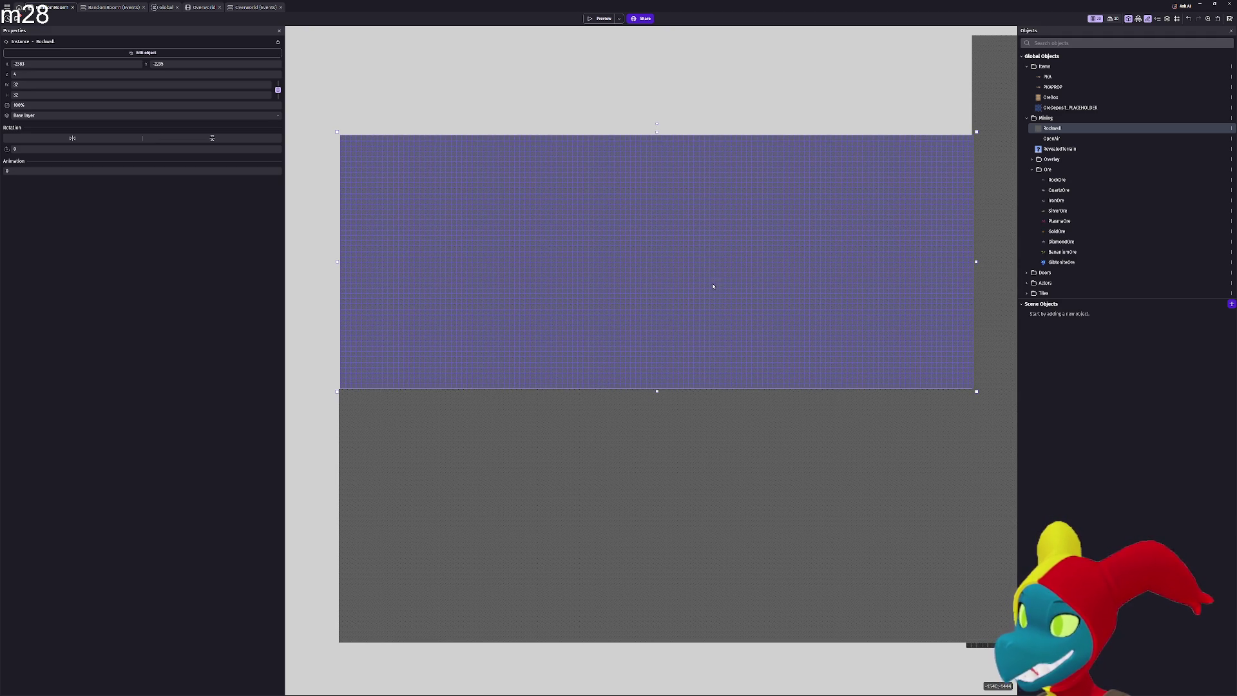
{"action": "left_click_drag", "start_coordinate": [714, 286], "coordinate": [713, 288]}
{"action": "mouse_move", "coordinate": [803, 378]}
{"action": "left_mouse_down"}
{"action": "mouse_move", "coordinate": [976, 395]}
{"action": "mouse_move", "coordinate": [990, 373]}
{"action": "mouse_move", "coordinate": [977, 368]}
{"action": "left_mouse_up"}
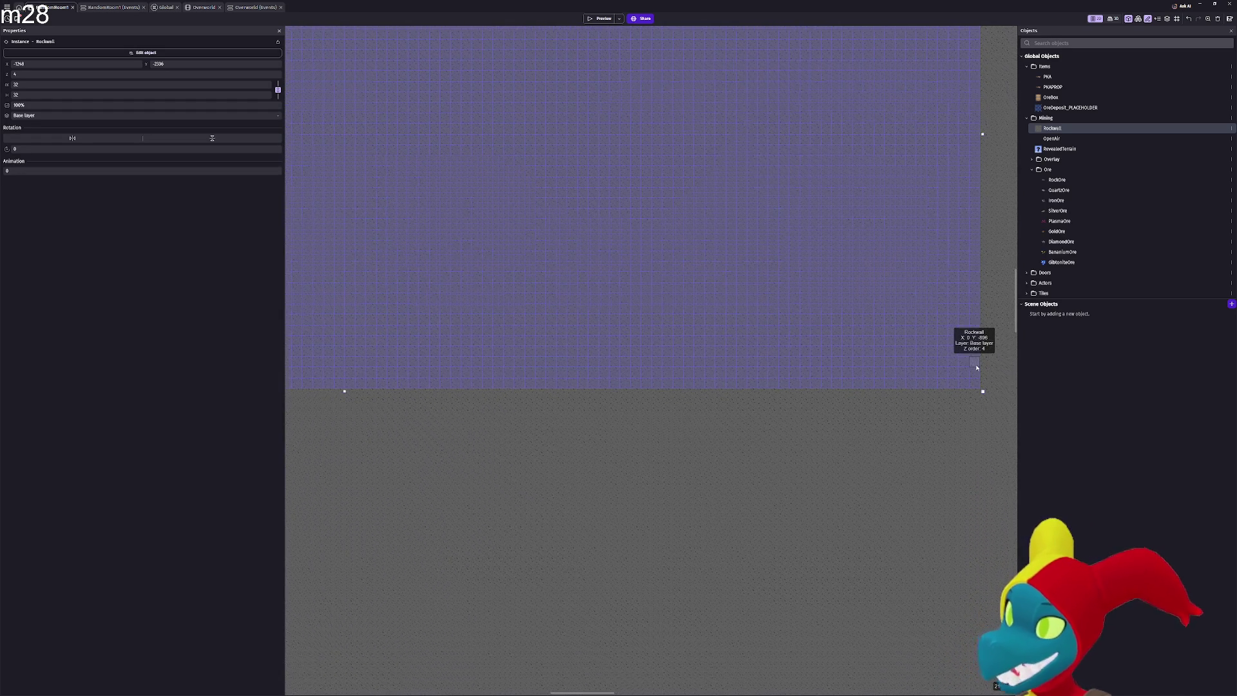
{"action": "scroll", "coordinate": [977, 367], "scroll_direction": "down", "scroll_amount": 5}
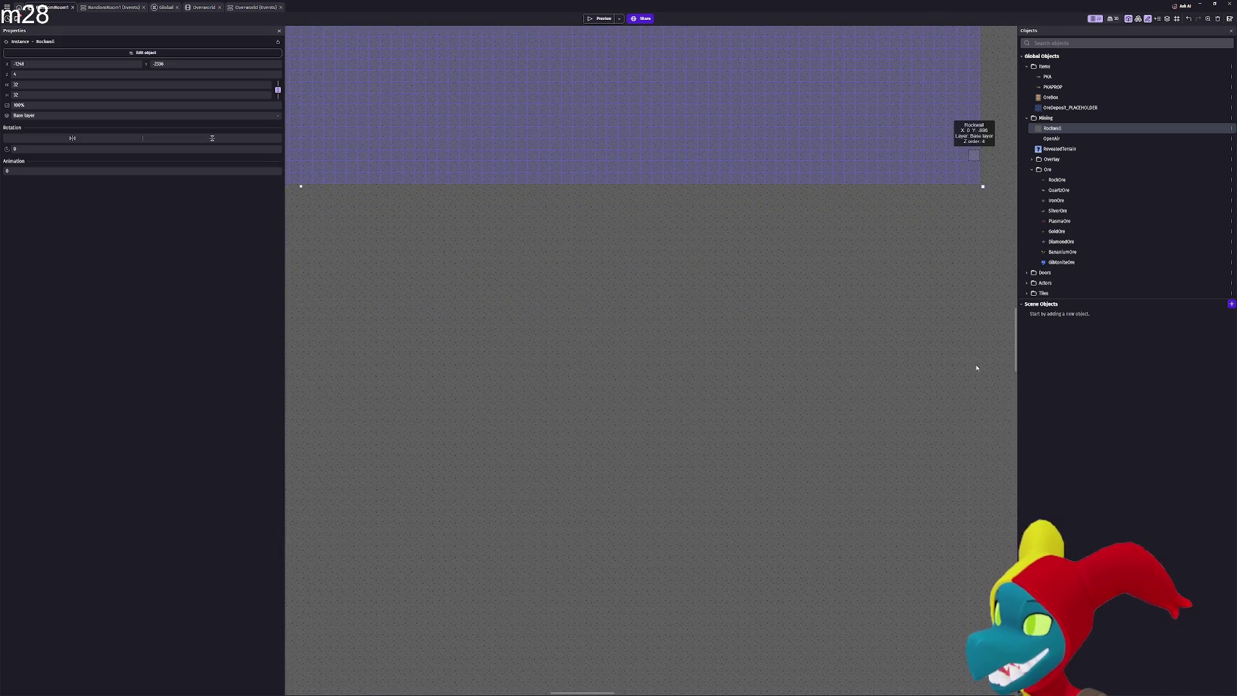
{"action": "scroll", "coordinate": [977, 368], "scroll_direction": "down", "scroll_amount": 3}
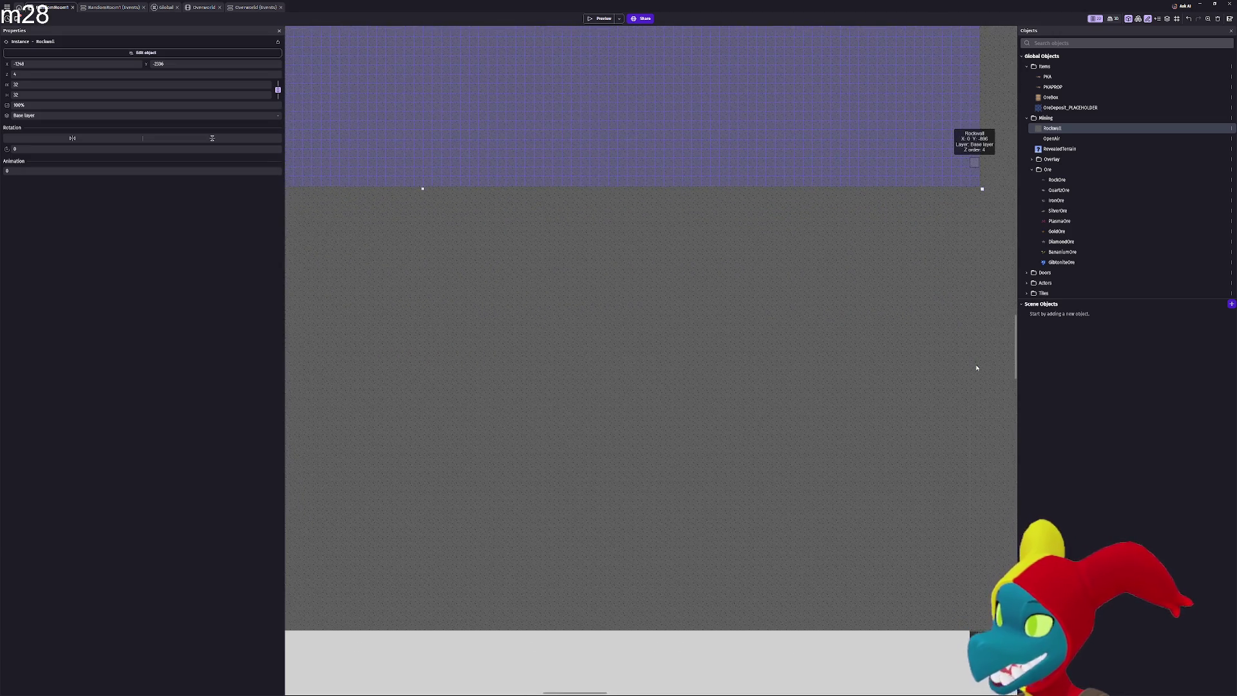
{"action": "scroll", "coordinate": [977, 367], "scroll_direction": "down", "scroll_amount": 3}
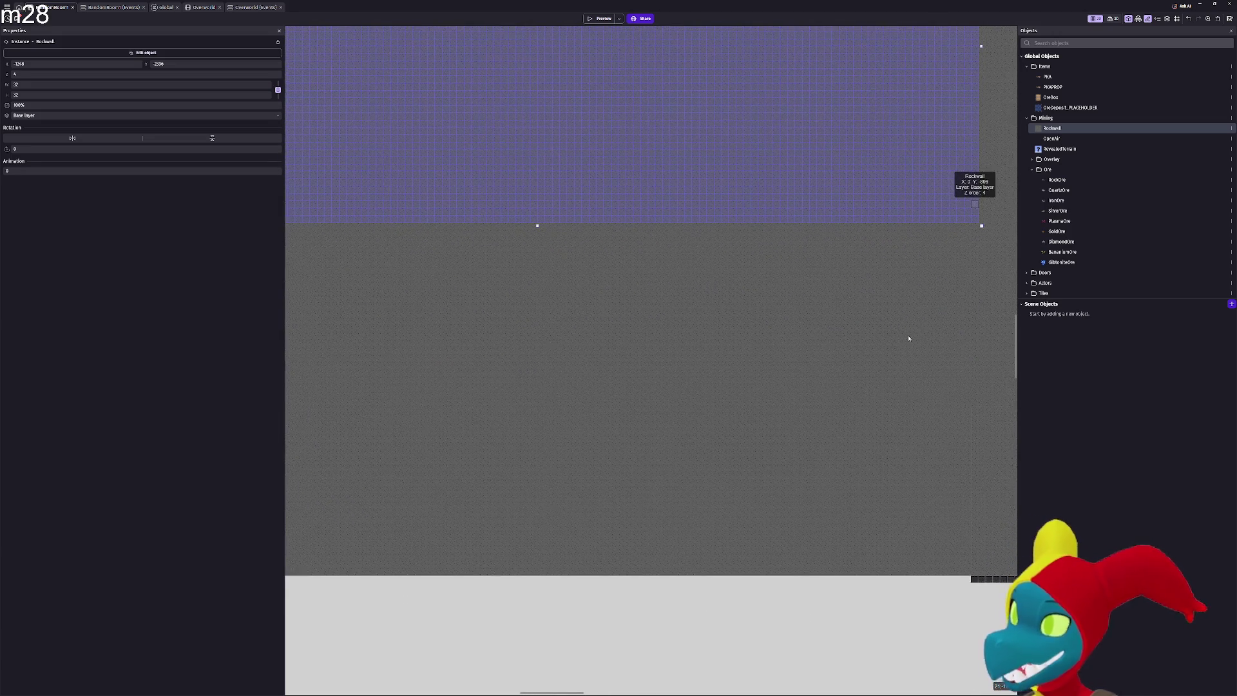
{"action": "scroll", "coordinate": [910, 384], "scroll_direction": "up", "scroll_amount": 5}
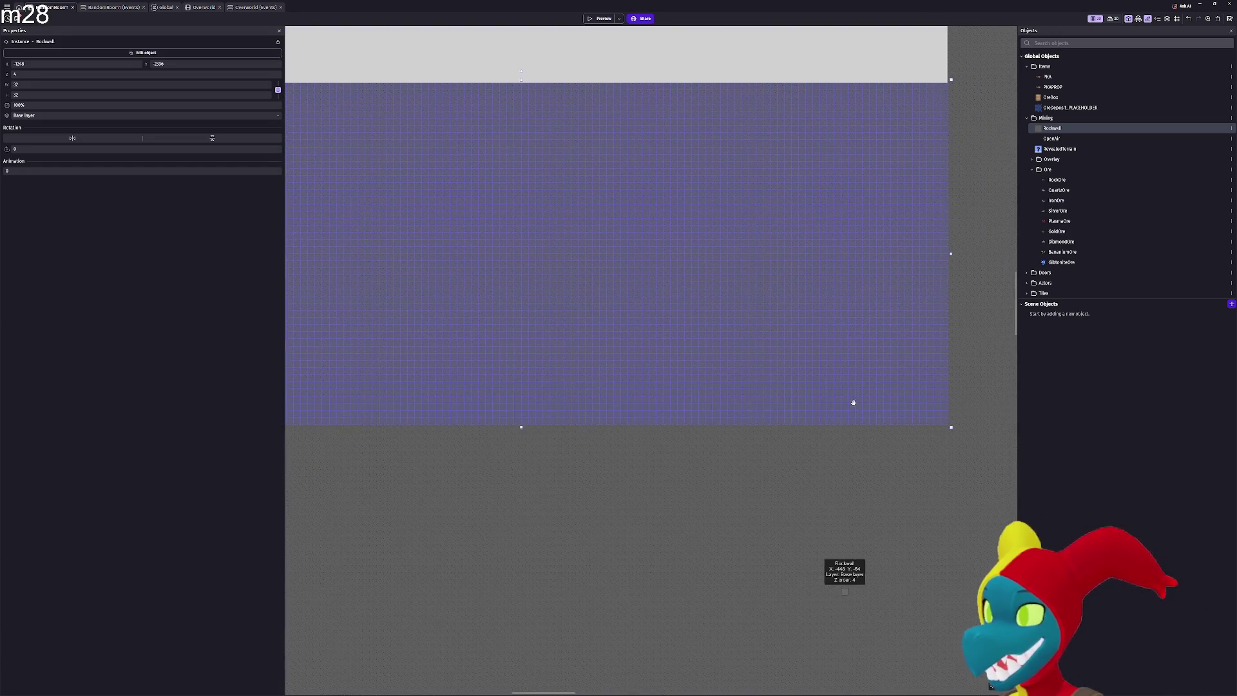
{"action": "scroll", "coordinate": [848, 383], "scroll_direction": "down", "scroll_amount": 1}
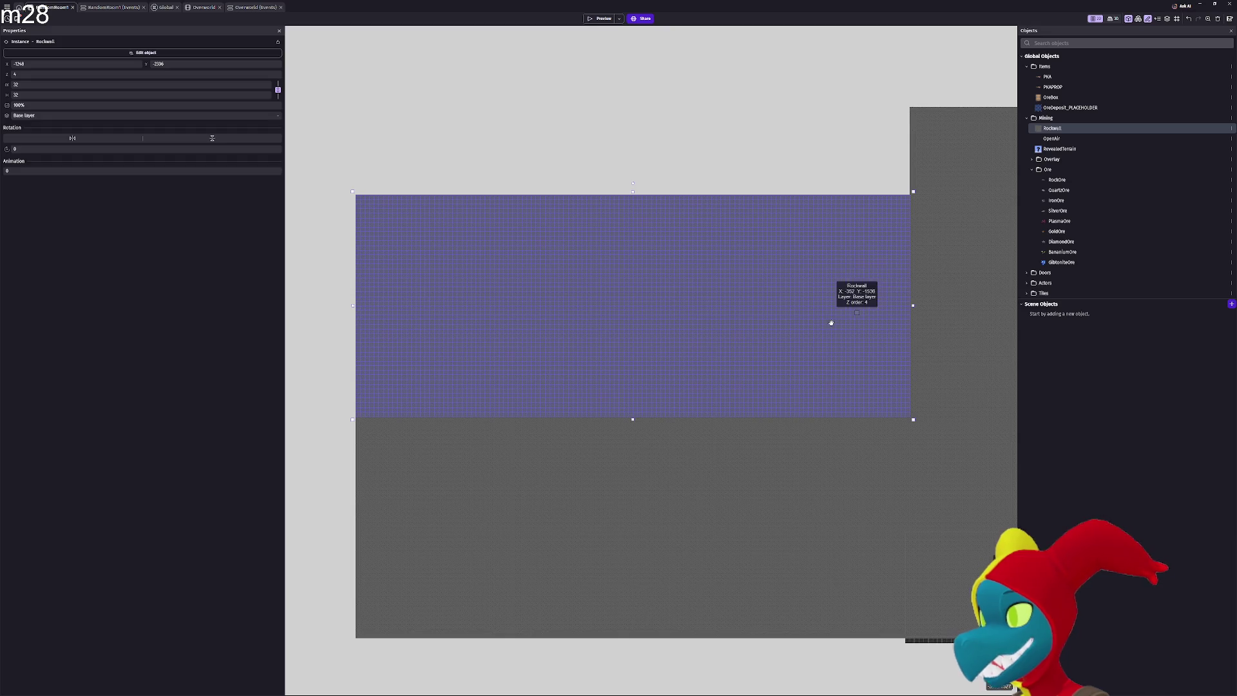
{"action": "scroll", "coordinate": [818, 360], "scroll_direction": "up", "scroll_amount": 1}
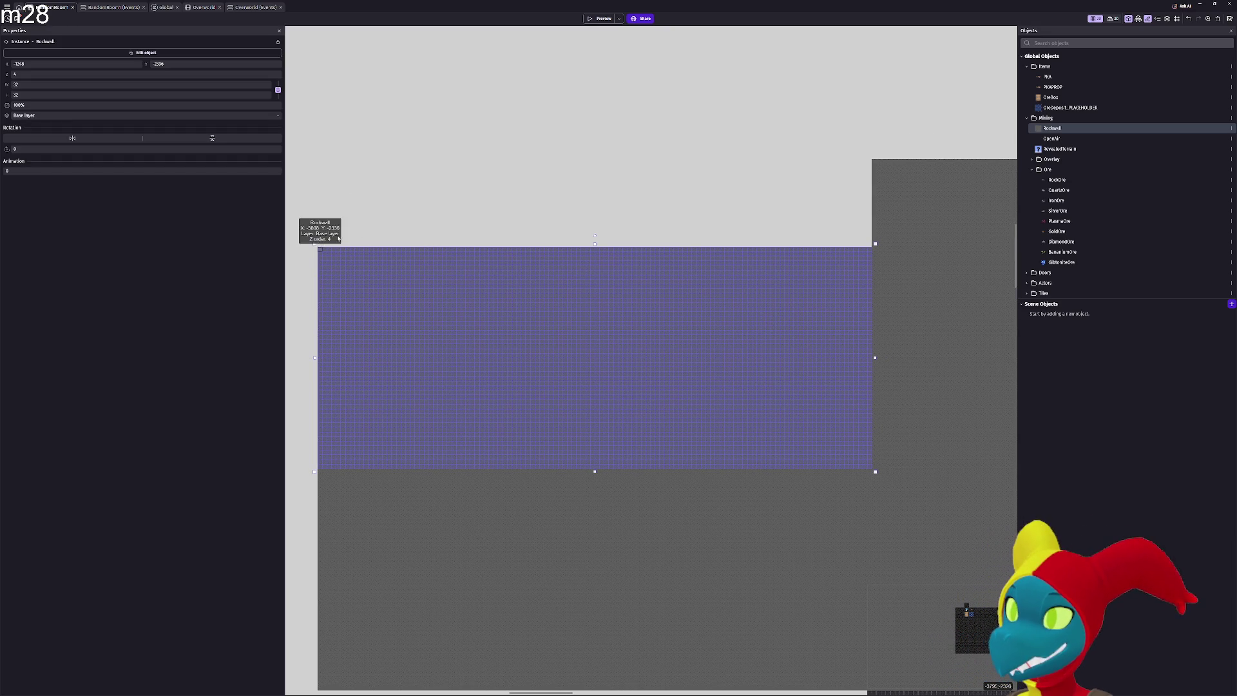
Select the RockWall block along the wall's top and raise it above the wall
{"action": "left_click", "coordinate": [852, 237]}
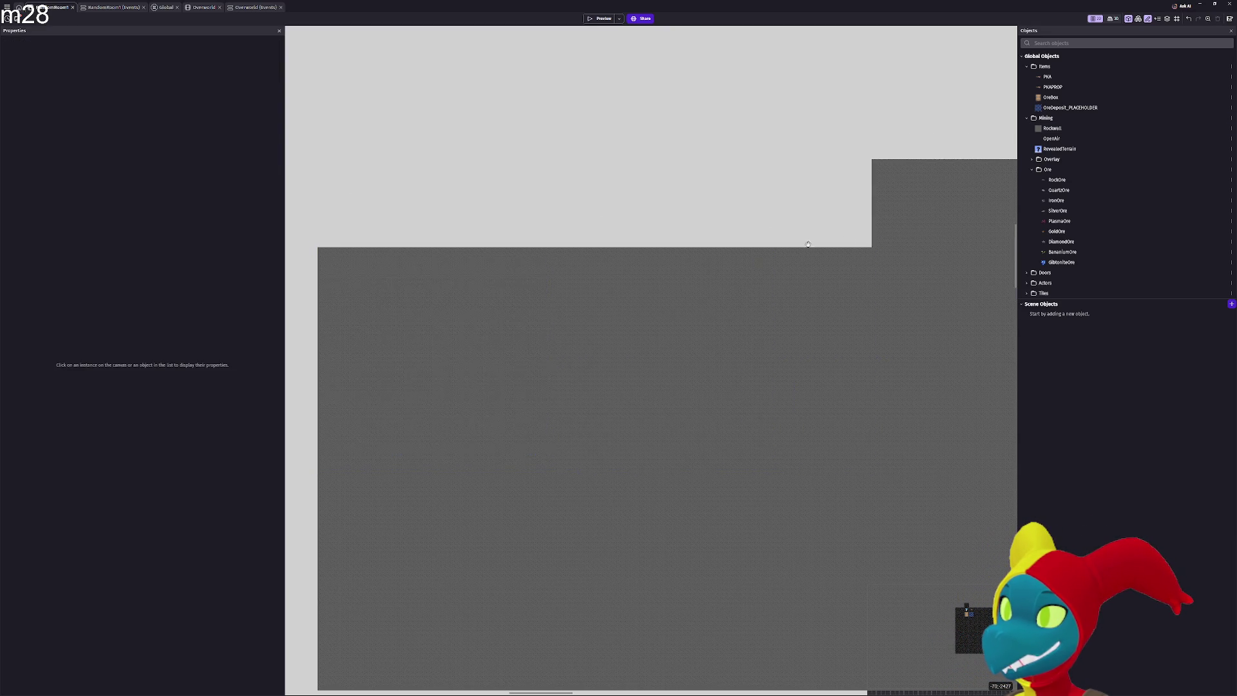
{"action": "scroll", "coordinate": [773, 245], "scroll_direction": "up", "scroll_amount": 1}
{"action": "scroll", "coordinate": [687, 245], "scroll_direction": "left", "scroll_amount": 5}
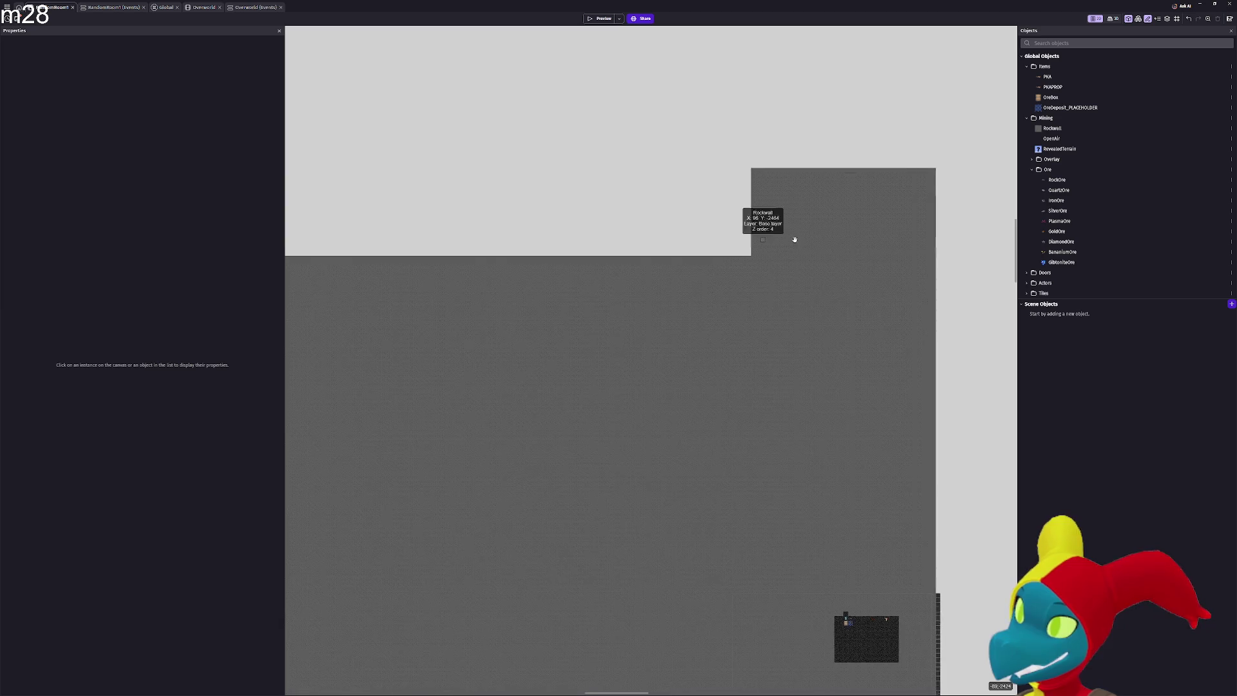
{"action": "scroll", "coordinate": [794, 259], "scroll_direction": "left", "scroll_amount": 1}
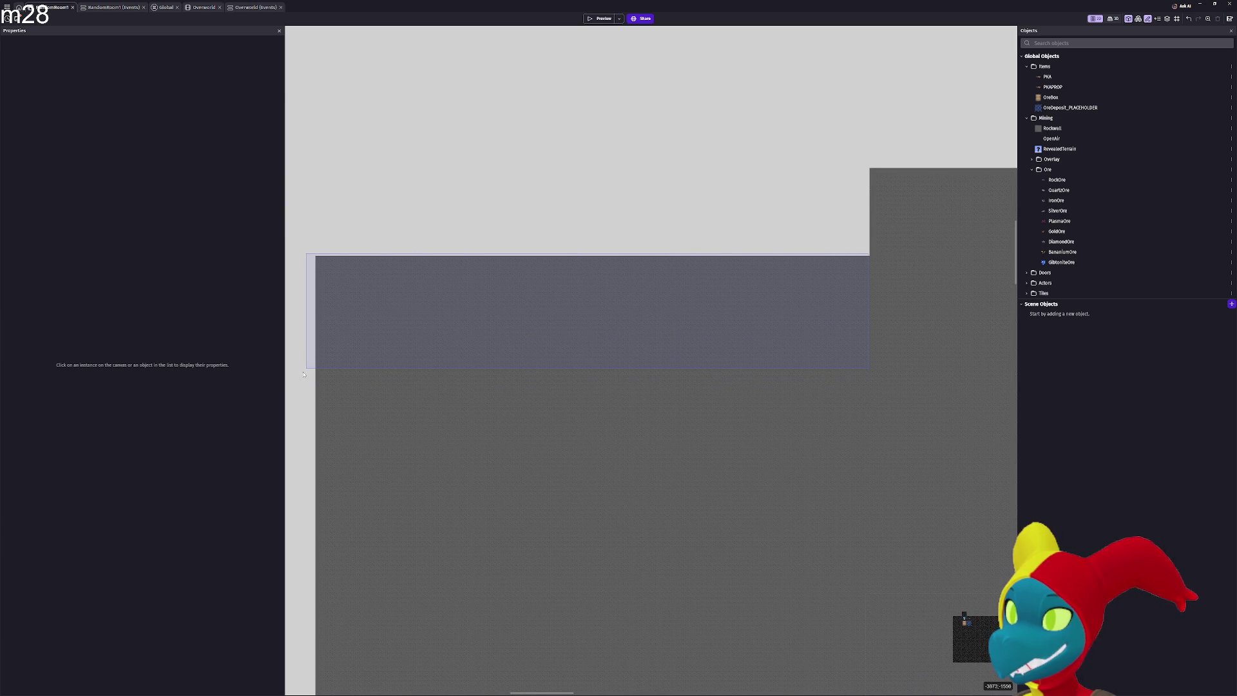
{"action": "left_click_drag", "start_coordinate": [305, 372], "coordinate": [306, 371]}
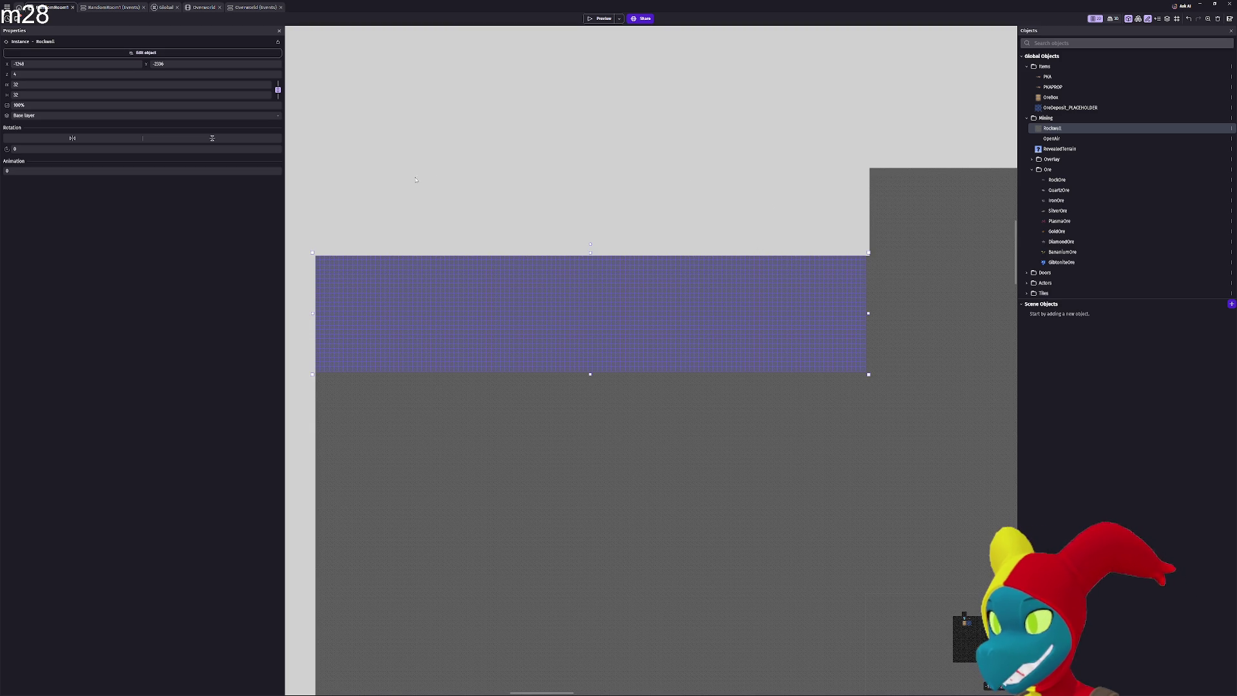
{"action": "mouse_move", "coordinate": [612, 325]}
{"action": "left_mouse_down"}
{"action": "mouse_move", "coordinate": [371, 171]}
{"action": "mouse_move", "coordinate": [615, 221]}
{"action": "left_mouse_up"}
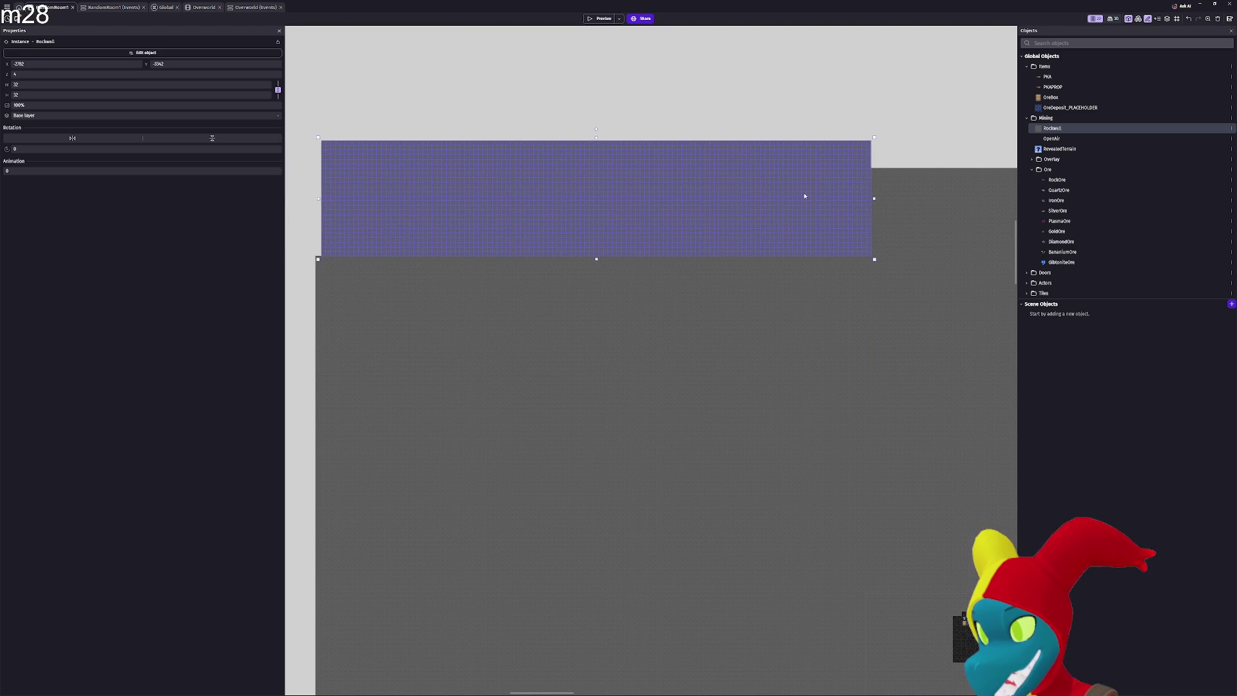
Zoom in and nudge the block right and down into alignment with the neighbouring rock
{"action": "scroll", "coordinate": [883, 242], "scroll_direction": "up", "scroll_amount": 2}
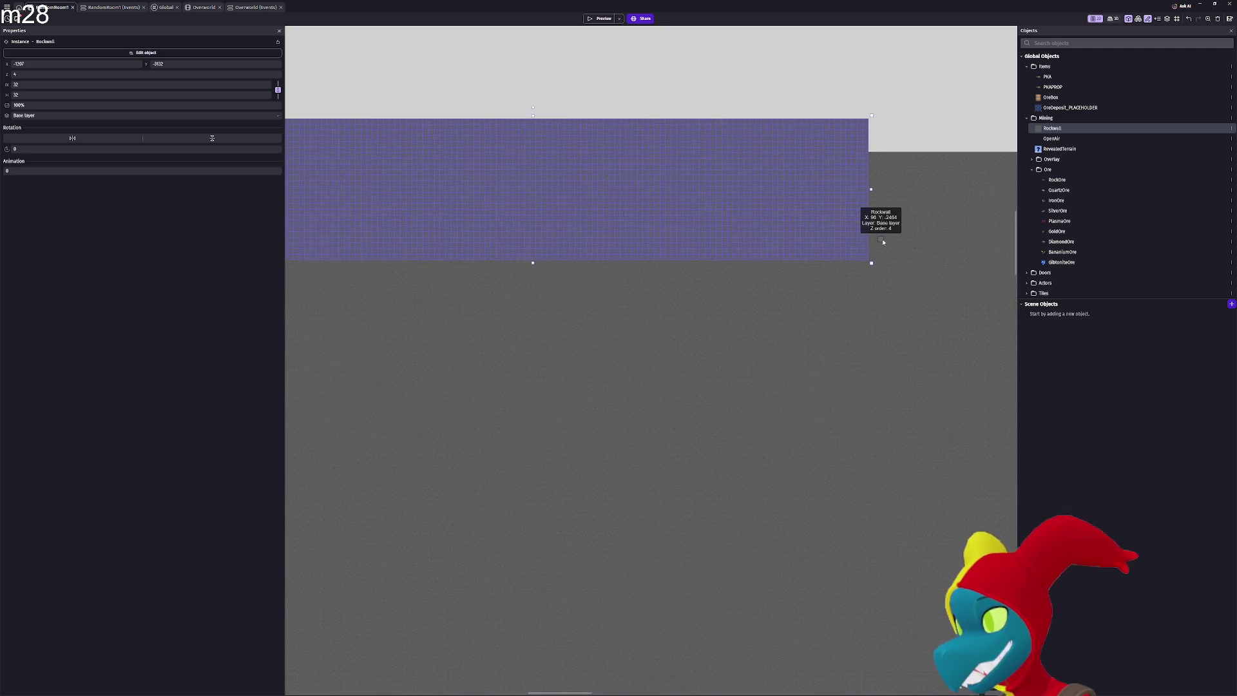
{"action": "scroll", "coordinate": [883, 242], "scroll_direction": "up", "scroll_amount": 4}
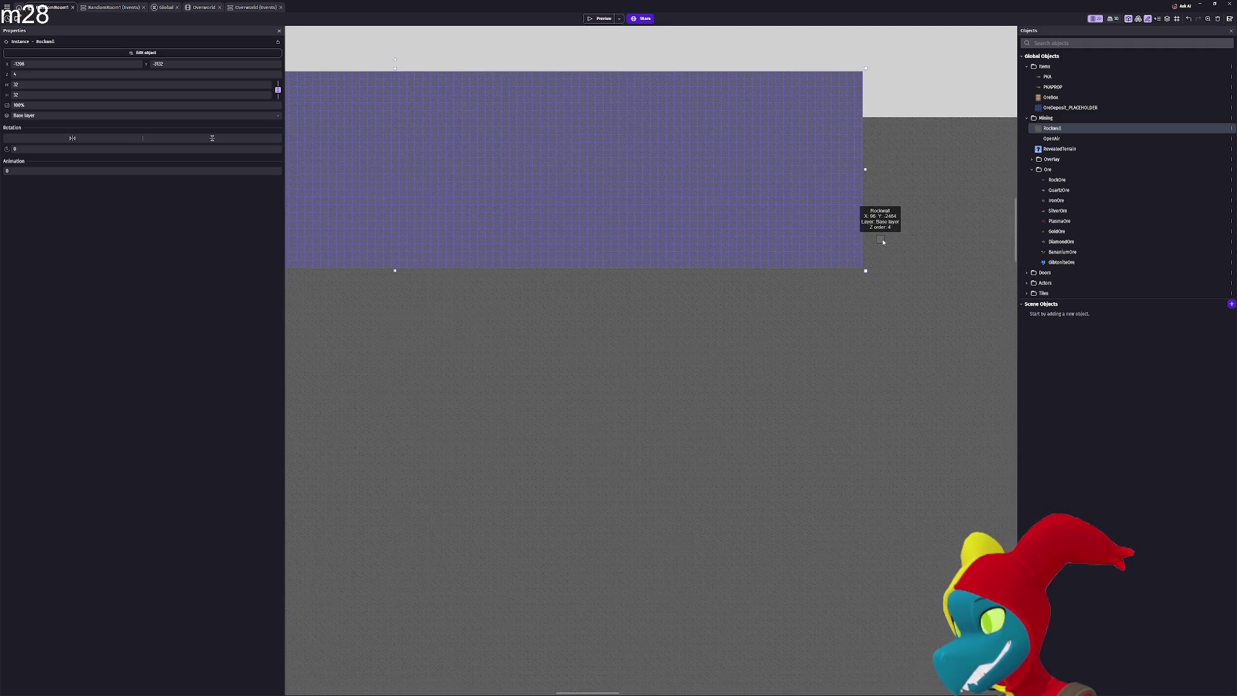
{"action": "scroll", "coordinate": [884, 242], "scroll_direction": "up", "scroll_amount": 4}
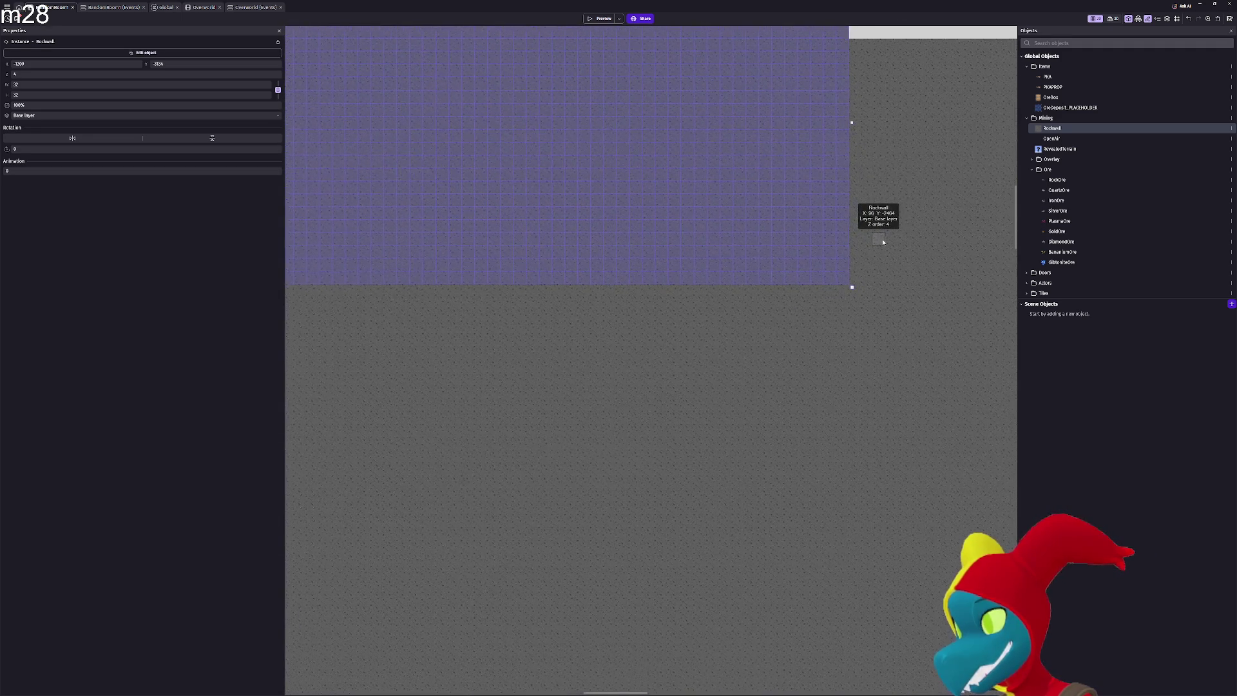
{"action": "scroll", "coordinate": [883, 242], "scroll_direction": "up", "scroll_amount": 3}
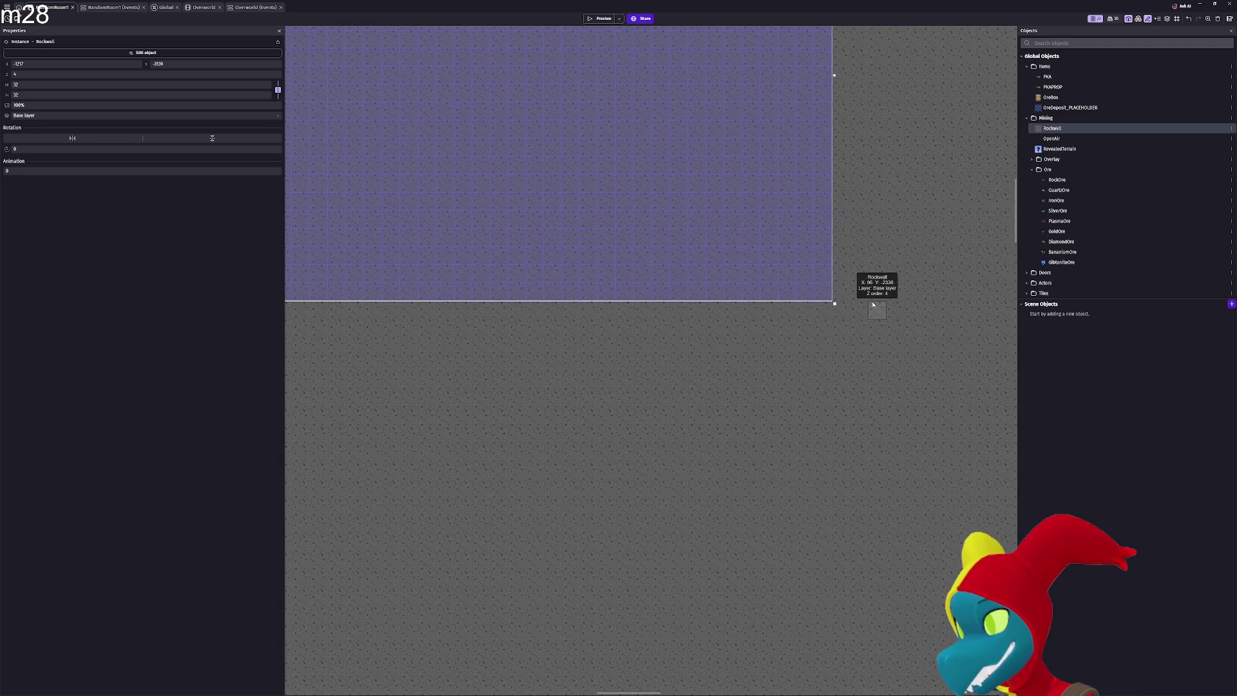
{"action": "key", "text": "Right"}
{"action": "key", "text": "Down"}
{"action": "key", "text": "Down"}
{"action": "scroll", "coordinate": [829, 275], "scroll_direction": "down", "scroll_amount": 2}
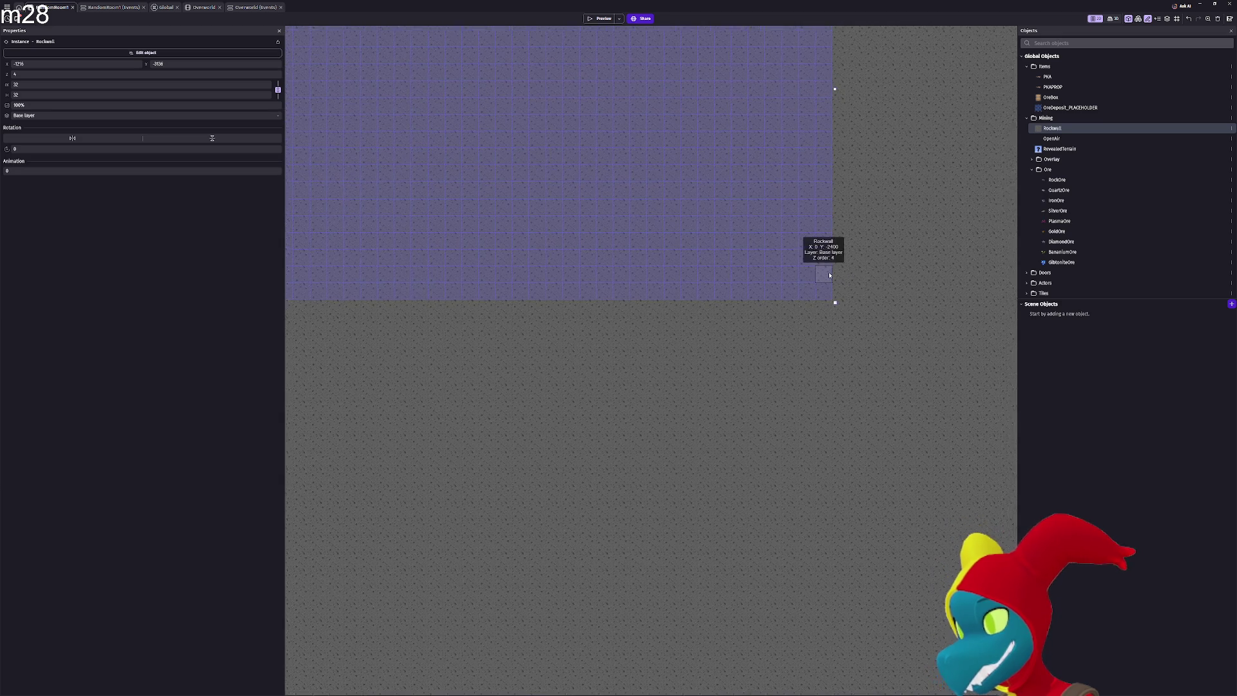
{"action": "scroll", "coordinate": [829, 275], "scroll_direction": "down", "scroll_amount": 2}
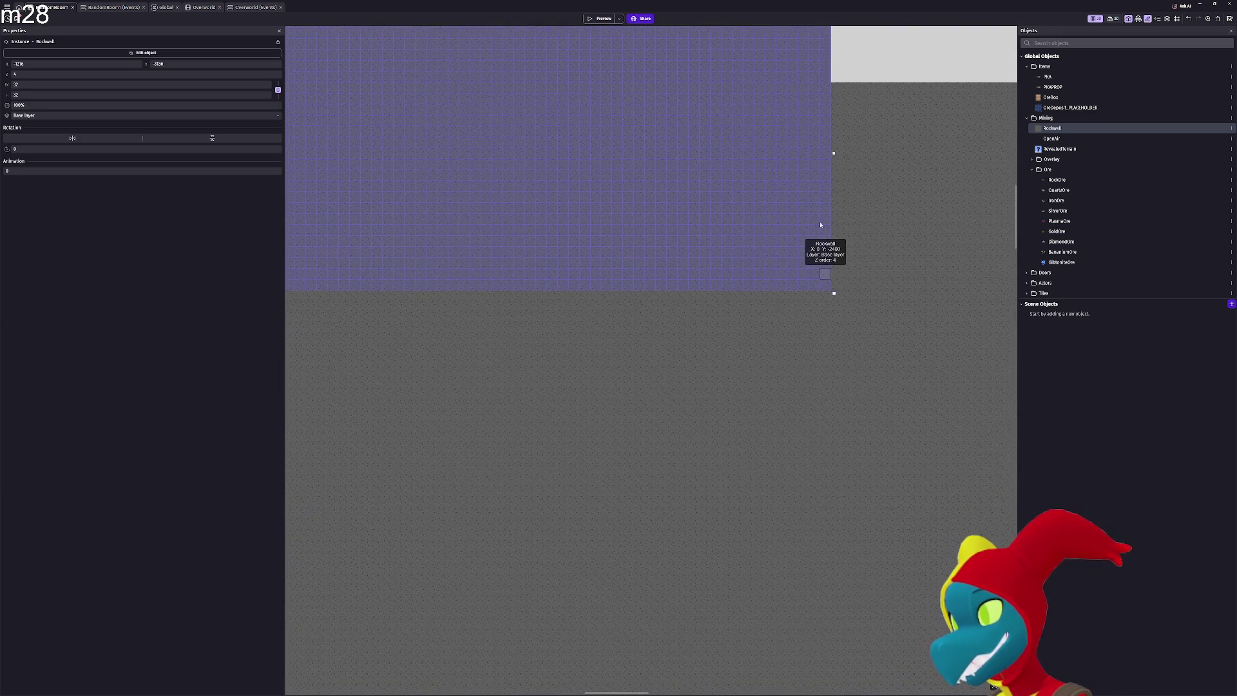
Delete the thin RockWall strip at the top and the leftover strip above the wall edge
{"action": "left_click", "coordinate": [889, 115]}
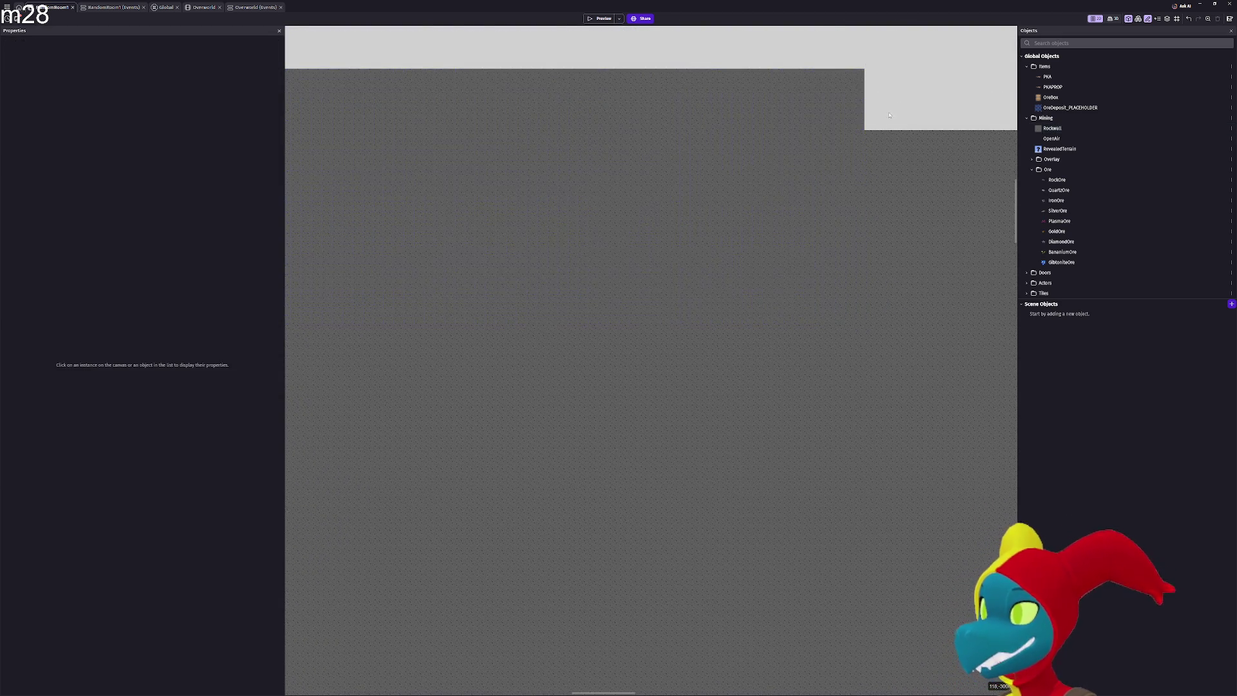
{"action": "left_click", "coordinate": [845, 90]}
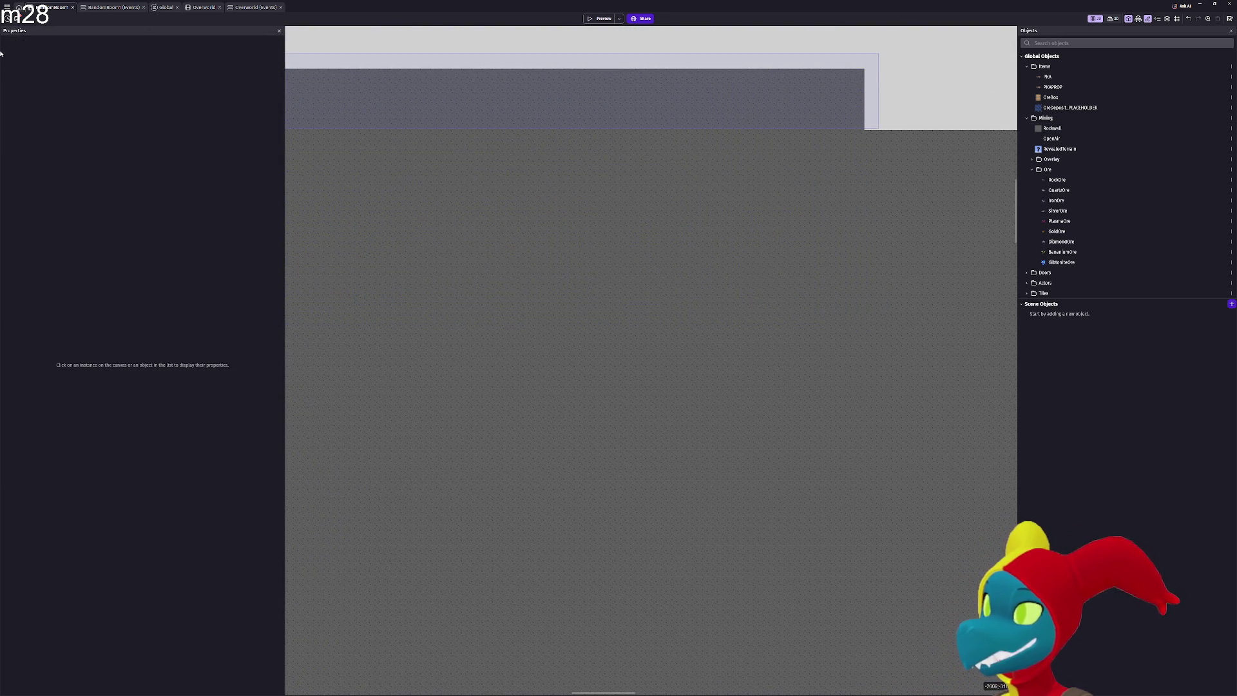
{"action": "scroll", "coordinate": [451, 180], "scroll_direction": "down", "scroll_amount": 3}
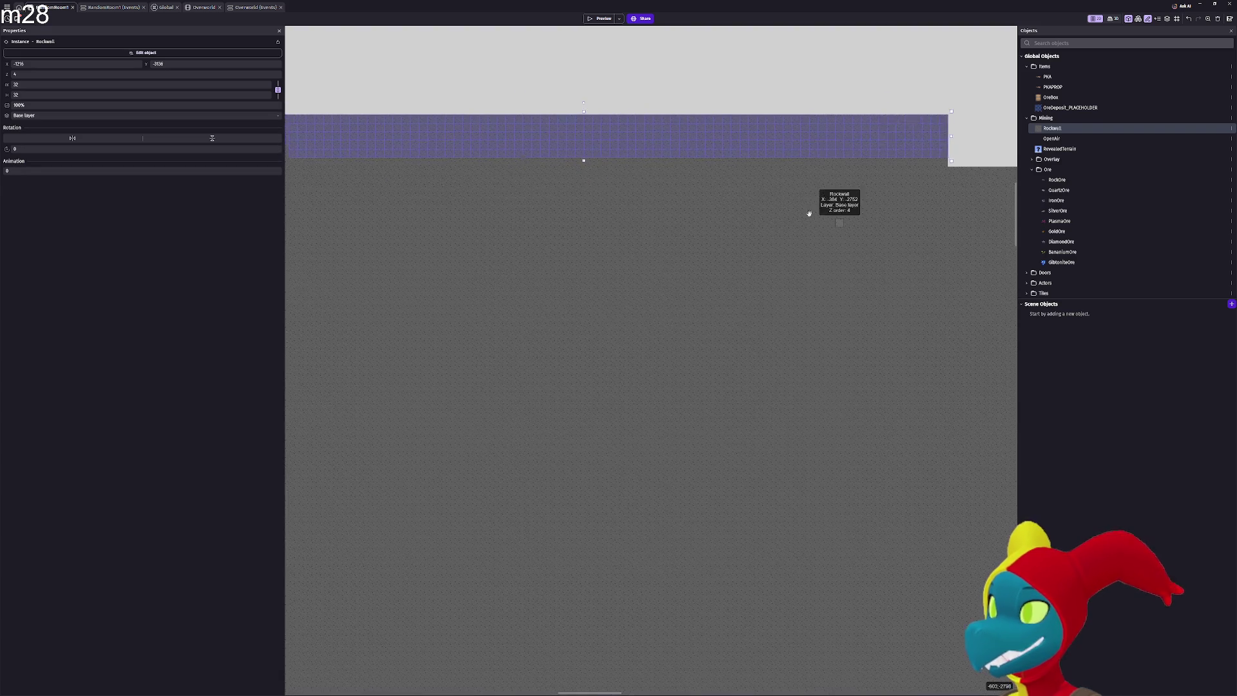
{"action": "key", "text": "Delete"}
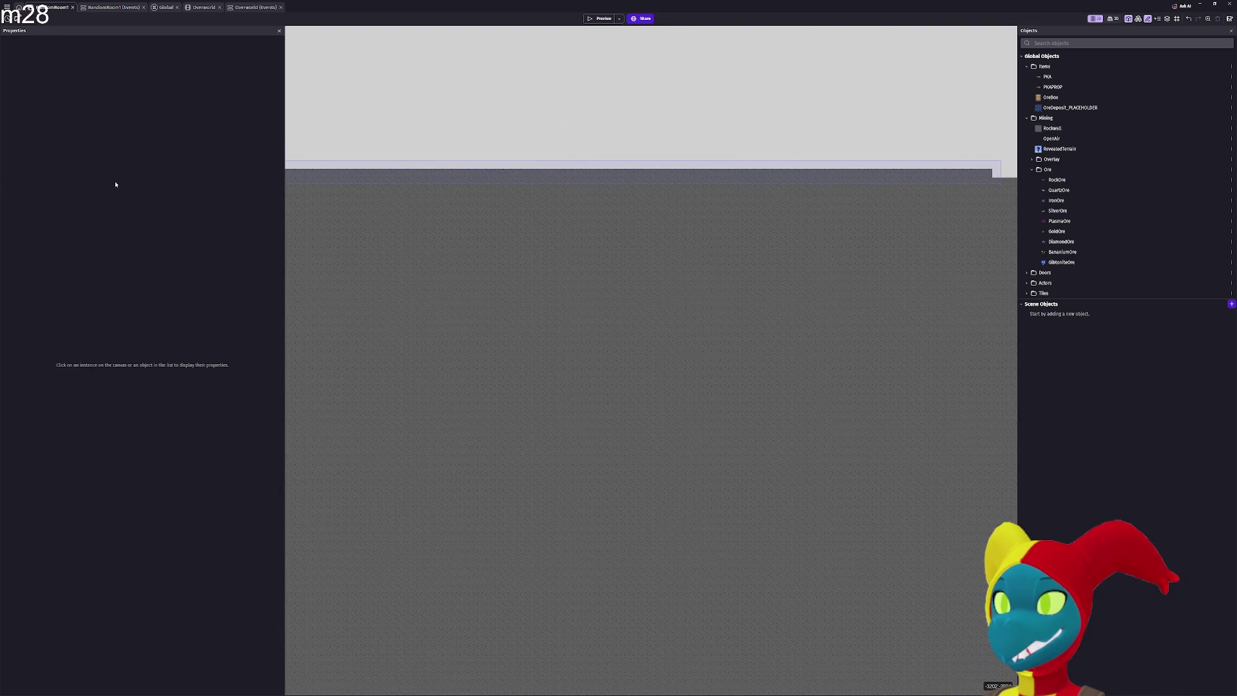
{"action": "key", "text": "ctrl+z"}
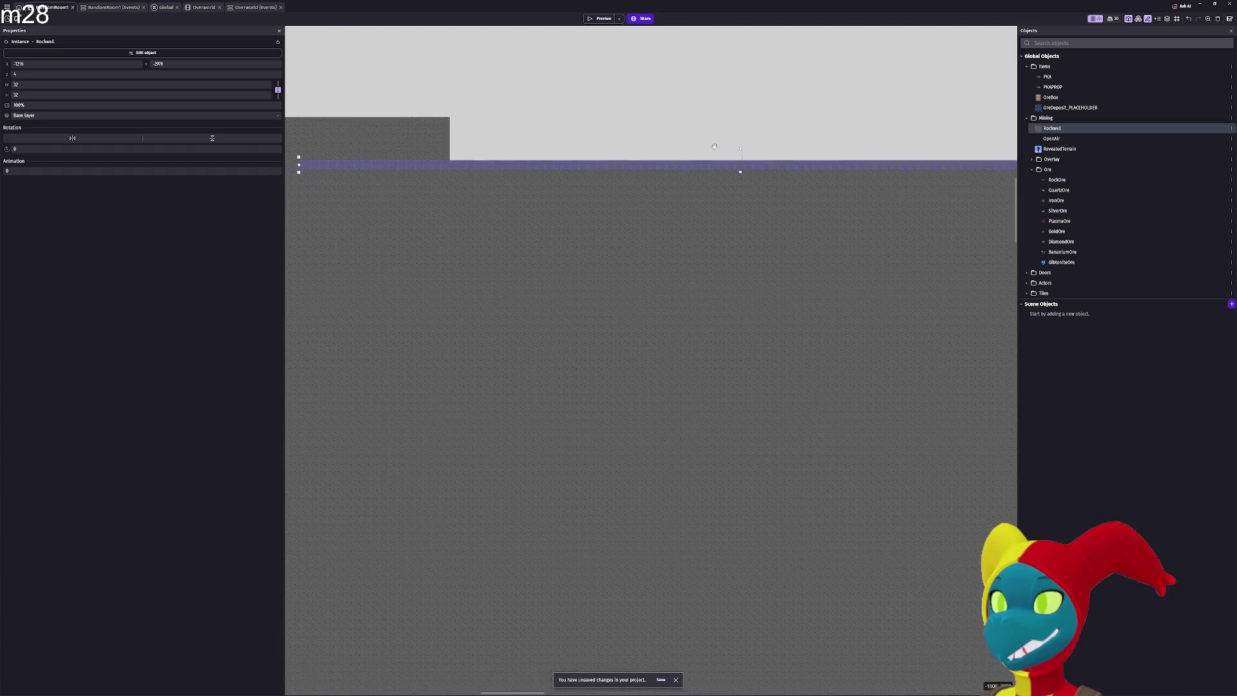
{"action": "key", "text": "Delete"}
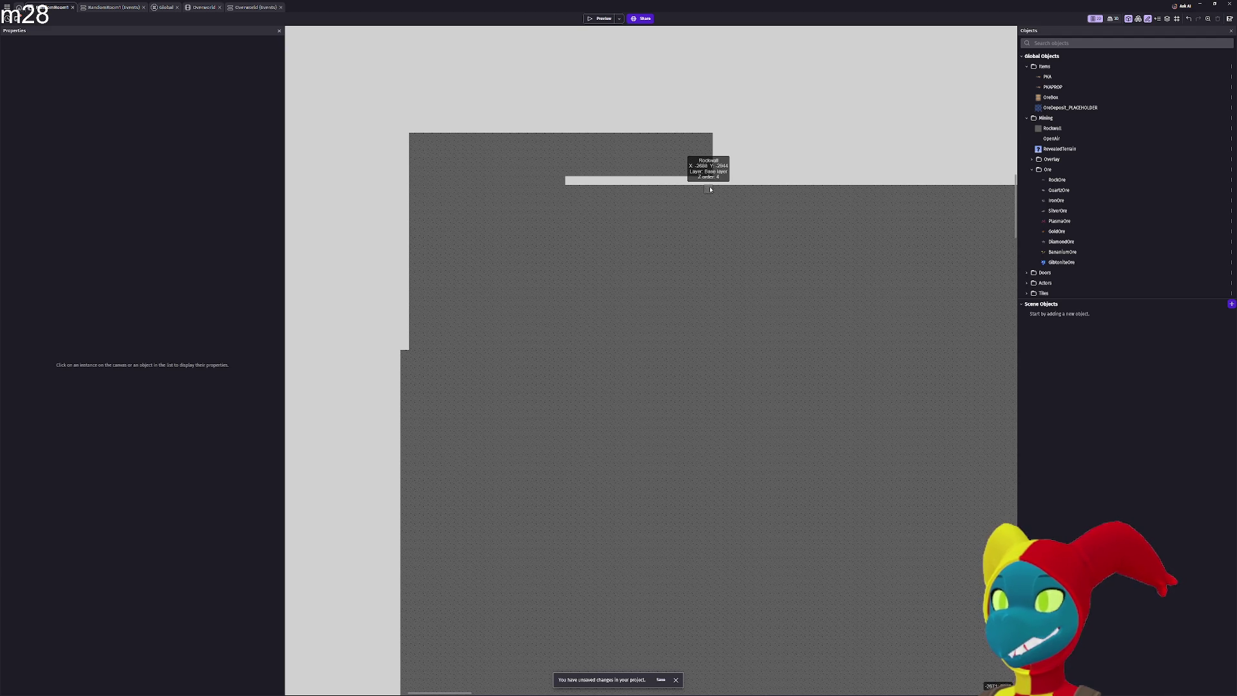
{"action": "mouse_move", "coordinate": [711, 189]}
{"action": "left_mouse_down"}
{"action": "mouse_move", "coordinate": [511, 129]}
{"action": "mouse_move", "coordinate": [339, 104]}
{"action": "left_mouse_up"}
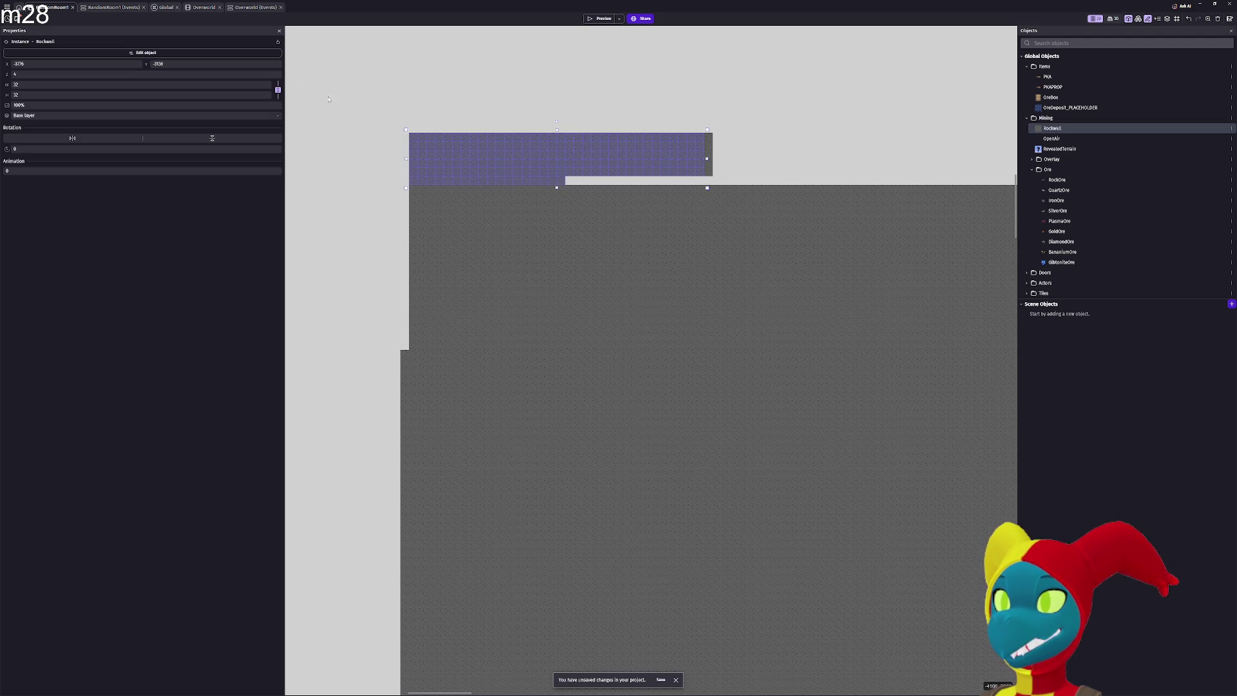
{"action": "key", "text": "Delete"}
{"action": "left_click_drag", "start_coordinate": [720, 174], "coordinate": [597, 88]}
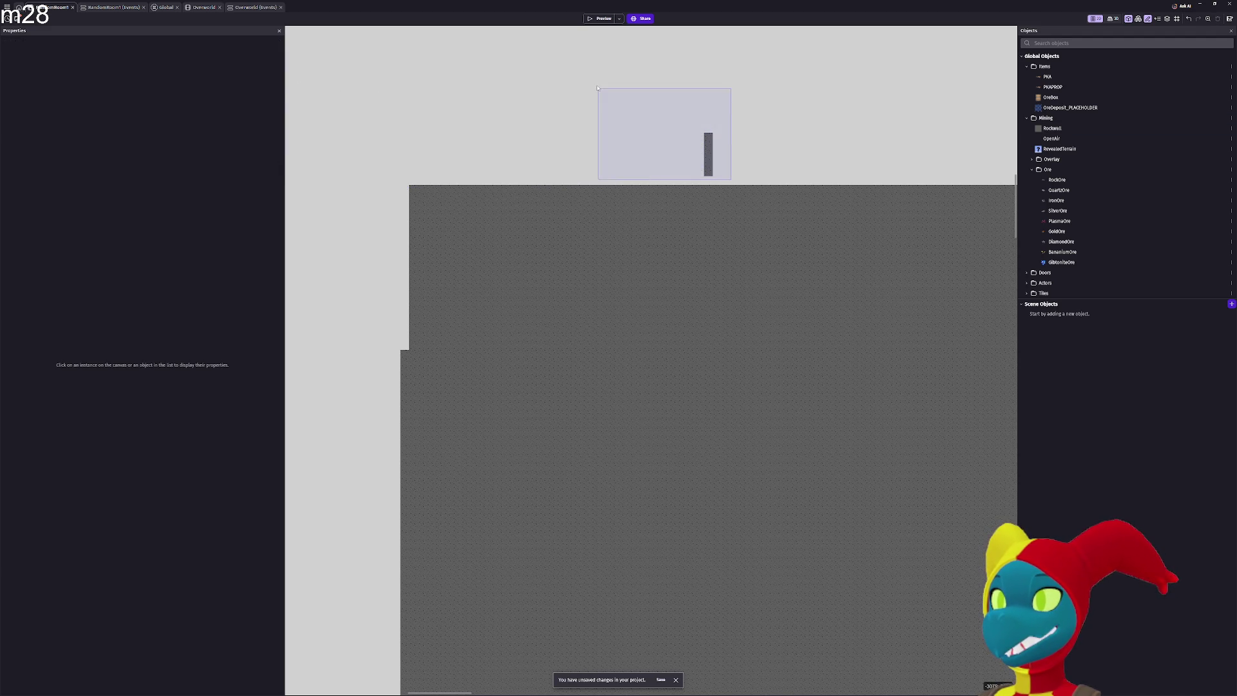
{"action": "key", "text": "Delete"}
{"action": "scroll", "coordinate": [612, 201], "scroll_direction": "left", "scroll_amount": 5}
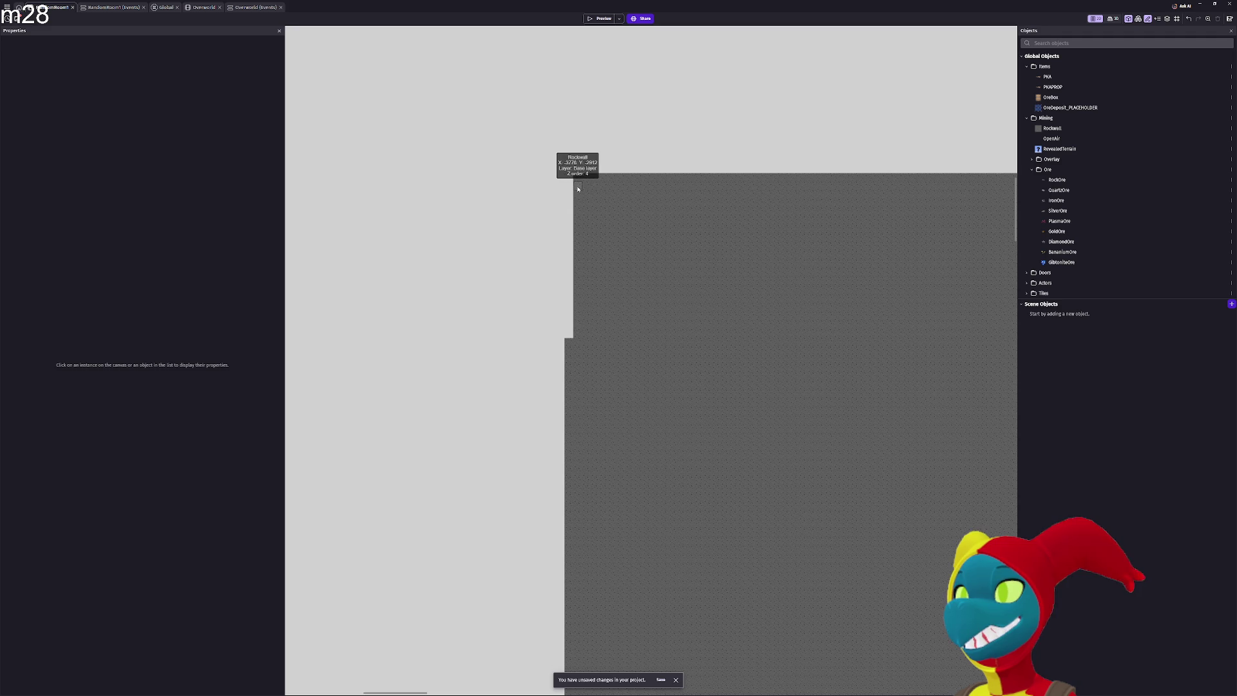
{"action": "left_click_drag", "start_coordinate": [579, 204], "coordinate": [586, 339]}
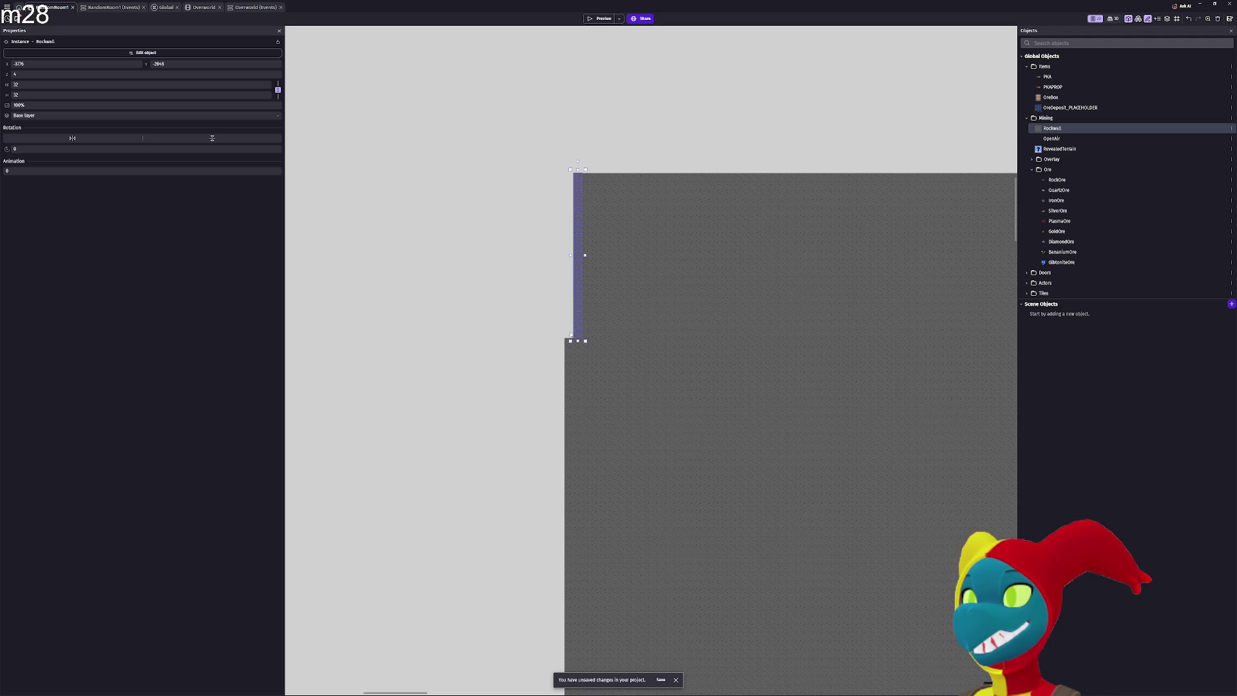
{"action": "mouse_move", "coordinate": [580, 260]}
{"action": "left_mouse_down"}
{"action": "mouse_move", "coordinate": [570, 333]}
{"action": "mouse_move", "coordinate": [571, 267]}
{"action": "left_mouse_up"}
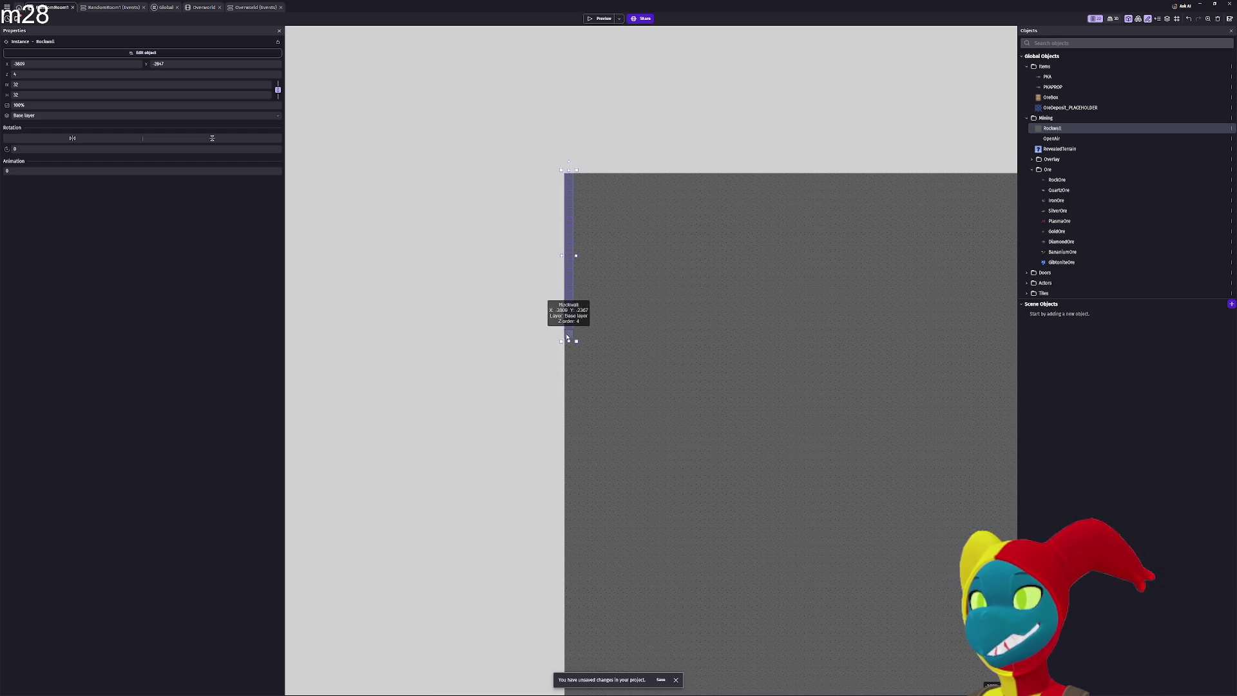
{"action": "scroll", "coordinate": [567, 336], "scroll_direction": "up", "scroll_amount": 8}
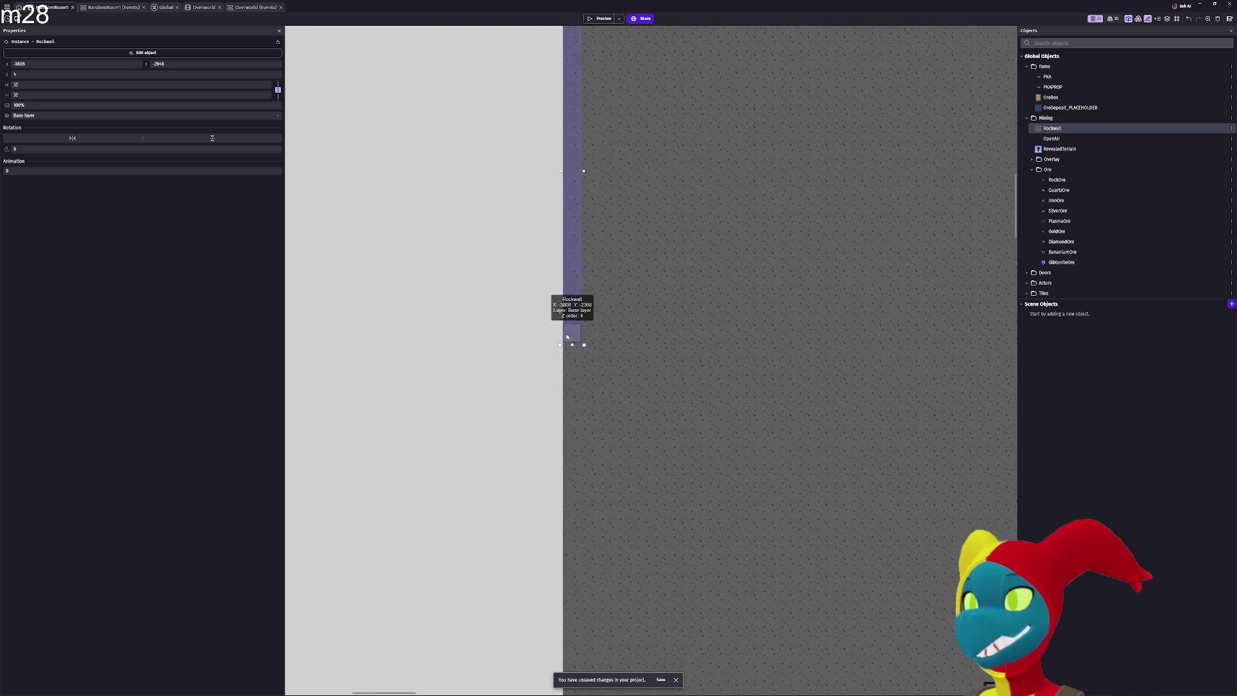
{"action": "scroll", "coordinate": [567, 337], "scroll_direction": "up", "scroll_amount": 5}
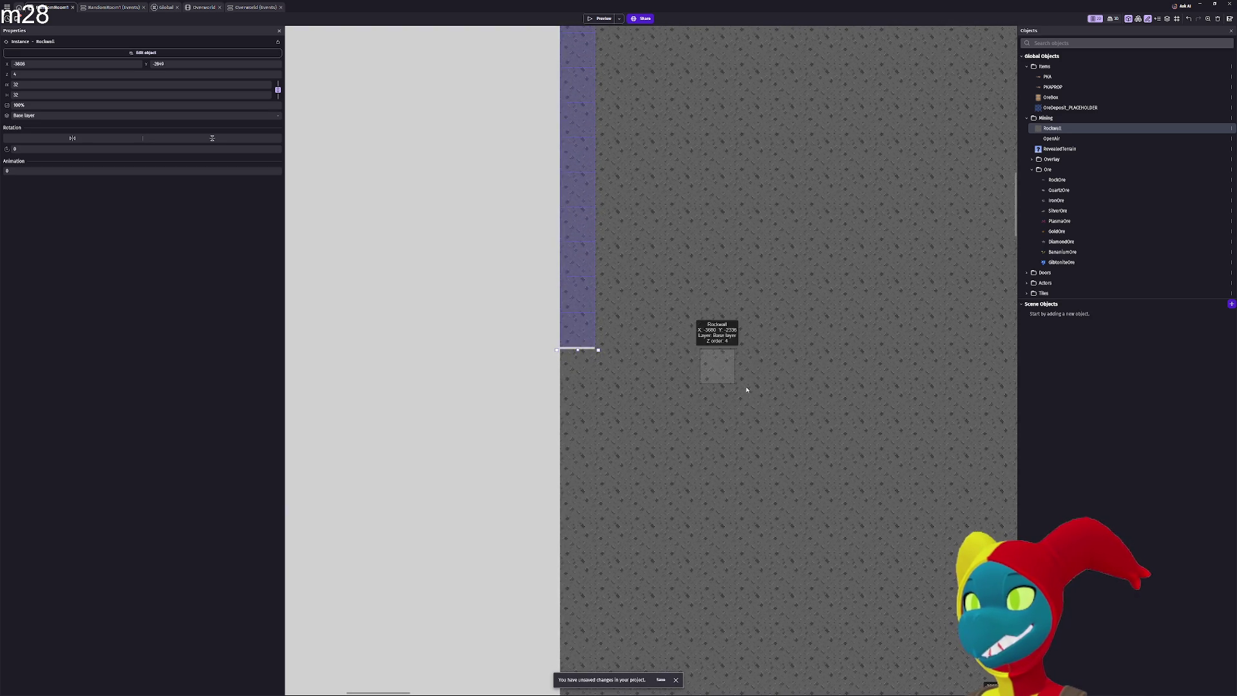
{"action": "scroll", "coordinate": [742, 386], "scroll_direction": "down", "scroll_amount": 1}
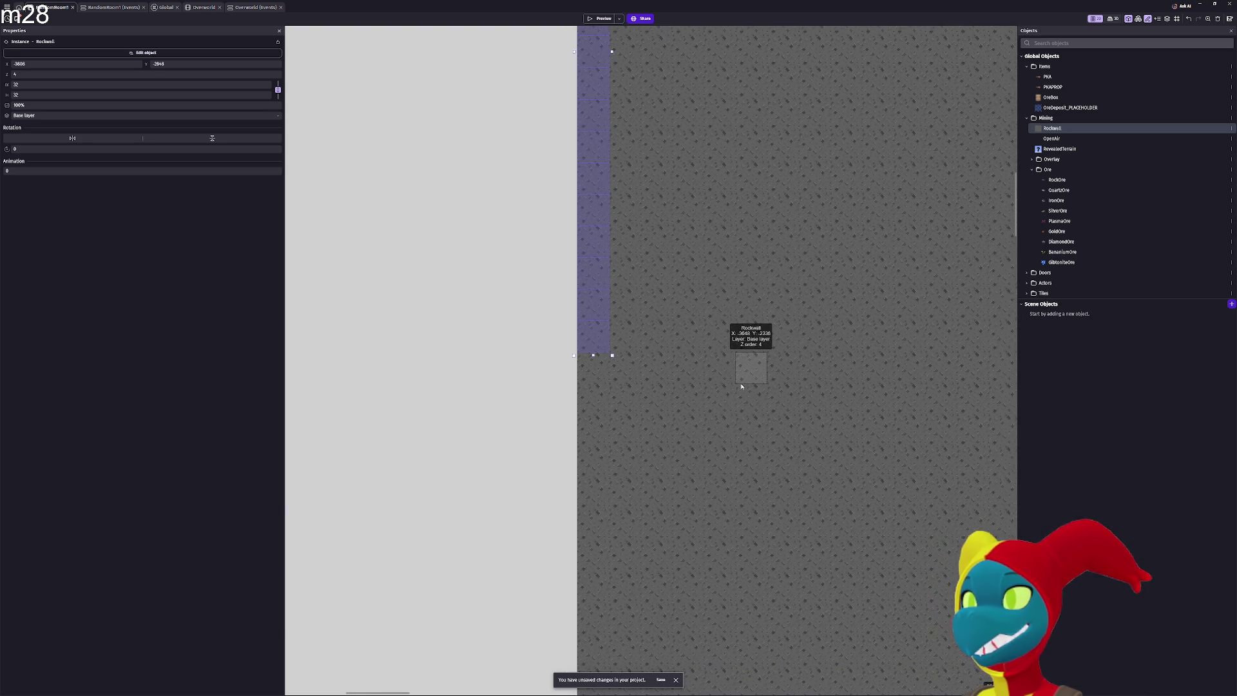
{"action": "scroll", "coordinate": [760, 451], "scroll_direction": "right", "scroll_amount": 5}
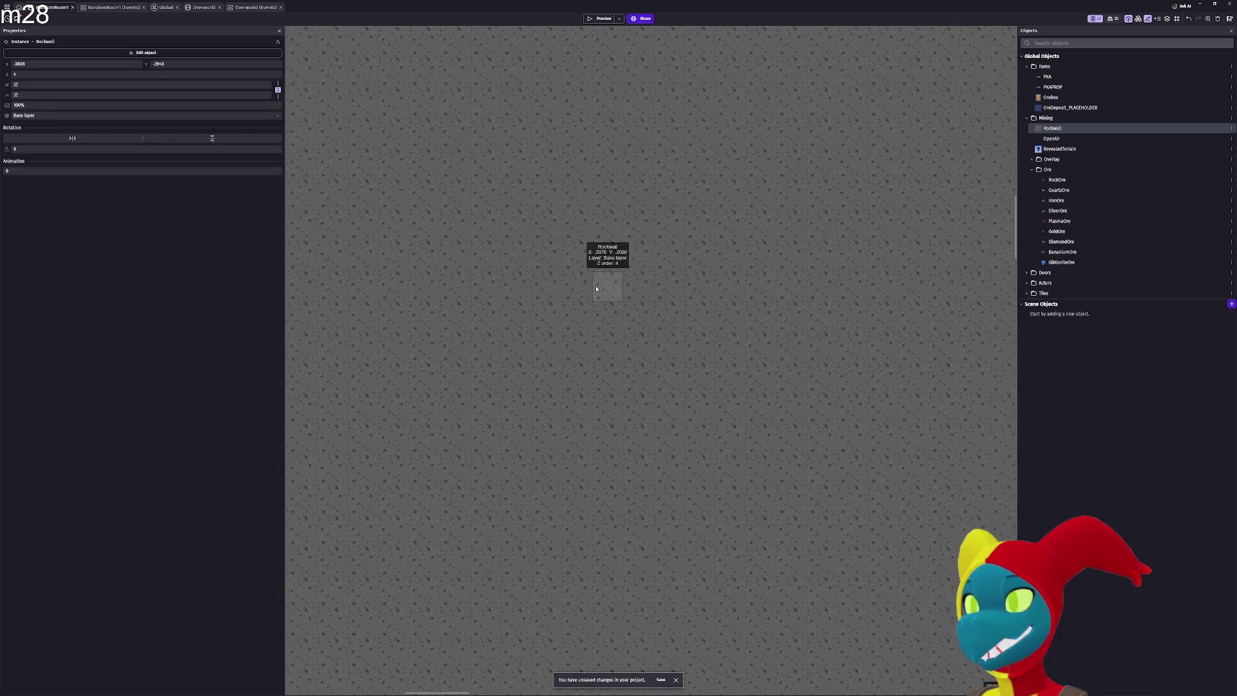
{"action": "scroll", "coordinate": [596, 289], "scroll_direction": "down", "scroll_amount": 2}
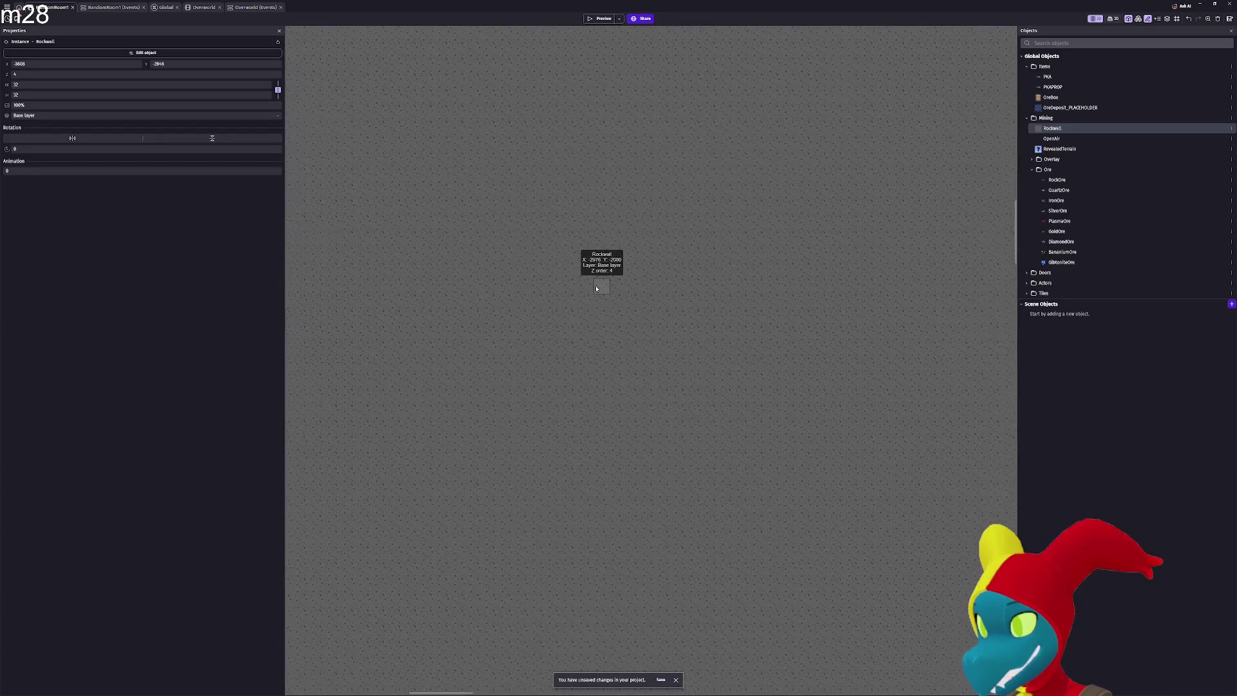
{"action": "scroll", "coordinate": [596, 289], "scroll_direction": "left", "scroll_amount": 4}
{"action": "scroll", "coordinate": [596, 289], "scroll_direction": "up", "scroll_amount": 2}
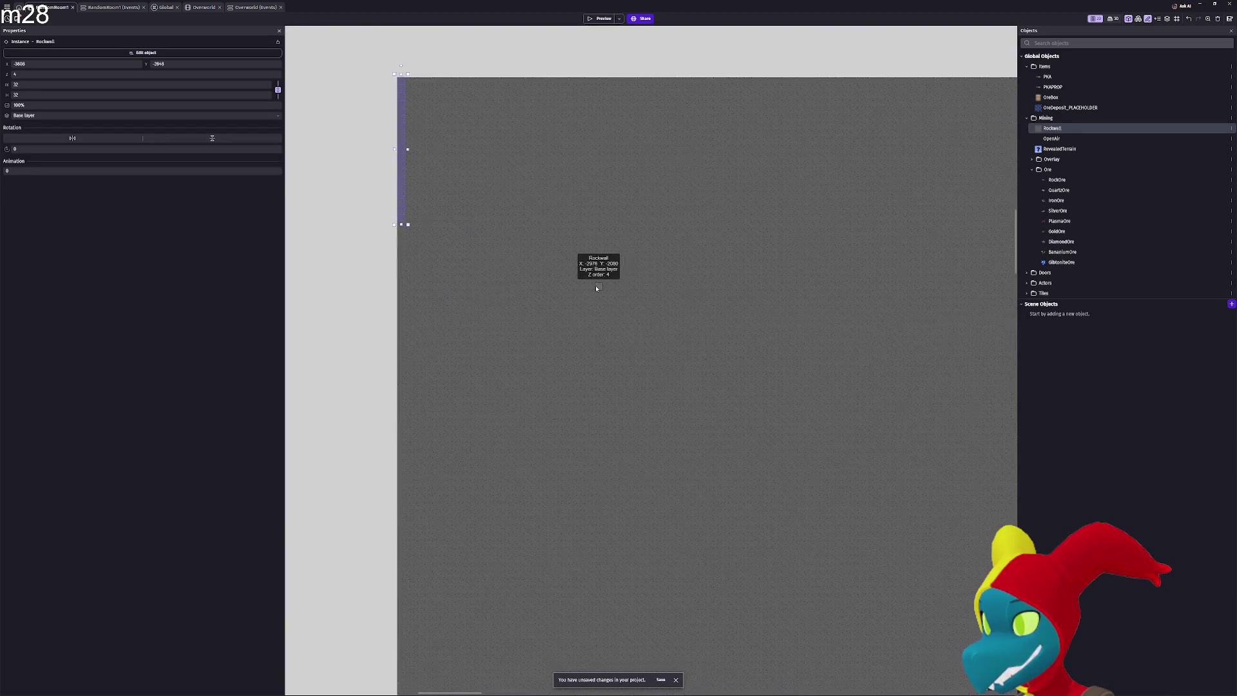
{"action": "scroll", "coordinate": [715, 337], "scroll_direction": "down", "scroll_amount": 4}
{"action": "scroll", "coordinate": [715, 337], "scroll_direction": "right", "scroll_amount": 3}
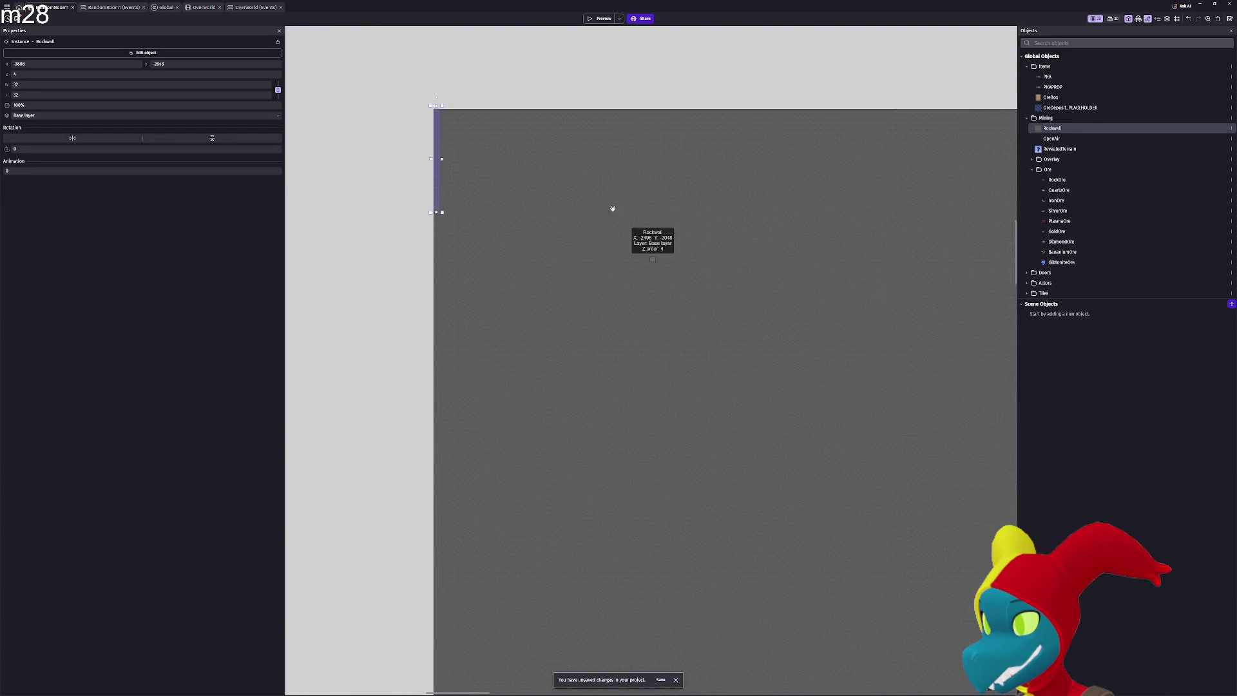
{"action": "scroll", "coordinate": [533, 345], "scroll_direction": "right", "scroll_amount": 3}
{"action": "scroll", "coordinate": [533, 345], "scroll_direction": "down", "scroll_amount": 2}
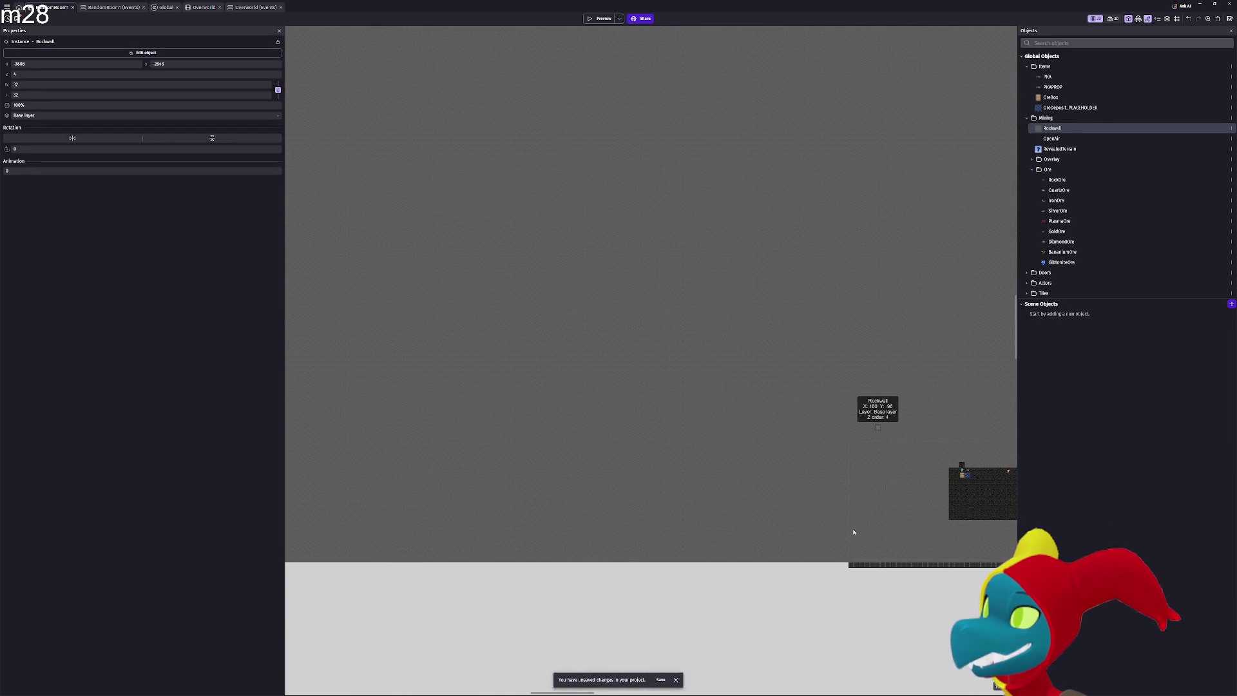
{"action": "scroll", "coordinate": [753, 529], "scroll_direction": "right", "scroll_amount": 4}
{"action": "scroll", "coordinate": [710, 533], "scroll_direction": "left", "scroll_amount": 2}
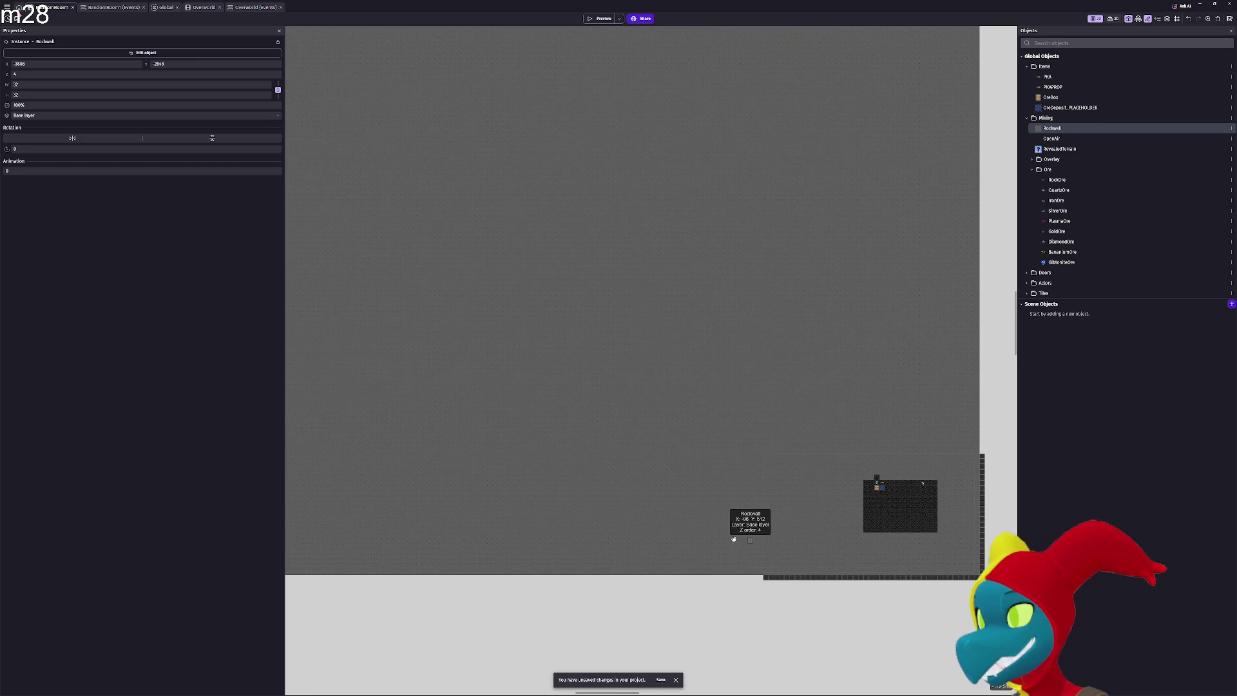
{"action": "scroll", "coordinate": [747, 567], "scroll_direction": "down", "scroll_amount": 3}
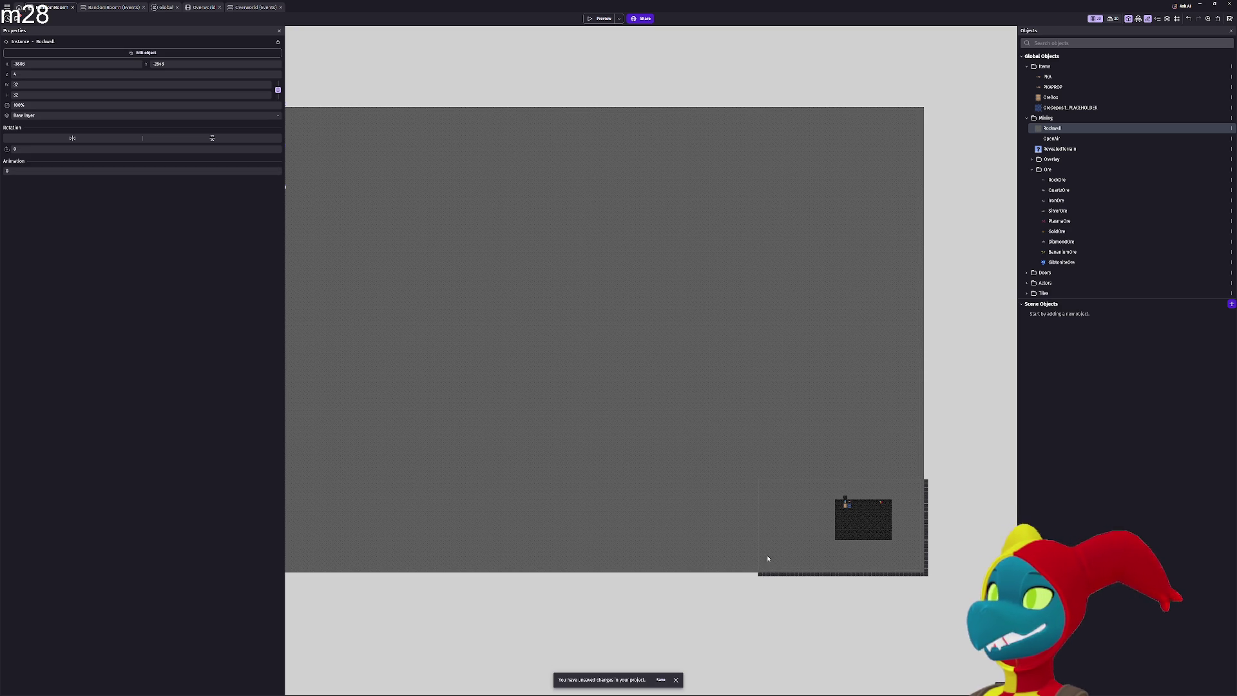
{"action": "mouse_move", "coordinate": [768, 558]}
{"action": "left_mouse_down"}
{"action": "mouse_move", "coordinate": [724, 326]}
{"action": "mouse_move", "coordinate": [569, 50]}
{"action": "mouse_move", "coordinate": [406, 27]}
{"action": "mouse_move", "coordinate": [2, 125]}
{"action": "mouse_move", "coordinate": [77, 97]}
{"action": "mouse_move", "coordinate": [296, 77]}
{"action": "mouse_move", "coordinate": [230, 58]}
{"action": "mouse_move", "coordinate": [516, 61]}
{"action": "left_mouse_up"}
{"action": "scroll", "coordinate": [295, 77], "scroll_direction": "down", "scroll_amount": 4}
{"action": "scroll", "coordinate": [289, 76], "scroll_direction": "down", "scroll_amount": 3}
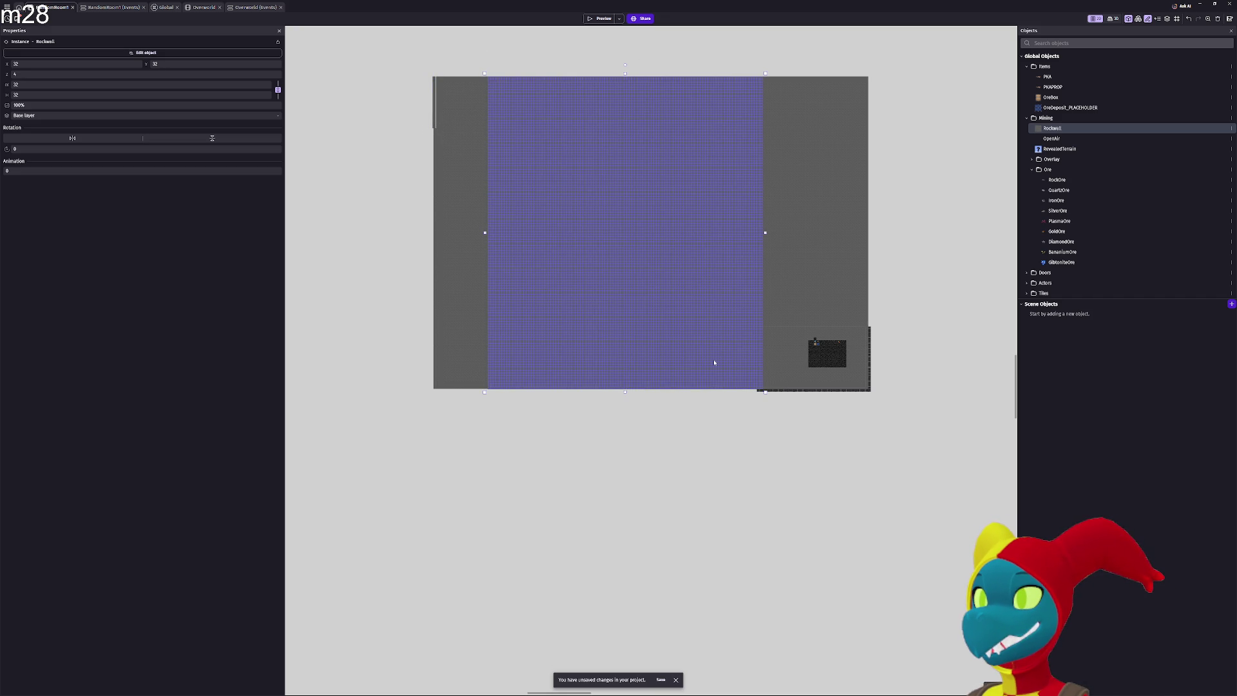
{"action": "key", "text": "Escape"}
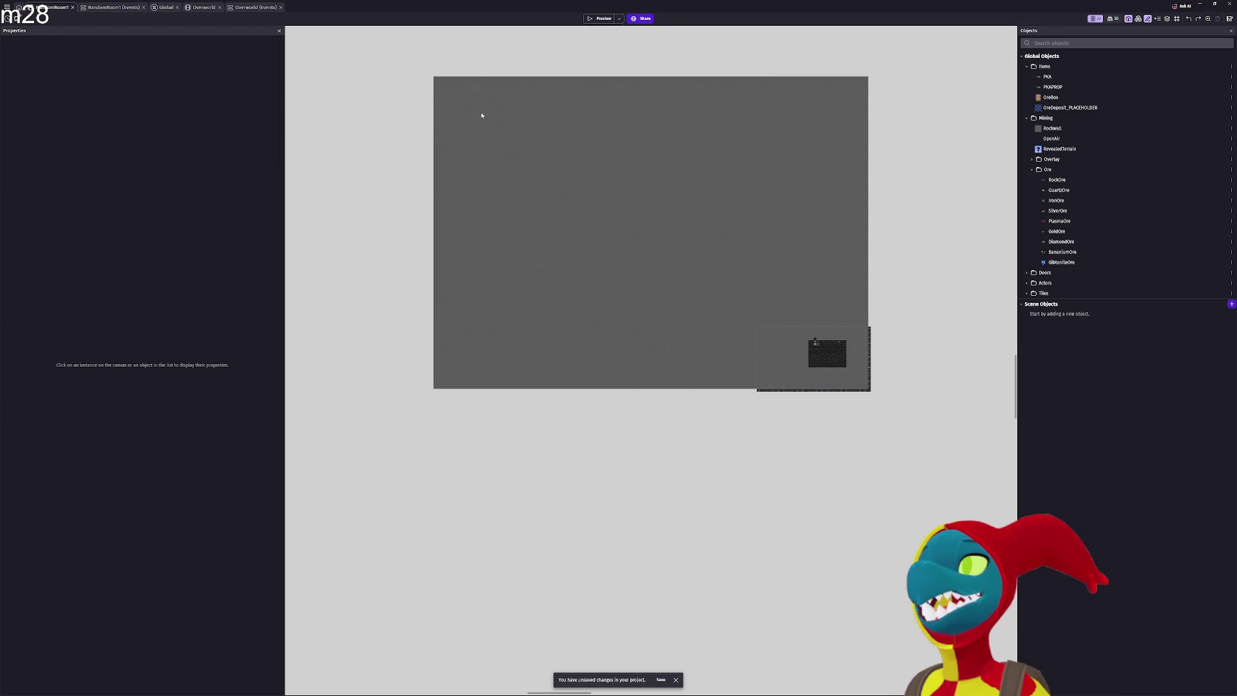
Paste a copy of the left Rockwall block and align it flush against the rock's right edge
{"action": "left_click_drag", "start_coordinate": [427, 70], "coordinate": [624, 247]}
{"action": "left_click_drag", "start_coordinate": [694, 335], "coordinate": [759, 399]}
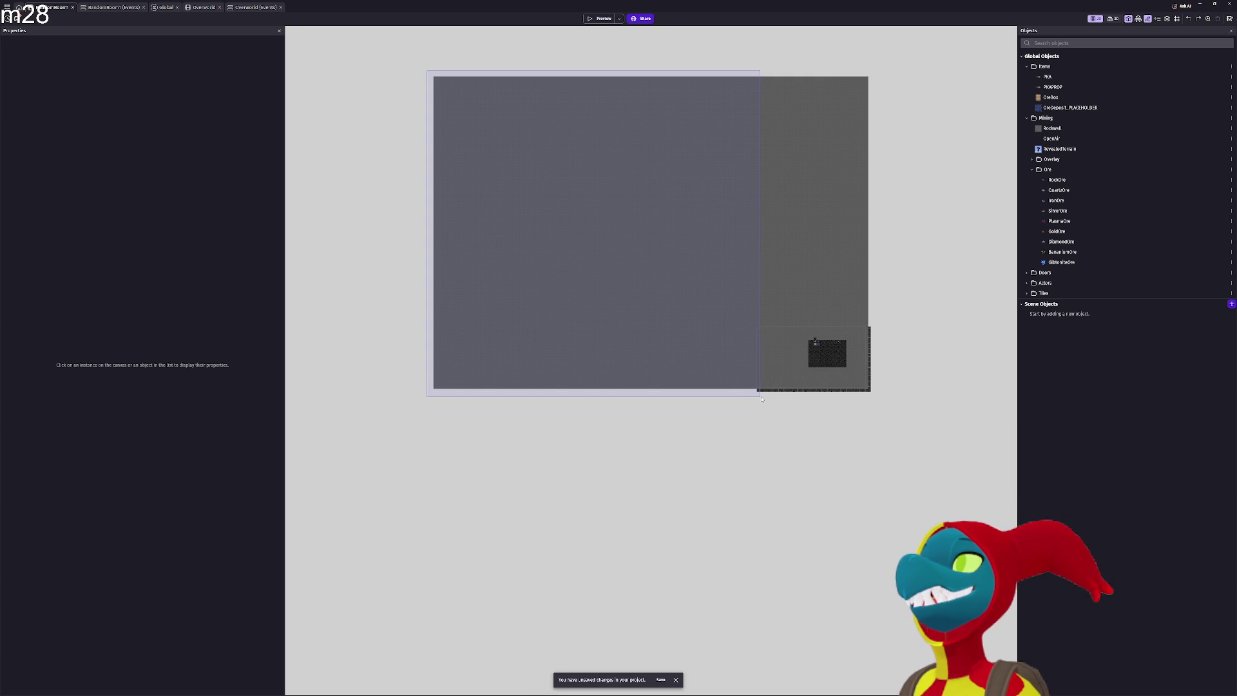
{"action": "left_click_drag", "start_coordinate": [761, 398], "coordinate": [762, 399]}
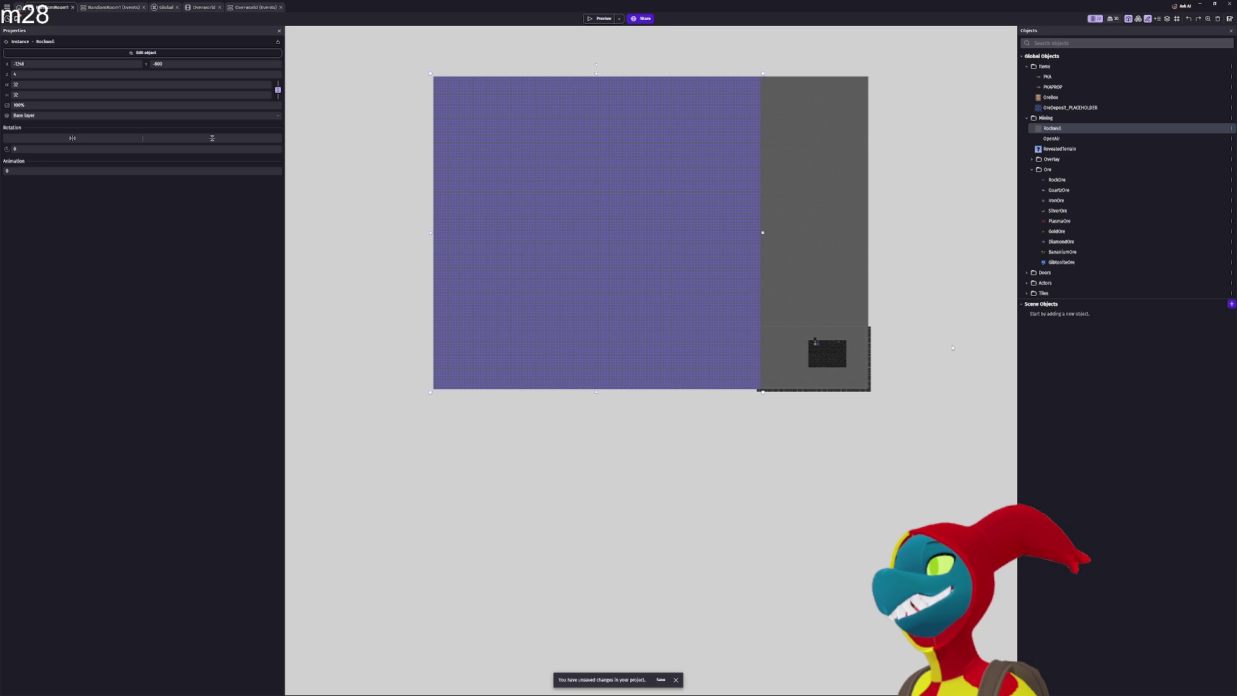
{"action": "scroll", "coordinate": [681, 348], "scroll_direction": "right", "scroll_amount": 5}
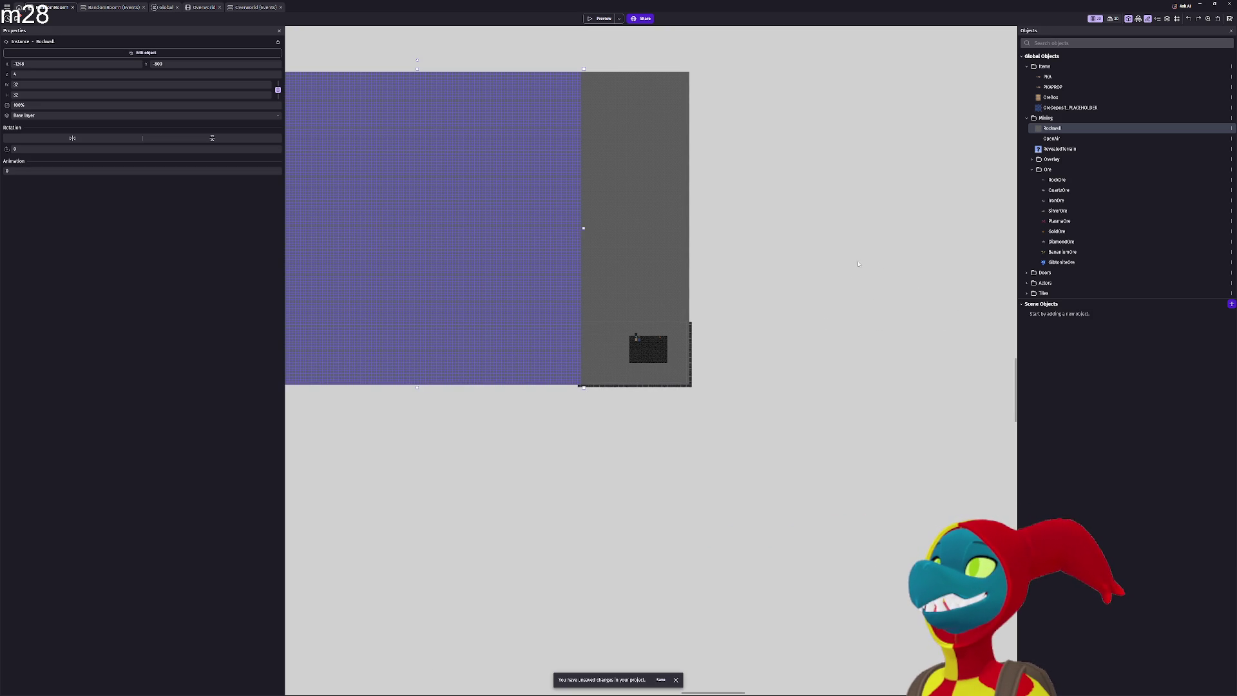
{"action": "key", "text": "ctrl+v"}
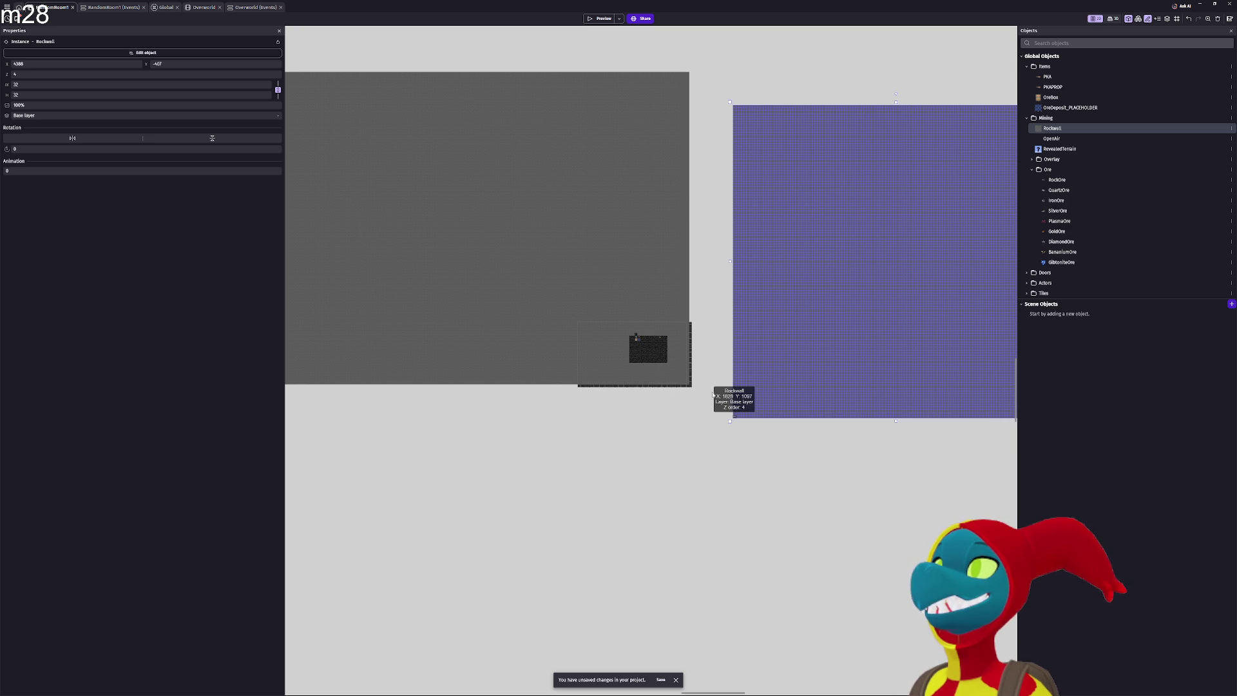
{"action": "mouse_move", "coordinate": [707, 389]}
{"action": "left_mouse_down"}
{"action": "mouse_move", "coordinate": [678, 365]}
{"action": "mouse_move", "coordinate": [680, 383]}
{"action": "mouse_move", "coordinate": [671, 373]}
{"action": "mouse_move", "coordinate": [689, 360]}
{"action": "mouse_move", "coordinate": [672, 364]}
{"action": "left_mouse_up"}
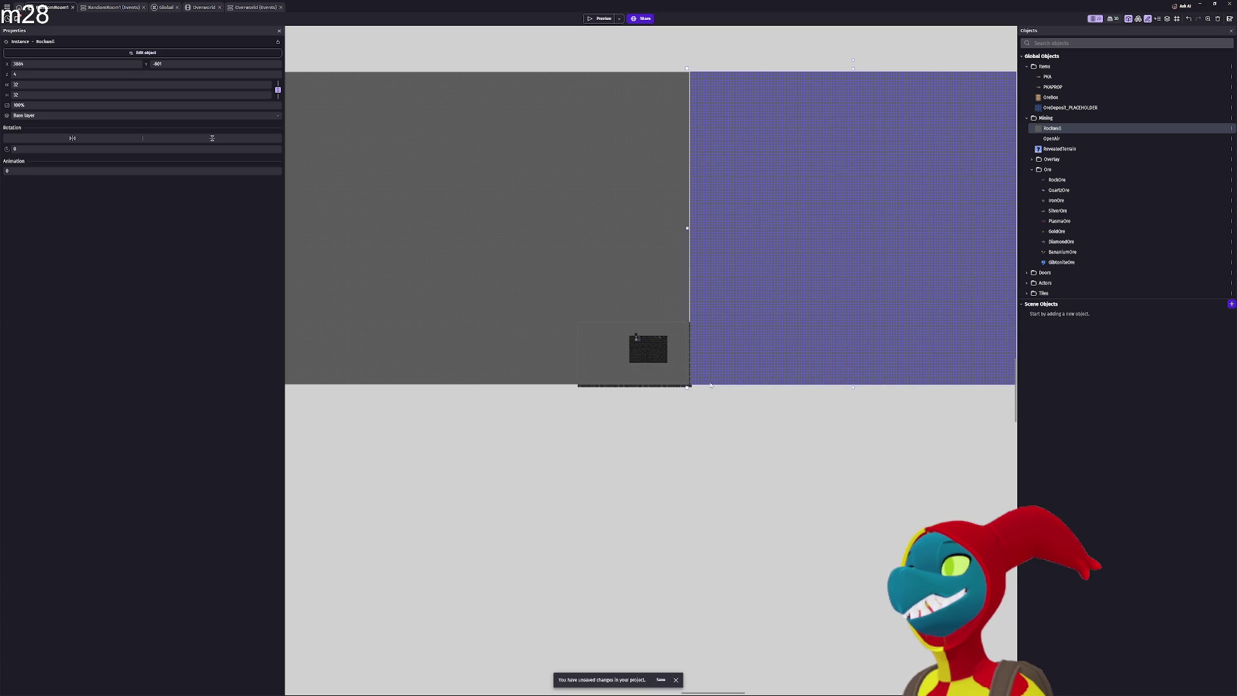
Deselect the Rockwall block and zoom out to view the whole rock area around the starting room
{"action": "scroll", "coordinate": [710, 385], "scroll_direction": "up", "scroll_amount": 4}
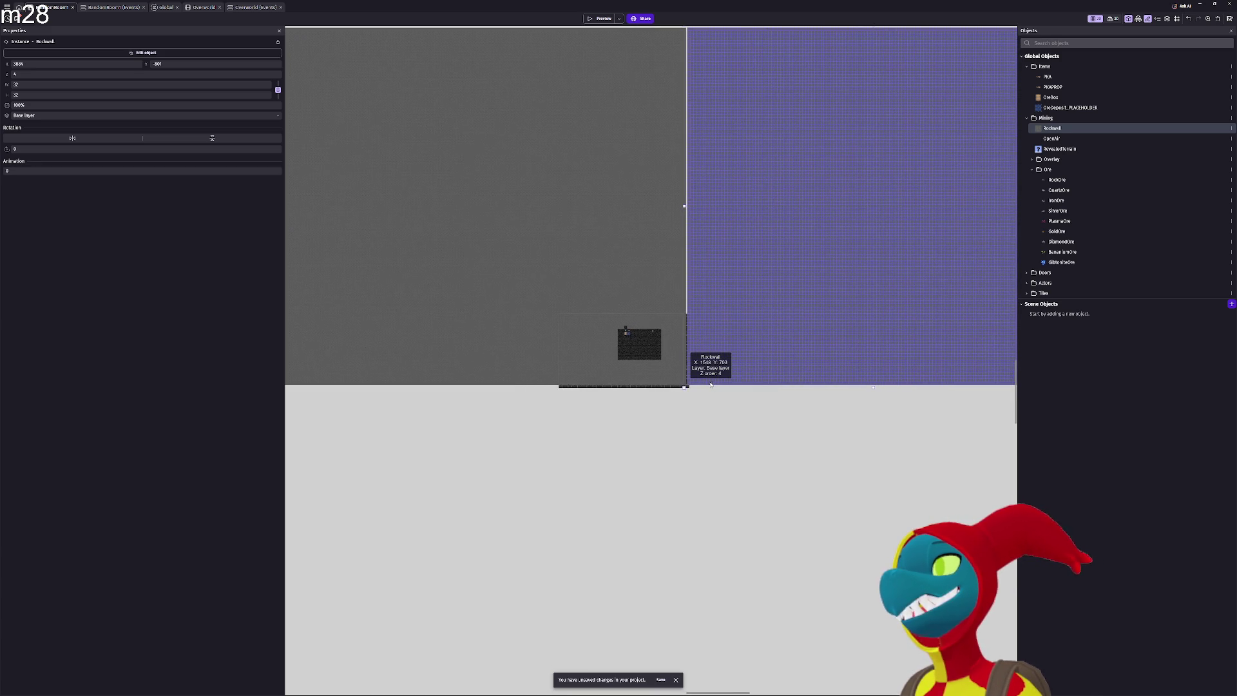
{"action": "scroll", "coordinate": [711, 384], "scroll_direction": "up", "scroll_amount": 3}
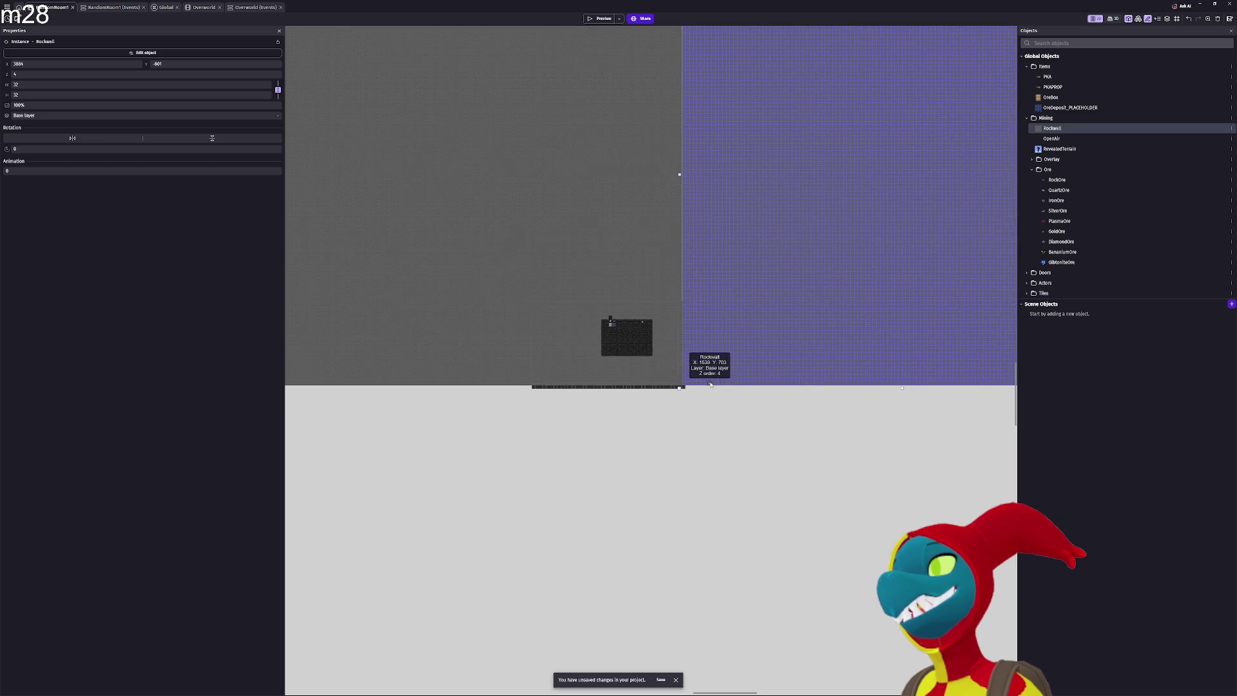
{"action": "scroll", "coordinate": [711, 384], "scroll_direction": "up", "scroll_amount": 4}
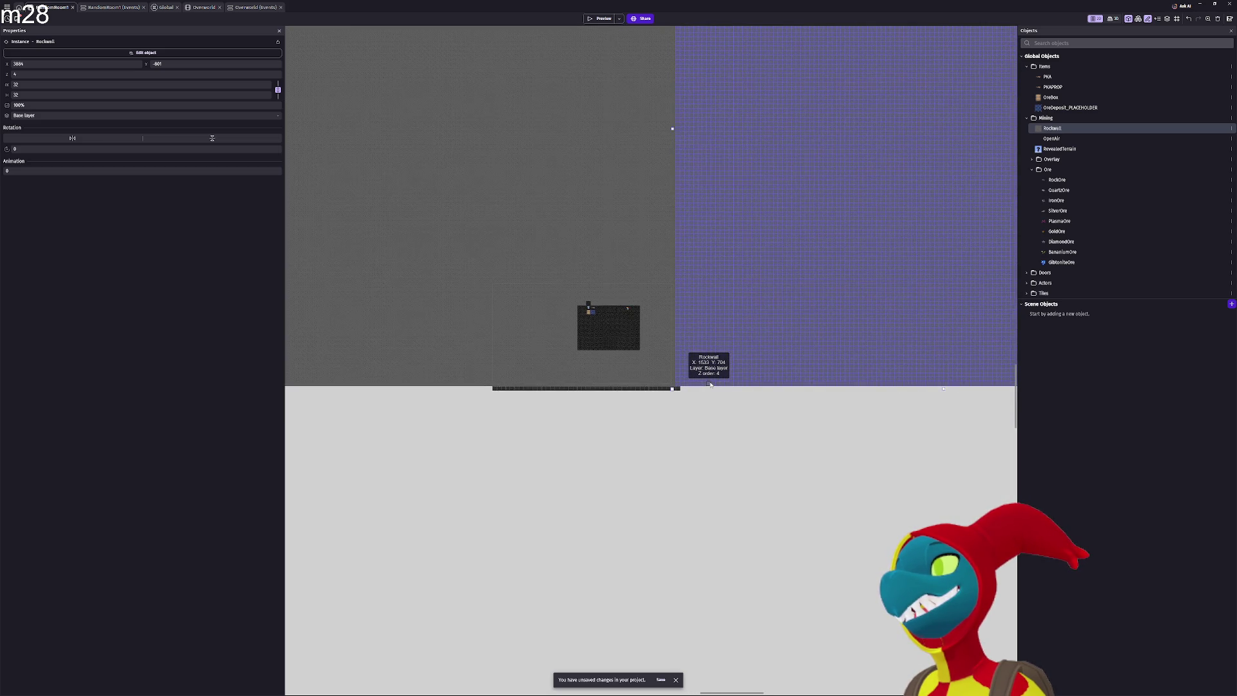
{"action": "scroll", "coordinate": [711, 384], "scroll_direction": "up", "scroll_amount": 2}
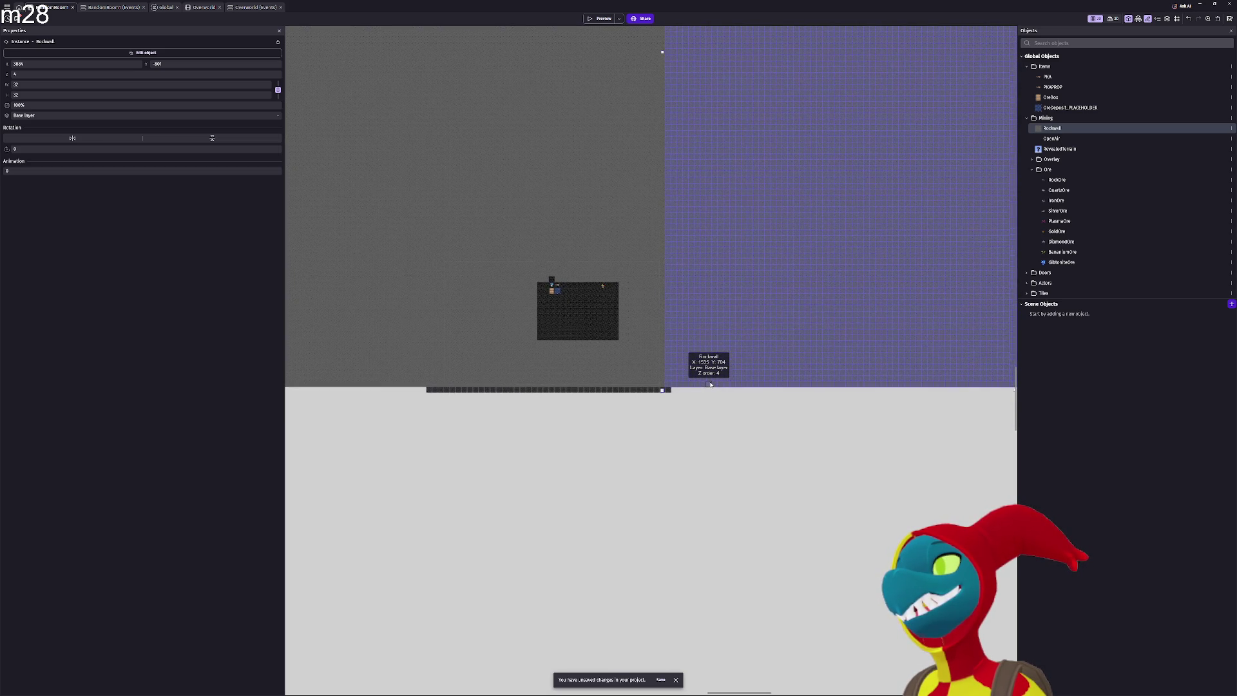
{"action": "scroll", "coordinate": [711, 384], "scroll_direction": "up", "scroll_amount": 3}
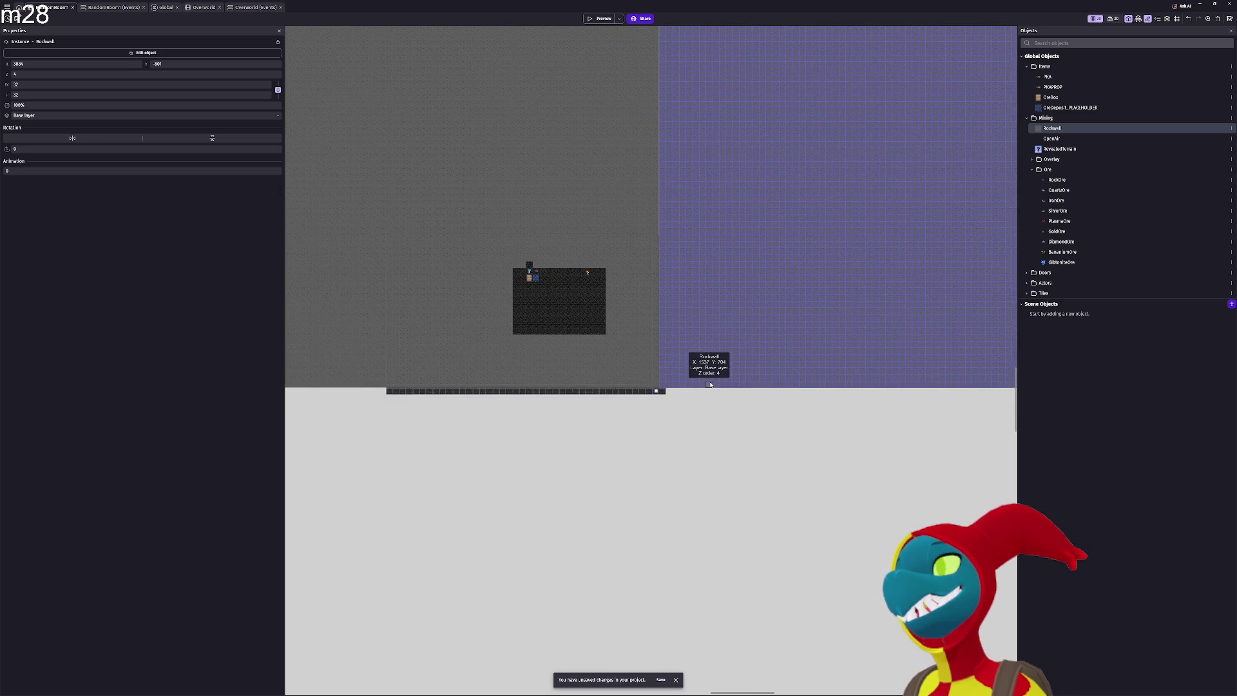
{"action": "scroll", "coordinate": [710, 385], "scroll_direction": "up", "scroll_amount": 2}
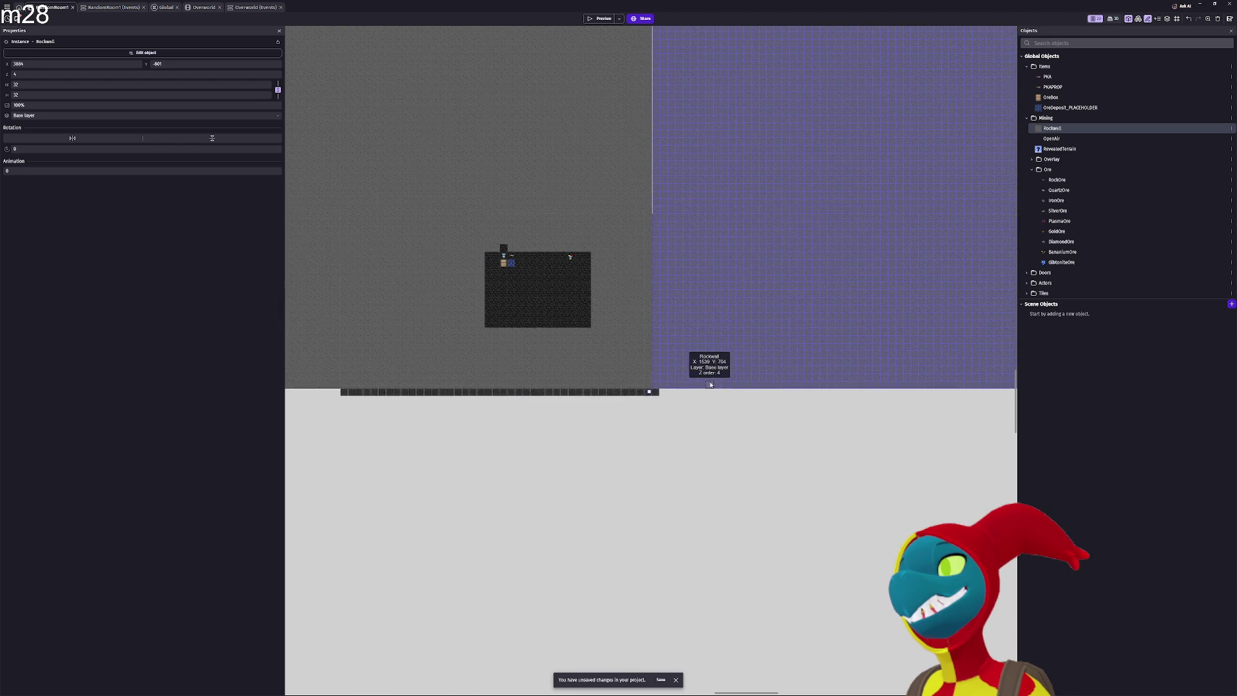
{"action": "scroll", "coordinate": [710, 384], "scroll_direction": "up", "scroll_amount": 3}
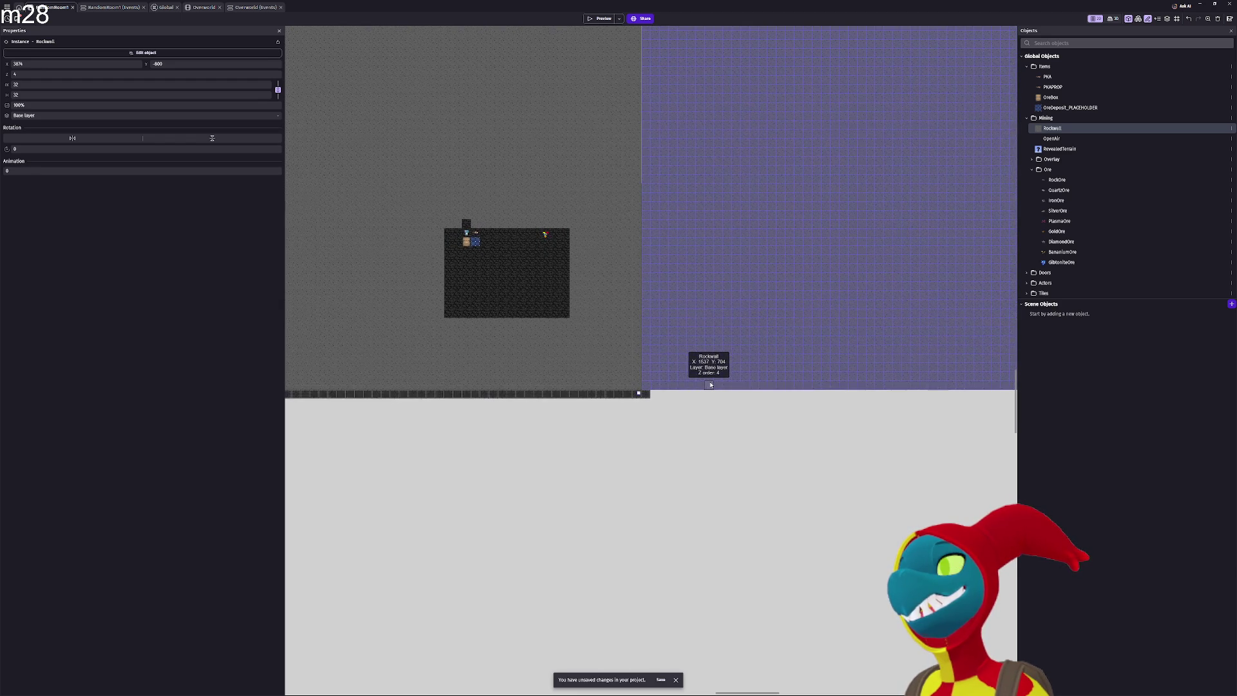
{"action": "scroll", "coordinate": [710, 385], "scroll_direction": "up", "scroll_amount": 3}
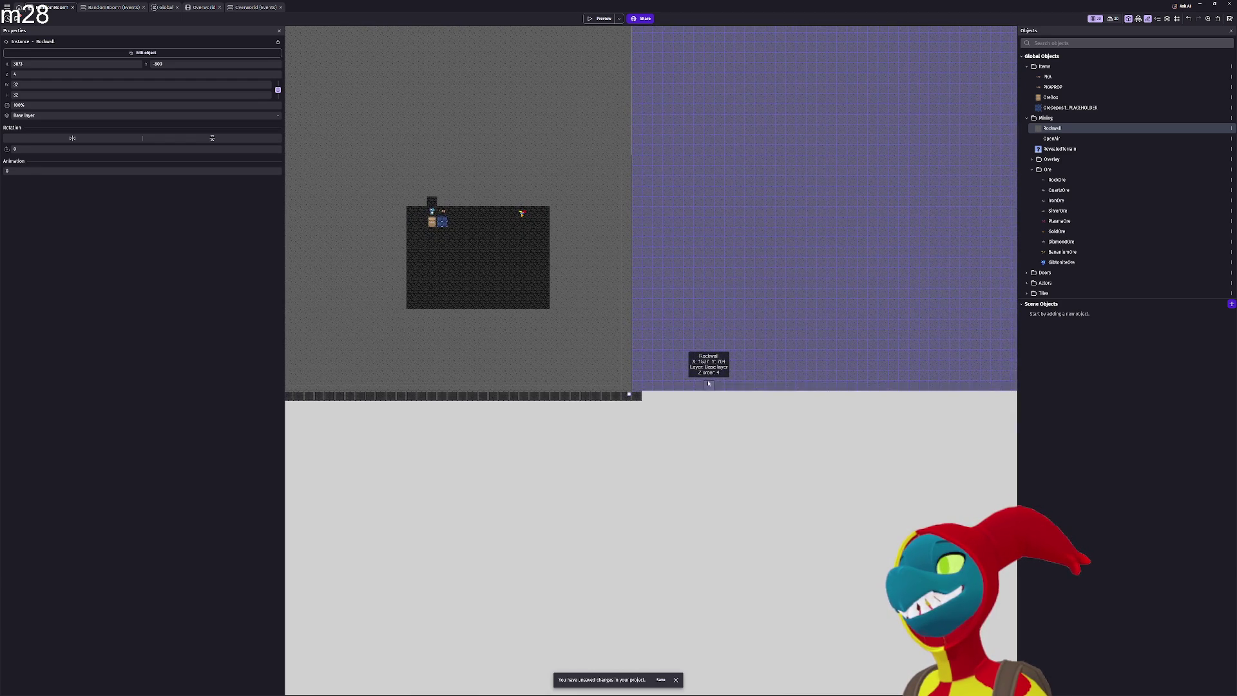
{"action": "scroll", "coordinate": [620, 393], "scroll_direction": "up", "scroll_amount": 1}
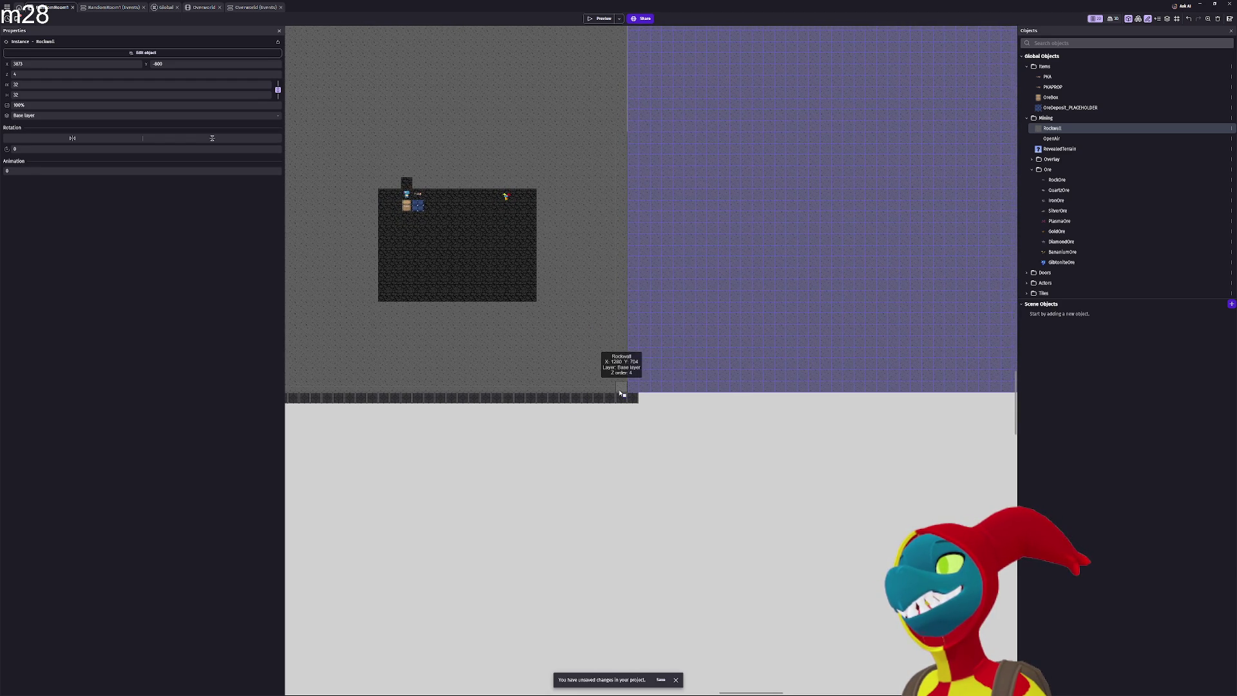
{"action": "scroll", "coordinate": [620, 393], "scroll_direction": "up", "scroll_amount": 4}
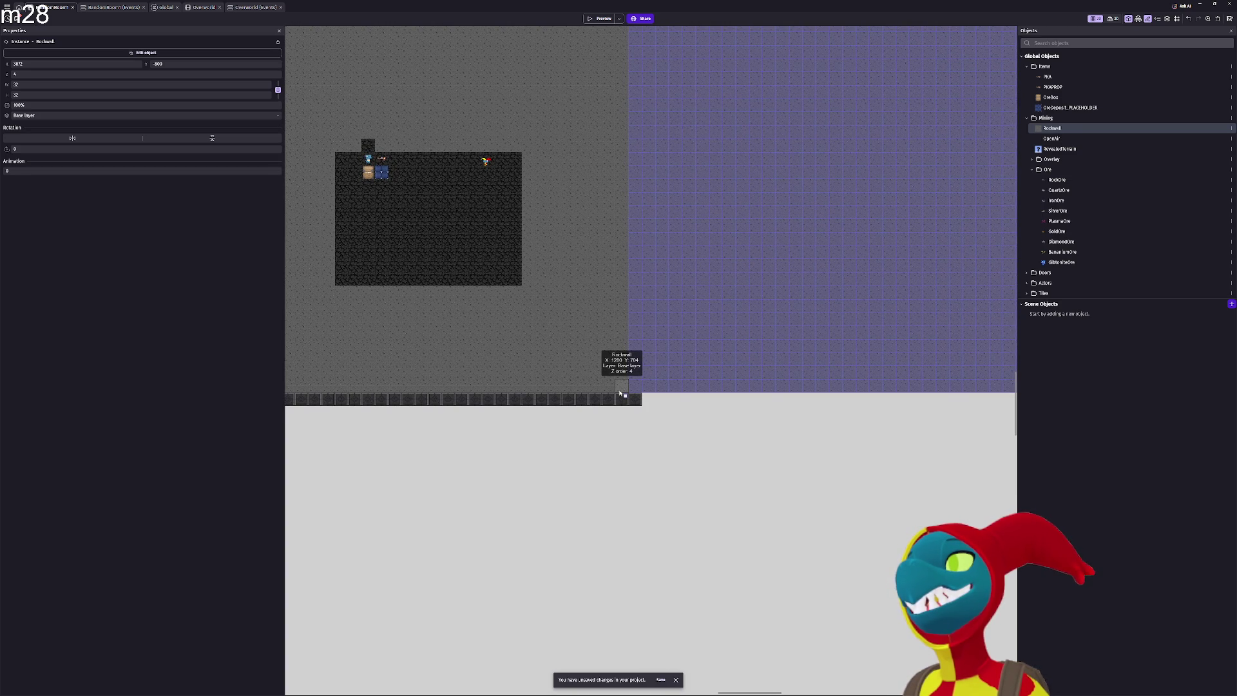
{"action": "scroll", "coordinate": [620, 393], "scroll_direction": "up", "scroll_amount": 3}
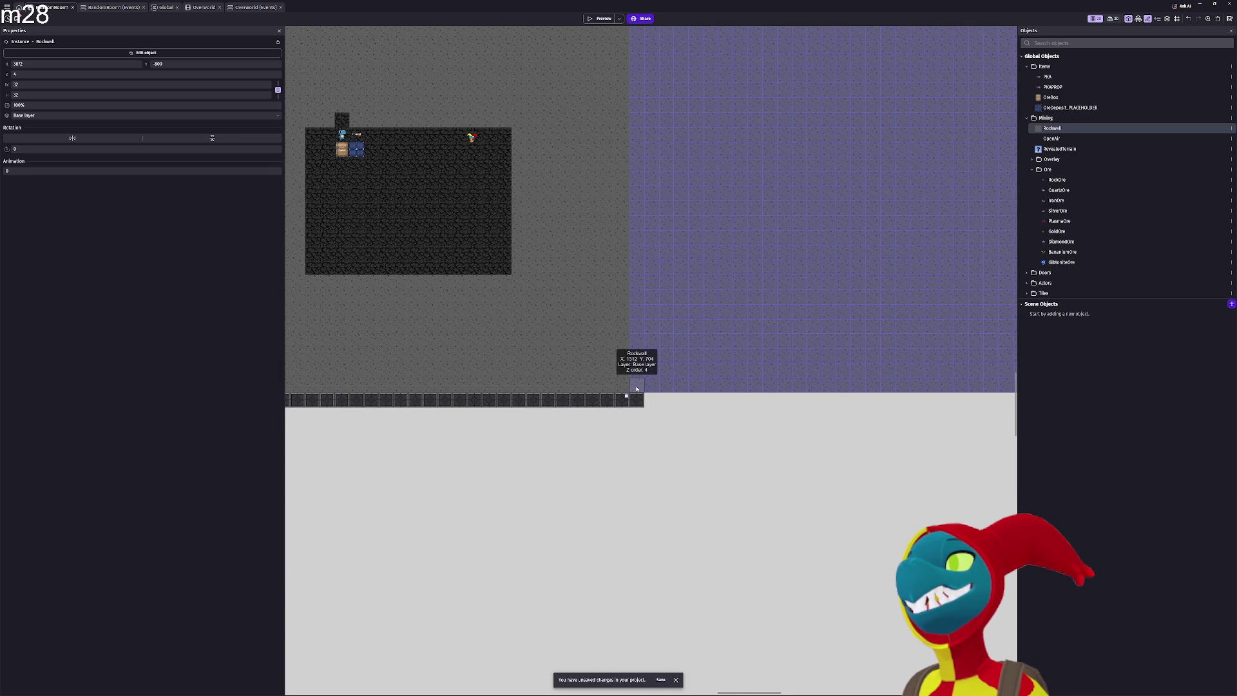
{"action": "left_click", "coordinate": [670, 450]}
{"action": "scroll", "coordinate": [670, 450], "scroll_direction": "down", "scroll_amount": 4}
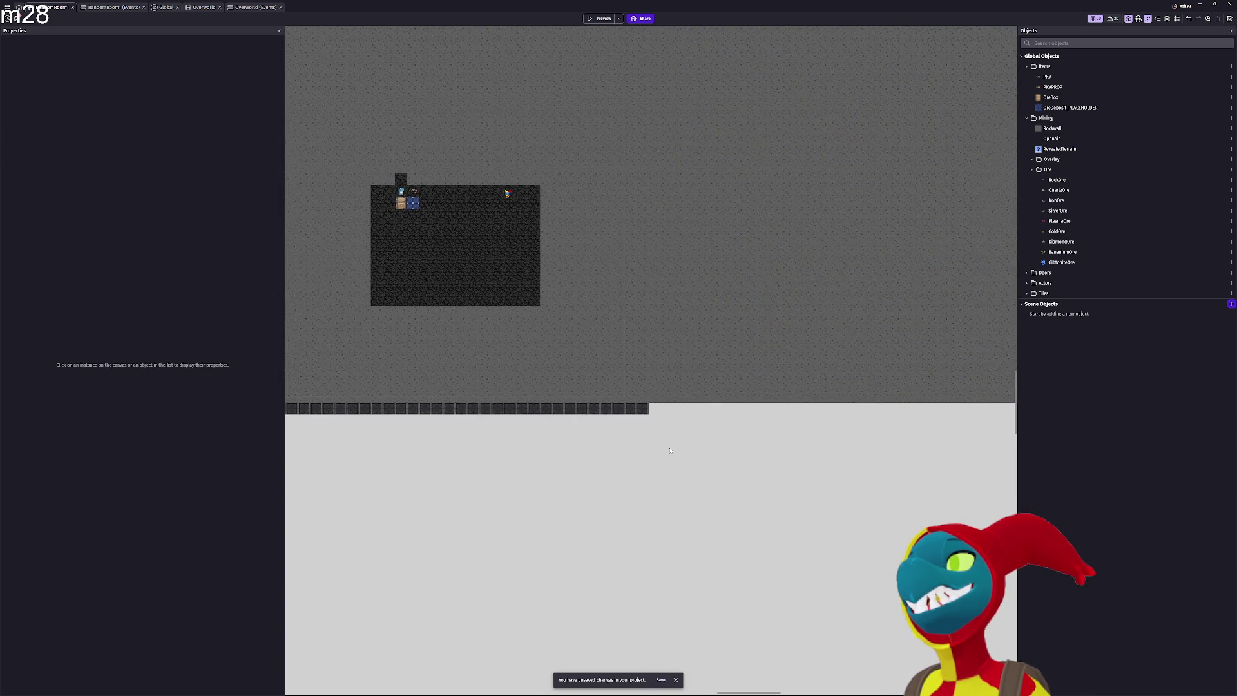
{"action": "scroll", "coordinate": [670, 450], "scroll_direction": "down", "scroll_amount": 4}
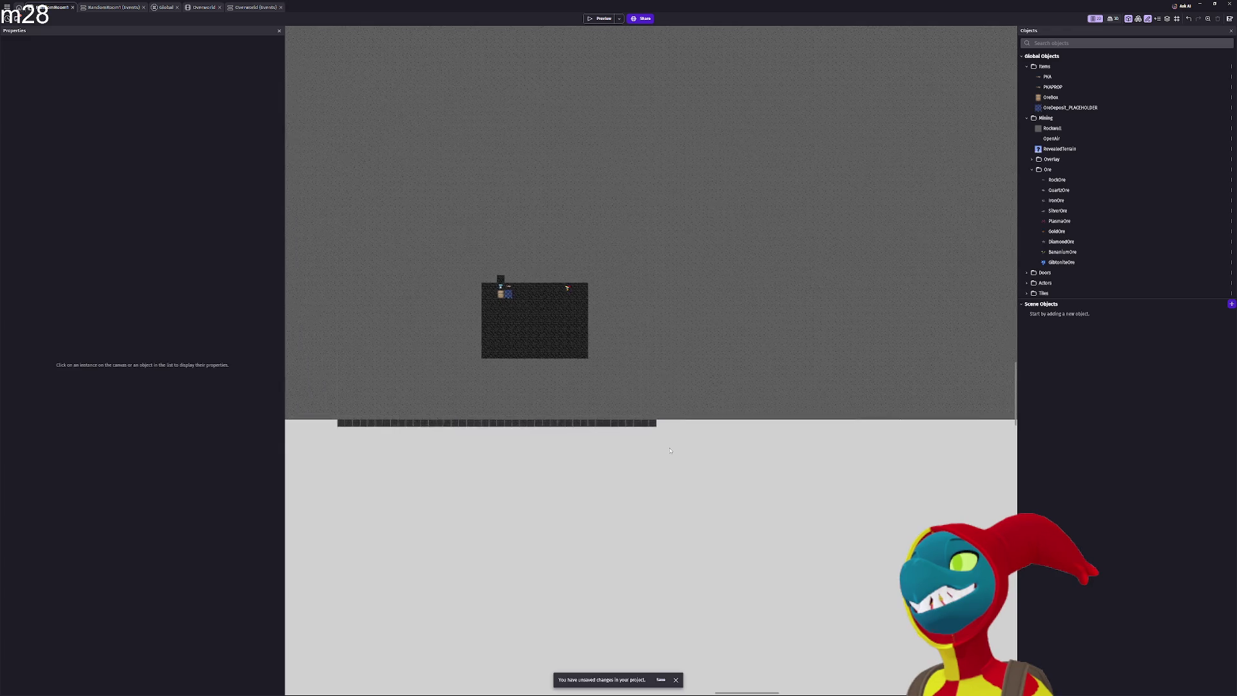
{"action": "scroll", "coordinate": [670, 449], "scroll_direction": "down", "scroll_amount": 4}
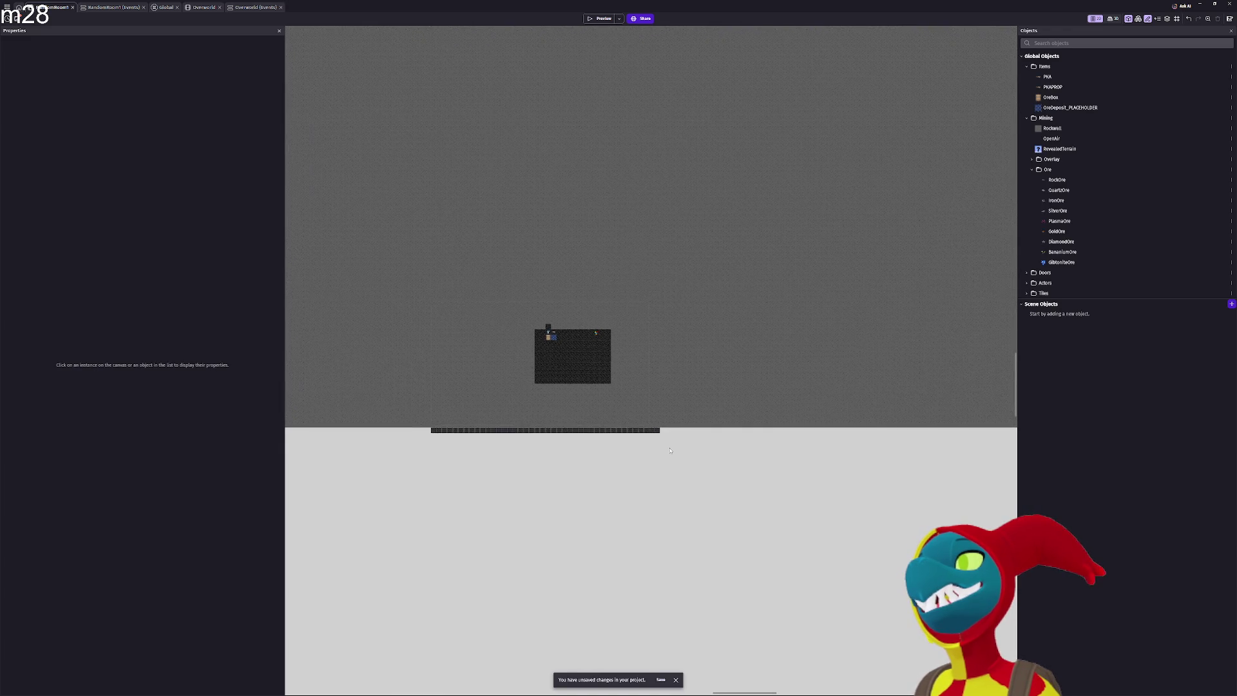
{"action": "scroll", "coordinate": [670, 450], "scroll_direction": "down", "scroll_amount": 4}
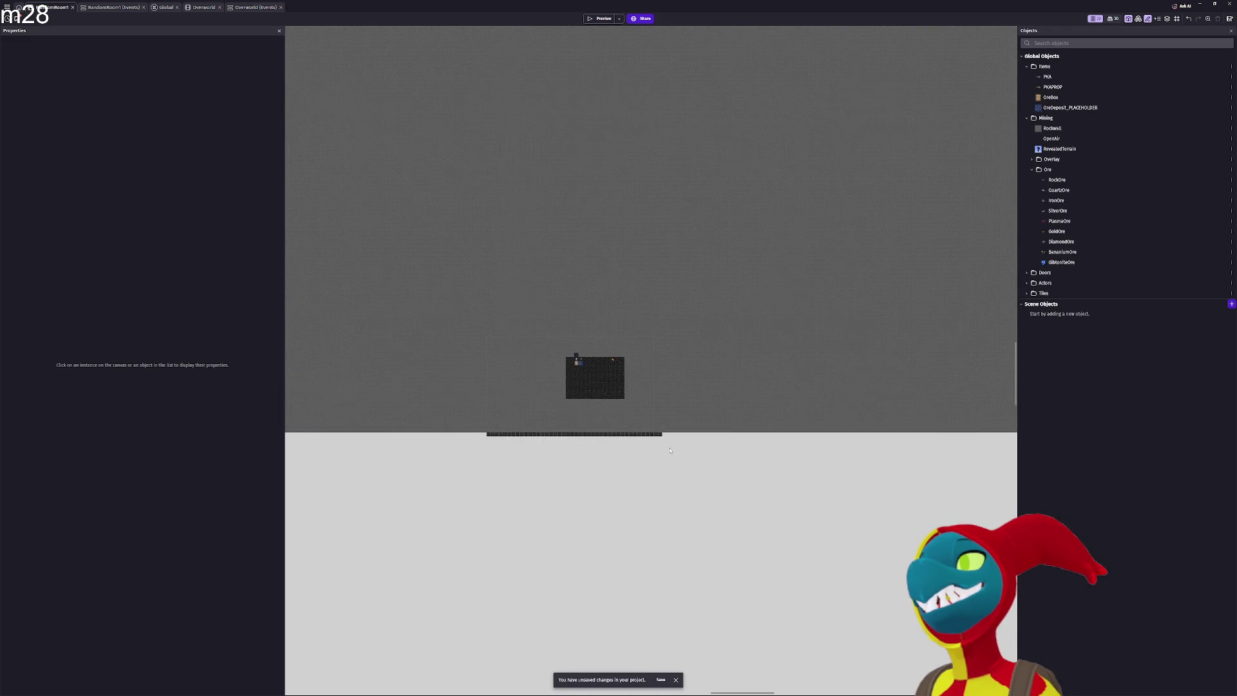
{"action": "scroll", "coordinate": [670, 450], "scroll_direction": "down", "scroll_amount": 4}
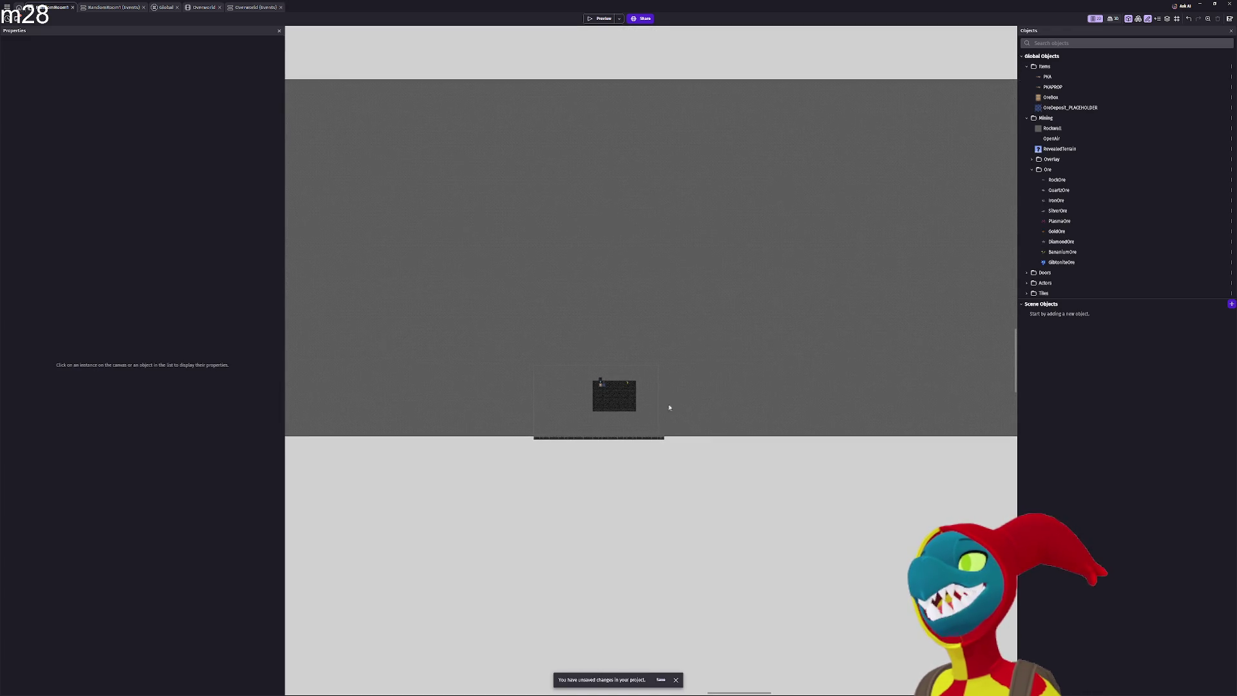
{"action": "scroll", "coordinate": [667, 389], "scroll_direction": "down", "scroll_amount": 4}
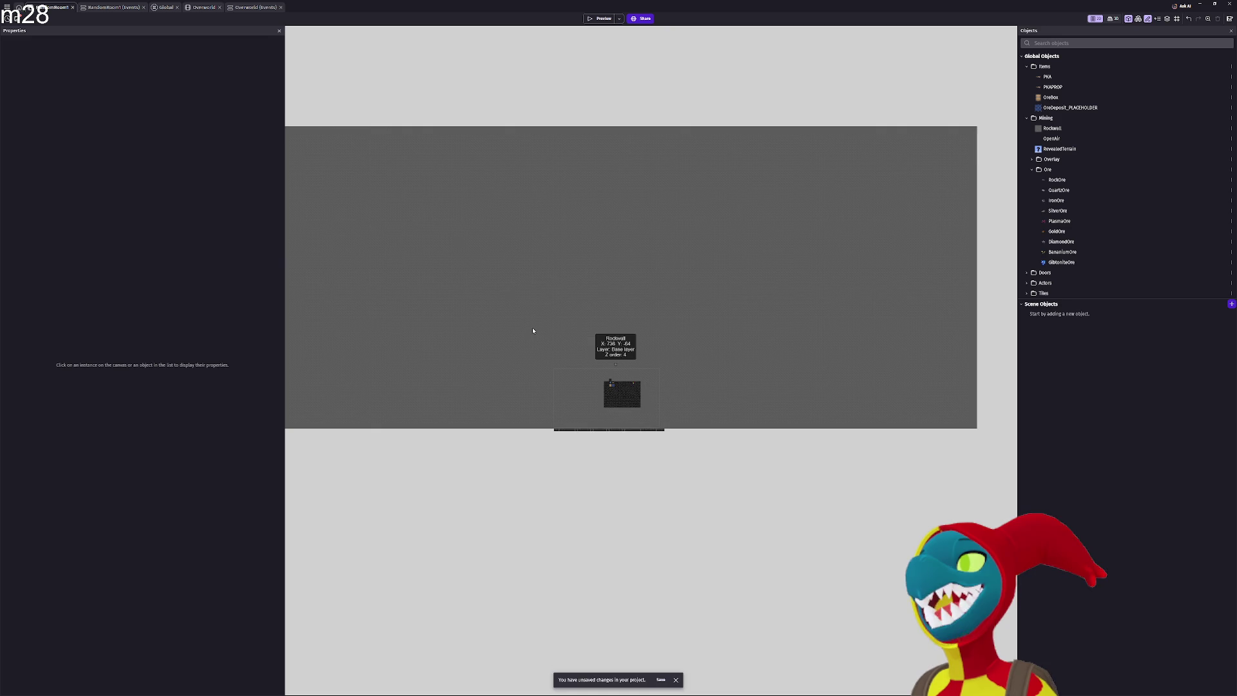
{"action": "scroll", "coordinate": [525, 325], "scroll_direction": "down", "scroll_amount": 2}
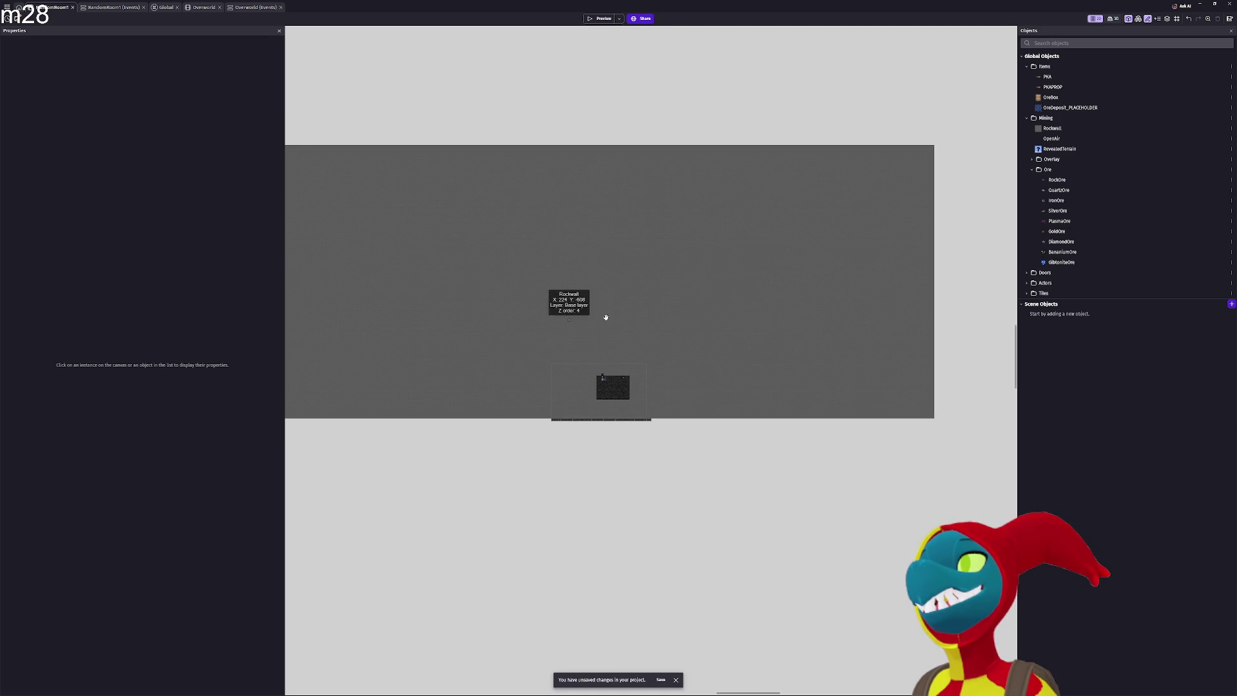
{"action": "scroll", "coordinate": [604, 315], "scroll_direction": "left", "scroll_amount": 2}
{"action": "scroll", "coordinate": [616, 317], "scroll_direction": "left", "scroll_amount": 1}
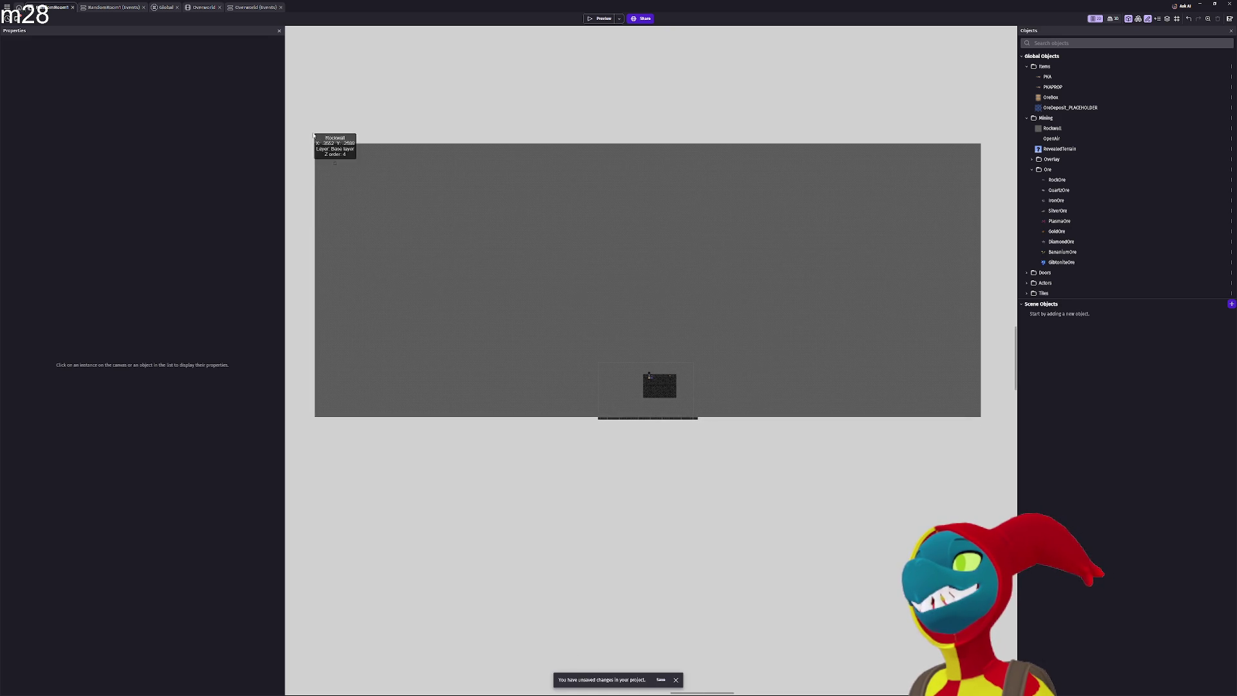
Box-select the upper RockWall block above the rock band and delete it
{"action": "mouse_move", "coordinate": [304, 133]}
{"action": "left_mouse_down"}
{"action": "mouse_move", "coordinate": [647, 233]}
{"action": "mouse_move", "coordinate": [997, 239]}
{"action": "left_mouse_up"}
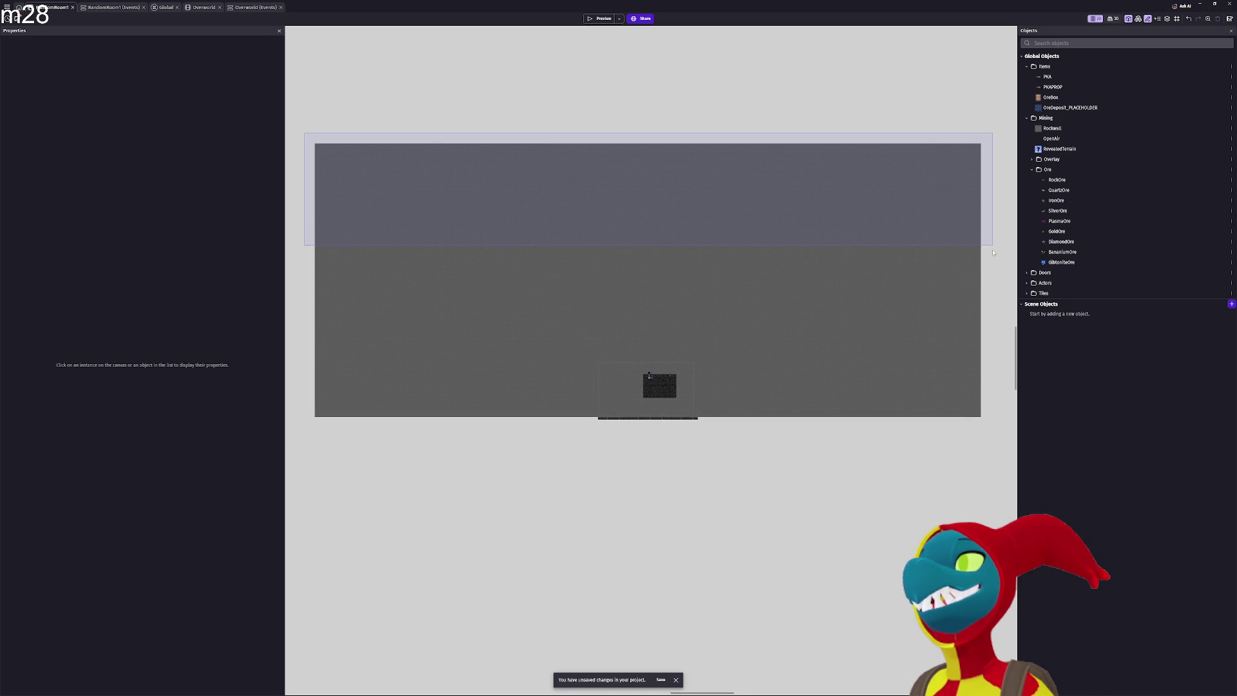
{"action": "left_click_drag", "start_coordinate": [996, 283], "coordinate": [997, 287]}
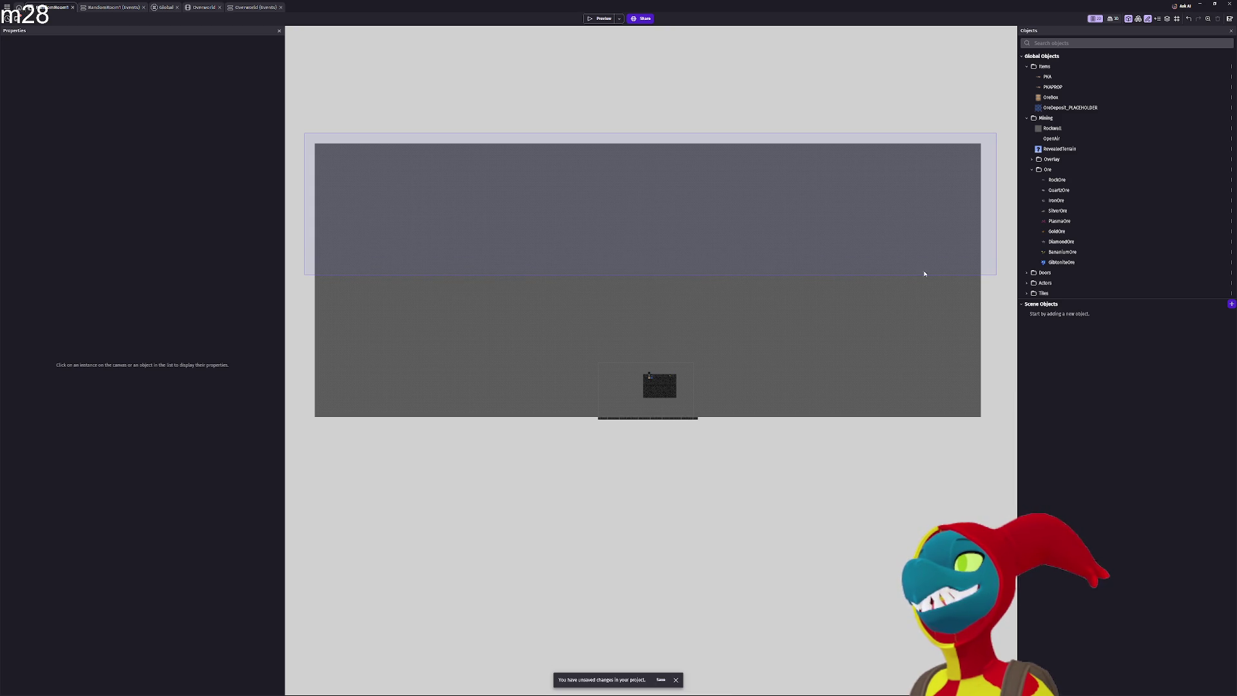
{"action": "left_click_drag", "start_coordinate": [924, 273], "coordinate": [923, 274]}
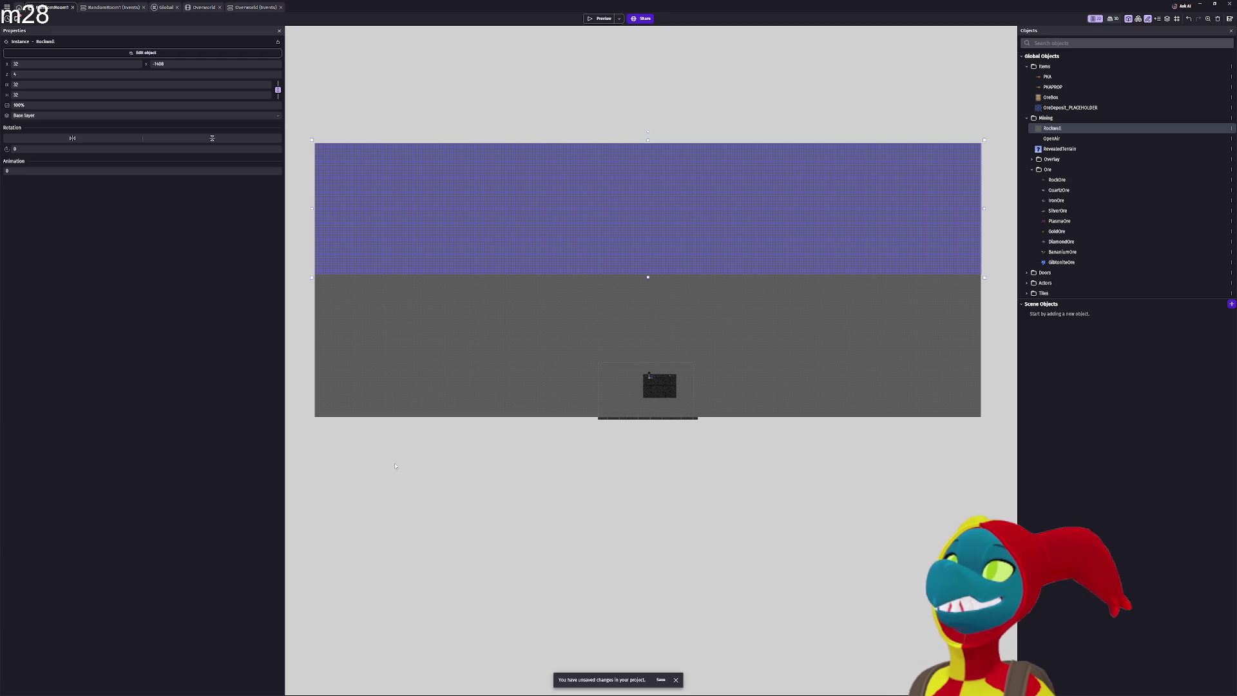
{"action": "key", "text": "Delete"}
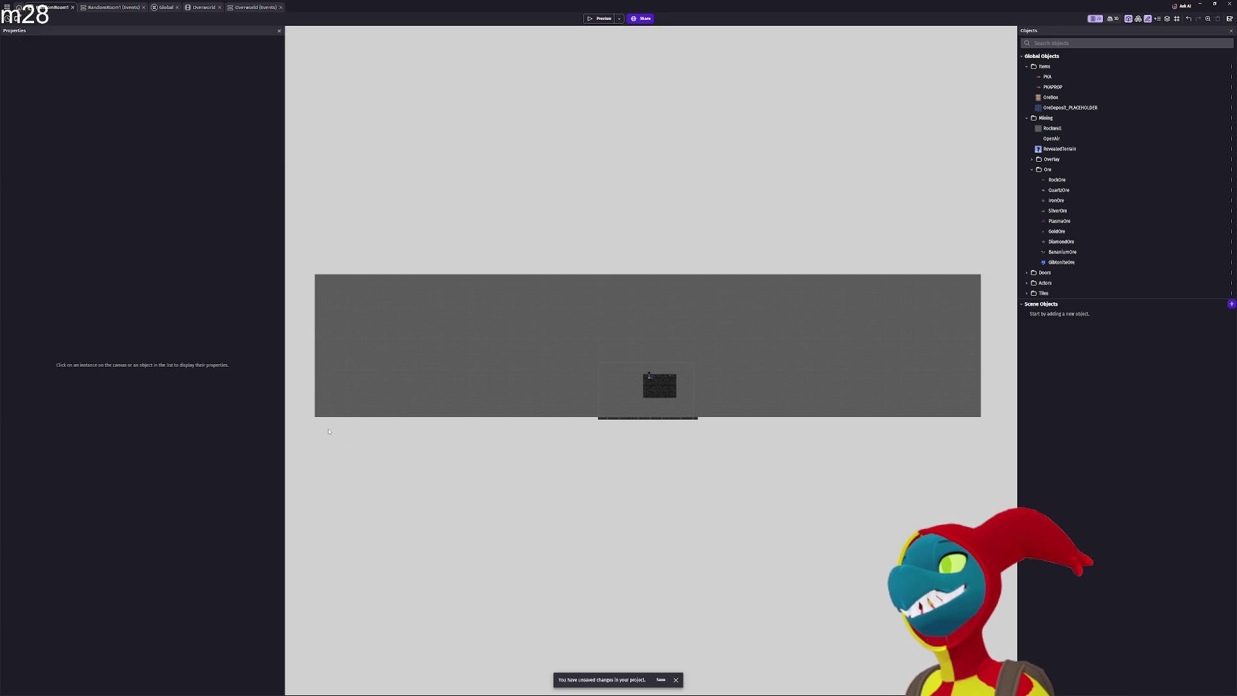
Restore the deleted RockWall block and drag it below the starting room
{"action": "key", "text": "ctrl+z"}
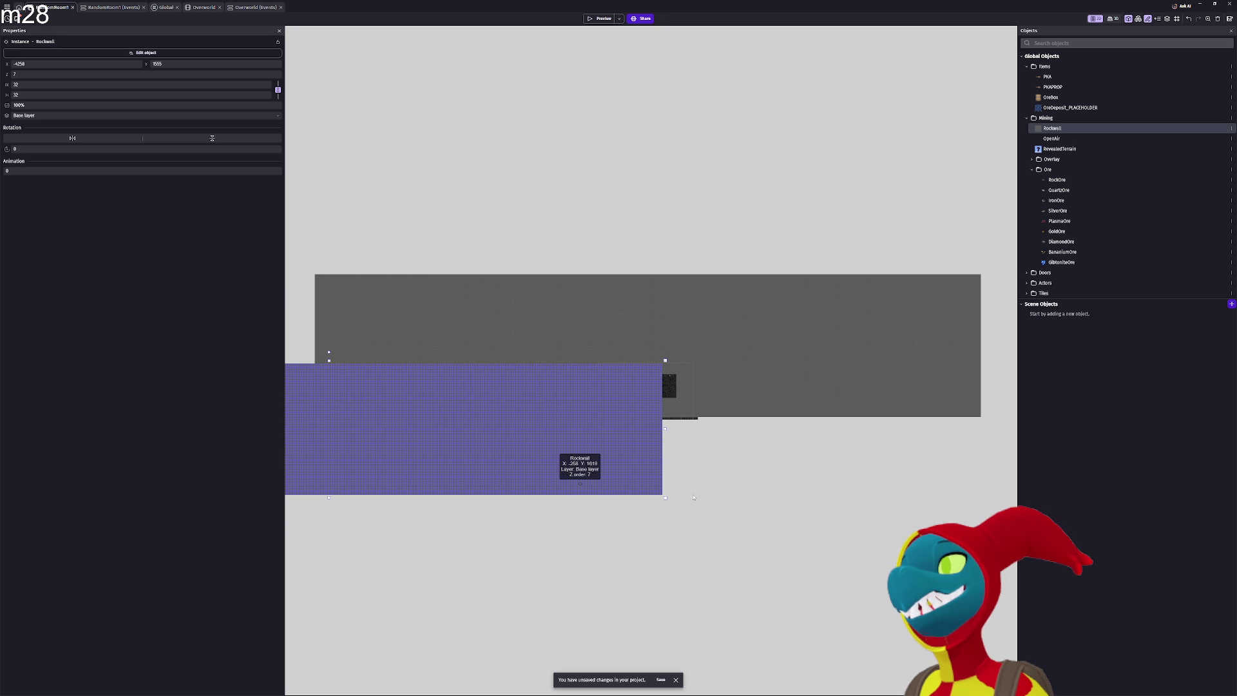
{"action": "mouse_move", "coordinate": [599, 485]}
{"action": "left_mouse_down"}
{"action": "mouse_move", "coordinate": [876, 512]}
{"action": "mouse_move", "coordinate": [914, 532]}
{"action": "mouse_move", "coordinate": [898, 543]}
{"action": "mouse_move", "coordinate": [909, 530]}
{"action": "left_mouse_up"}
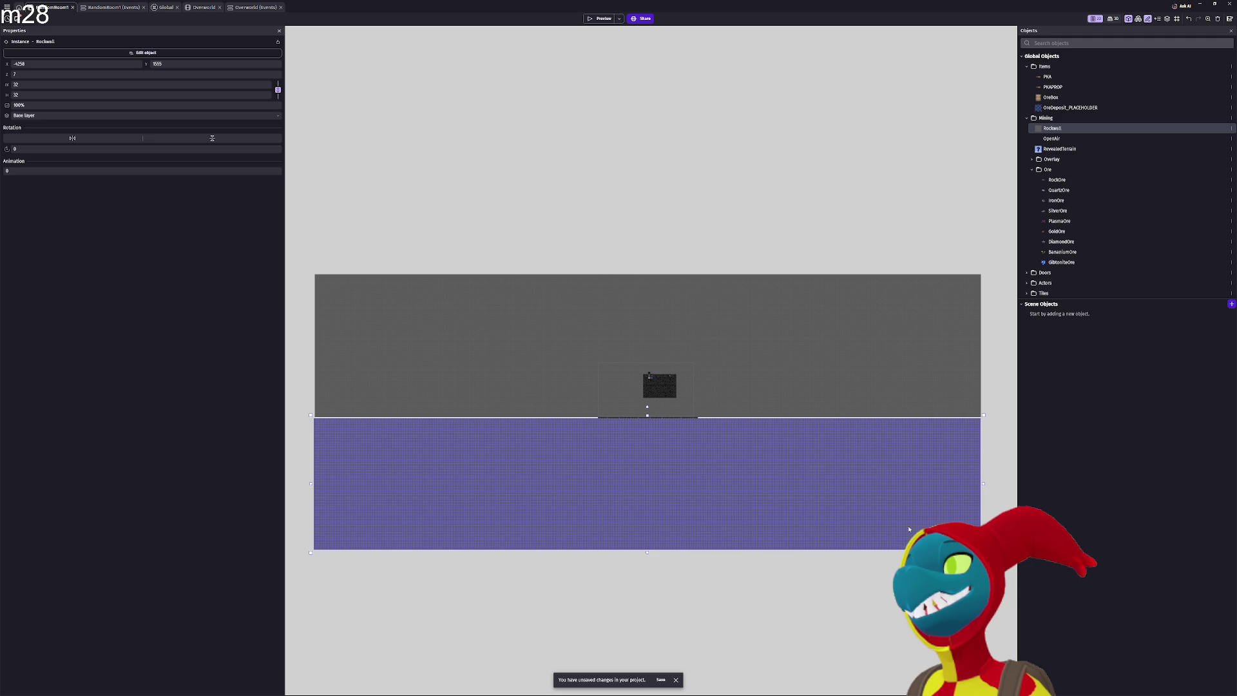
{"action": "scroll", "coordinate": [955, 428], "scroll_direction": "up", "scroll_amount": 4}
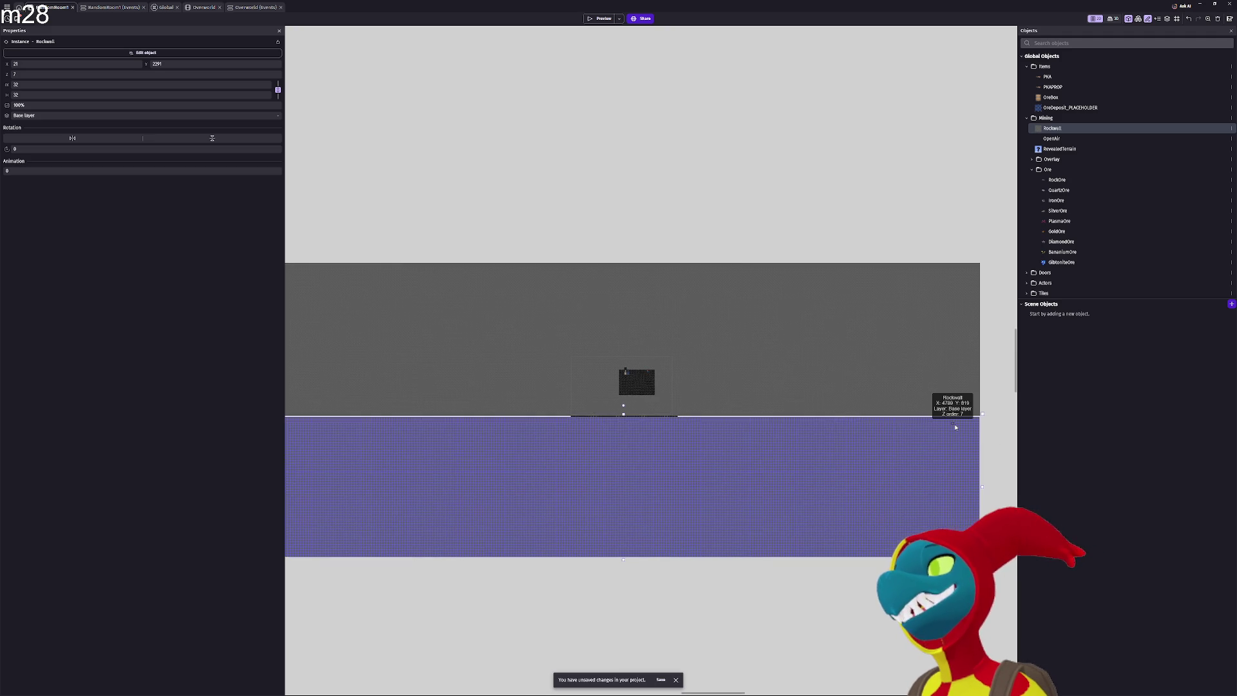
{"action": "scroll", "coordinate": [956, 427], "scroll_direction": "up", "scroll_amount": 3}
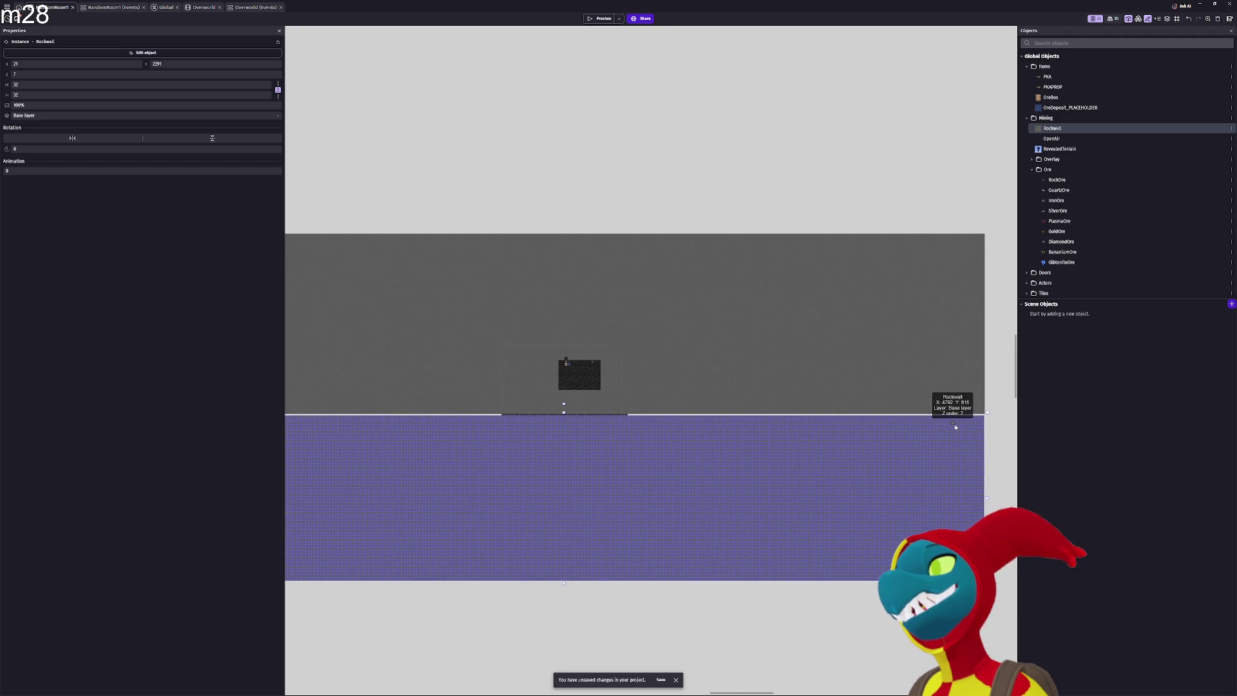
{"action": "scroll", "coordinate": [956, 427], "scroll_direction": "up", "scroll_amount": 2}
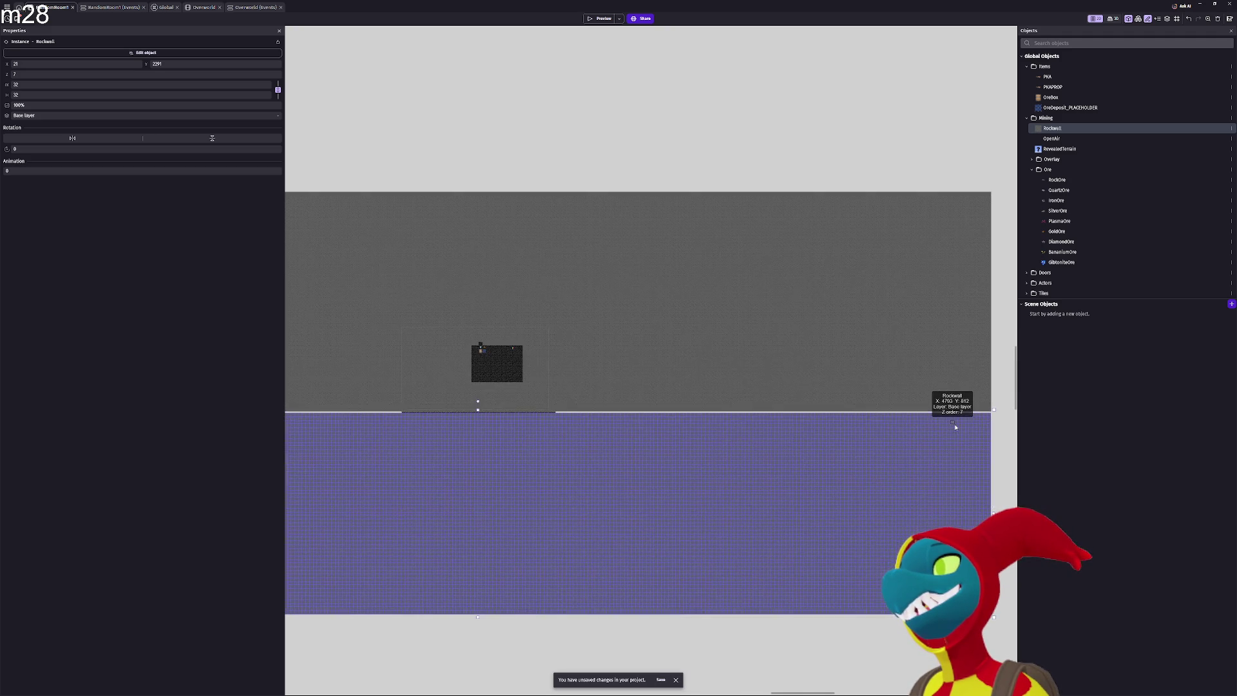
{"action": "scroll", "coordinate": [957, 428], "scroll_direction": "up", "scroll_amount": 4}
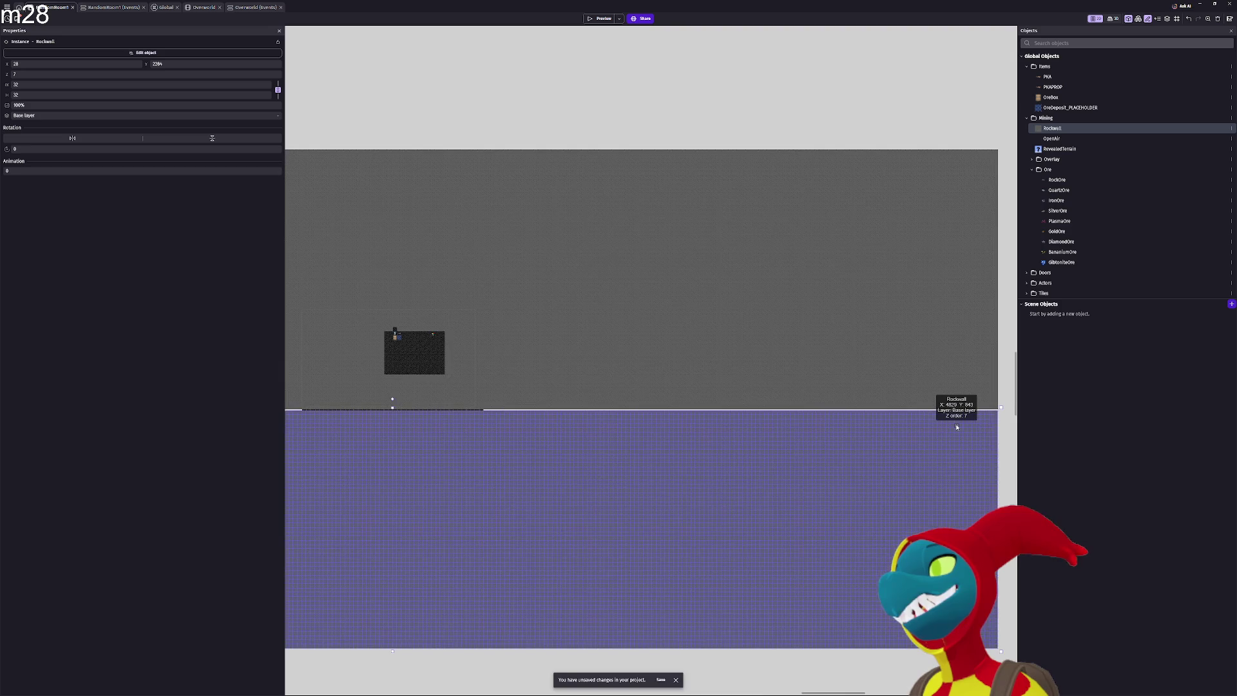
{"action": "scroll", "coordinate": [993, 417], "scroll_direction": "up", "scroll_amount": 1}
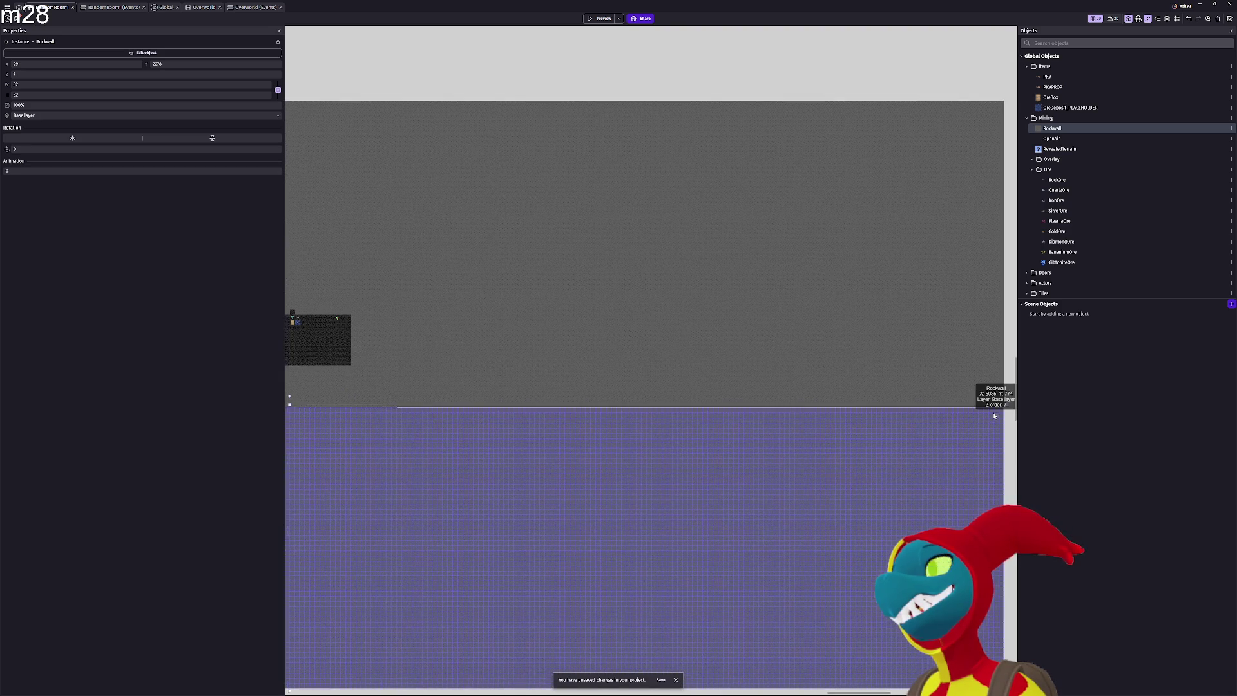
{"action": "scroll", "coordinate": [1002, 408], "scroll_direction": "up", "scroll_amount": 4}
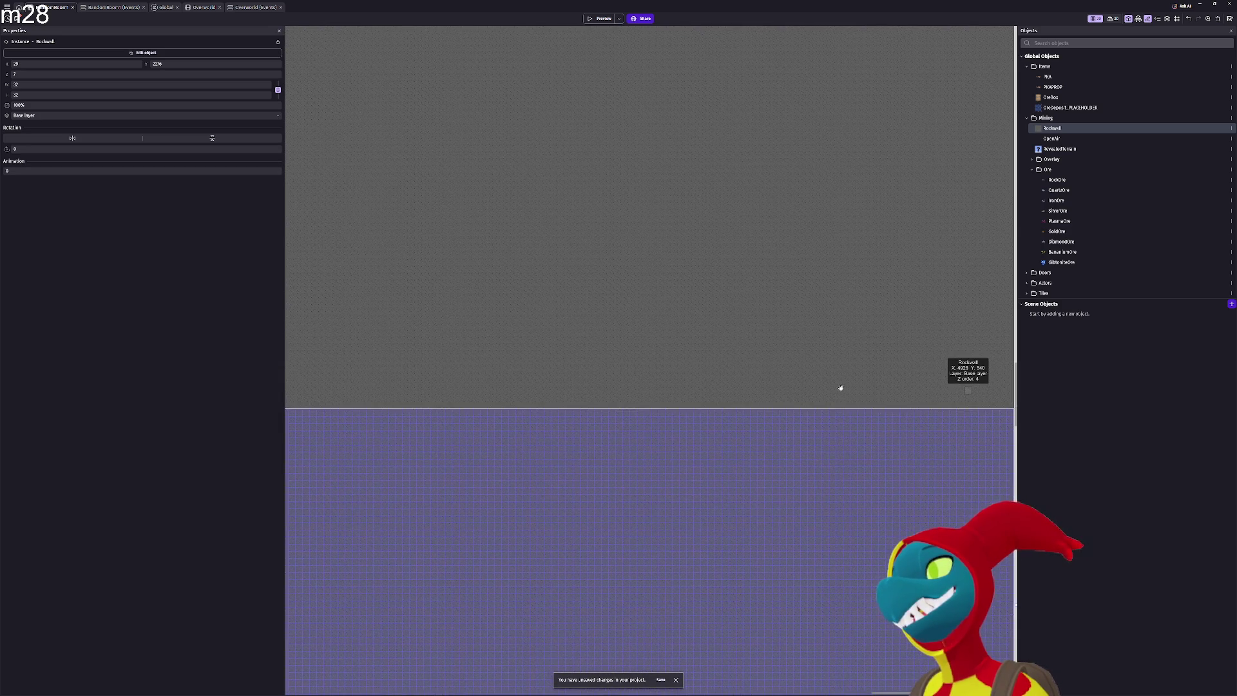
Nudge the block up one pixel so it sits flush against the band above
{"action": "scroll", "coordinate": [797, 385], "scroll_direction": "right", "scroll_amount": 3}
{"action": "scroll", "coordinate": [797, 385], "scroll_direction": "right", "scroll_amount": 2}
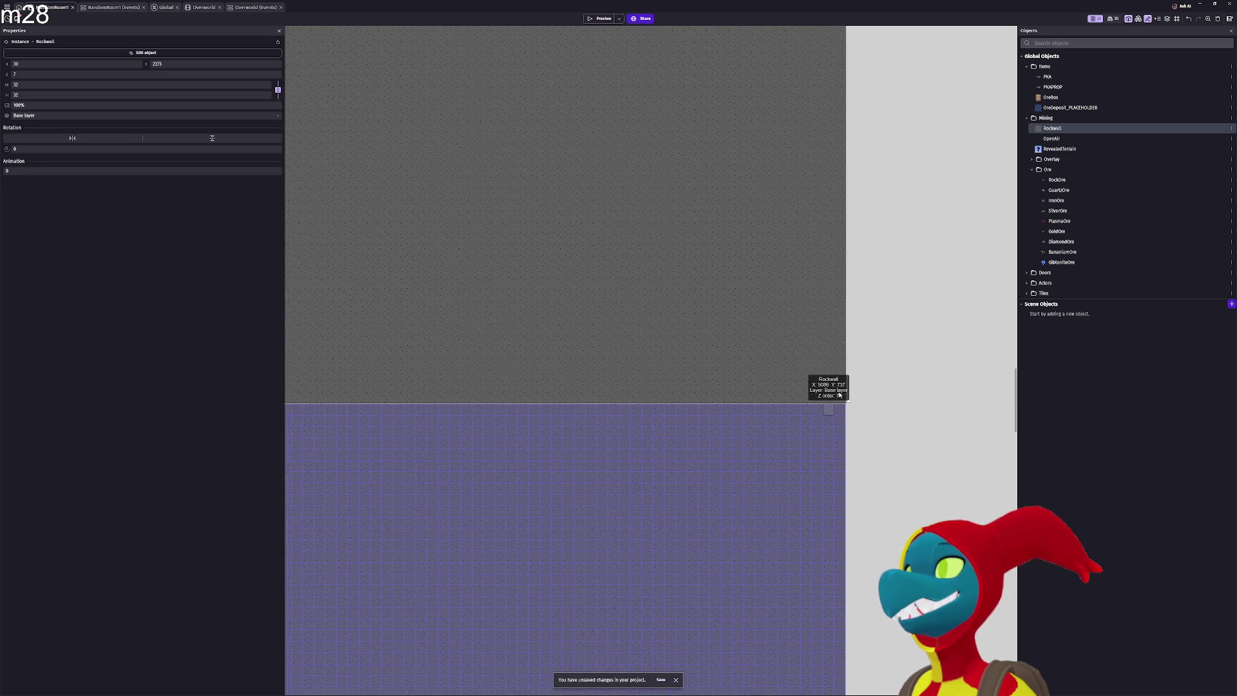
{"action": "scroll", "coordinate": [837, 399], "scroll_direction": "left", "scroll_amount": 1}
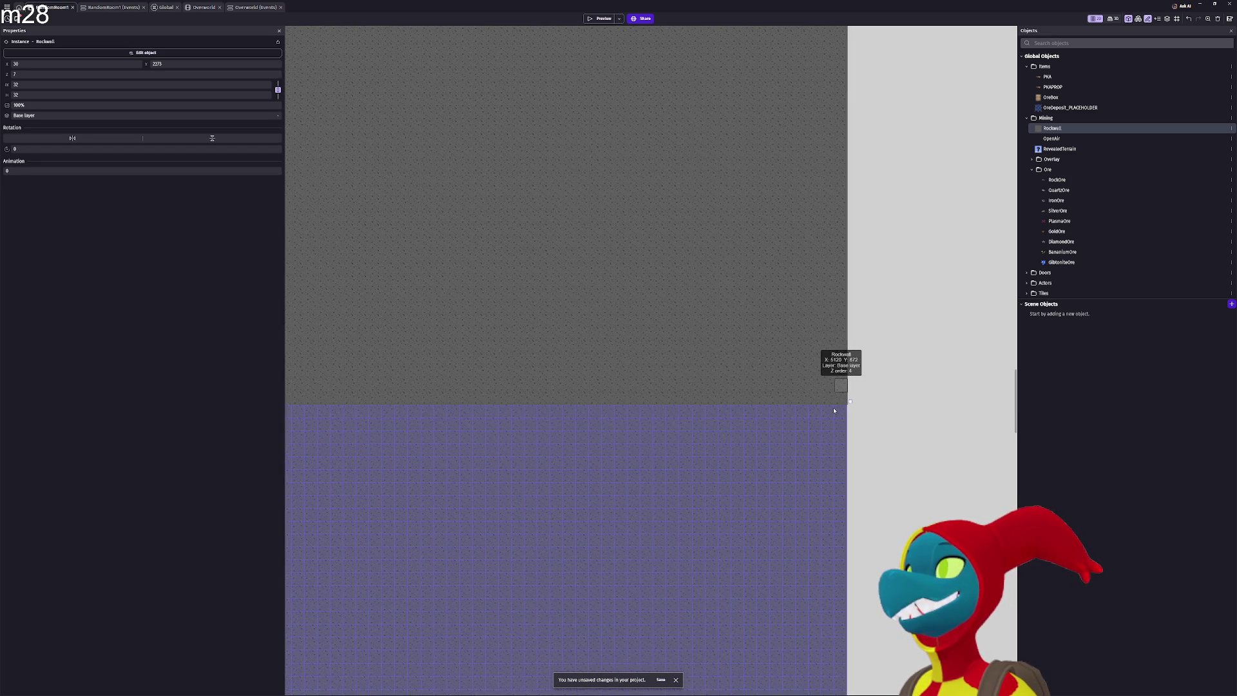
{"action": "scroll", "coordinate": [842, 412], "scroll_direction": "left", "scroll_amount": 1}
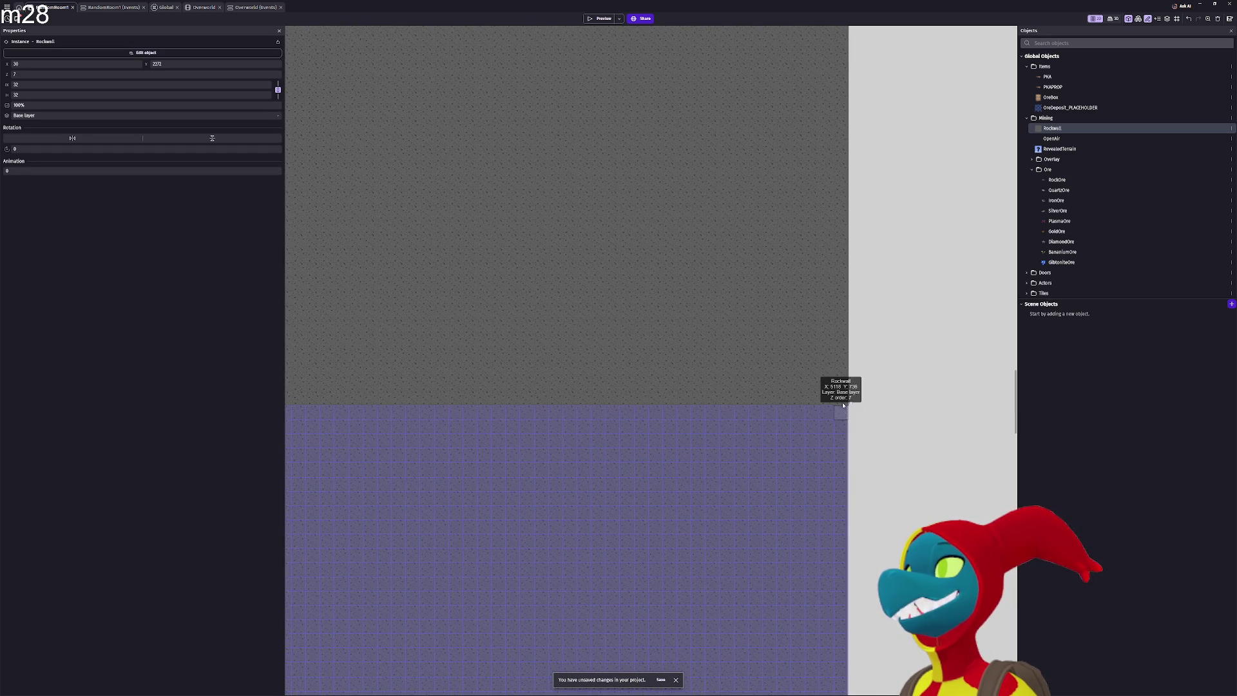
{"action": "scroll", "coordinate": [842, 409], "scroll_direction": "left", "scroll_amount": 1}
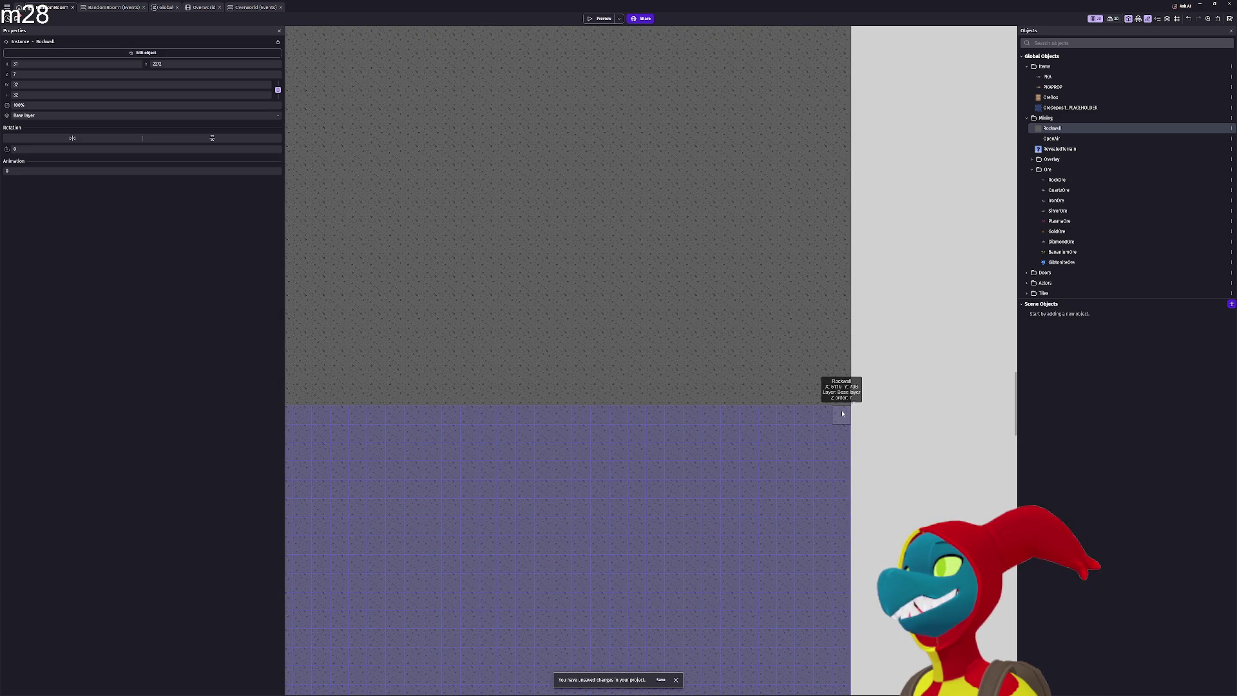
{"action": "scroll", "coordinate": [842, 412], "scroll_direction": "right", "scroll_amount": 1}
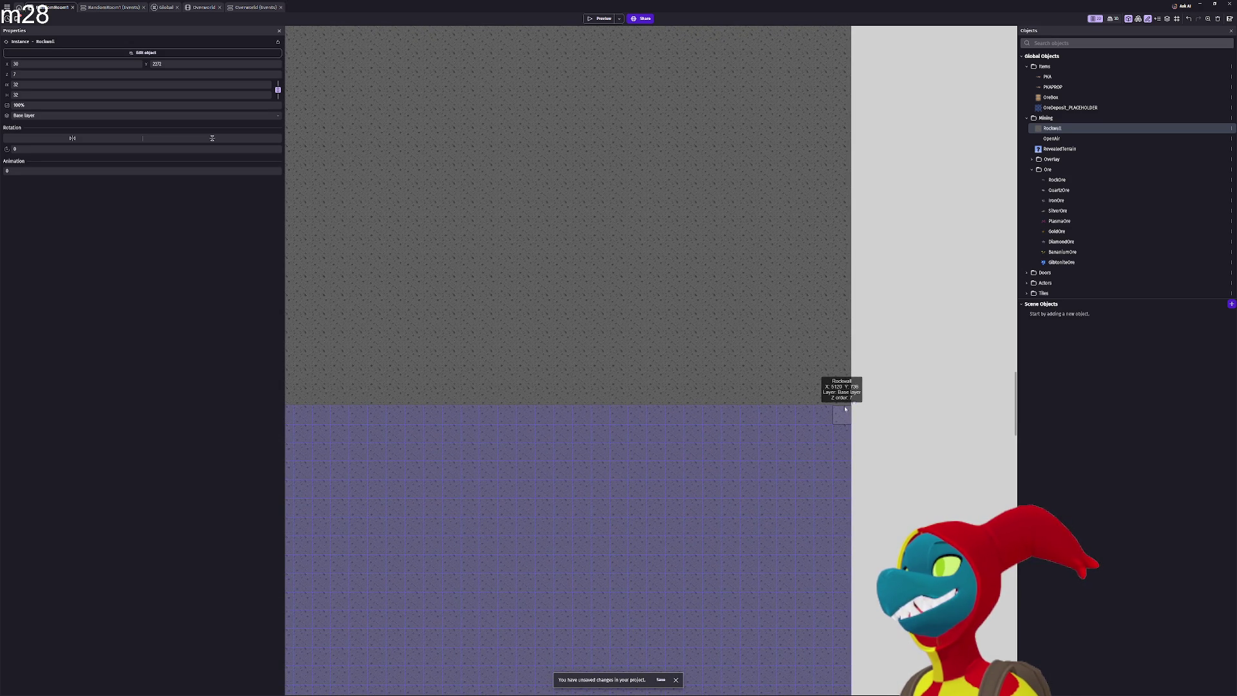
{"action": "left_click", "coordinate": [844, 398]}
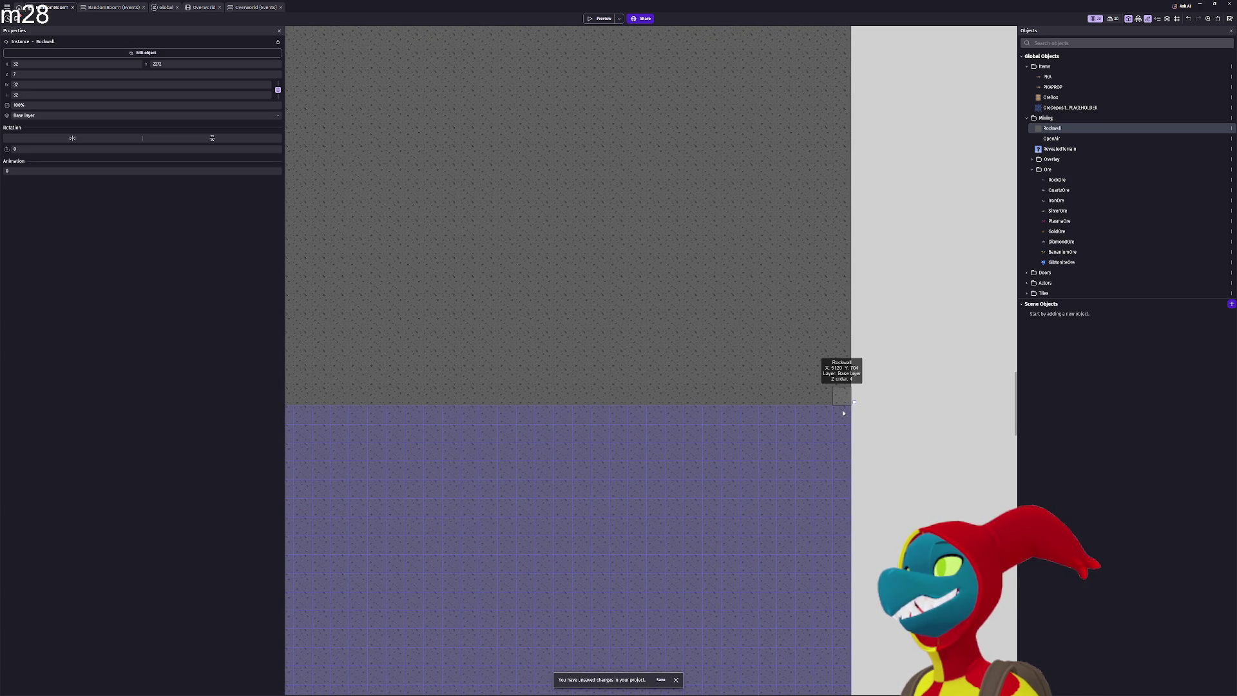
{"action": "key", "text": "ctrl+z"}
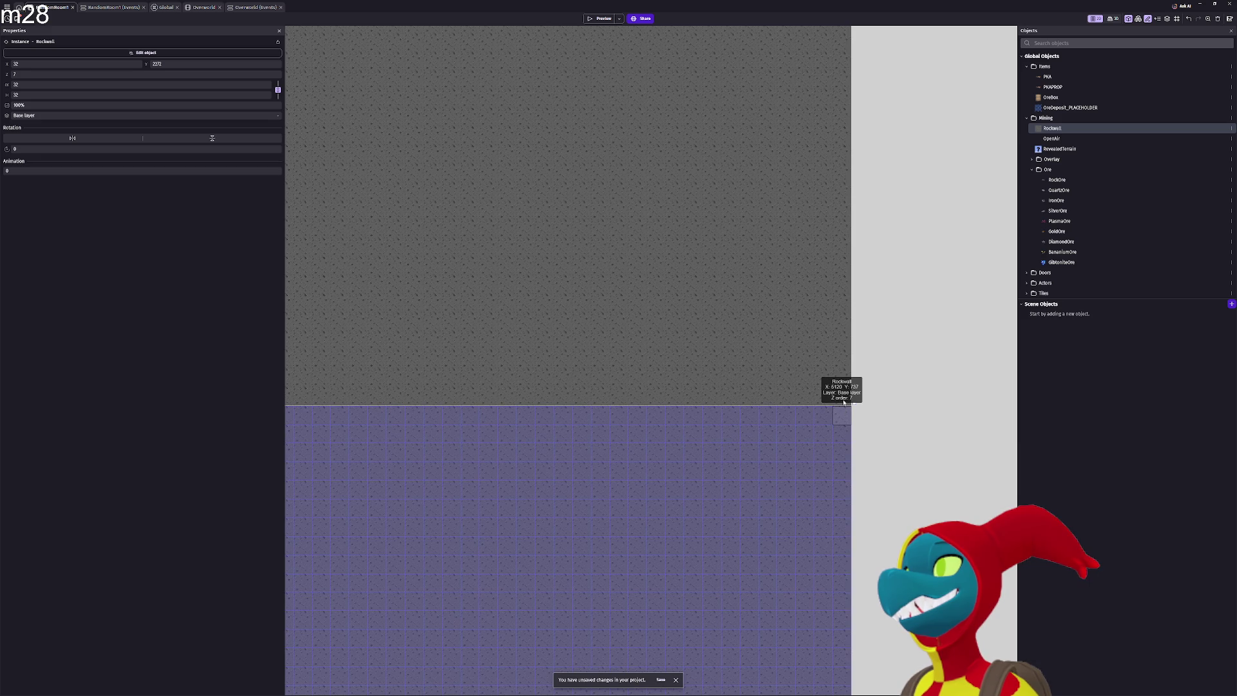
{"action": "left_click", "coordinate": [844, 399]}
{"action": "key", "text": "Up"}
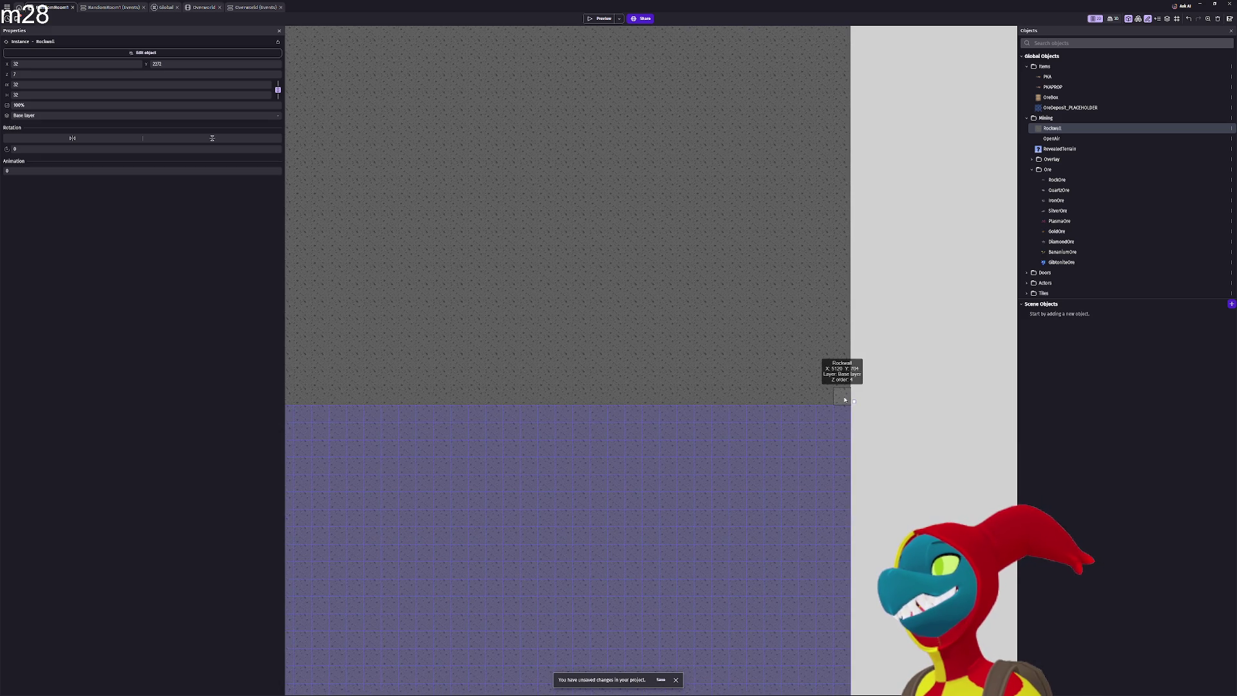
{"action": "left_click", "coordinate": [916, 393]}
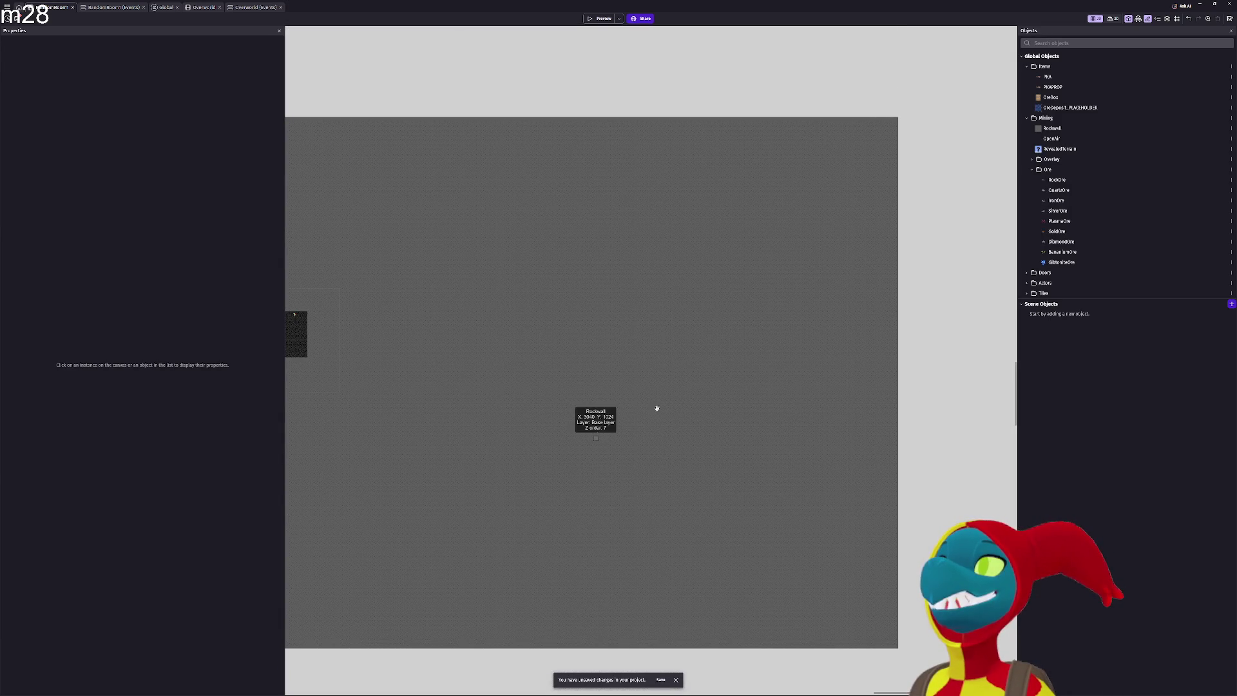
Draw a test RockWall block on the right, then delete it
{"action": "scroll", "coordinate": [767, 384], "scroll_direction": "left", "scroll_amount": 5}
{"action": "scroll", "coordinate": [841, 382], "scroll_direction": "left", "scroll_amount": 3}
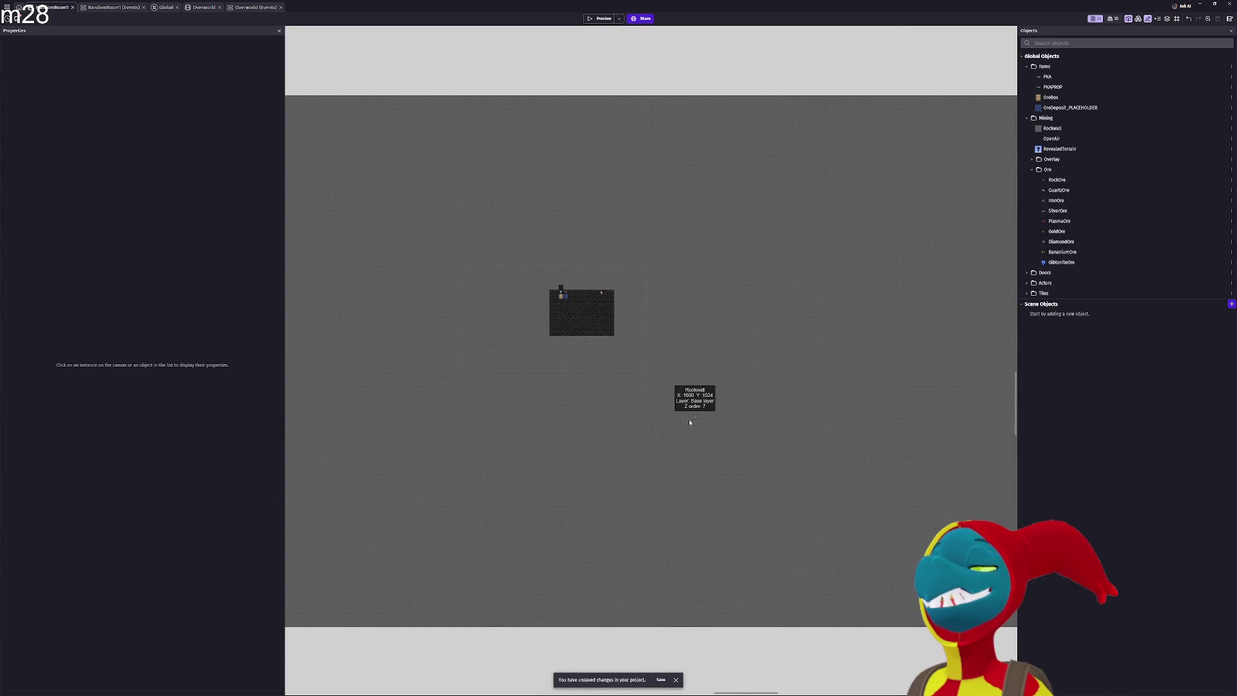
{"action": "scroll", "coordinate": [689, 418], "scroll_direction": "down", "scroll_amount": 5}
{"action": "scroll", "coordinate": [717, 435], "scroll_direction": "down", "scroll_amount": 3}
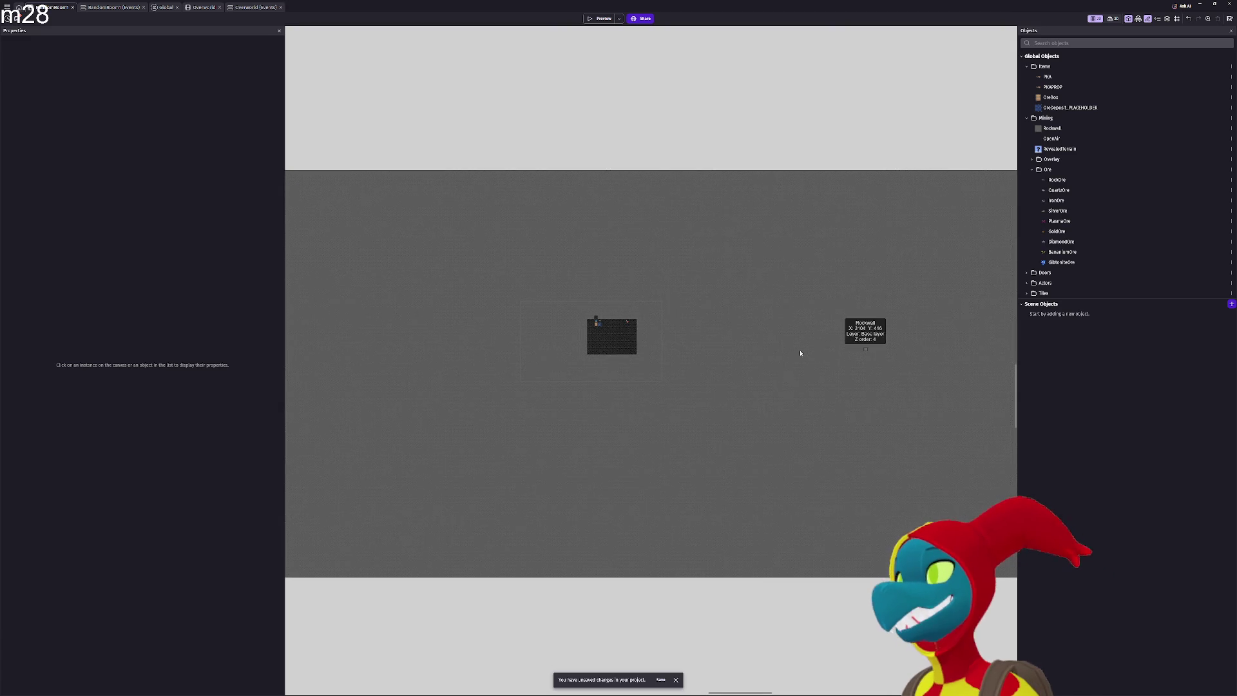
{"action": "scroll", "coordinate": [773, 341], "scroll_direction": "down", "scroll_amount": 4}
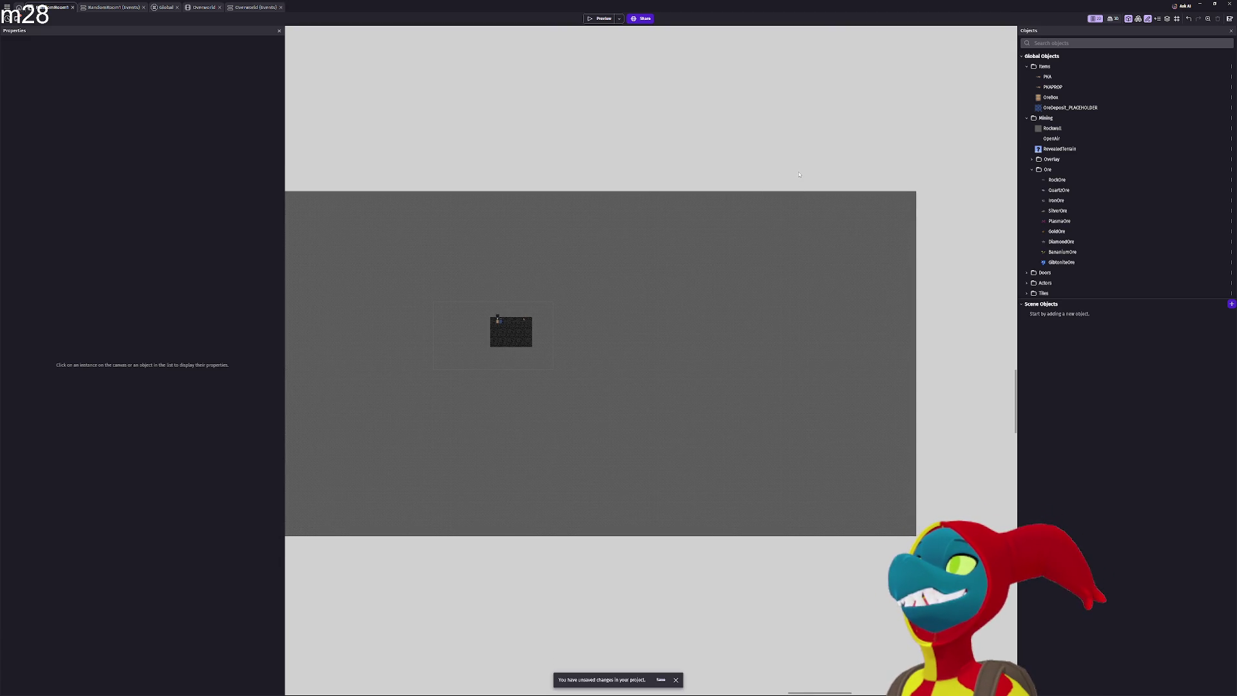
{"action": "left_click_drag", "start_coordinate": [797, 171], "coordinate": [961, 574]}
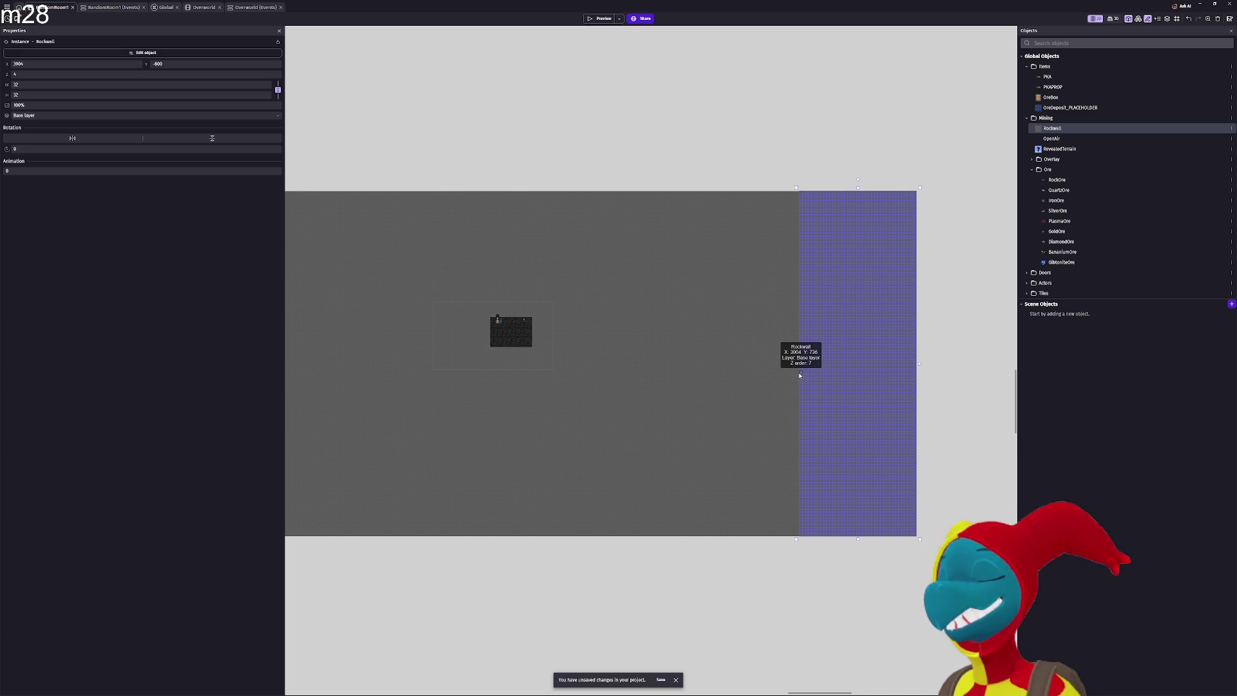
{"action": "key", "text": "Delete"}
Delete the narrow RockWall strip on the left edge and box-select the remaining rock area
{"action": "mouse_move", "coordinate": [597, 442]}
{"action": "left_mouse_down"}
{"action": "mouse_move", "coordinate": [936, 434]}
{"action": "mouse_move", "coordinate": [811, 437]}
{"action": "mouse_move", "coordinate": [828, 434]}
{"action": "left_mouse_up"}
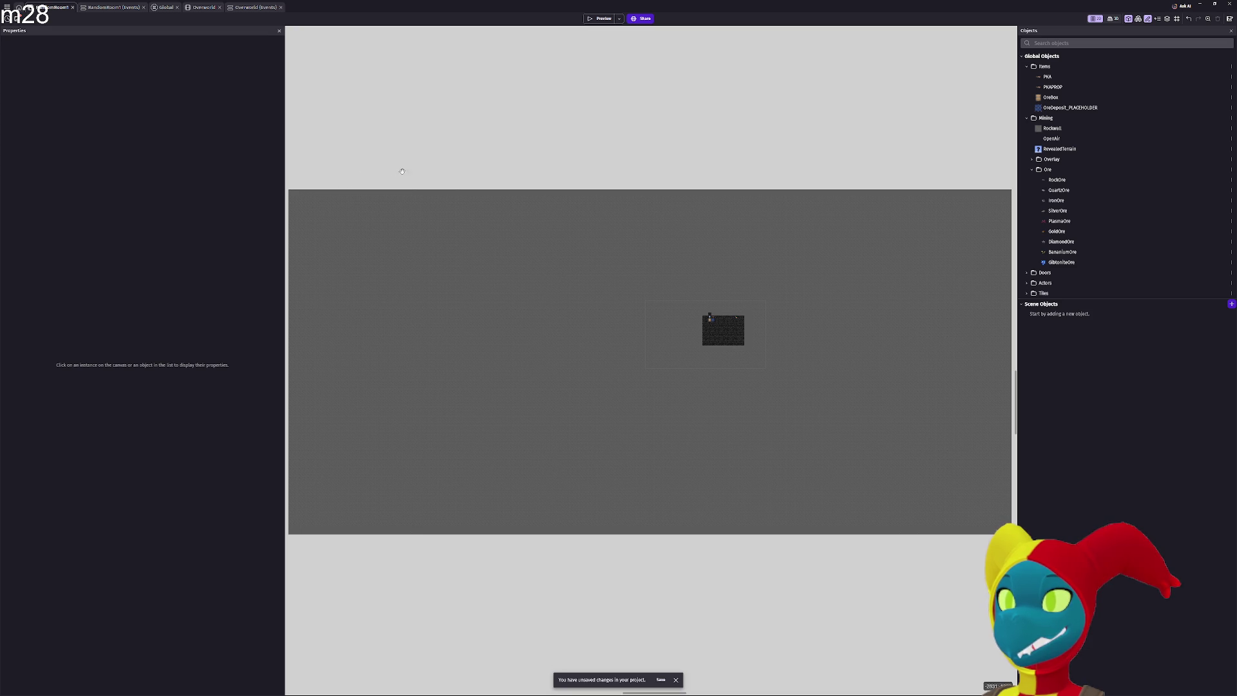
{"action": "mouse_move", "coordinate": [402, 171]}
{"action": "left_mouse_down"}
{"action": "mouse_move", "coordinate": [441, 171]}
{"action": "mouse_move", "coordinate": [325, 585]}
{"action": "mouse_move", "coordinate": [309, 593]}
{"action": "left_mouse_up"}
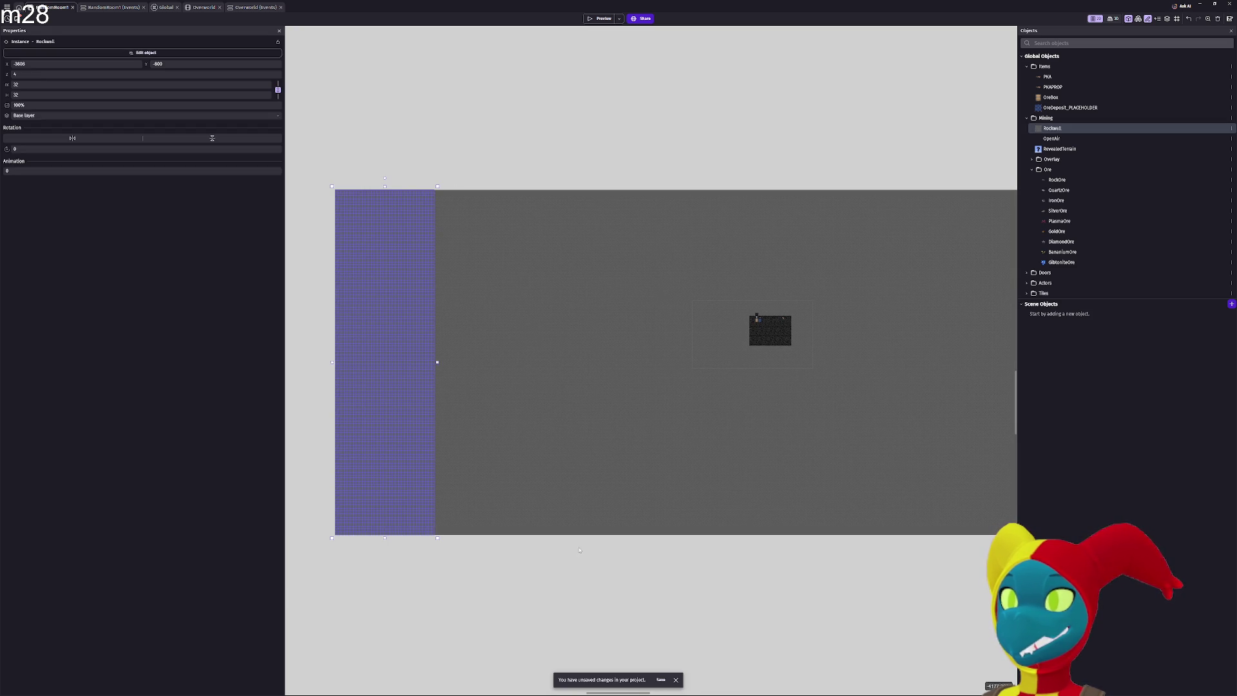
{"action": "key", "text": "Delete"}
{"action": "left_click_drag", "start_coordinate": [712, 446], "coordinate": [596, 448]}
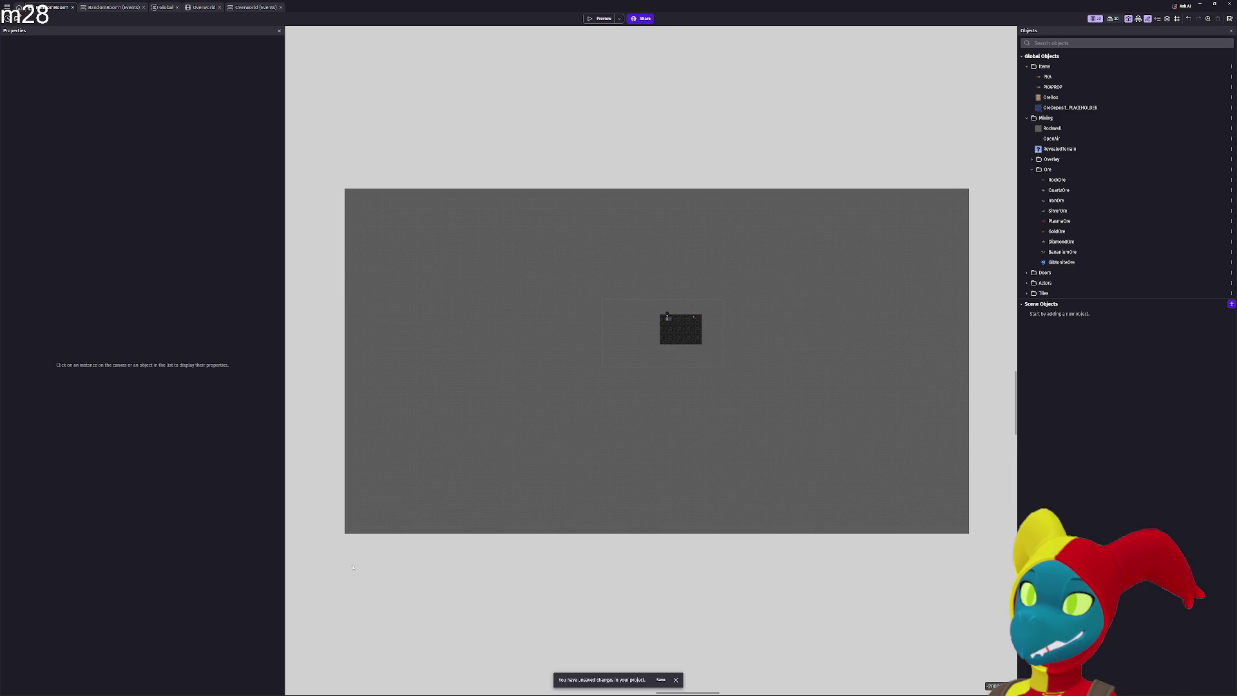
{"action": "left_click_drag", "start_coordinate": [340, 567], "coordinate": [735, 518]}
{"action": "mouse_move", "coordinate": [953, 493]}
{"action": "left_mouse_down"}
{"action": "mouse_move", "coordinate": [968, 482]}
{"action": "mouse_move", "coordinate": [976, 499]}
{"action": "left_mouse_up"}
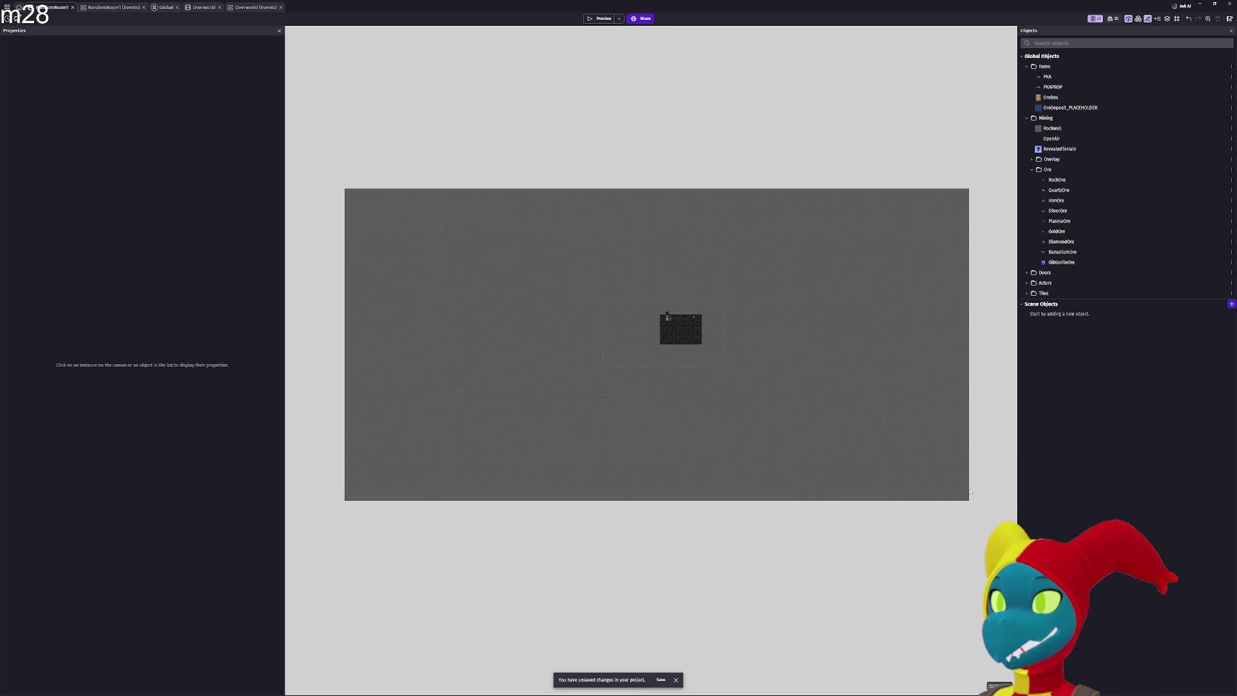
Launch a full-screen preview and walk the player right, down and left out of the room
{"action": "left_click", "coordinate": [596, 19]}
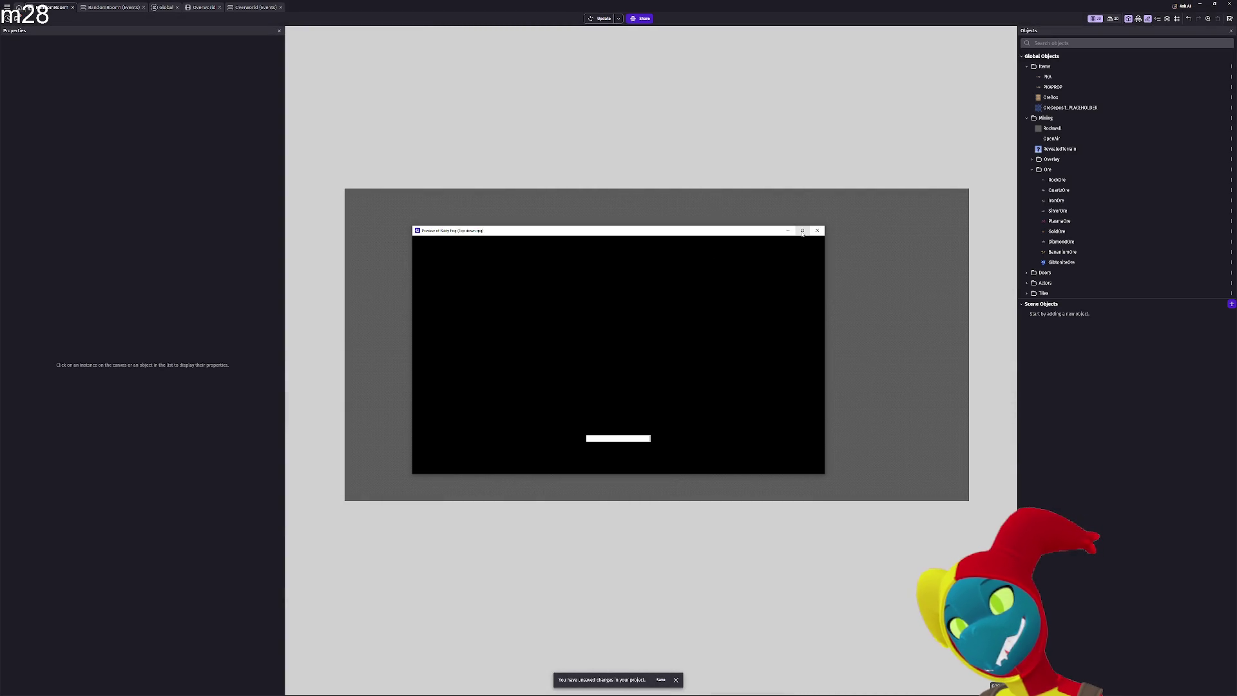
{"action": "left_click", "coordinate": [803, 231]}
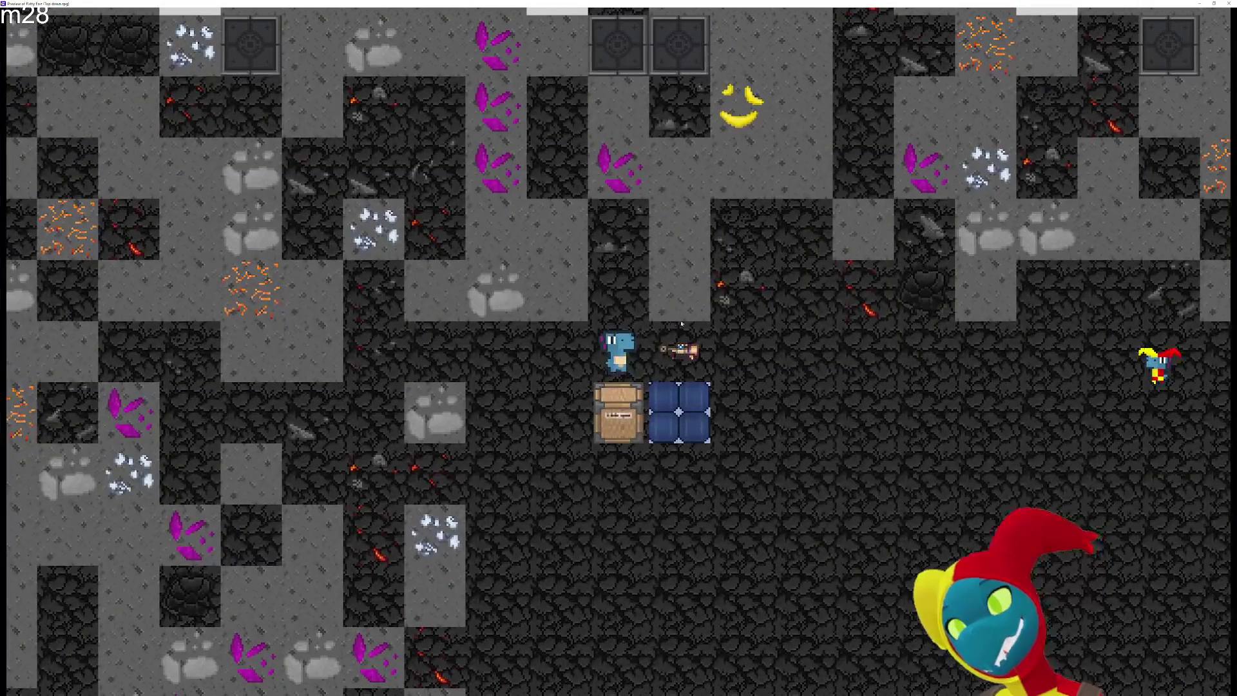
{"action": "key", "text": "d"}
{"action": "key", "text": "s"}
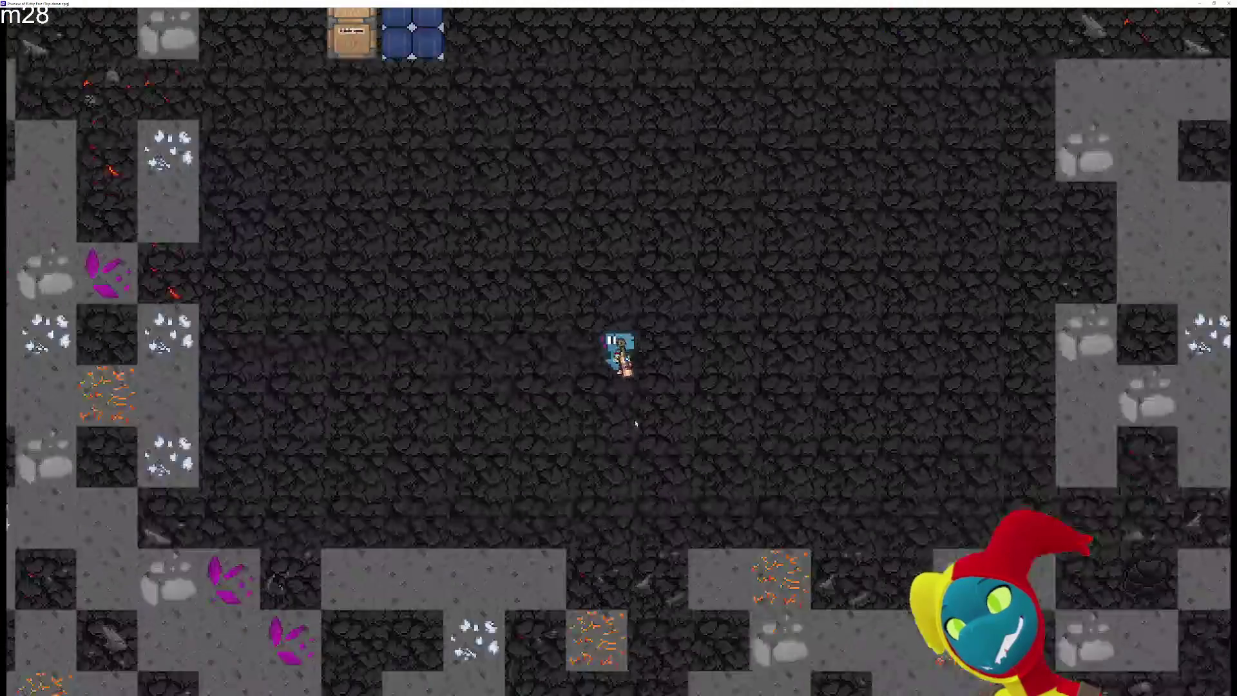
{"action": "key", "text": "s"}
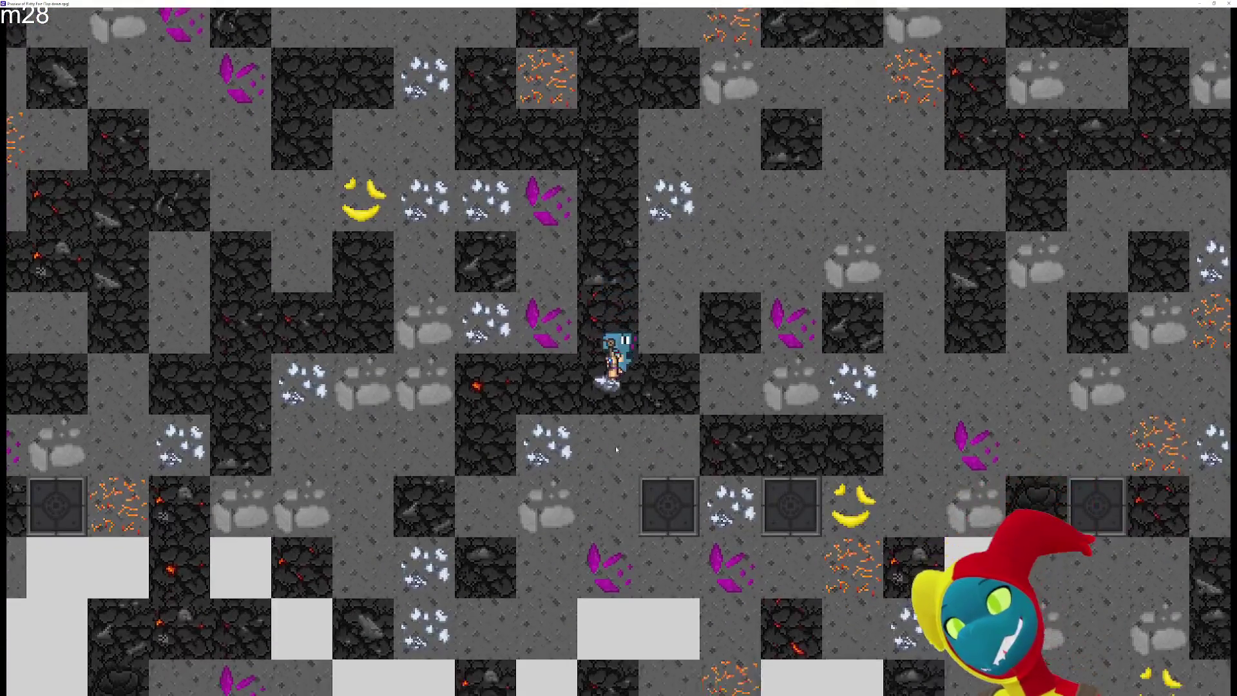
{"action": "key", "text": "a"}
{"action": "key", "text": "s"}
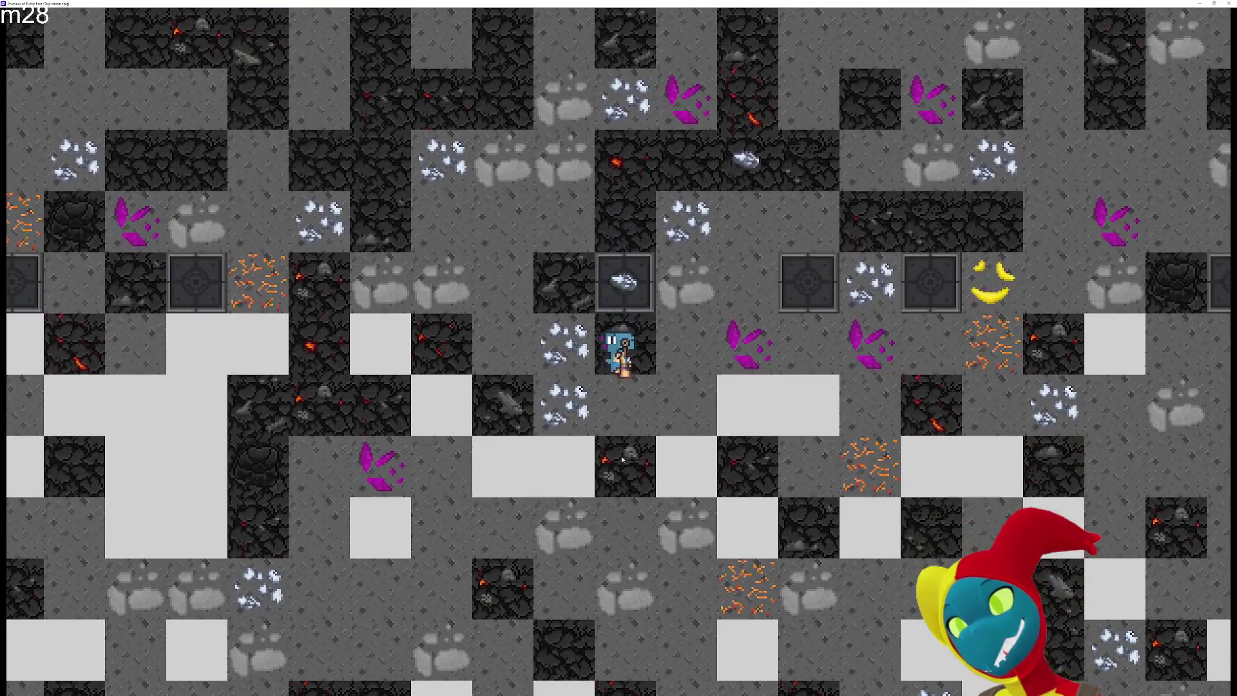
{"action": "key", "text": "s"}
{"action": "key", "text": "a"}
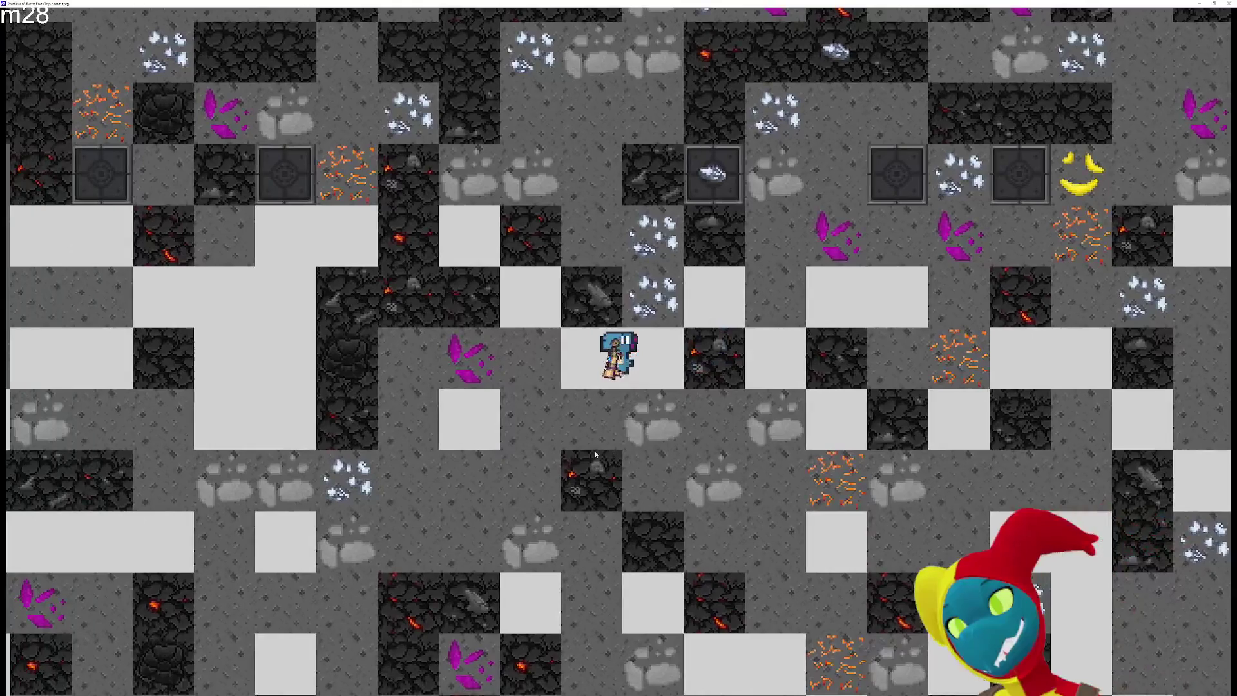
Mine the ore tiles below and to the right while moving the player further down
{"action": "key", "text": "s"}
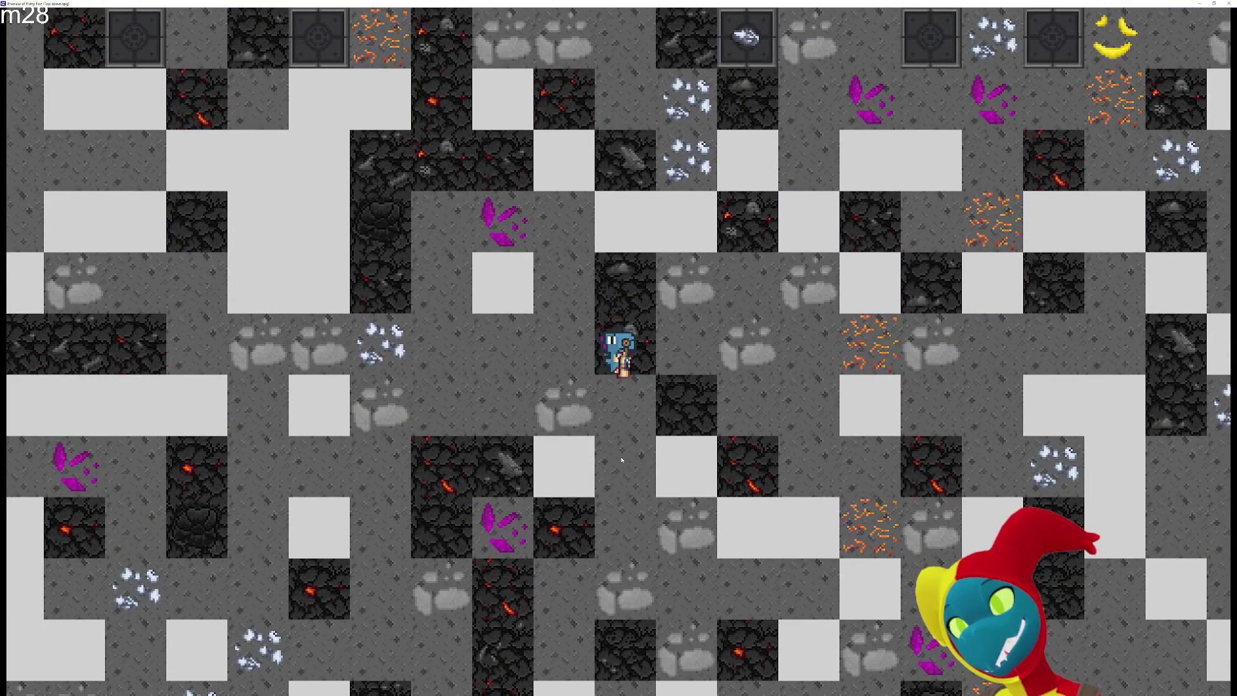
{"action": "key", "text": "s"}
{"action": "key", "text": "d"}
{"action": "key", "text": "s"}
{"action": "key", "text": "d"}
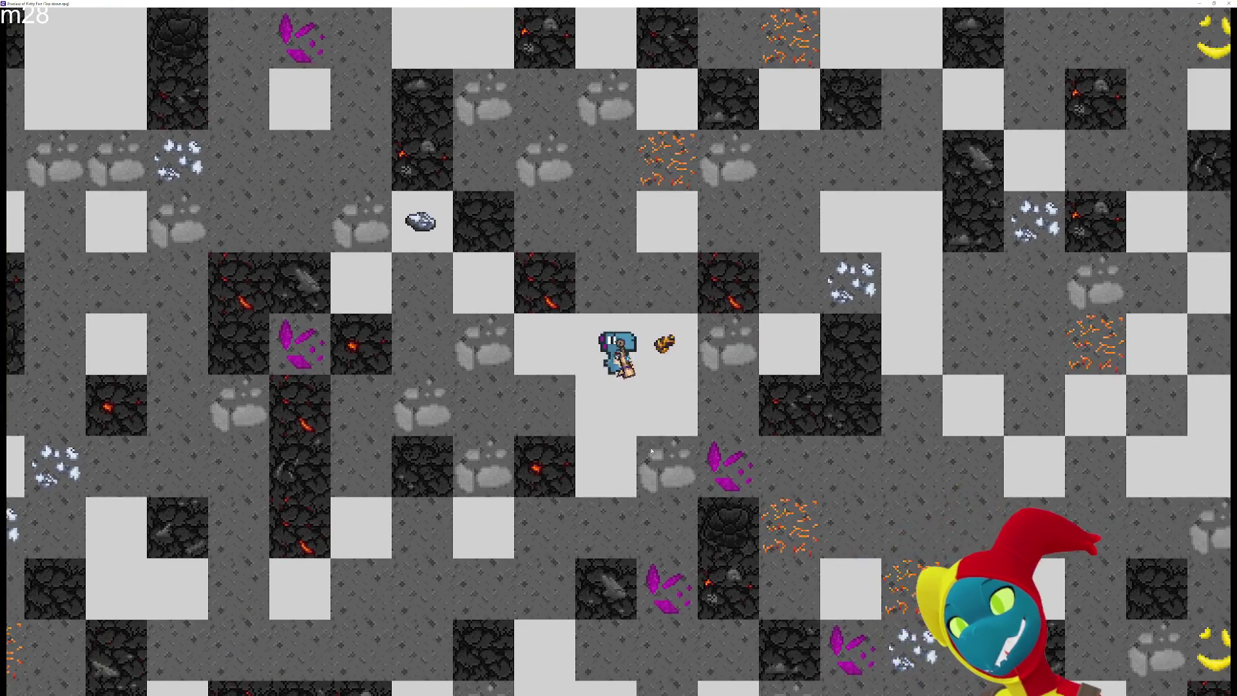
{"action": "key", "text": "s"}
{"action": "key", "text": "s"}
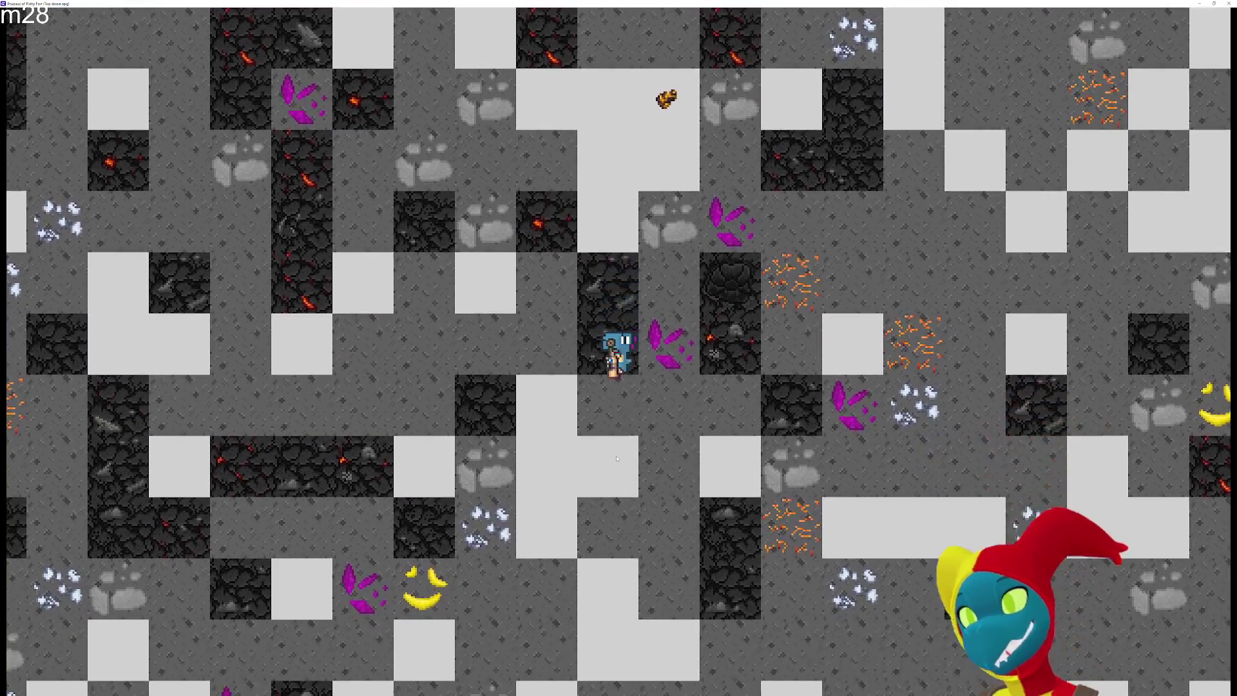
{"action": "key", "text": "s"}
{"action": "key", "text": "a"}
{"action": "key", "text": "s"}
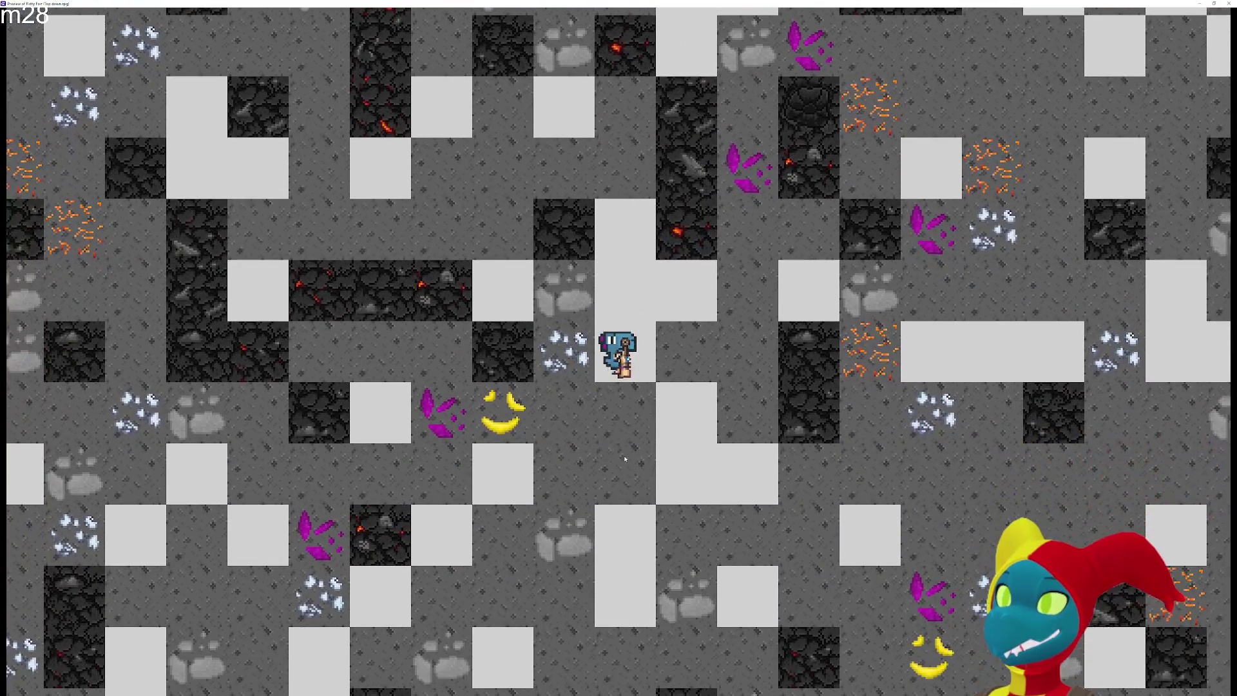
{"action": "key", "text": "s"}
{"action": "key", "text": "d"}
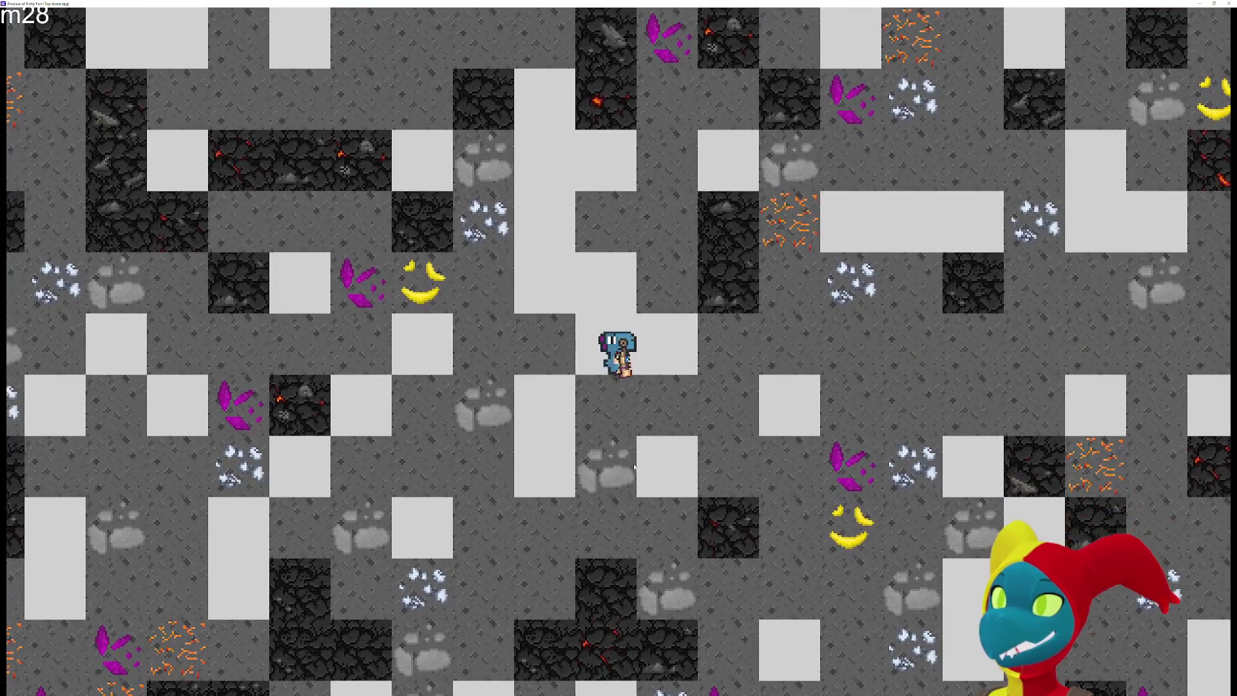
{"action": "key", "text": "a"}
{"action": "key", "text": "s"}
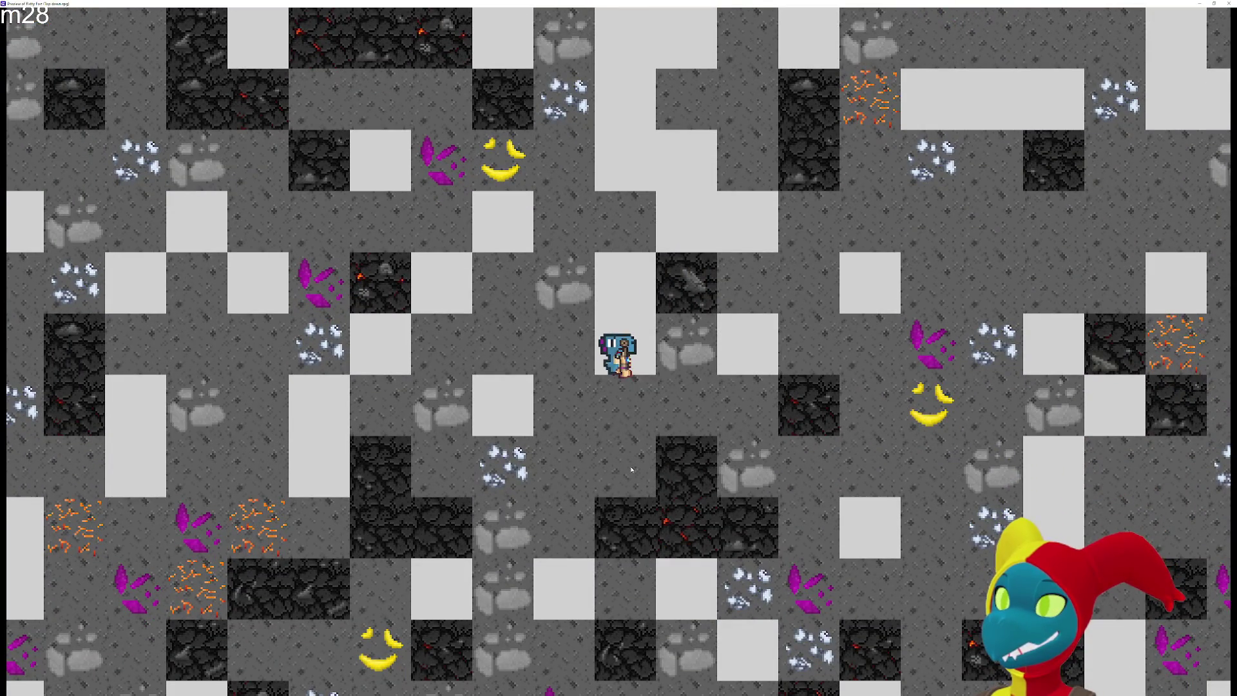
{"action": "key", "text": "s"}
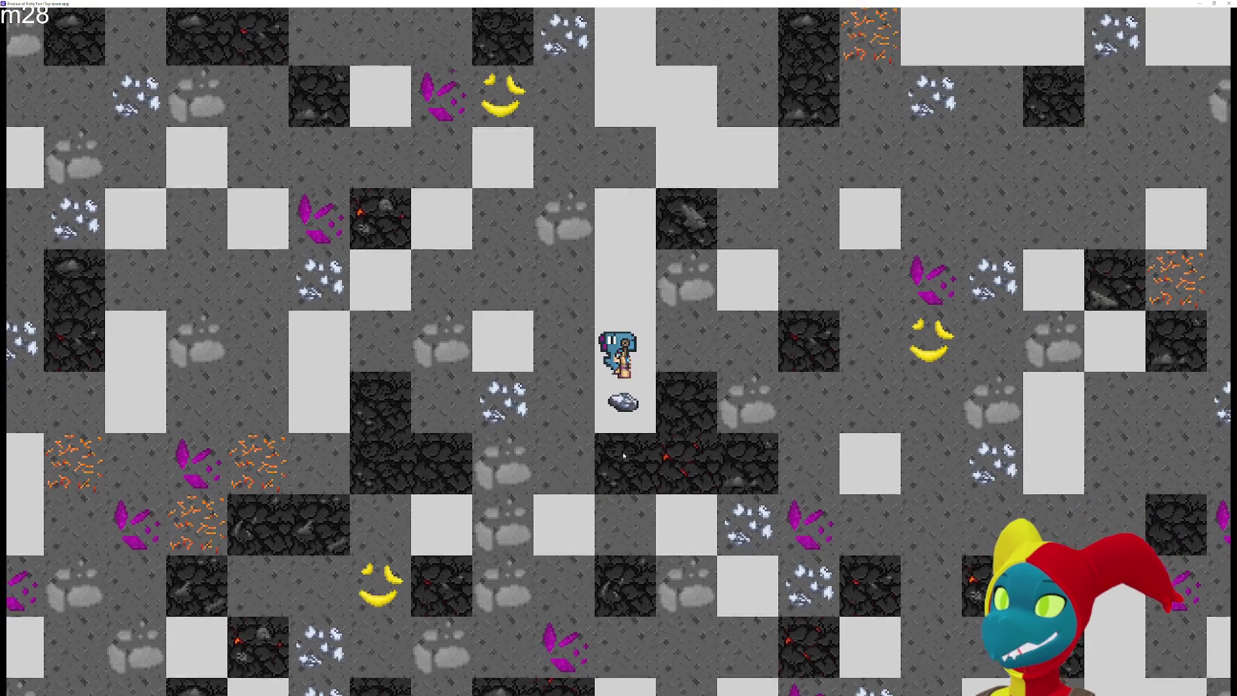
Dig down and right through rock and ore to the map's bottom edge
{"action": "key", "text": "s"}
{"action": "key", "text": "s"}
{"action": "key", "text": "d"}
{"action": "key", "text": "s"}
{"action": "key", "text": "s"}
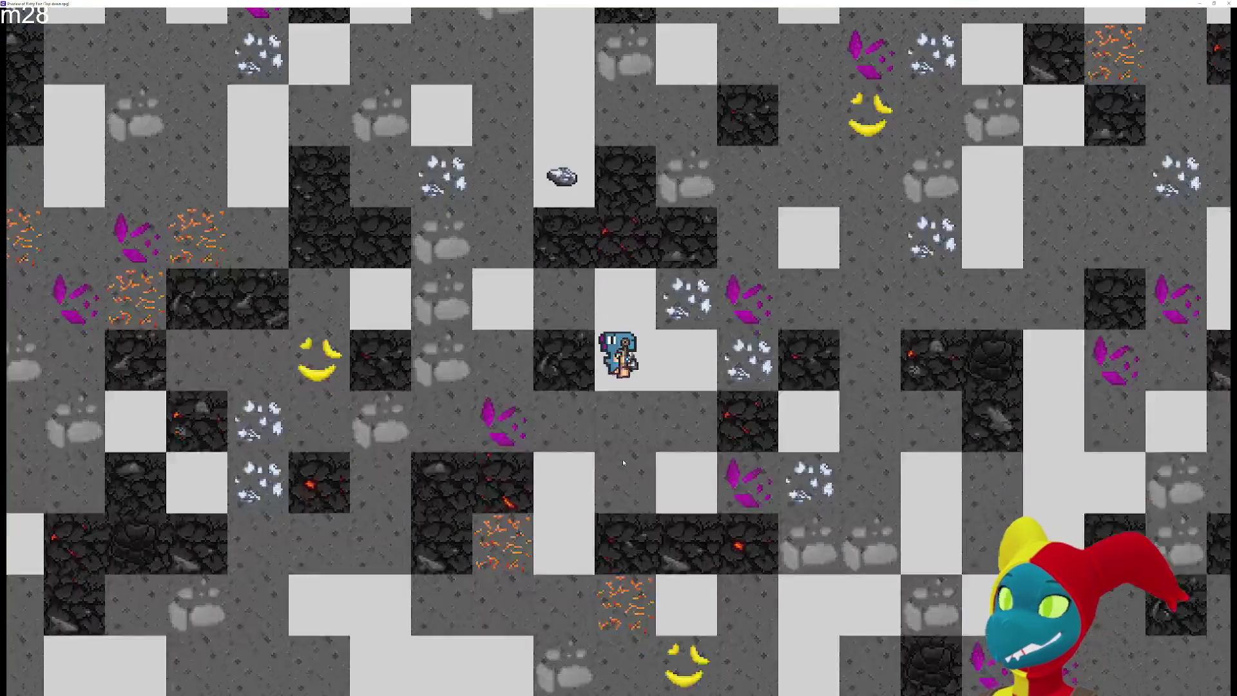
{"action": "key", "text": "d"}
{"action": "key", "text": "d"}
{"action": "key", "text": "s"}
{"action": "key", "text": "d"}
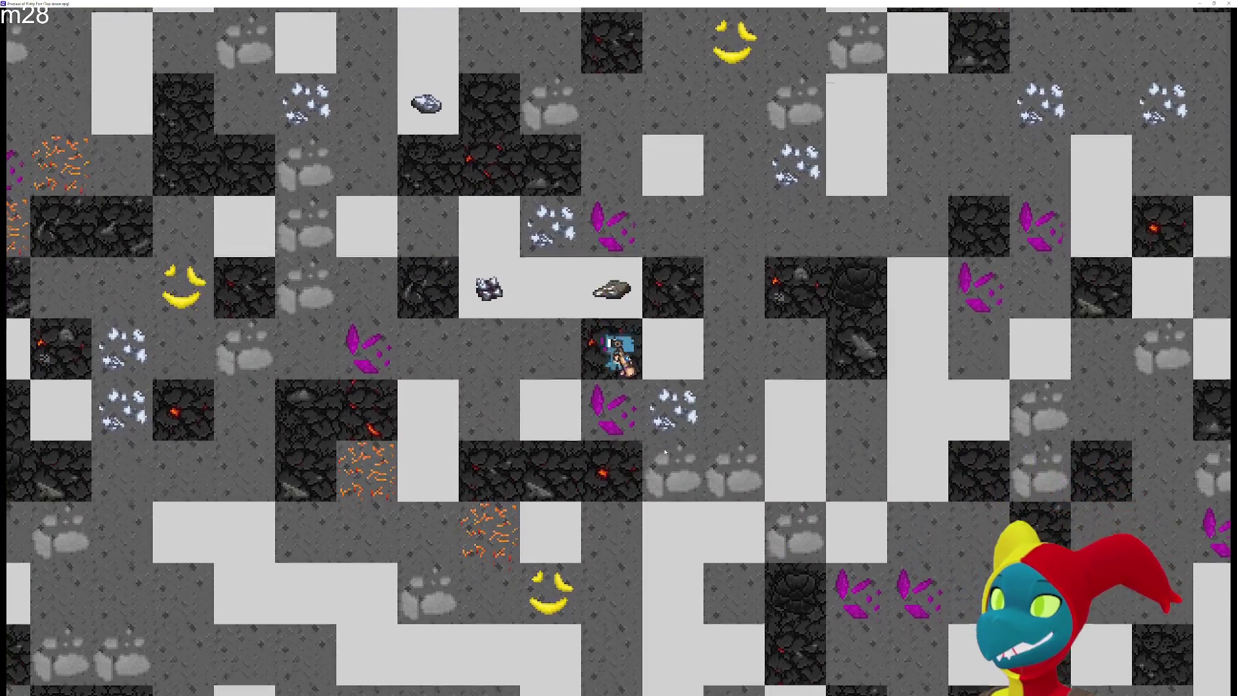
{"action": "key", "text": "s"}
{"action": "key", "text": "s"}
{"action": "key", "text": "s"}
{"action": "key", "text": "a"}
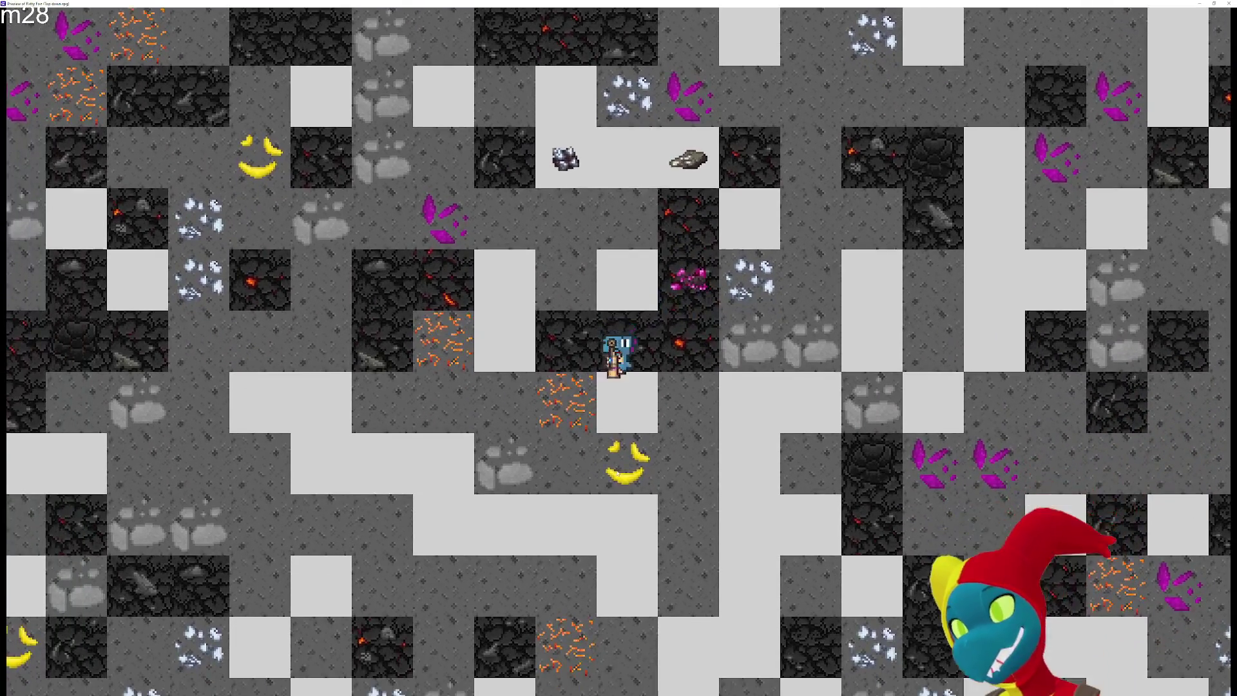
{"action": "key", "text": "s"}
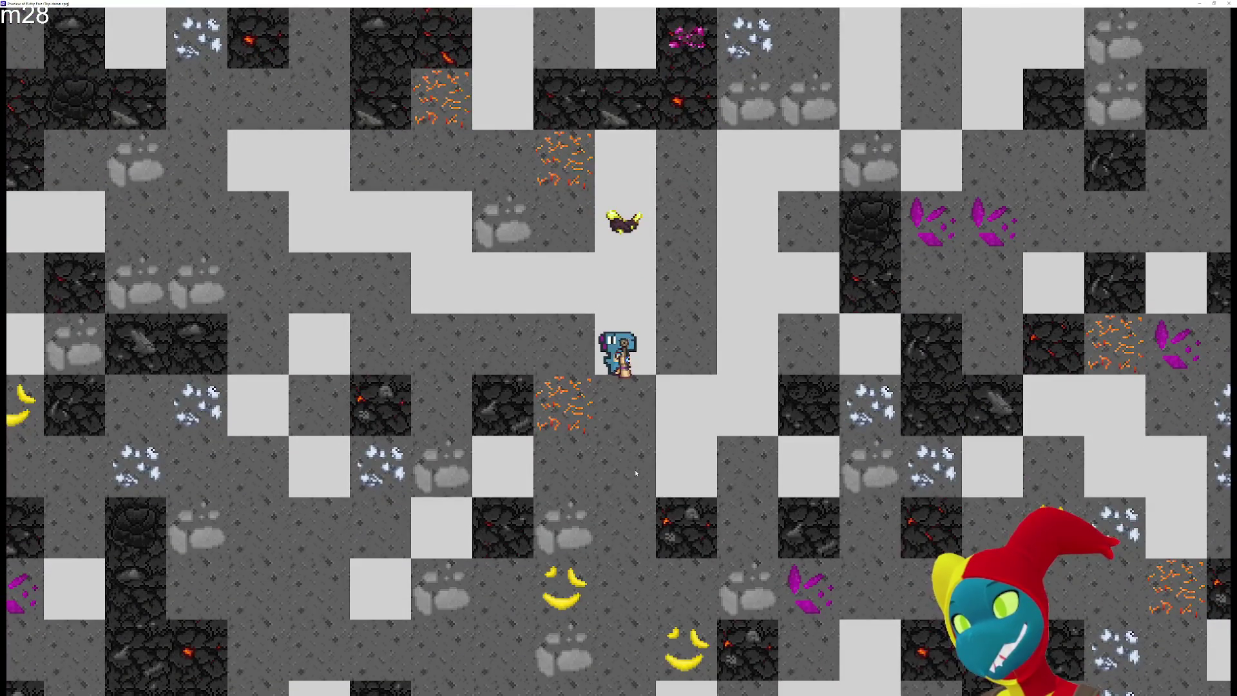
{"action": "key", "text": "s"}
{"action": "key", "text": "d"}
{"action": "key", "text": "s"}
{"action": "key", "text": "s"}
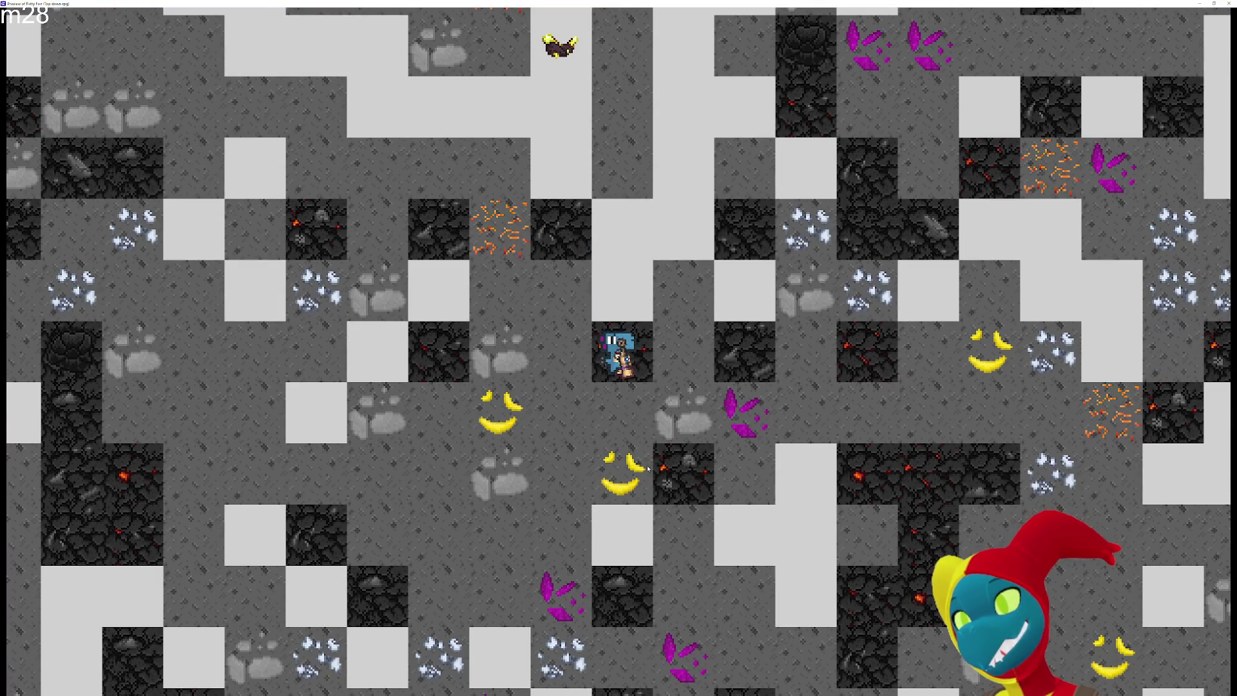
{"action": "key", "text": "s"}
{"action": "key", "text": "s"}
{"action": "key", "text": "s"}
{"action": "key", "text": "s"}
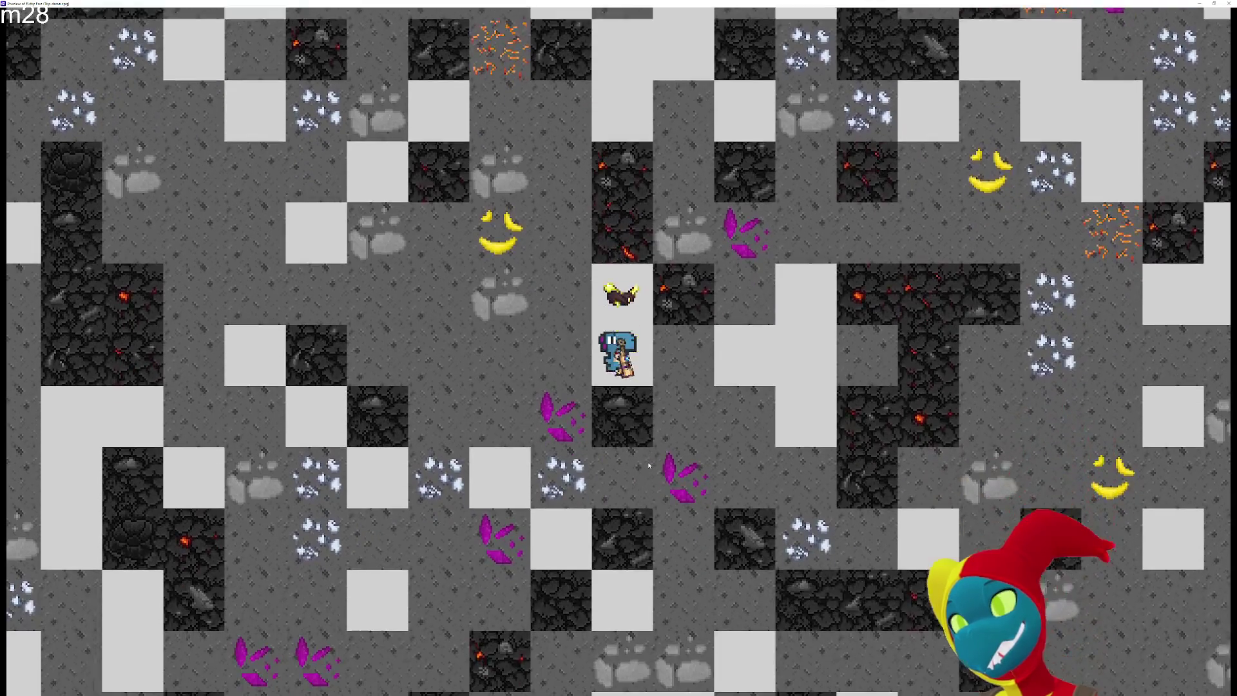
{"action": "key", "text": "s"}
{"action": "key", "text": "s"}
{"action": "key", "text": "a"}
{"action": "key", "text": "s"}
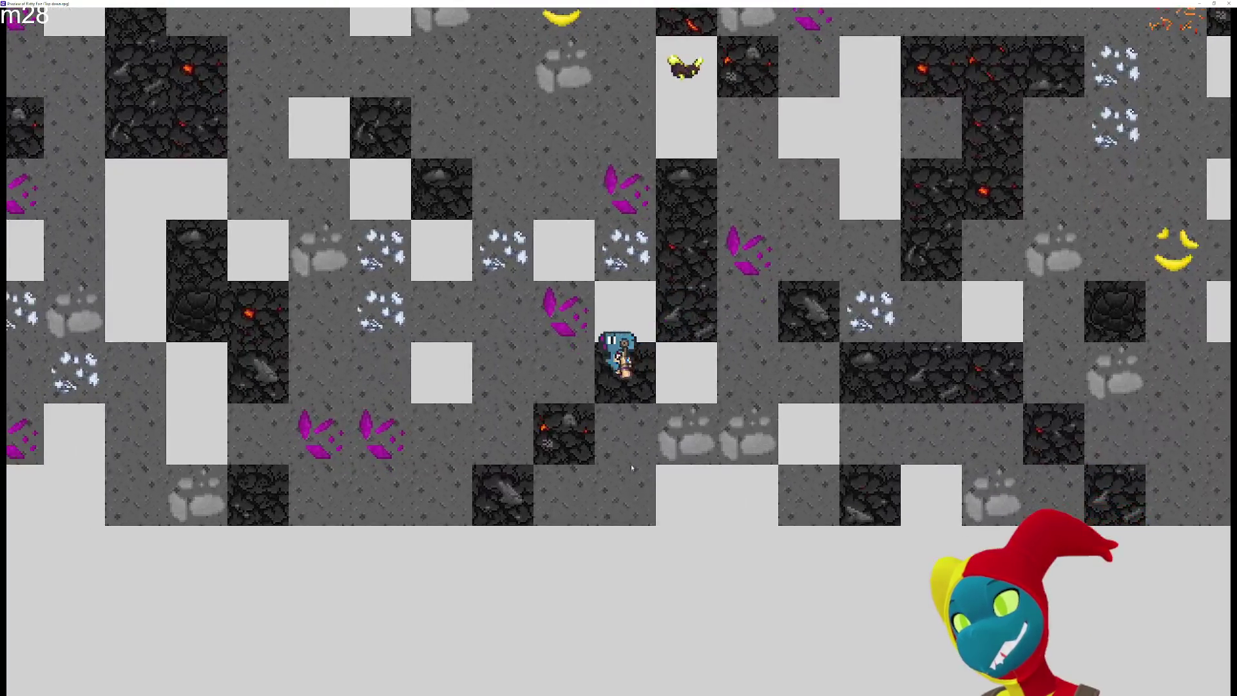
Walk the player back up and left, then close the preview
{"action": "key", "text": "d"}
{"action": "key", "text": "w"}
{"action": "key", "text": "w"}
{"action": "key", "text": "w"}
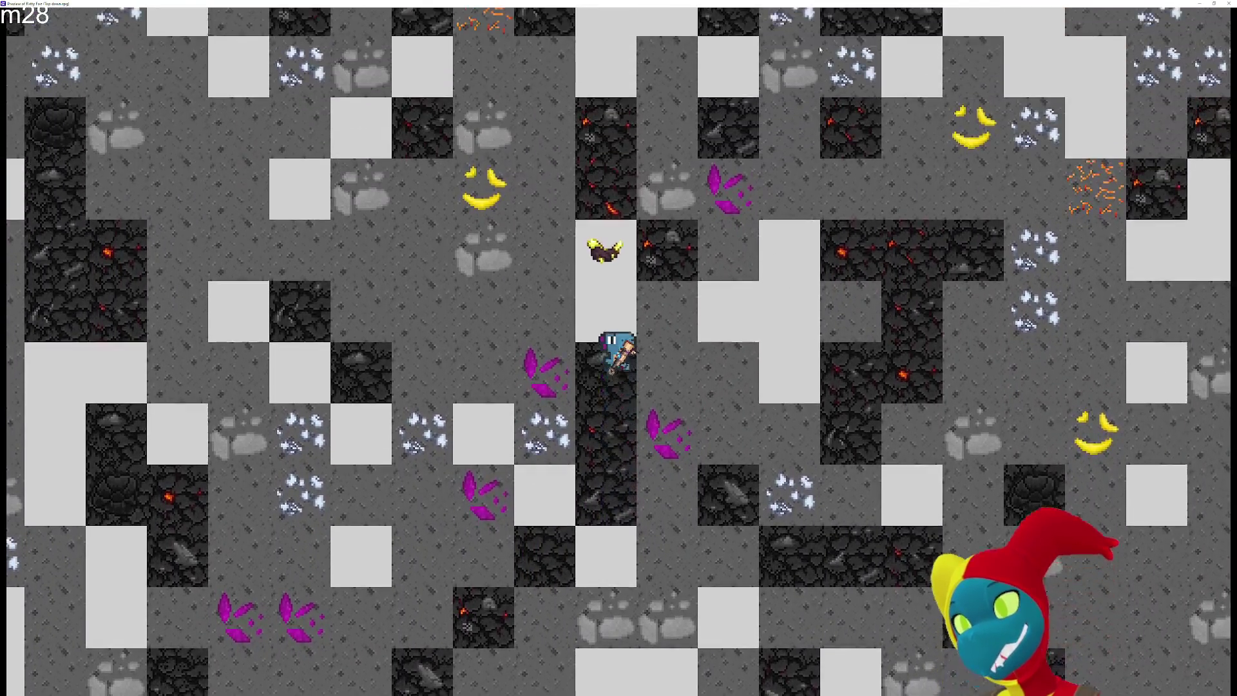
{"action": "key", "text": "a"}
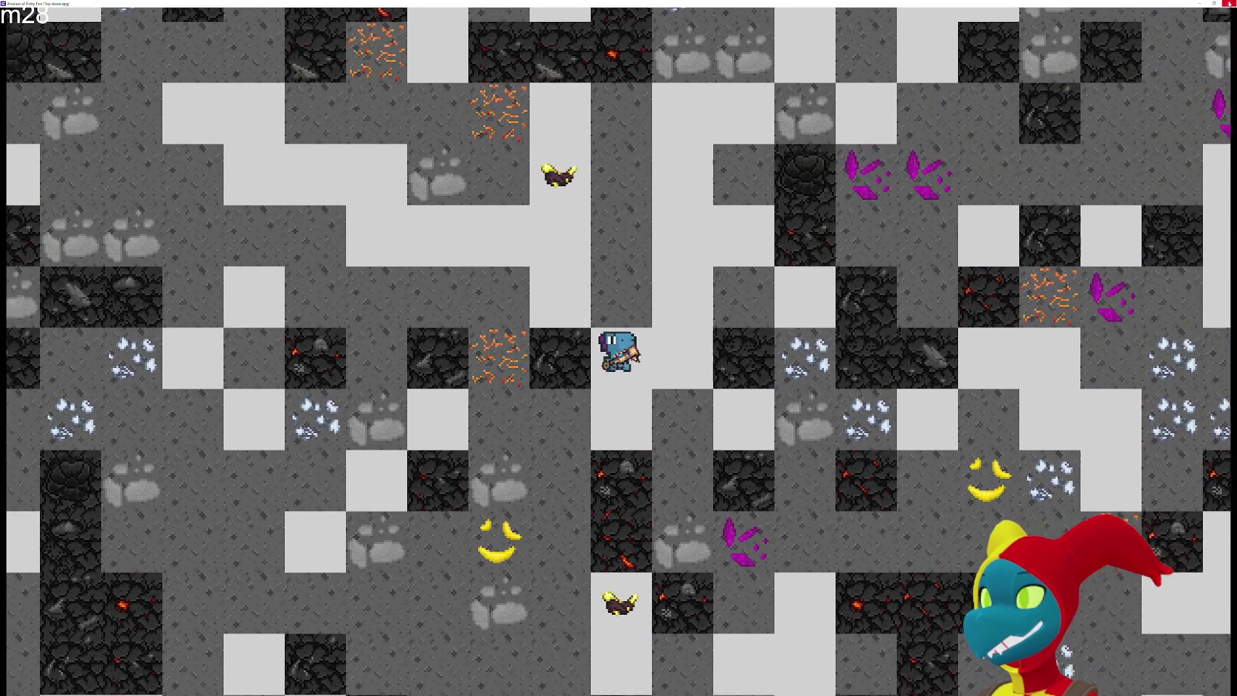
{"action": "key", "text": "w"}
{"action": "left_click", "coordinate": [1228, 4]}
Widen the objects list and zoom the canvas toward the starting room
{"action": "scroll", "coordinate": [822, 244], "scroll_direction": "down", "scroll_amount": 1}
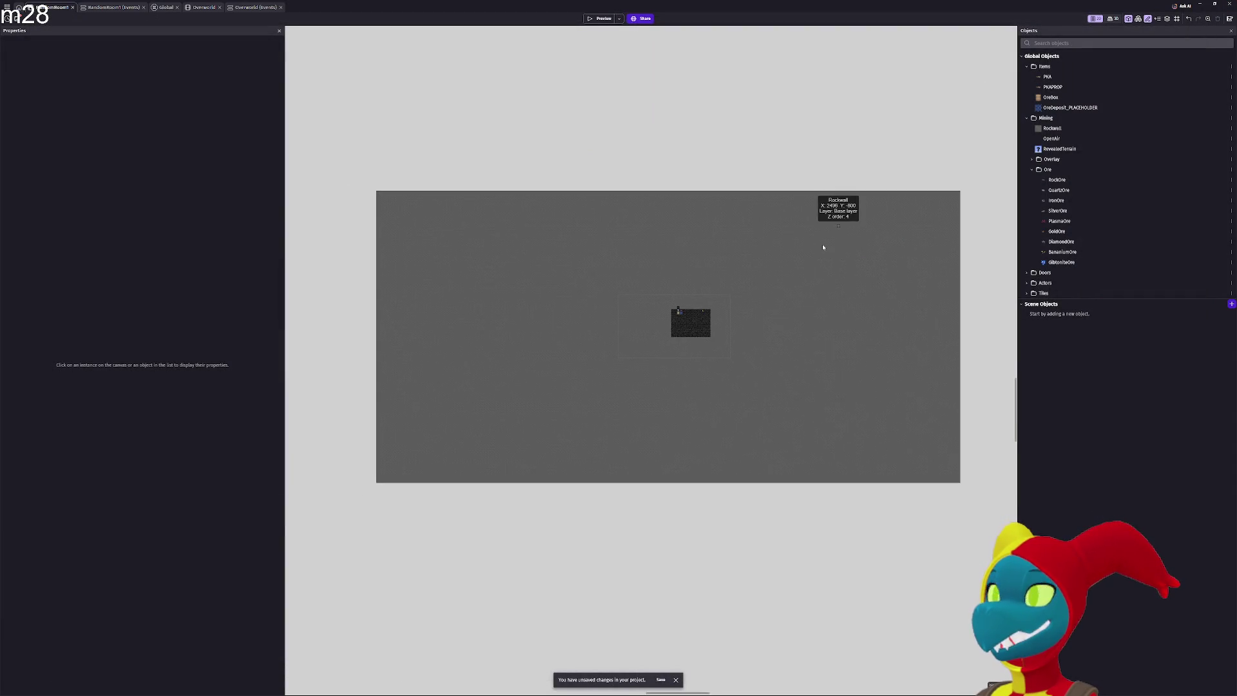
{"action": "scroll", "coordinate": [822, 243], "scroll_direction": "up", "scroll_amount": 2}
{"action": "scroll", "coordinate": [780, 296], "scroll_direction": "up", "scroll_amount": 1}
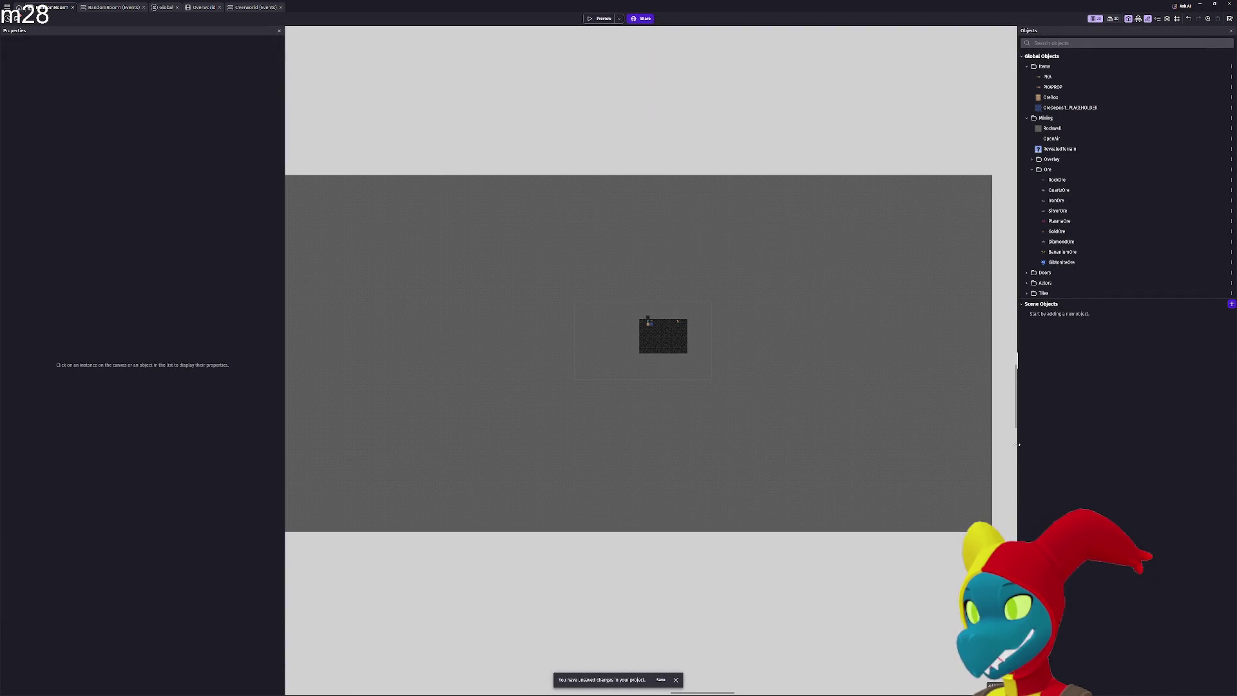
{"action": "mouse_move", "coordinate": [1017, 445]}
{"action": "left_mouse_down"}
{"action": "mouse_move", "coordinate": [746, 427]}
{"action": "mouse_move", "coordinate": [662, 403]}
{"action": "left_mouse_up"}
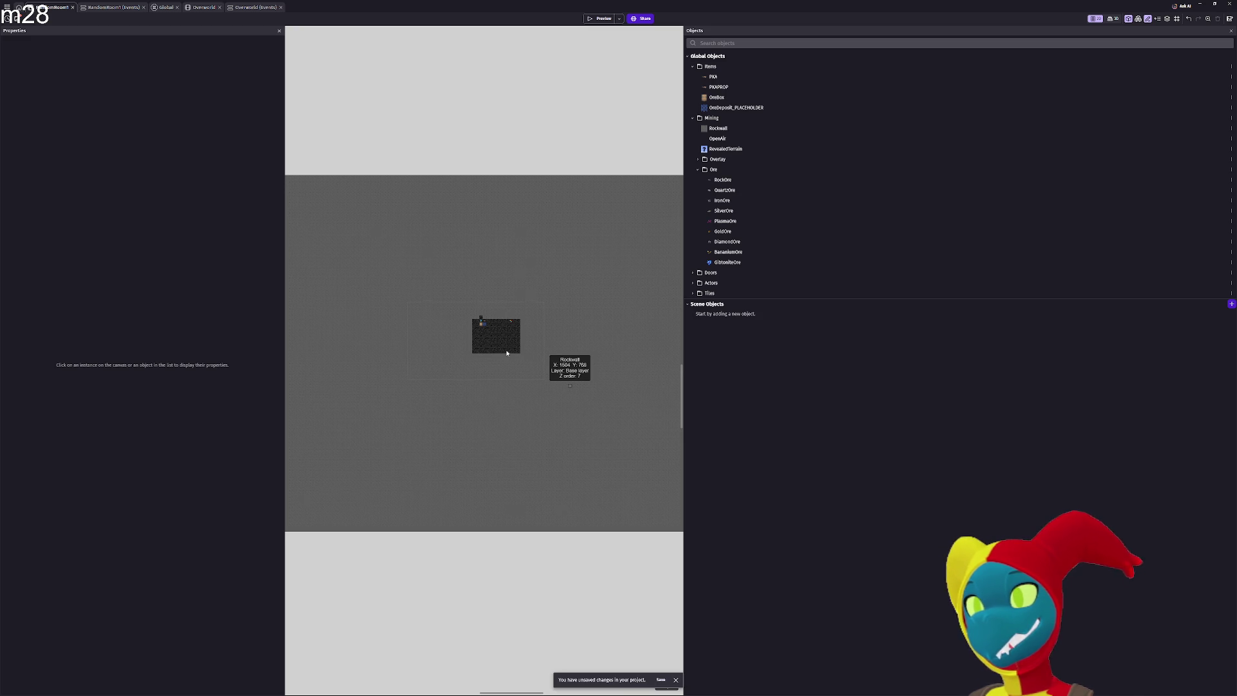
{"action": "scroll", "coordinate": [507, 353], "scroll_direction": "up", "scroll_amount": 2}
{"action": "scroll", "coordinate": [526, 349], "scroll_direction": "up", "scroll_amount": 2}
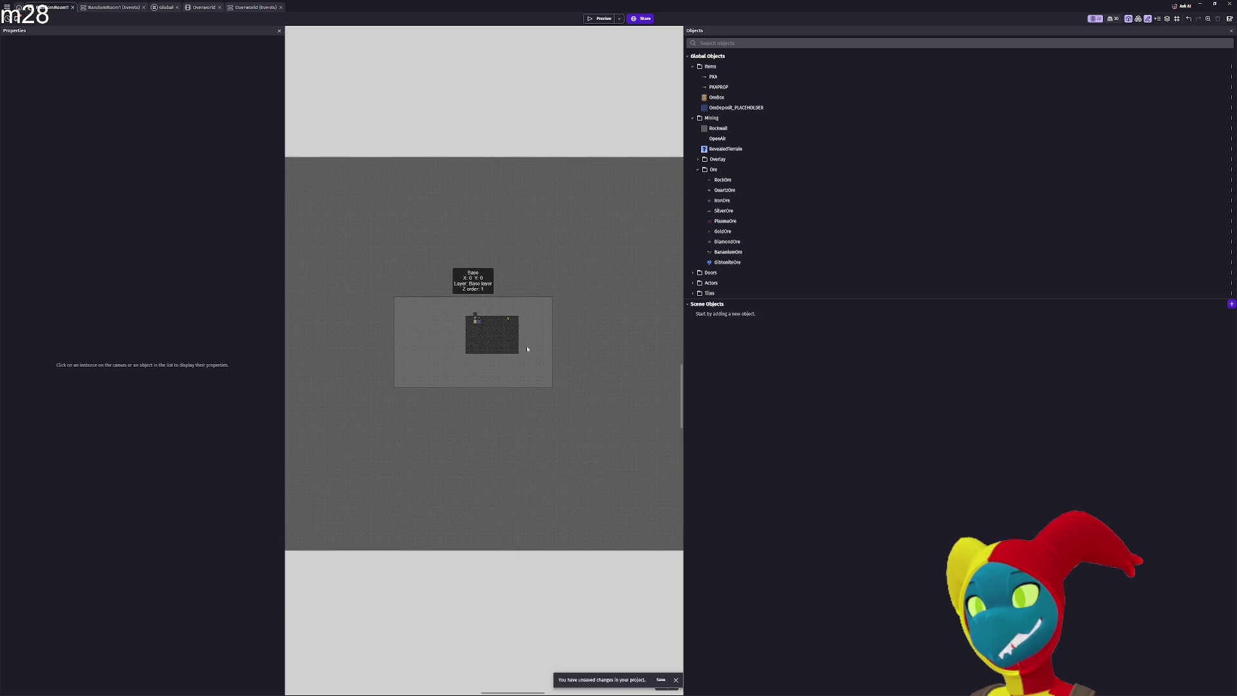
{"action": "scroll", "coordinate": [527, 348], "scroll_direction": "up", "scroll_amount": 2}
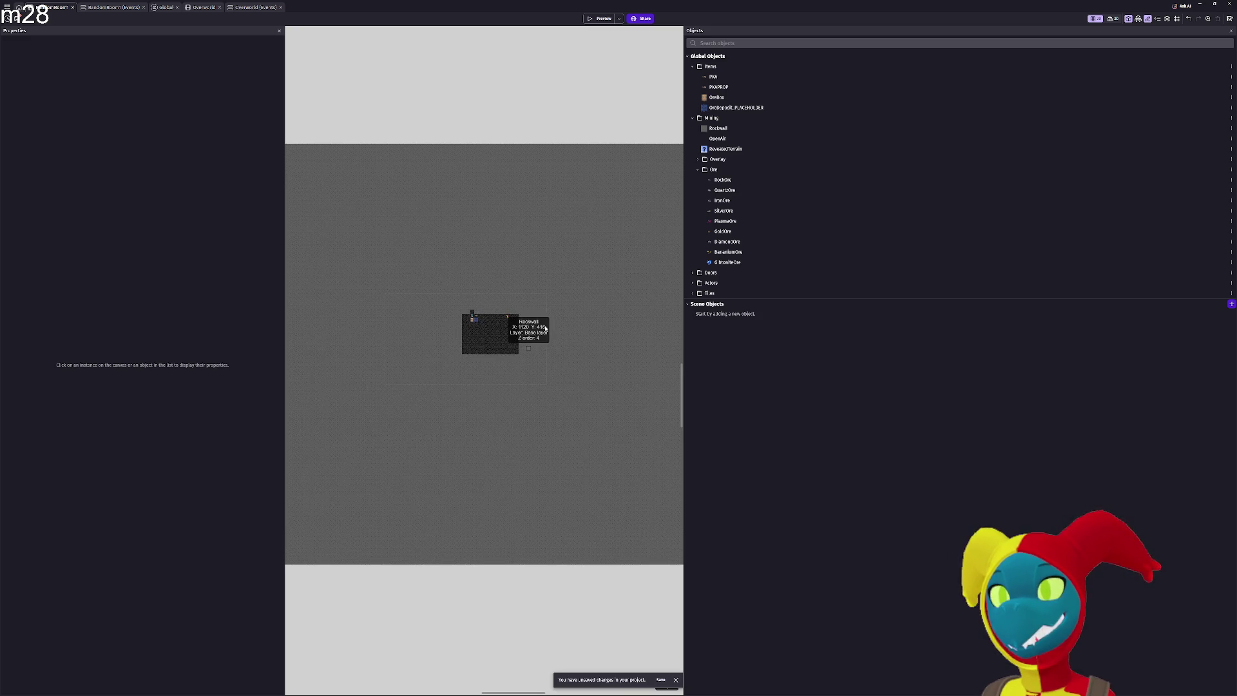
{"action": "scroll", "coordinate": [676, 268], "scroll_direction": "up", "scroll_amount": 1}
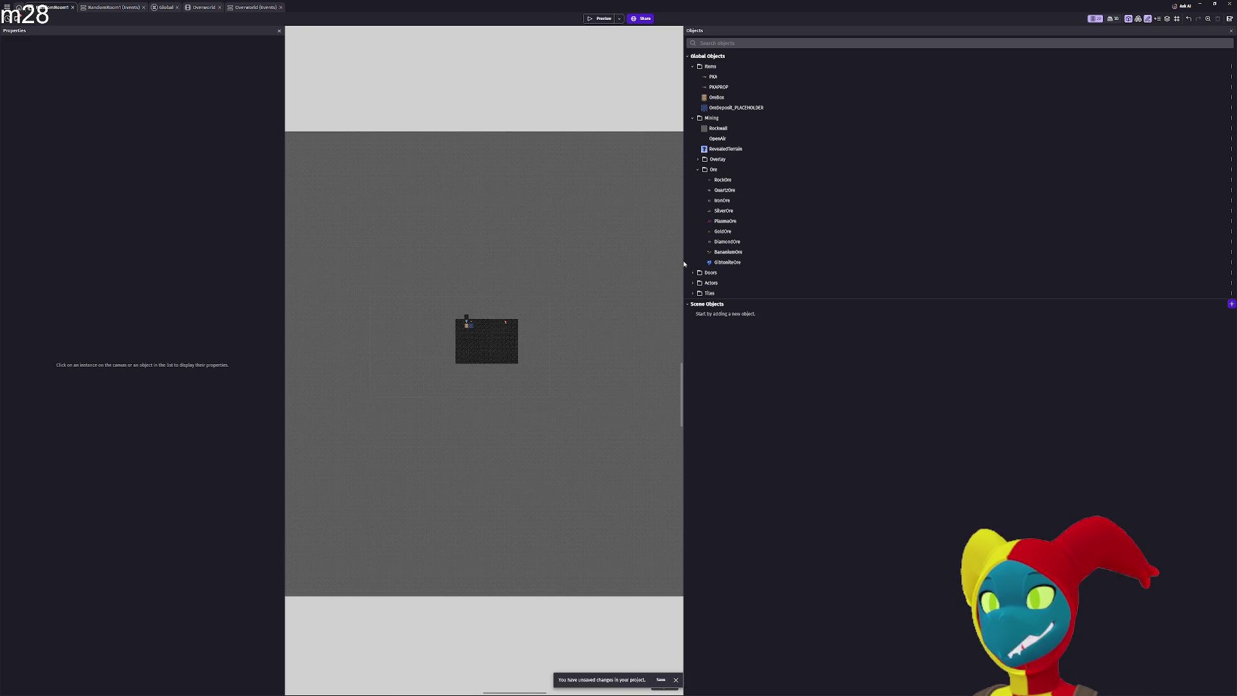
Narrow the objects list and properties panel, then zoom and pan to frame the room and RockWall area
{"action": "left_click_drag", "start_coordinate": [684, 264], "coordinate": [1046, 285]}
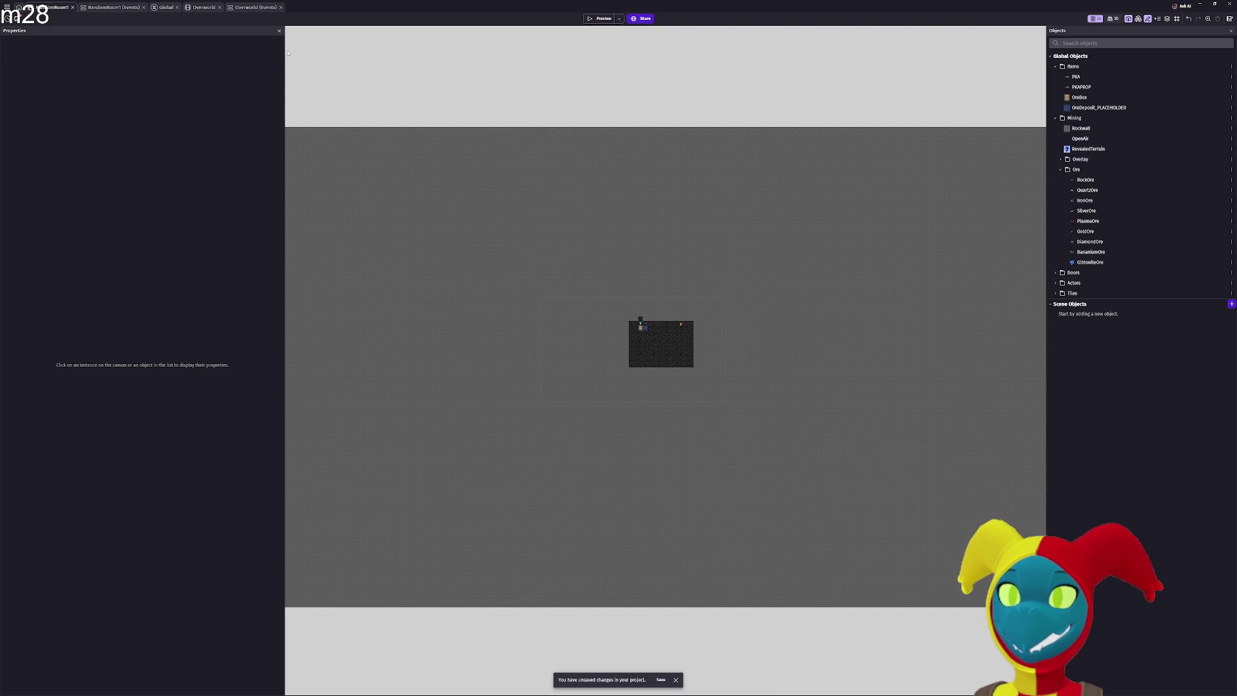
{"action": "left_click_drag", "start_coordinate": [282, 53], "coordinate": [4, 67]}
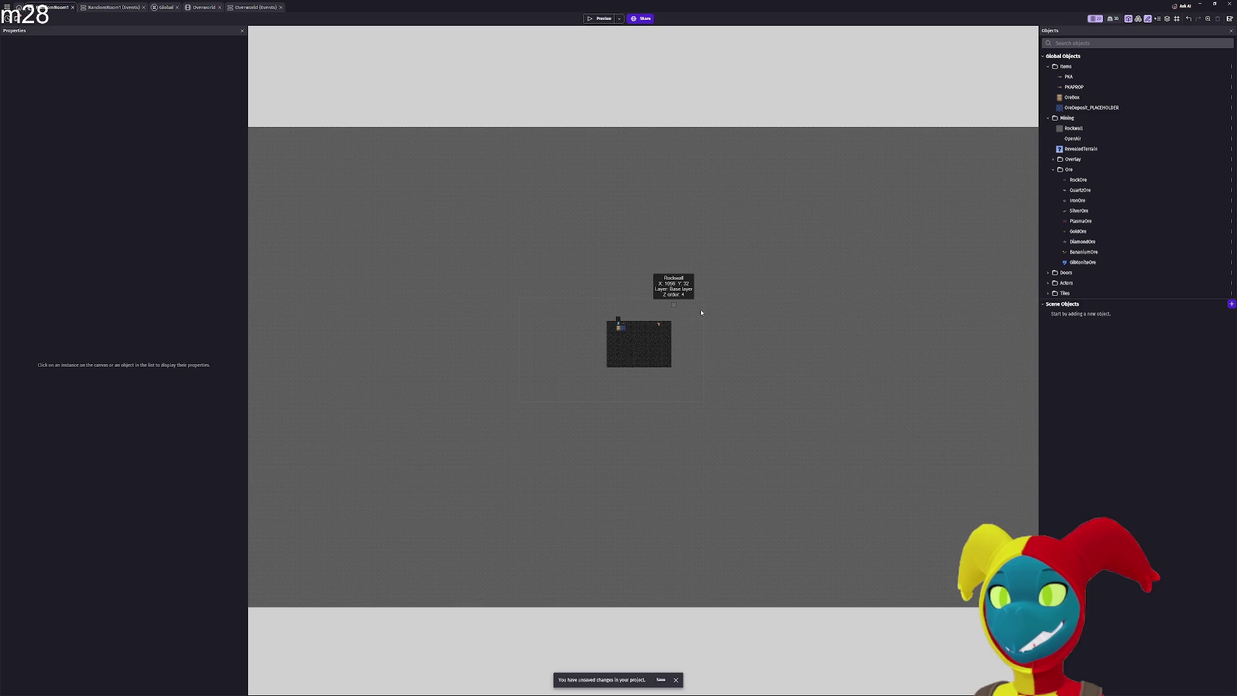
{"action": "scroll", "coordinate": [764, 313], "scroll_direction": "up", "scroll_amount": 1}
{"action": "scroll", "coordinate": [605, 274], "scroll_direction": "up", "scroll_amount": 1}
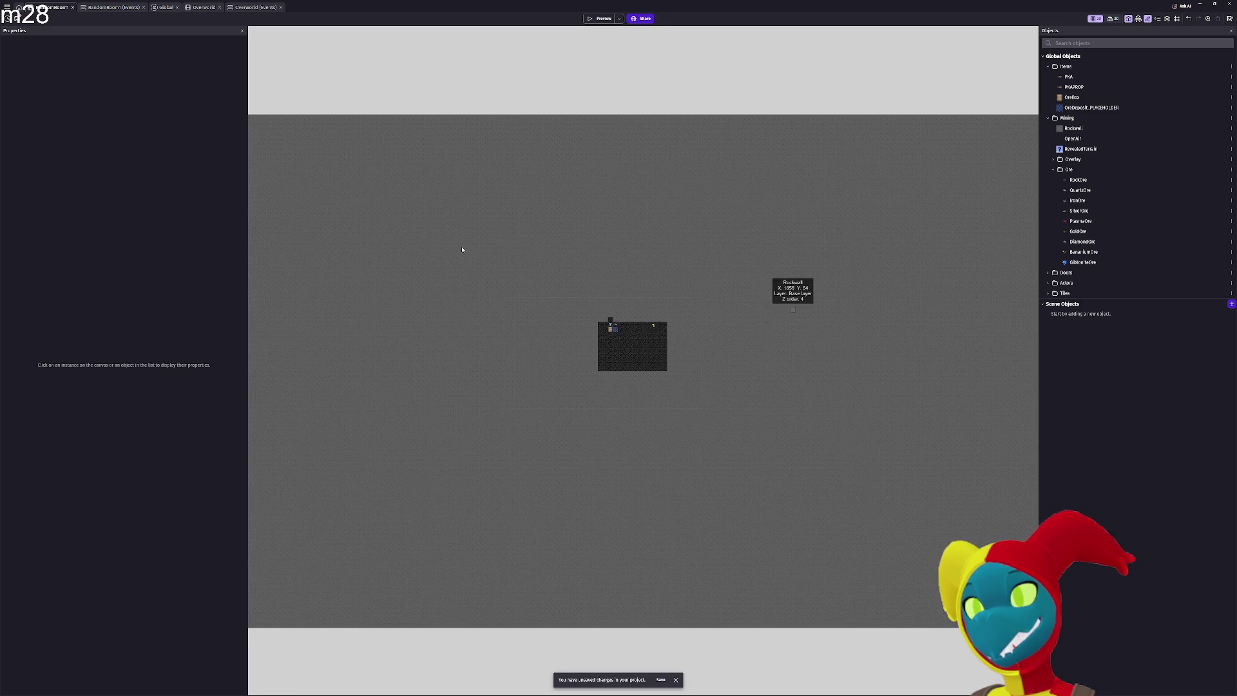
{"action": "scroll", "coordinate": [348, 229], "scroll_direction": "up", "scroll_amount": 1}
{"action": "scroll", "coordinate": [451, 207], "scroll_direction": "right", "scroll_amount": 5}
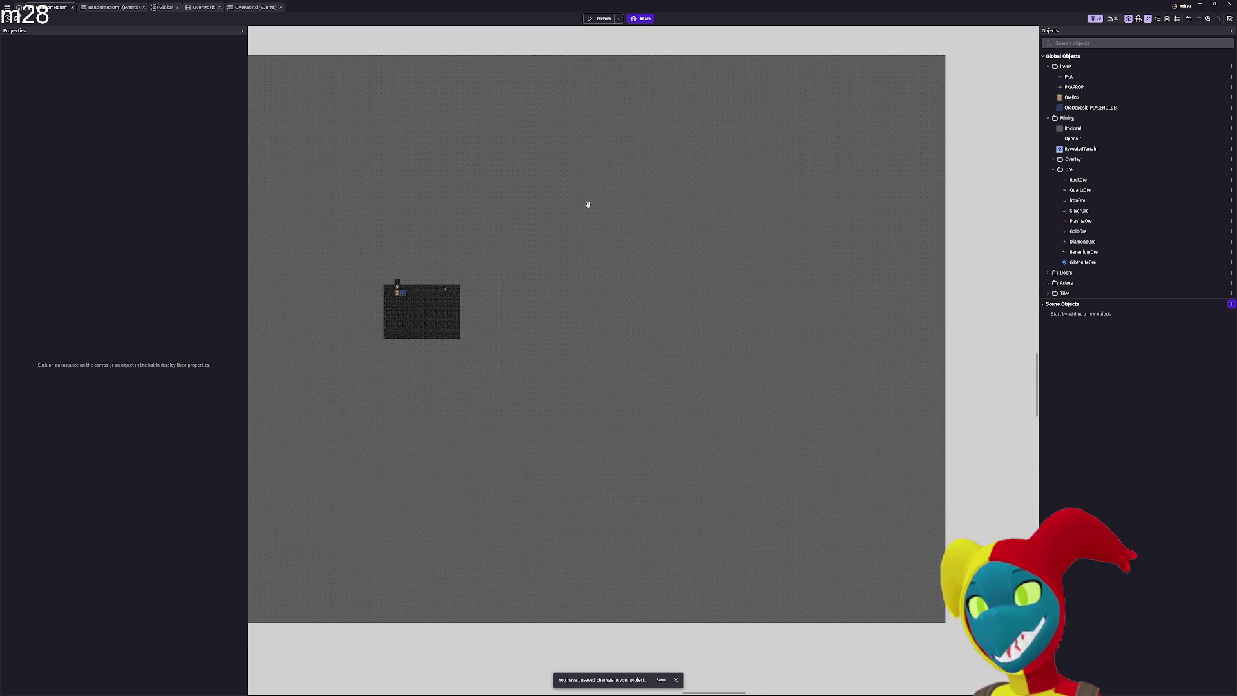
{"action": "scroll", "coordinate": [630, 208], "scroll_direction": "right", "scroll_amount": 1}
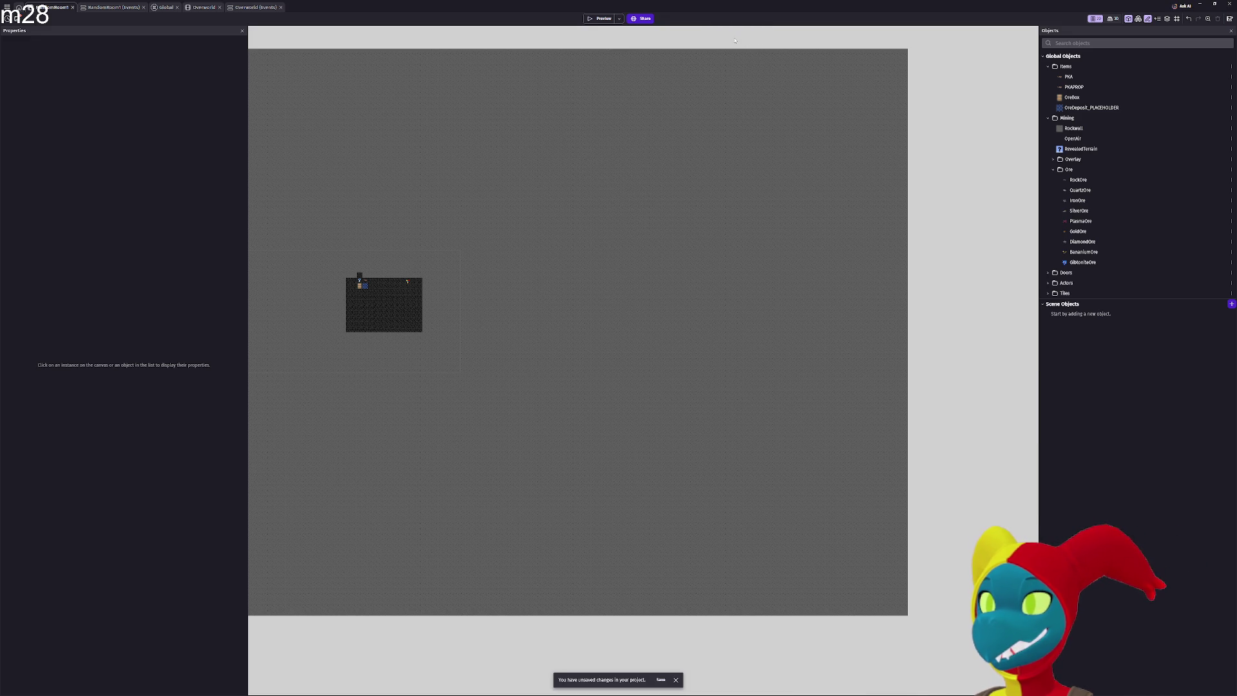
Box-select the RockWall blocks right of the room and delete them
{"action": "left_click_drag", "start_coordinate": [734, 37], "coordinate": [861, 137]}
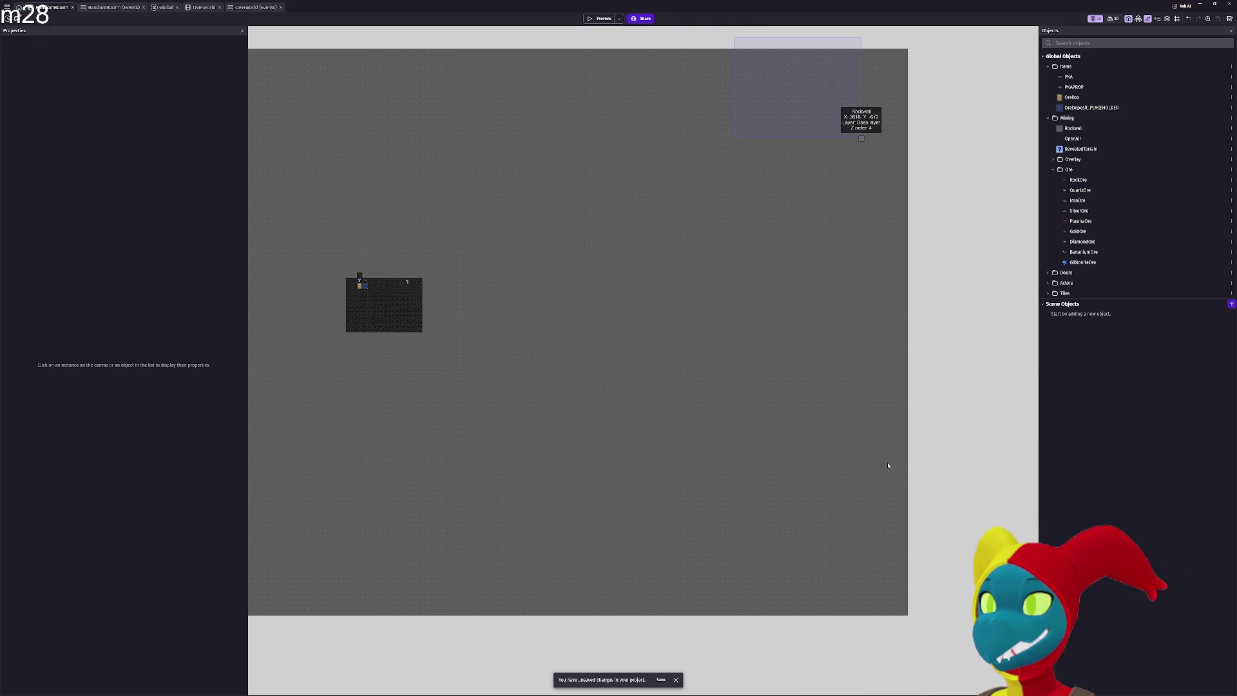
{"action": "left_click_drag", "start_coordinate": [887, 465], "coordinate": [928, 539]}
{"action": "mouse_move", "coordinate": [932, 592]}
{"action": "left_mouse_down"}
{"action": "mouse_move", "coordinate": [934, 650]}
{"action": "mouse_move", "coordinate": [921, 647]}
{"action": "left_mouse_up"}
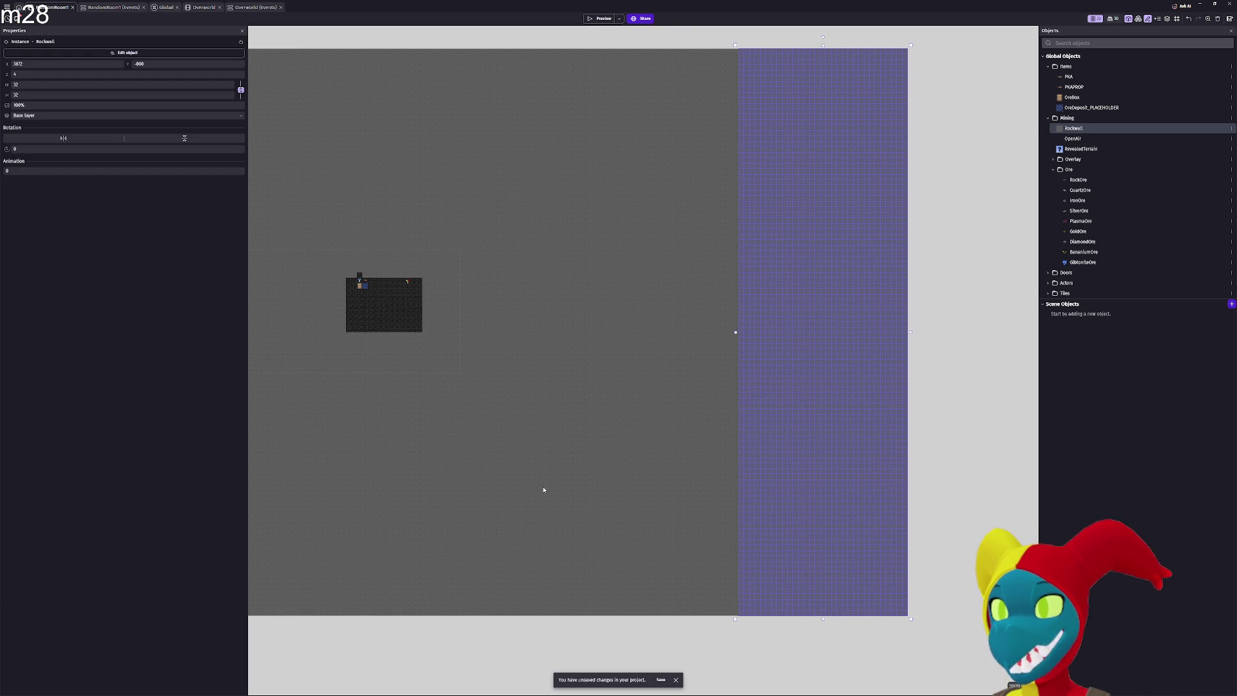
{"action": "key", "text": "Delete"}
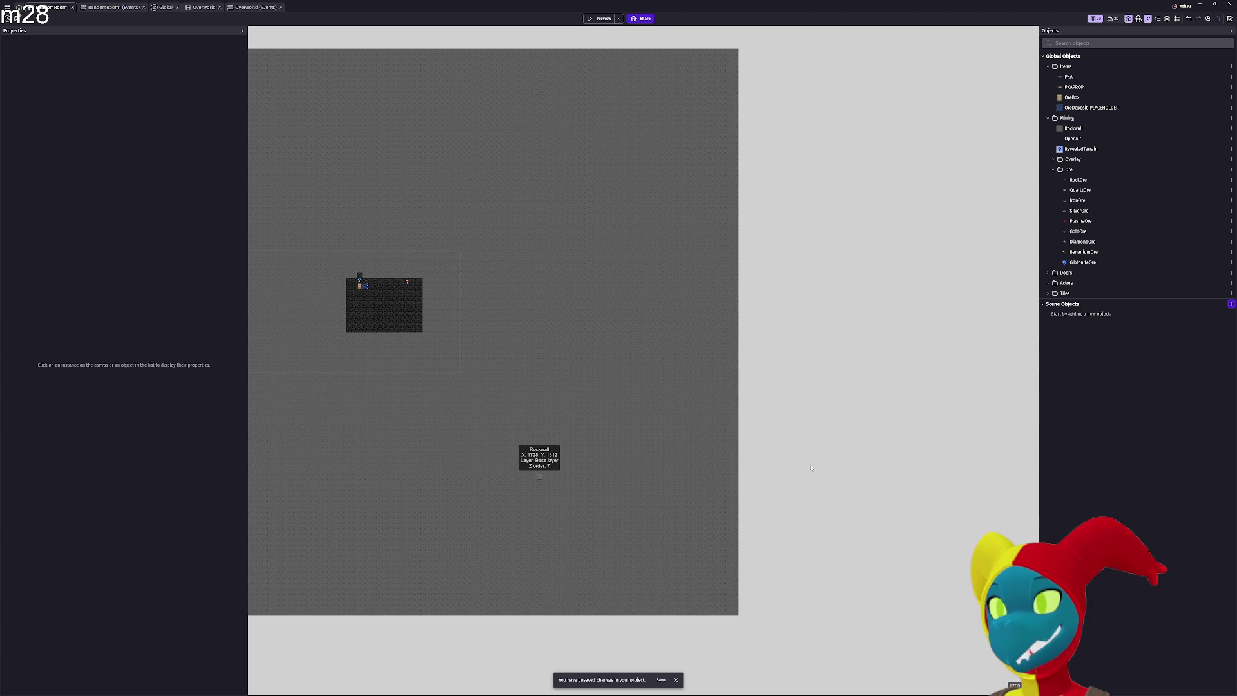
Pan to the scene's left edge and box-select the RockWall blocks left of the room
{"action": "left_click_drag", "start_coordinate": [585, 442], "coordinate": [655, 441]}
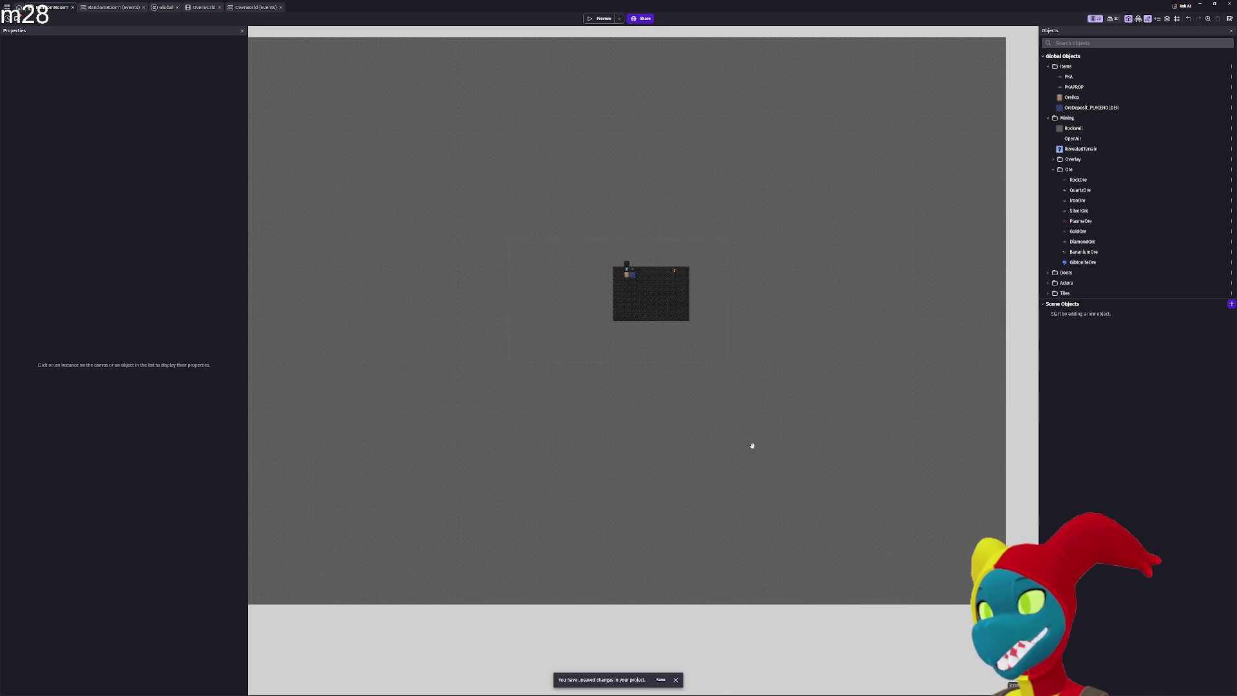
{"action": "left_click_drag", "start_coordinate": [752, 446], "coordinate": [758, 447]}
{"action": "scroll", "coordinate": [683, 438], "scroll_direction": "down", "scroll_amount": 1}
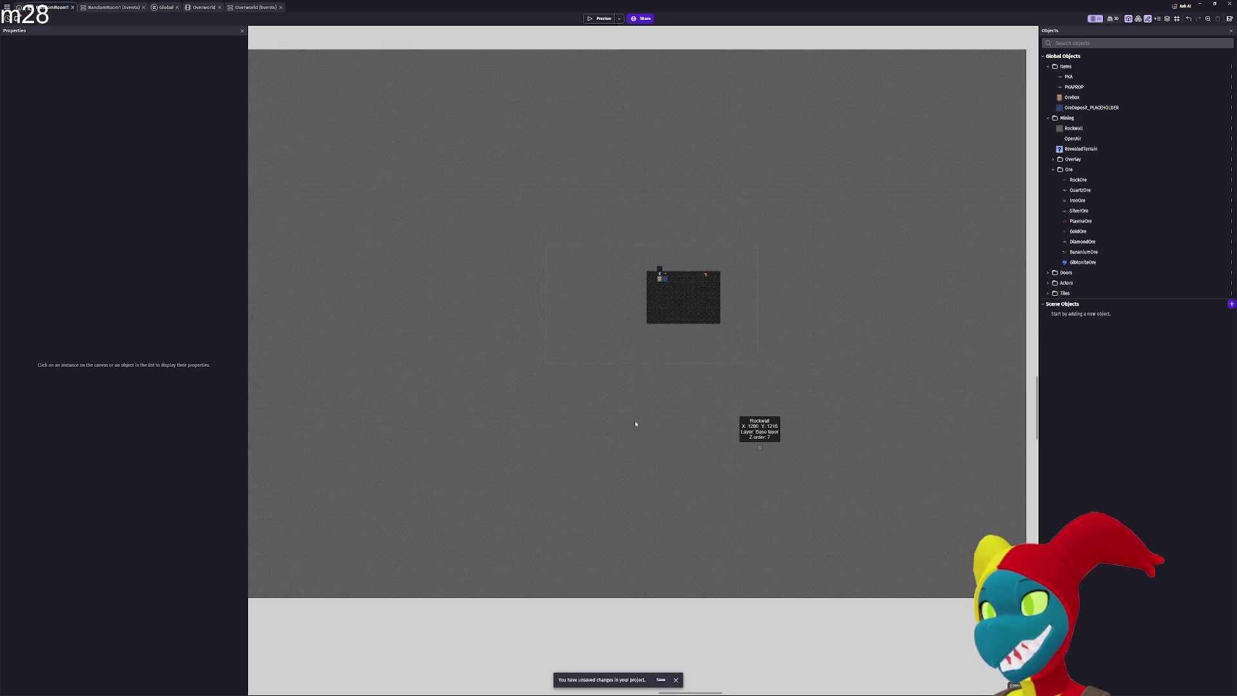
{"action": "scroll", "coordinate": [668, 428], "scroll_direction": "down", "scroll_amount": 1}
{"action": "scroll", "coordinate": [684, 429], "scroll_direction": "down", "scroll_amount": 1}
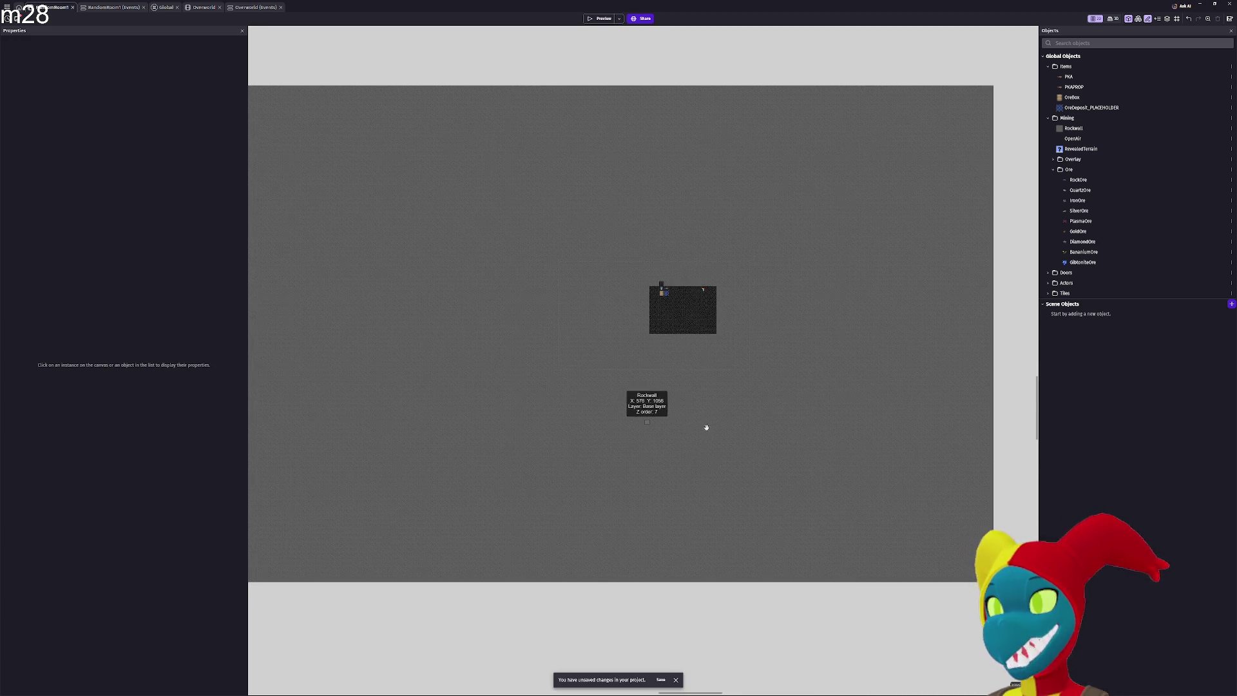
{"action": "scroll", "coordinate": [724, 428], "scroll_direction": "down", "scroll_amount": 1}
{"action": "left_click_drag", "start_coordinate": [752, 430], "coordinate": [807, 430]}
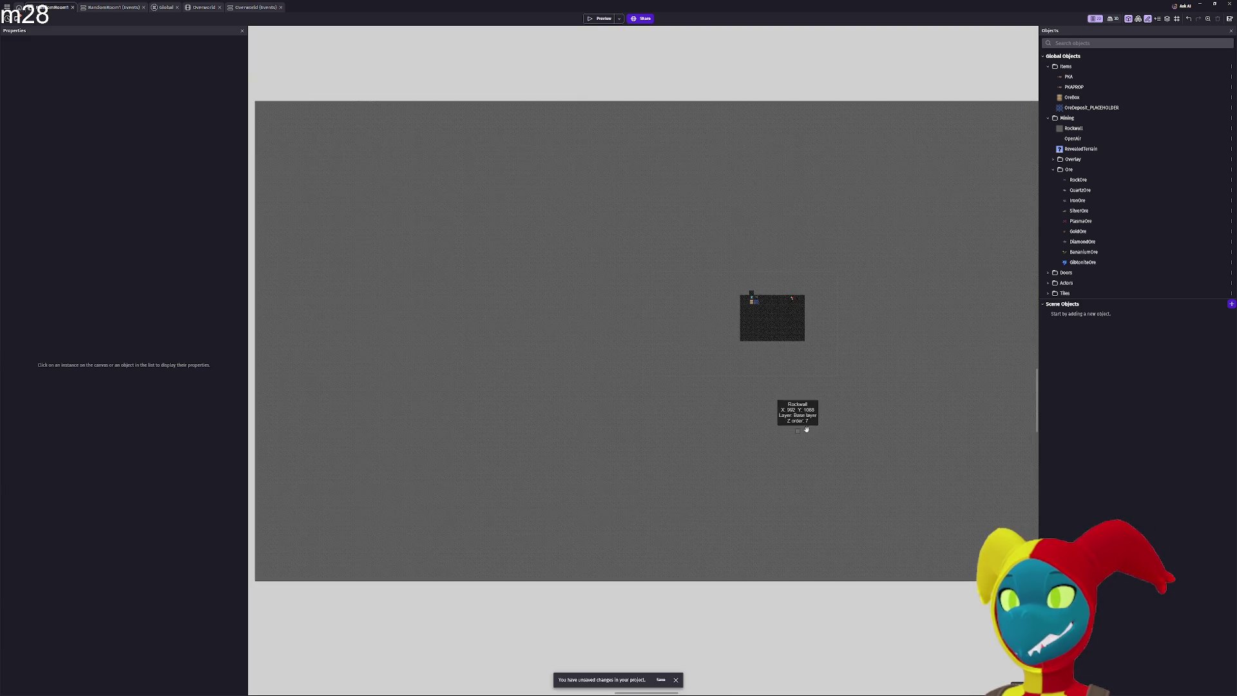
{"action": "left_click_drag", "start_coordinate": [541, 125], "coordinate": [565, 124]}
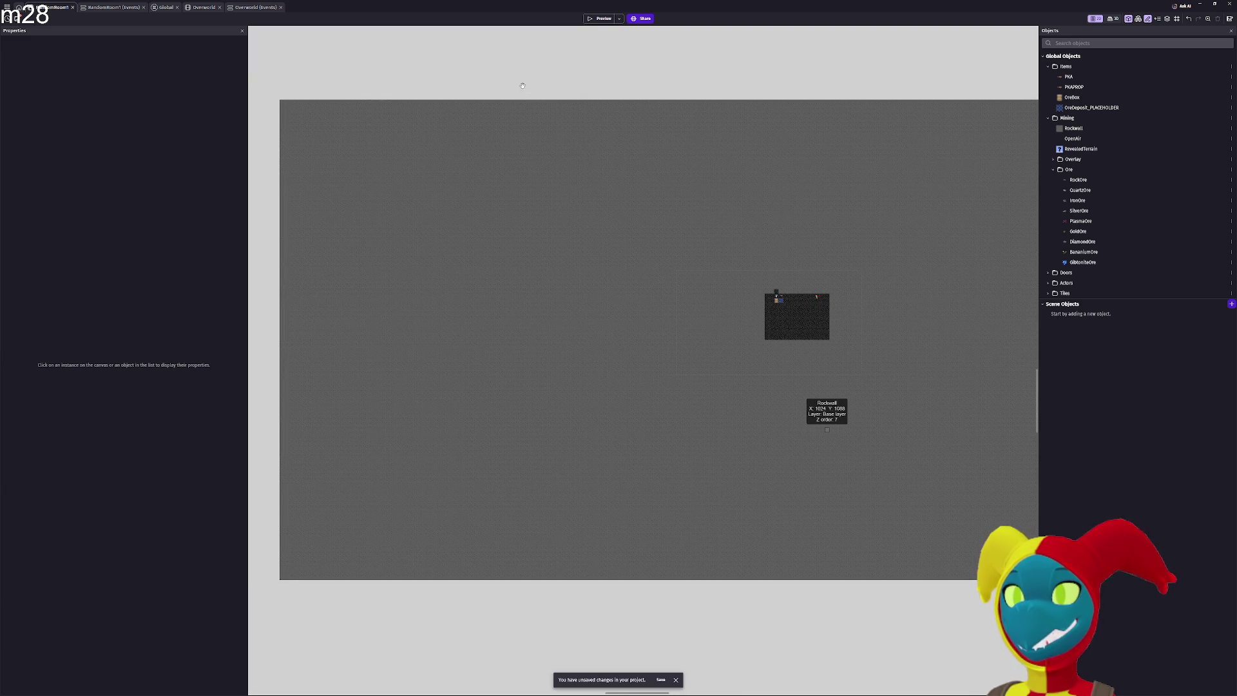
{"action": "left_click_drag", "start_coordinate": [523, 85], "coordinate": [527, 86]}
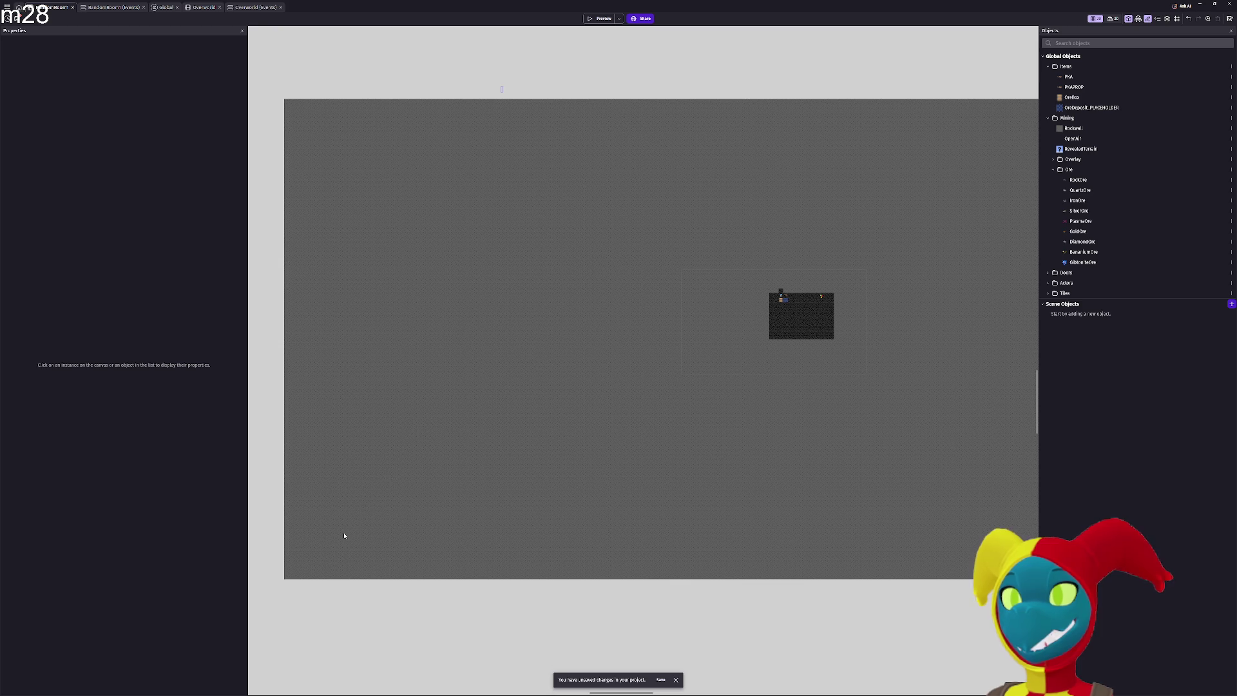
{"action": "mouse_move", "coordinate": [502, 87]}
{"action": "left_mouse_down"}
{"action": "mouse_move", "coordinate": [358, 510]}
{"action": "mouse_move", "coordinate": [259, 620]}
{"action": "mouse_move", "coordinate": [269, 595]}
{"action": "left_mouse_up"}
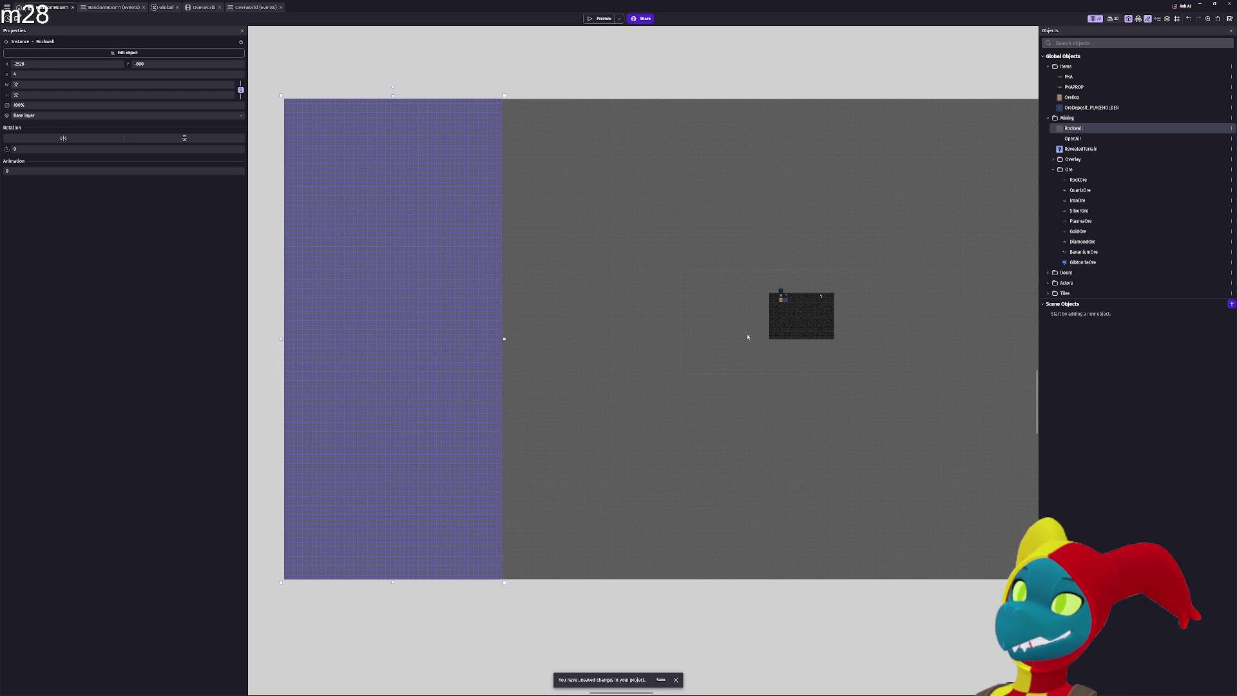
Delete the left RockWall blocks and the RockWall strip below the room
{"action": "key", "text": "Delete"}
{"action": "mouse_move", "coordinate": [586, 320]}
{"action": "left_mouse_down"}
{"action": "mouse_move", "coordinate": [439, 276]}
{"action": "mouse_move", "coordinate": [550, 317]}
{"action": "mouse_move", "coordinate": [690, 318]}
{"action": "mouse_move", "coordinate": [353, 513]}
{"action": "mouse_move", "coordinate": [334, 574]}
{"action": "mouse_move", "coordinate": [341, 566]}
{"action": "left_mouse_up"}
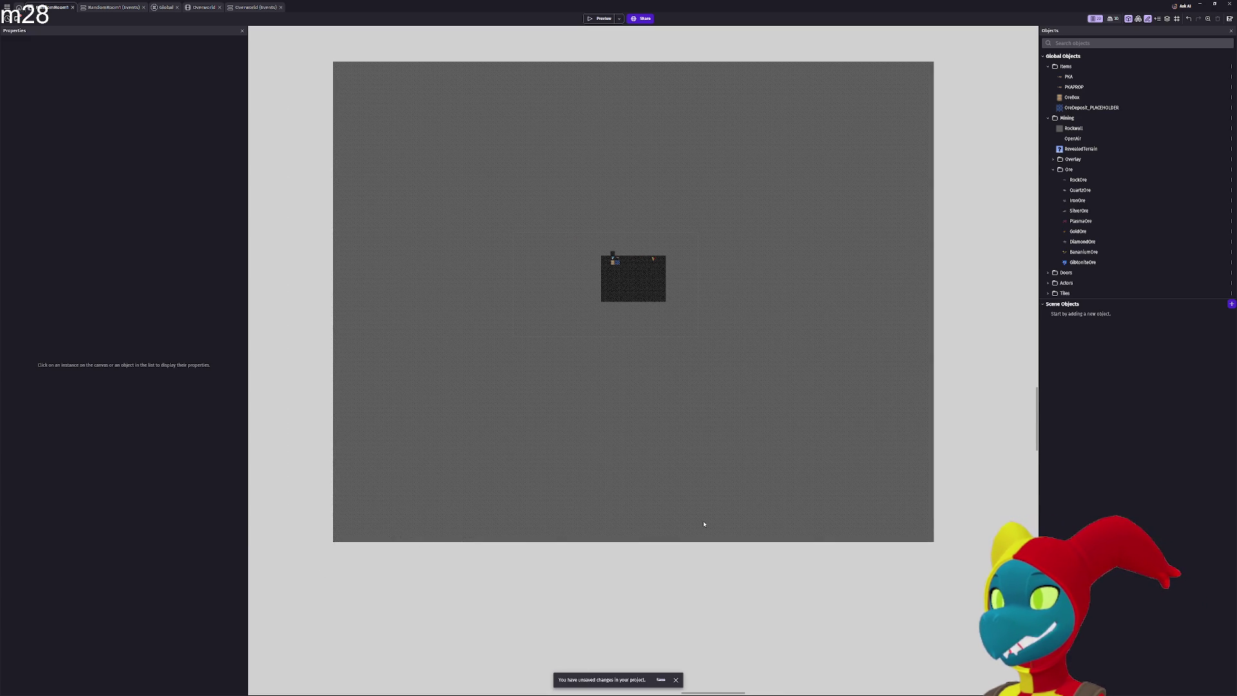
{"action": "mouse_move", "coordinate": [977, 455]}
{"action": "left_mouse_down"}
{"action": "mouse_move", "coordinate": [978, 439]}
{"action": "mouse_move", "coordinate": [979, 453]}
{"action": "left_mouse_up"}
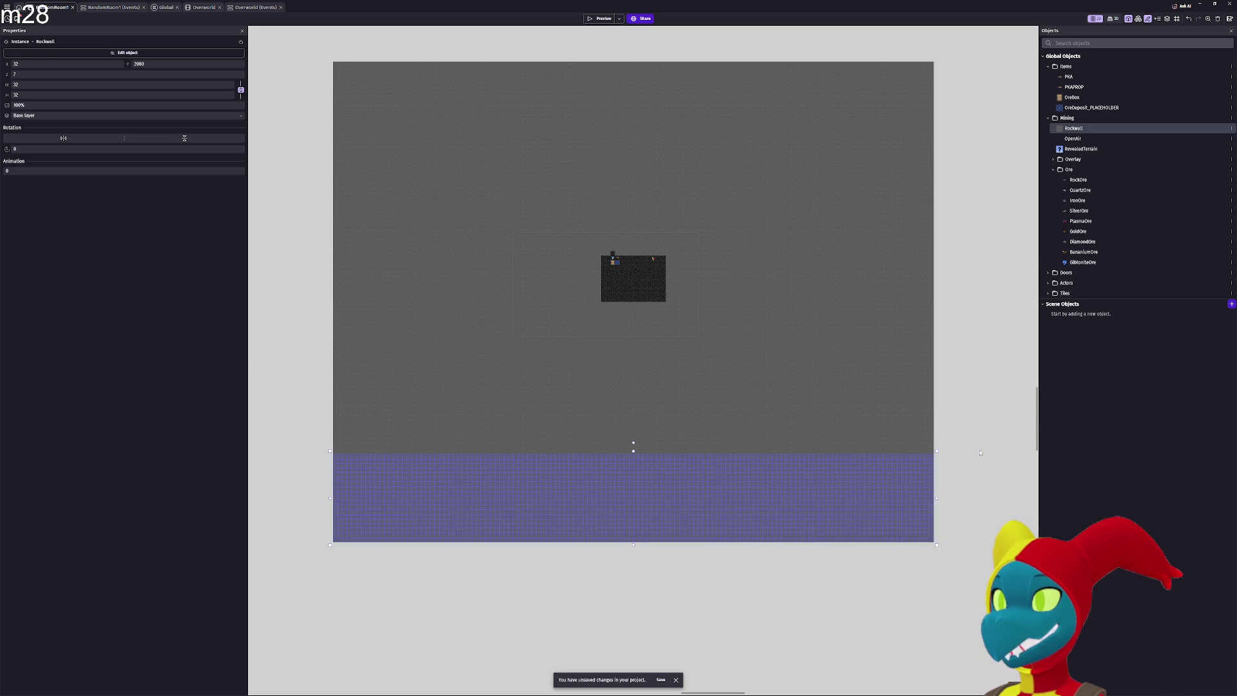
{"action": "key", "text": "Delete"}
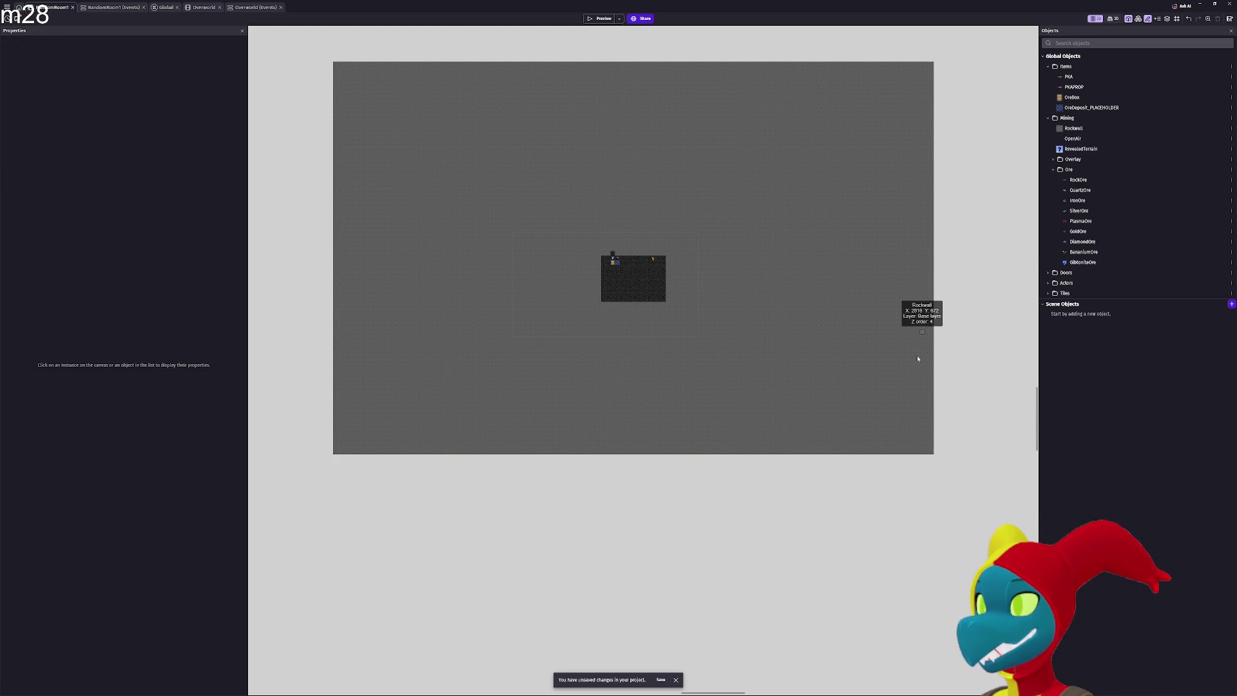
Select and remove the RockWall strip above the room
{"action": "scroll", "coordinate": [265, 56], "scroll_direction": "up", "scroll_amount": 1}
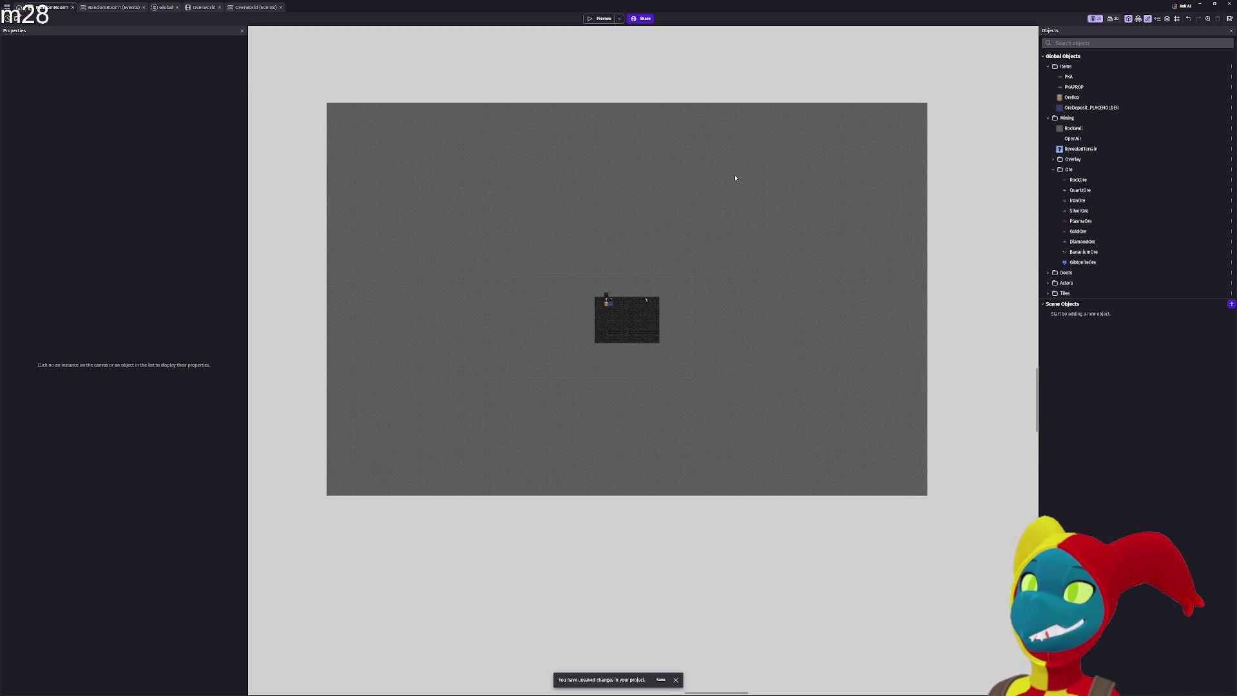
{"action": "mouse_move", "coordinate": [839, 180]}
{"action": "left_mouse_down"}
{"action": "mouse_move", "coordinate": [883, 183]}
{"action": "mouse_move", "coordinate": [952, 150]}
{"action": "left_mouse_up"}
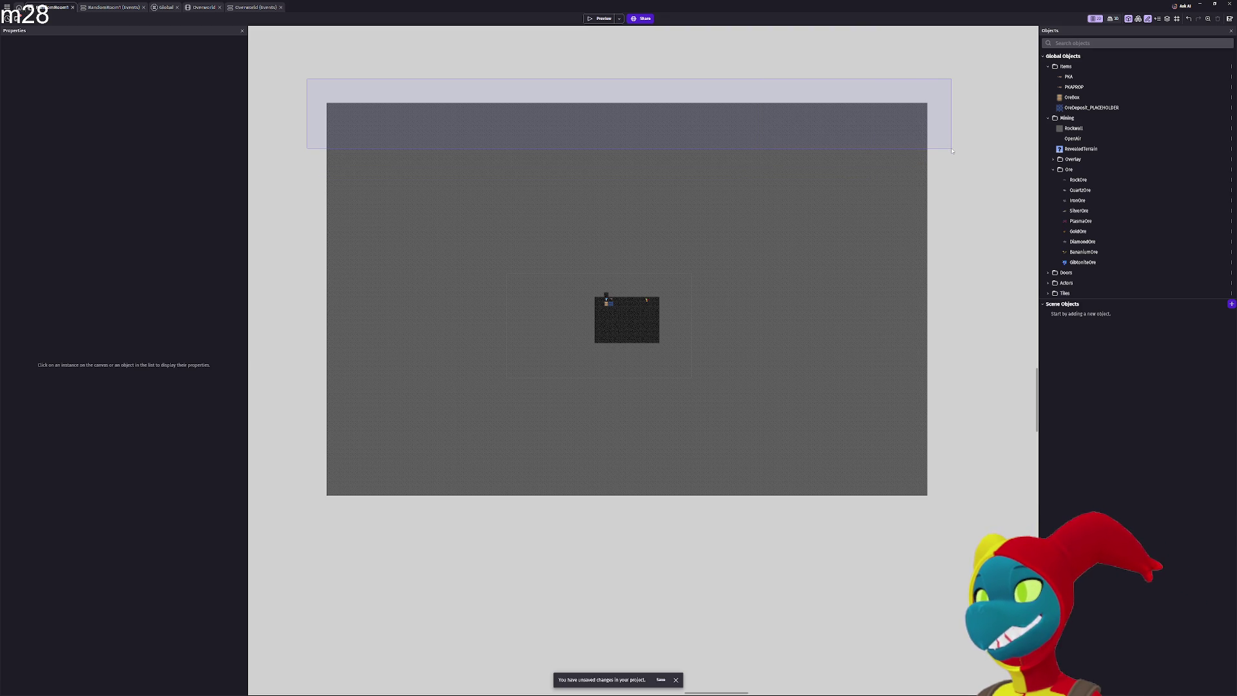
{"action": "key", "text": "ctrl+z"}
{"action": "key", "text": "ctrl+z"}
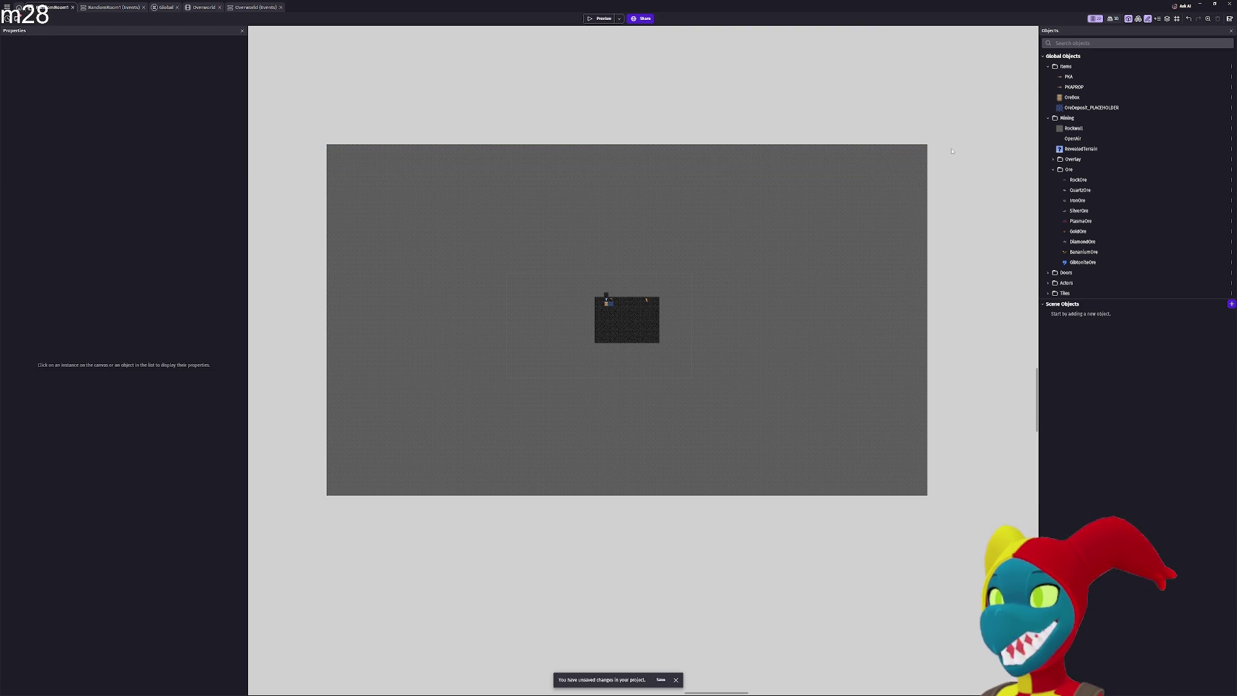
Delete the thin RockWall strips along the right and left edges
{"action": "left_click_drag", "start_coordinate": [817, 236], "coordinate": [820, 237]}
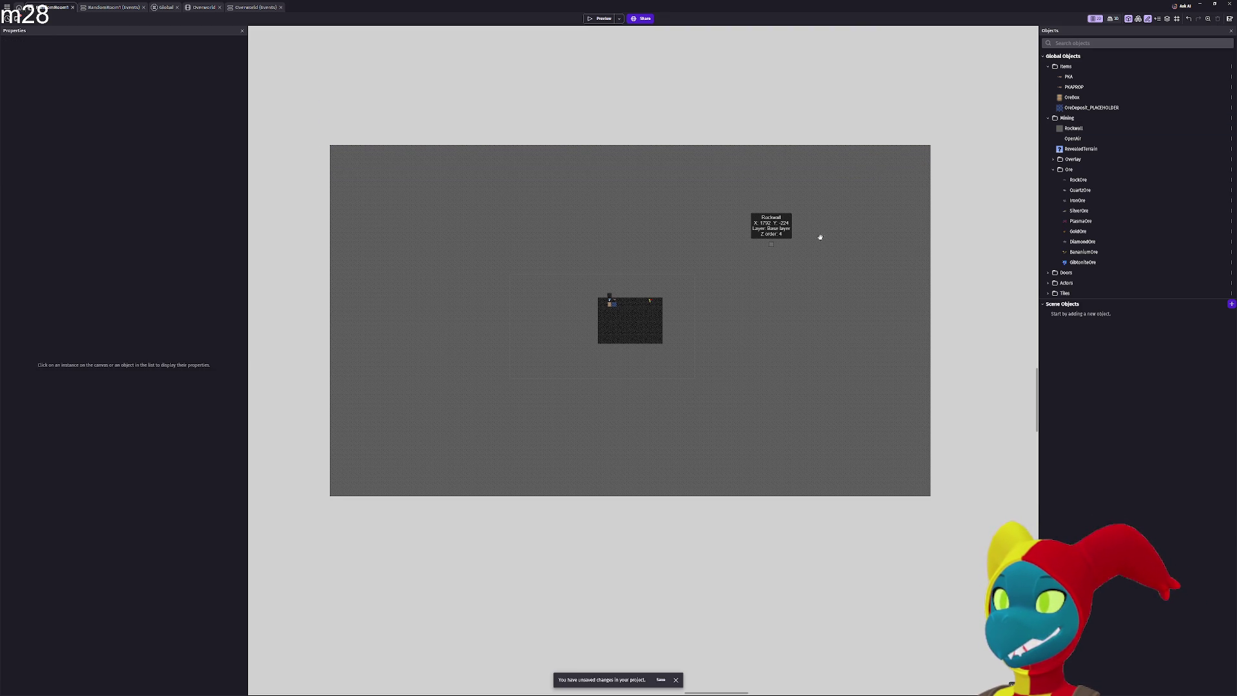
{"action": "scroll", "coordinate": [929, 149], "scroll_direction": "left", "scroll_amount": 2}
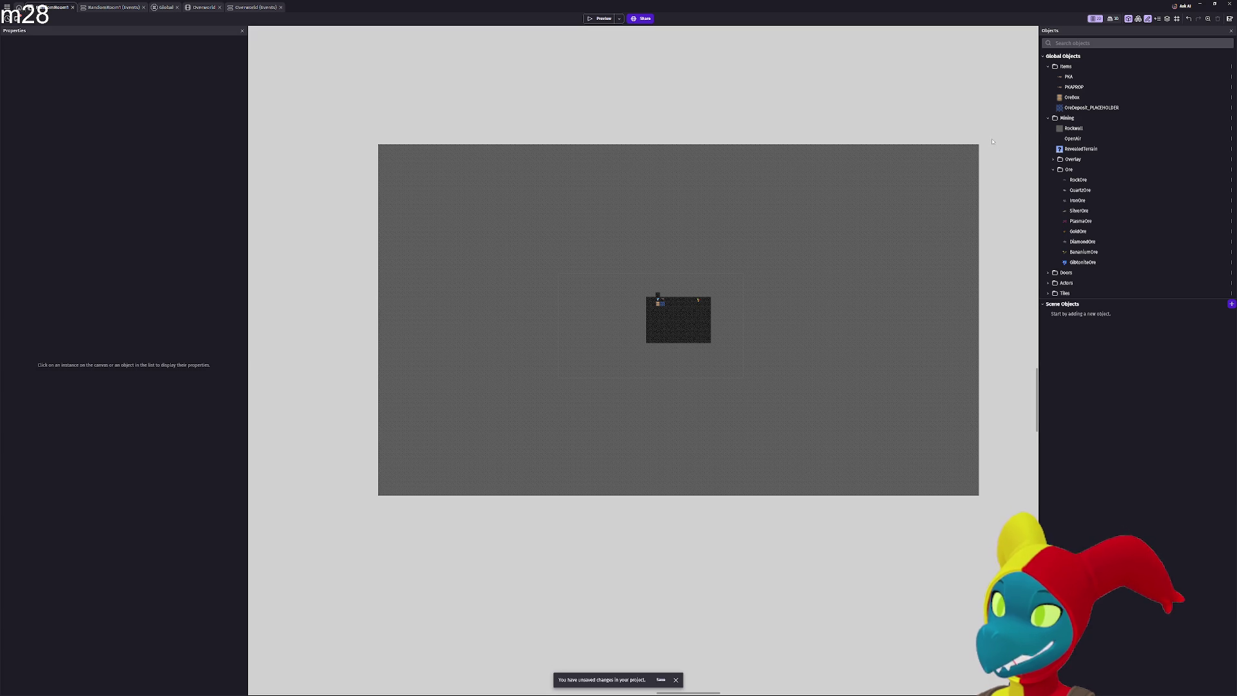
{"action": "mouse_move", "coordinate": [992, 139]}
{"action": "left_mouse_down"}
{"action": "mouse_move", "coordinate": [910, 526]}
{"action": "mouse_move", "coordinate": [901, 525]}
{"action": "left_mouse_up"}
{"action": "key", "text": "Delete"}
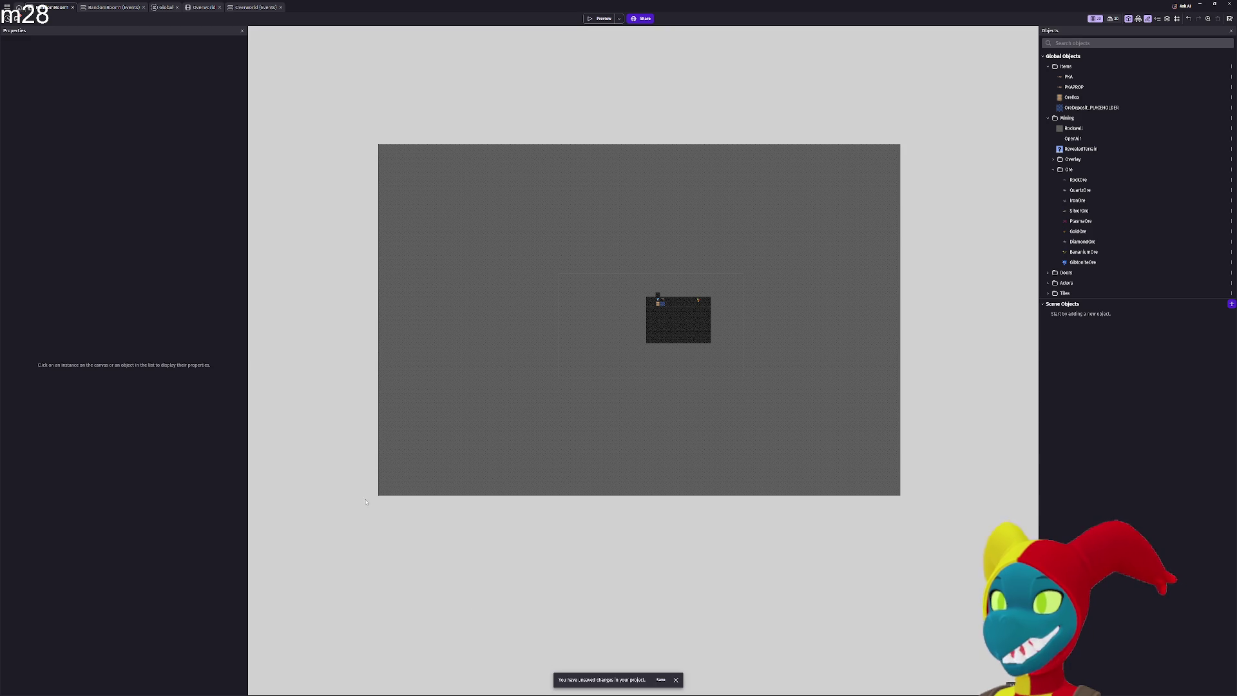
{"action": "scroll", "coordinate": [431, 422], "scroll_direction": "right", "scroll_amount": 2}
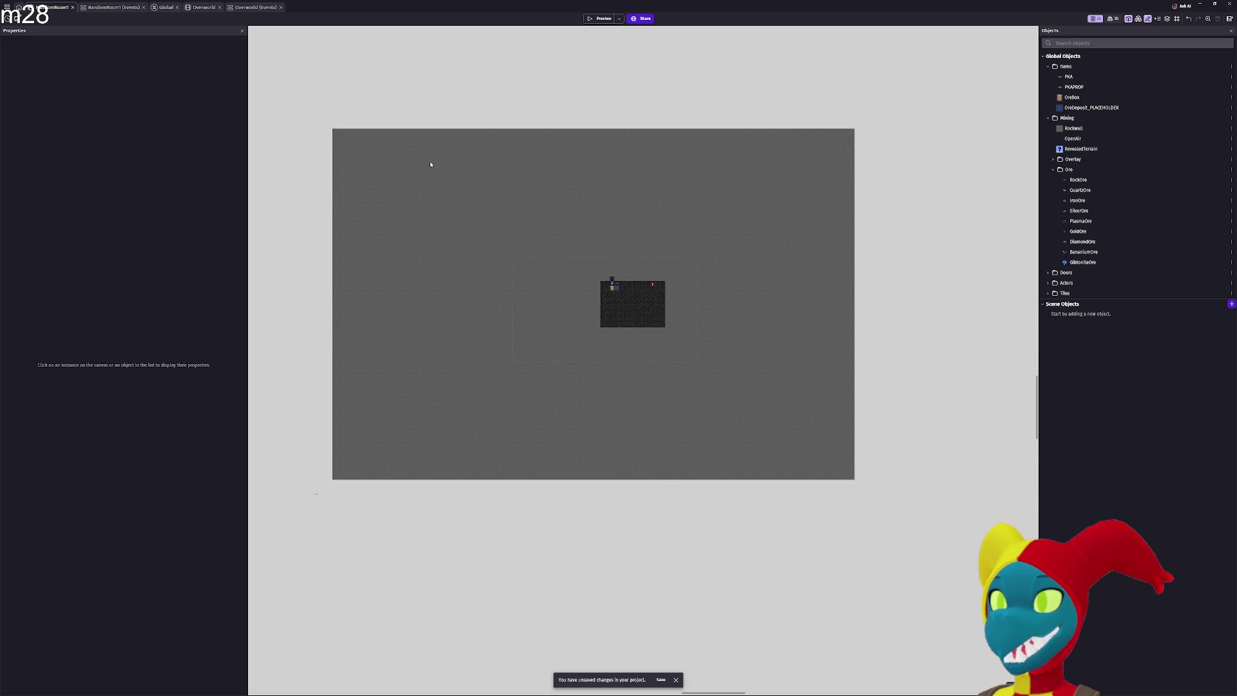
{"action": "mouse_move", "coordinate": [430, 165]}
{"action": "left_mouse_down"}
{"action": "mouse_move", "coordinate": [428, 201]}
{"action": "mouse_move", "coordinate": [441, 119]}
{"action": "mouse_move", "coordinate": [455, 121]}
{"action": "left_mouse_up"}
{"action": "key", "text": "Delete"}
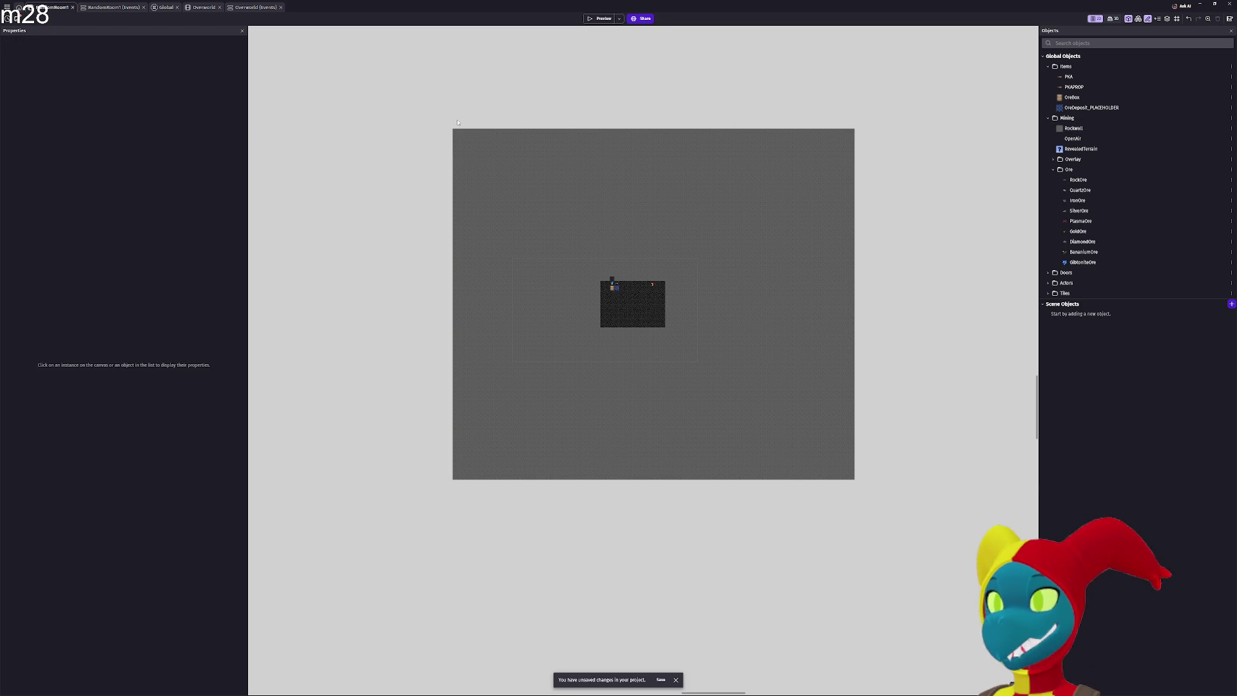
Delete the bottom and top edge RockWall strips, then zoom in on the room
{"action": "scroll", "coordinate": [538, 419], "scroll_direction": "up", "scroll_amount": 3}
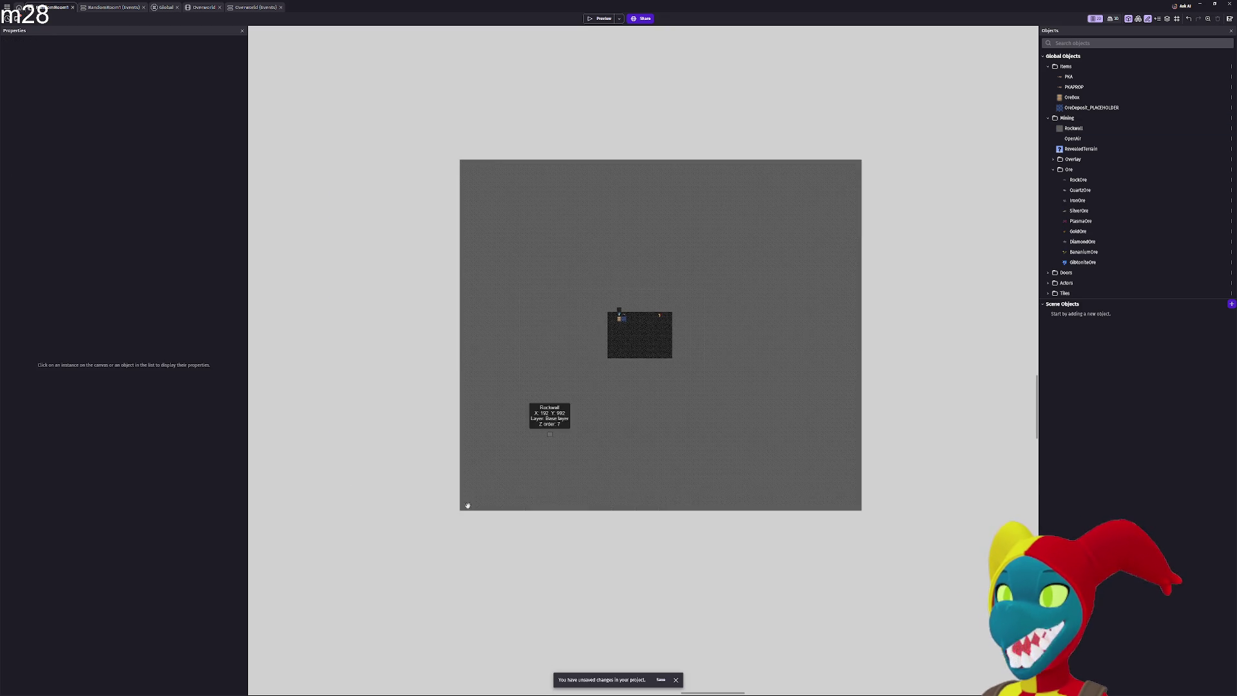
{"action": "scroll", "coordinate": [567, 436], "scroll_direction": "up", "scroll_amount": 4}
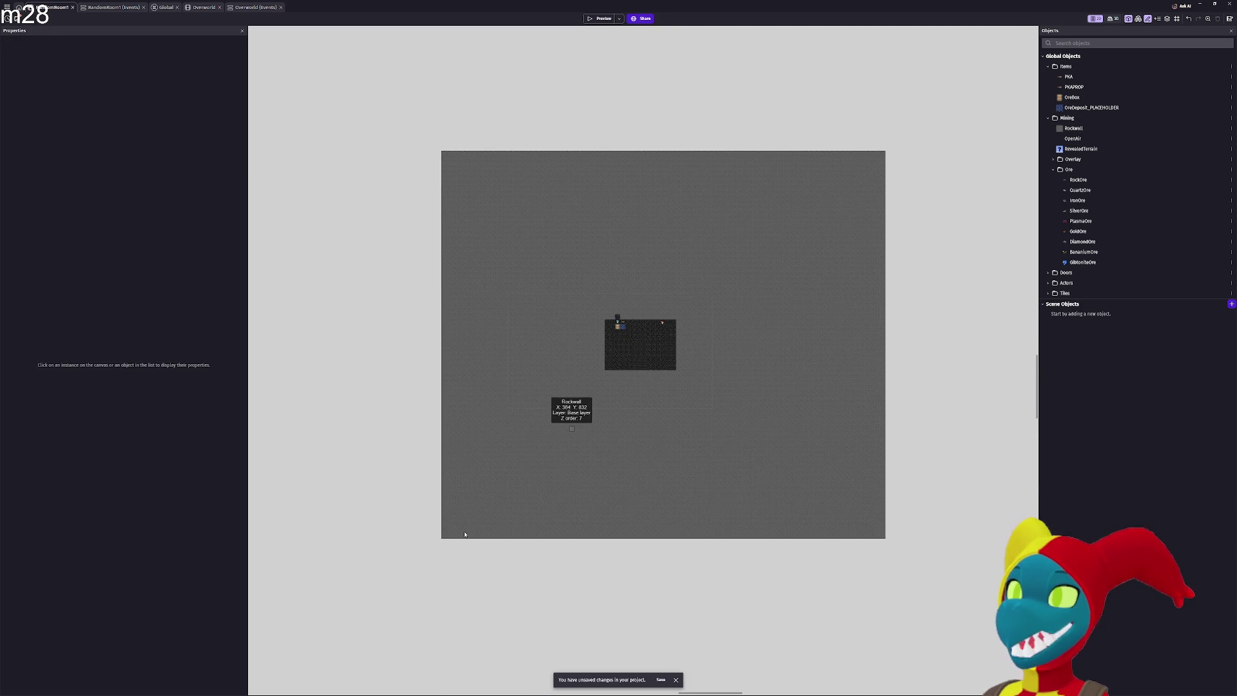
{"action": "mouse_move", "coordinate": [408, 572]}
{"action": "left_mouse_down"}
{"action": "mouse_move", "coordinate": [978, 473]}
{"action": "mouse_move", "coordinate": [975, 448]}
{"action": "left_mouse_up"}
{"action": "key", "text": "Delete"}
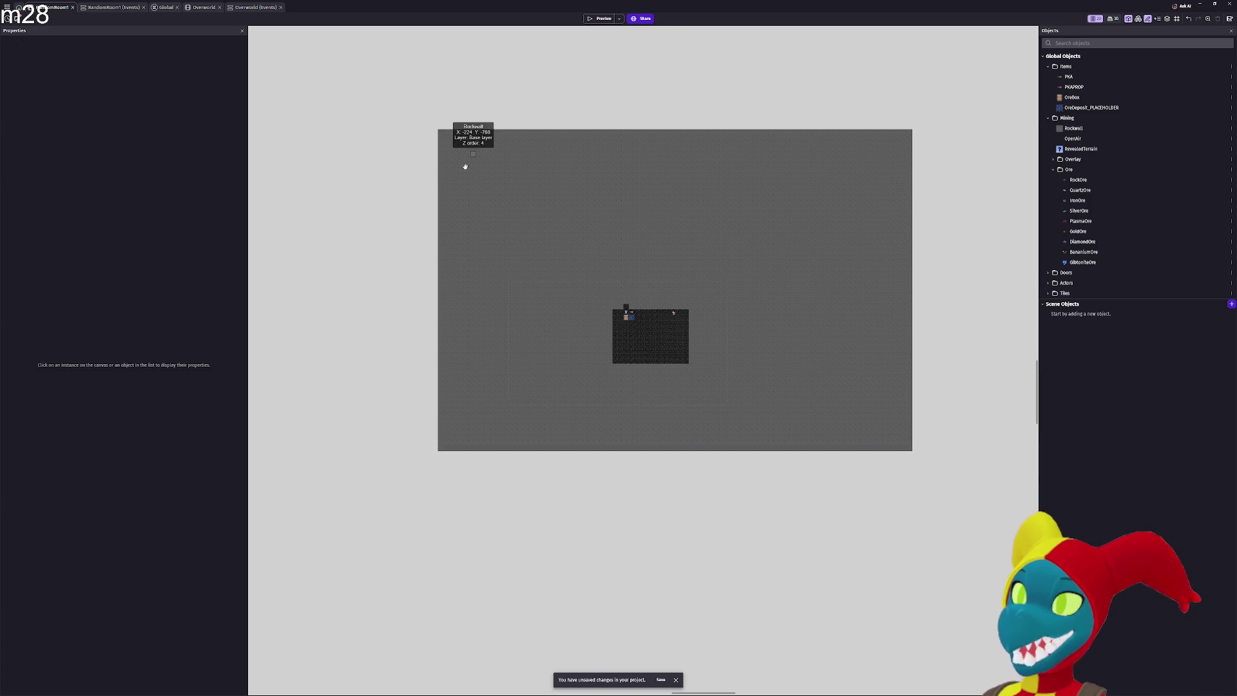
{"action": "scroll", "coordinate": [465, 166], "scroll_direction": "up", "scroll_amount": 1}
{"action": "mouse_move", "coordinate": [407, 136]}
{"action": "left_mouse_down"}
{"action": "mouse_move", "coordinate": [586, 215]}
{"action": "mouse_move", "coordinate": [772, 241]}
{"action": "mouse_move", "coordinate": [928, 241]}
{"action": "mouse_move", "coordinate": [946, 268]}
{"action": "mouse_move", "coordinate": [793, 459]}
{"action": "left_mouse_up"}
{"action": "key", "text": "Delete"}
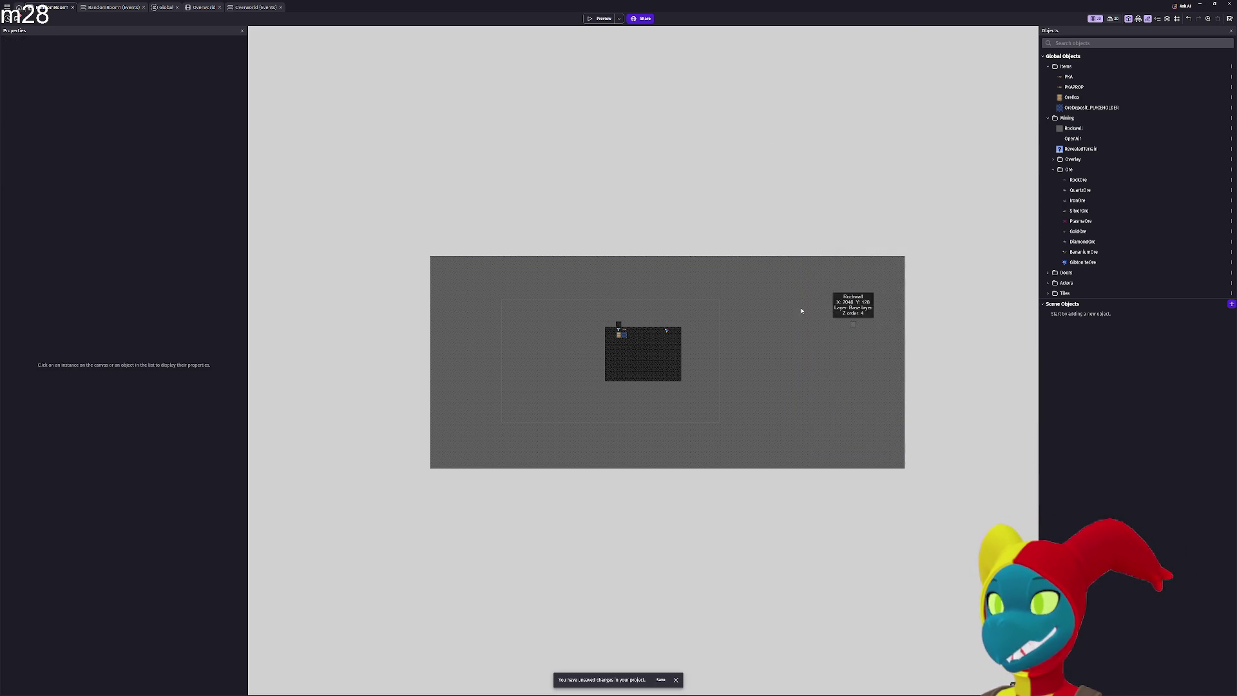
{"action": "scroll", "coordinate": [740, 281], "scroll_direction": "down", "scroll_amount": 2}
{"action": "scroll", "coordinate": [778, 268], "scroll_direction": "up", "scroll_amount": 1}
{"action": "scroll", "coordinate": [689, 263], "scroll_direction": "up", "scroll_amount": 1, "text": "ctrl"}
{"action": "scroll", "coordinate": [688, 262], "scroll_direction": "up", "scroll_amount": 4, "text": "ctrl"}
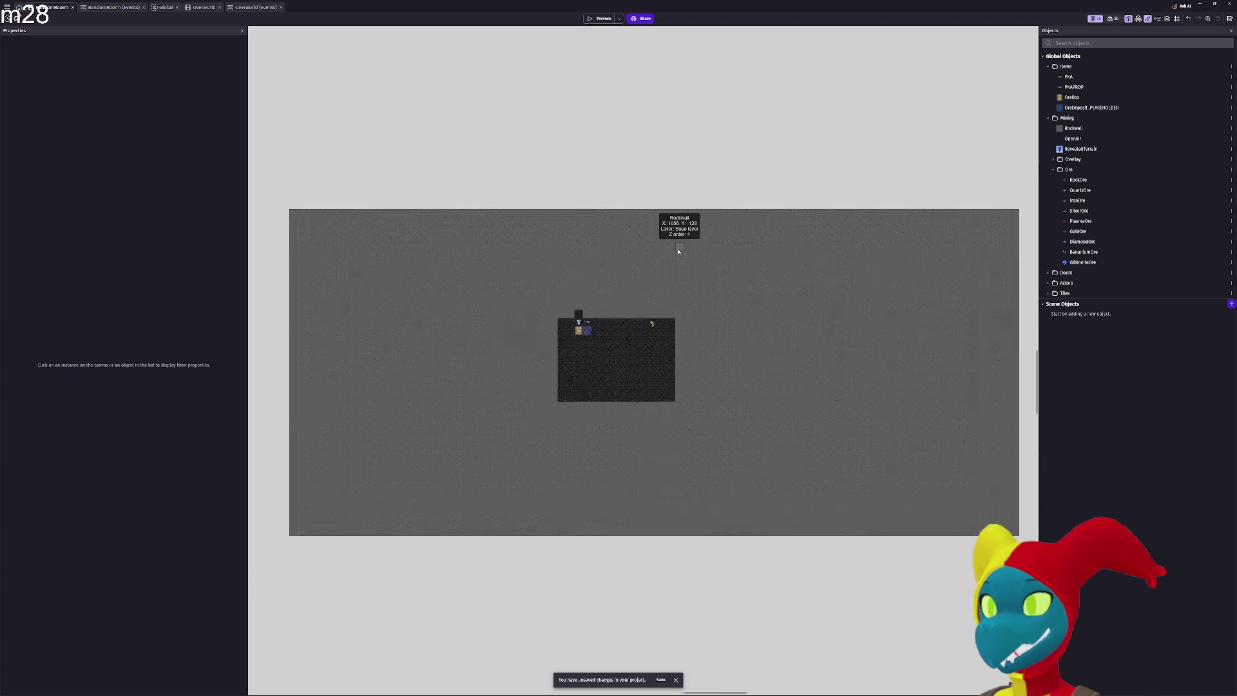
{"action": "scroll", "coordinate": [618, 100], "scroll_direction": "down", "scroll_amount": 1}
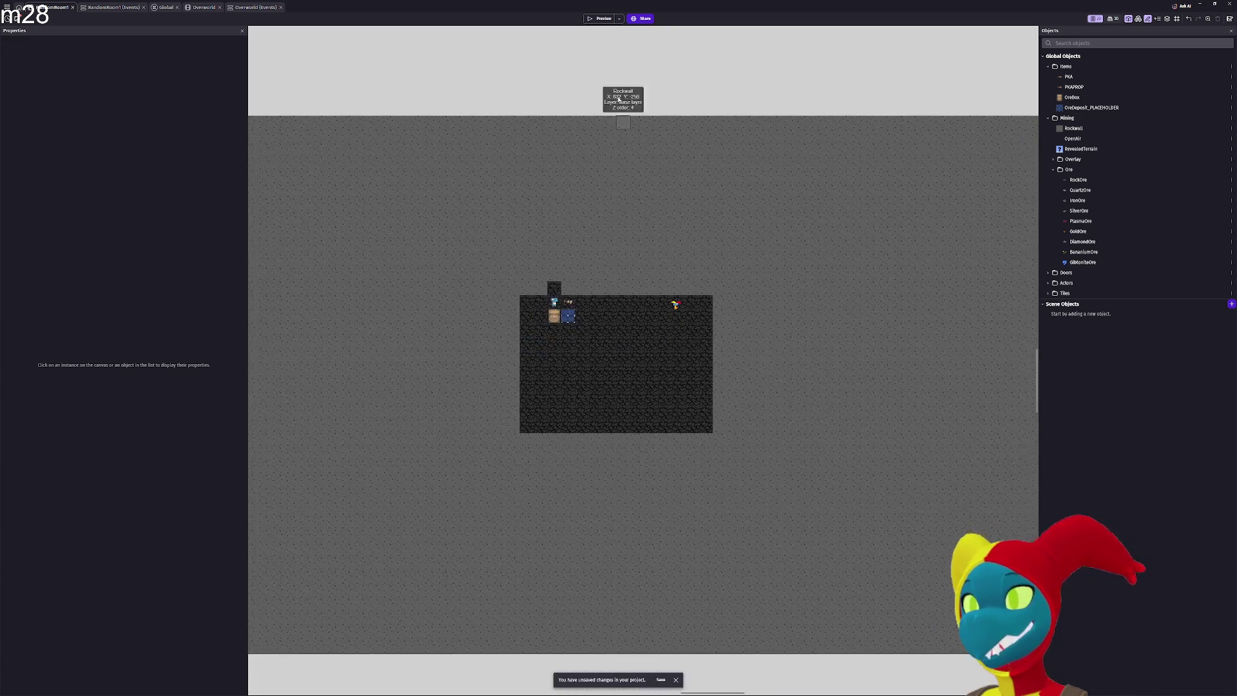
Launch a maximized game preview and walk the miner right, down, then upward through the cave
{"action": "left_click", "coordinate": [600, 18]}
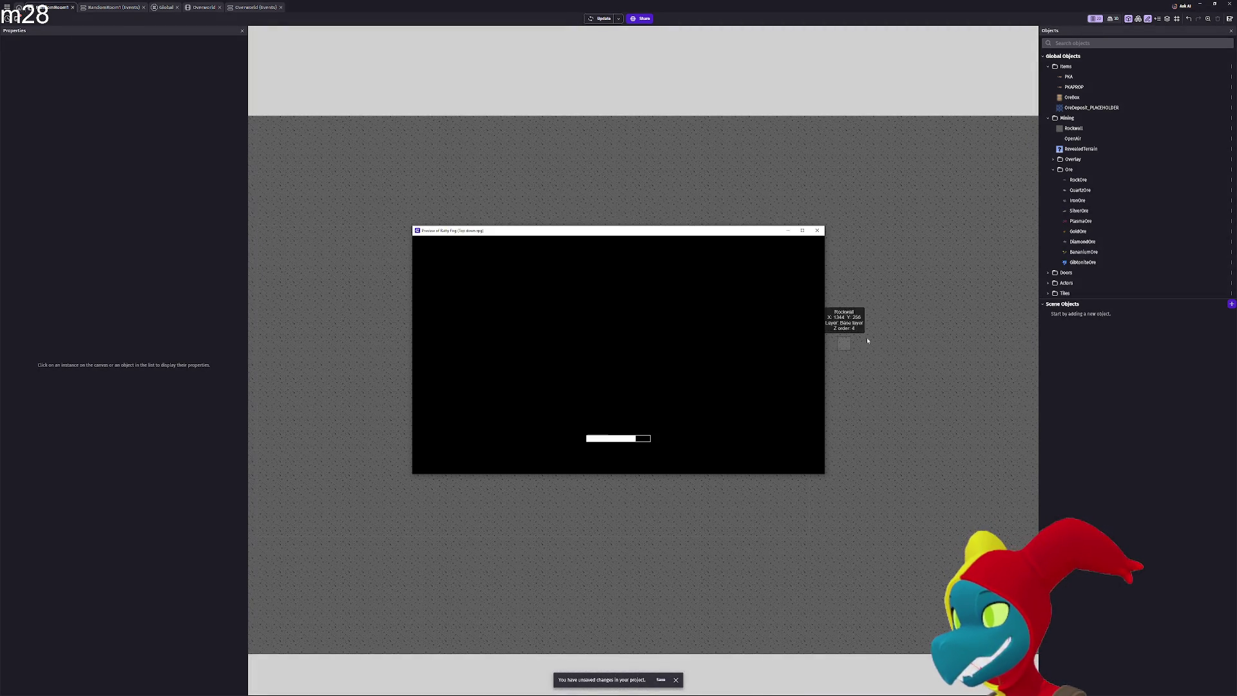
{"action": "left_click", "coordinate": [802, 230]}
{"action": "key", "text": "d"}
{"action": "key", "text": "s"}
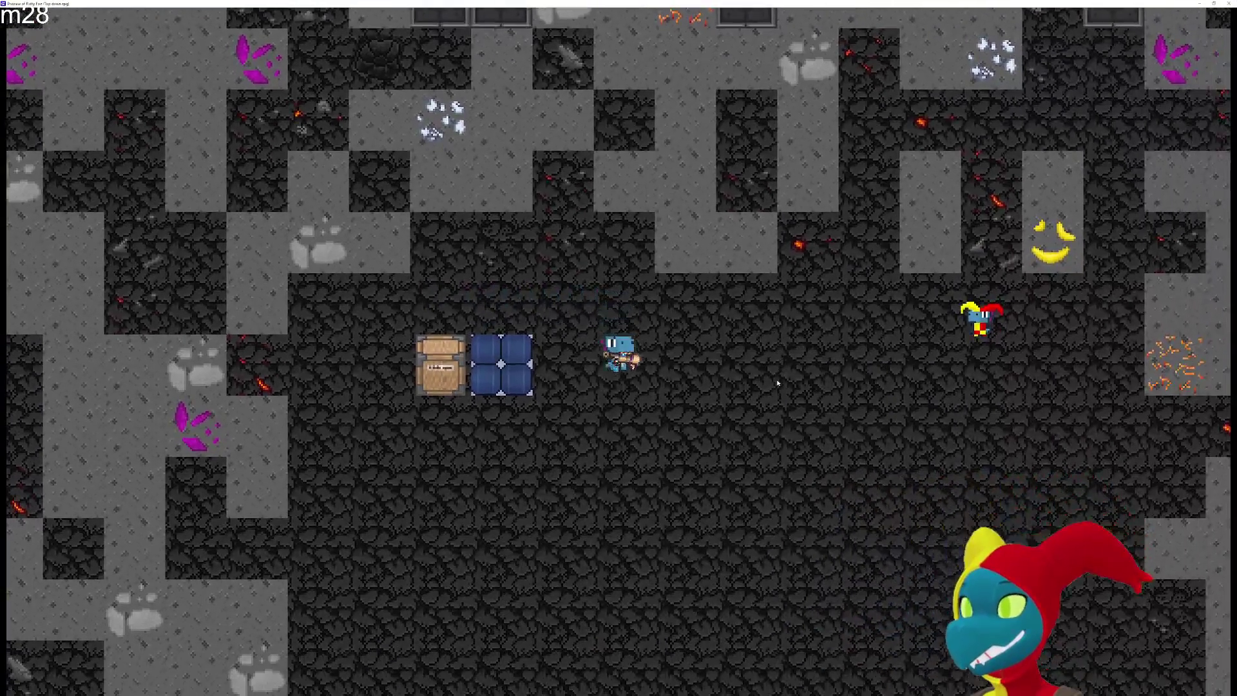
{"action": "key", "text": "w"}
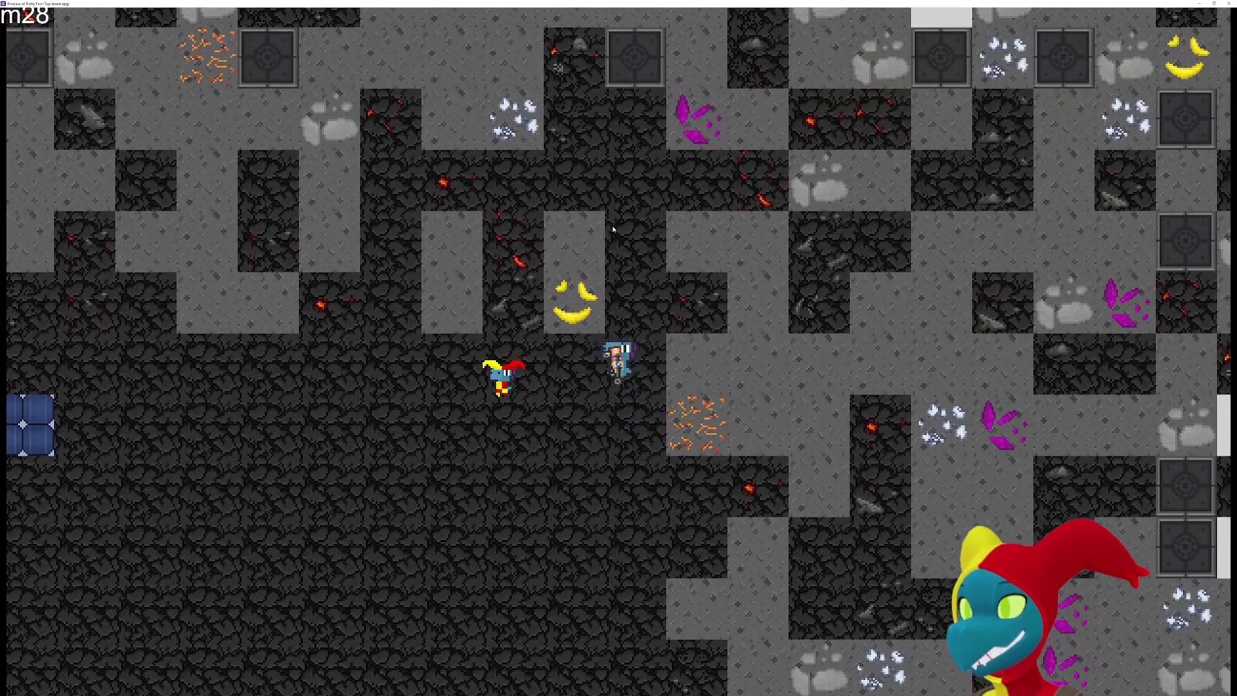
{"action": "key", "text": "w"}
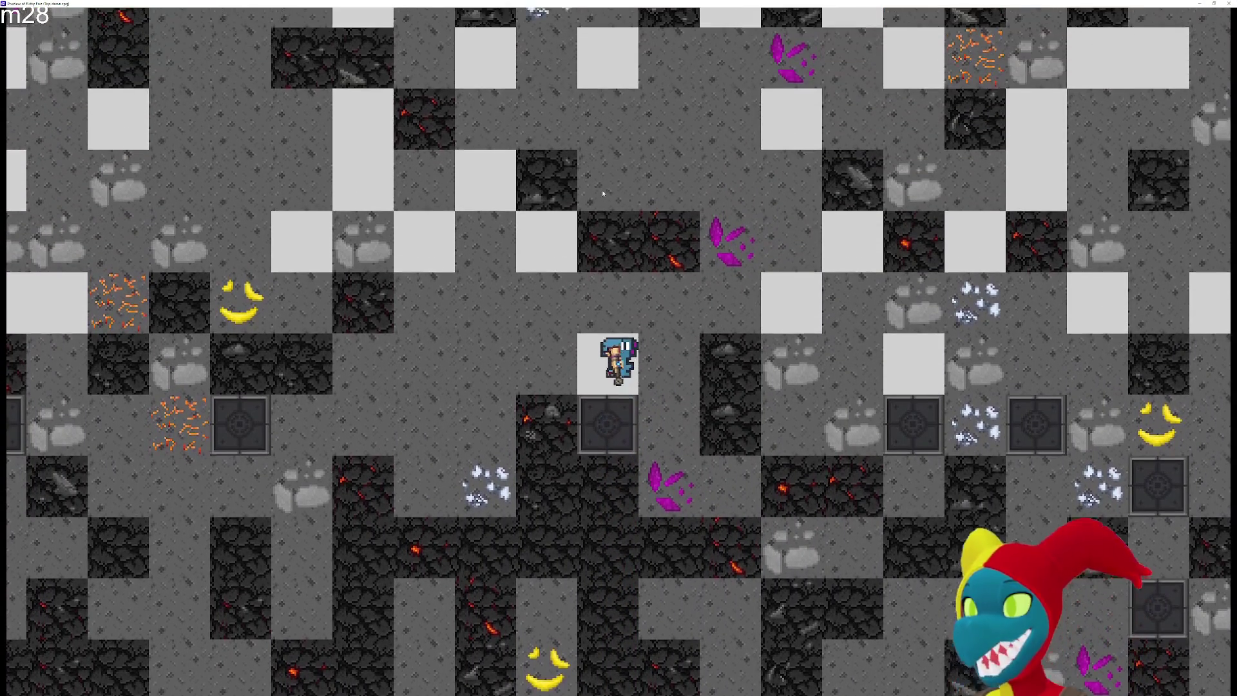
Walk the miner up-left to the map edge, then right, left and down through the cave
{"action": "key", "text": "w"}
{"action": "key", "text": "a"}
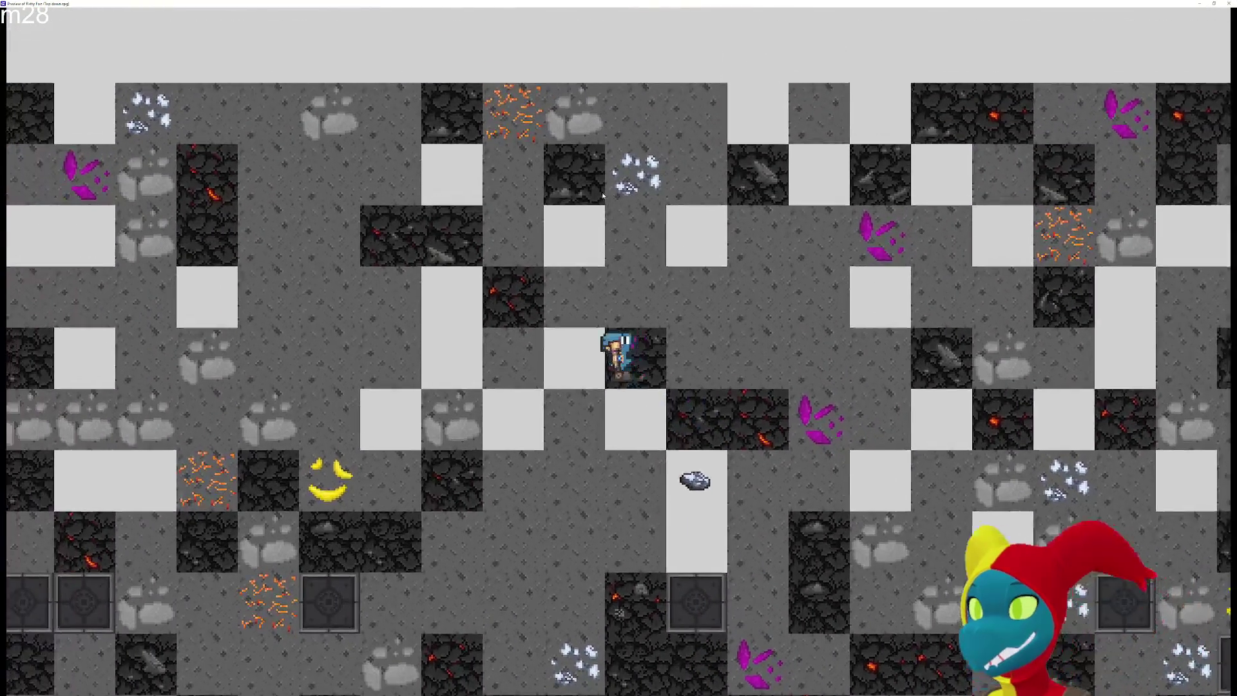
{"action": "key", "text": "d"}
{"action": "key", "text": "s"}
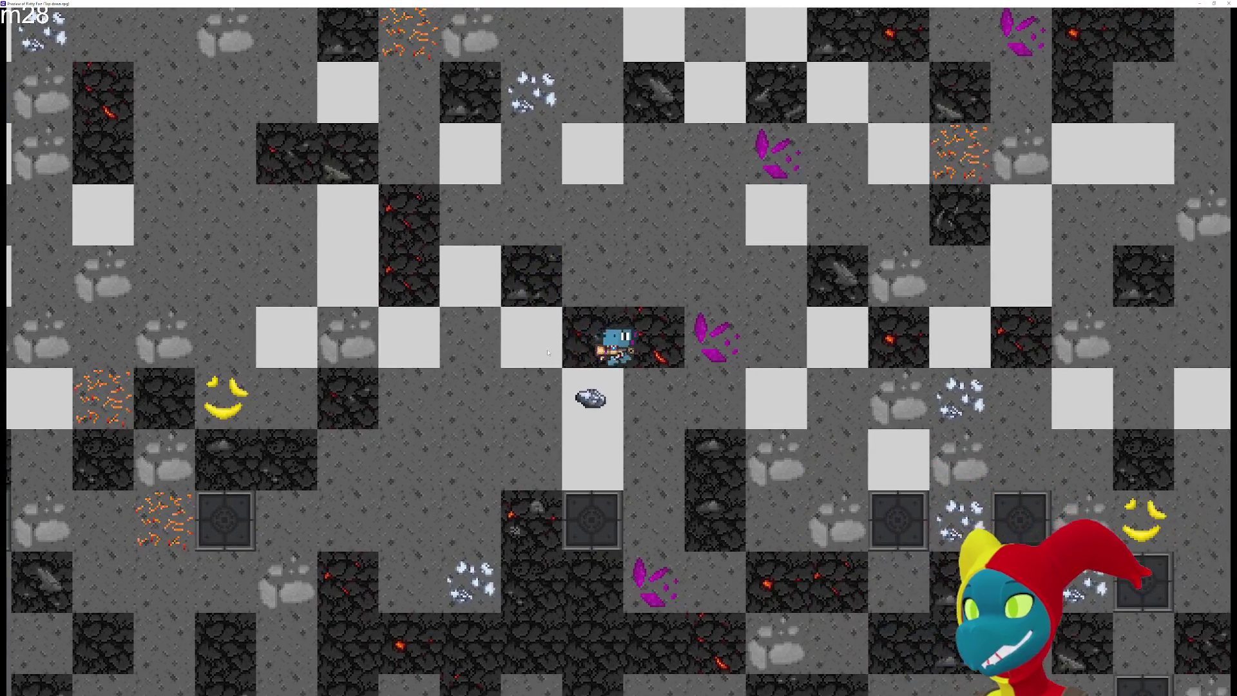
{"action": "key", "text": "a"}
{"action": "key", "text": "s"}
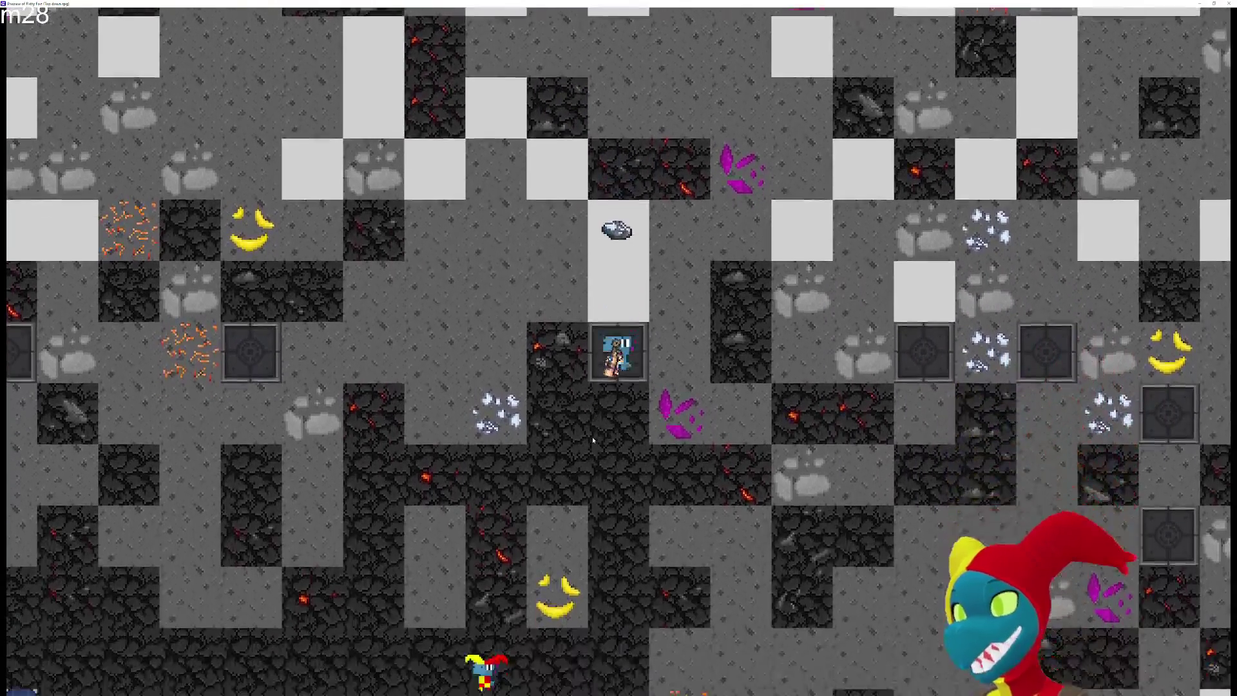
{"action": "key", "text": "s"}
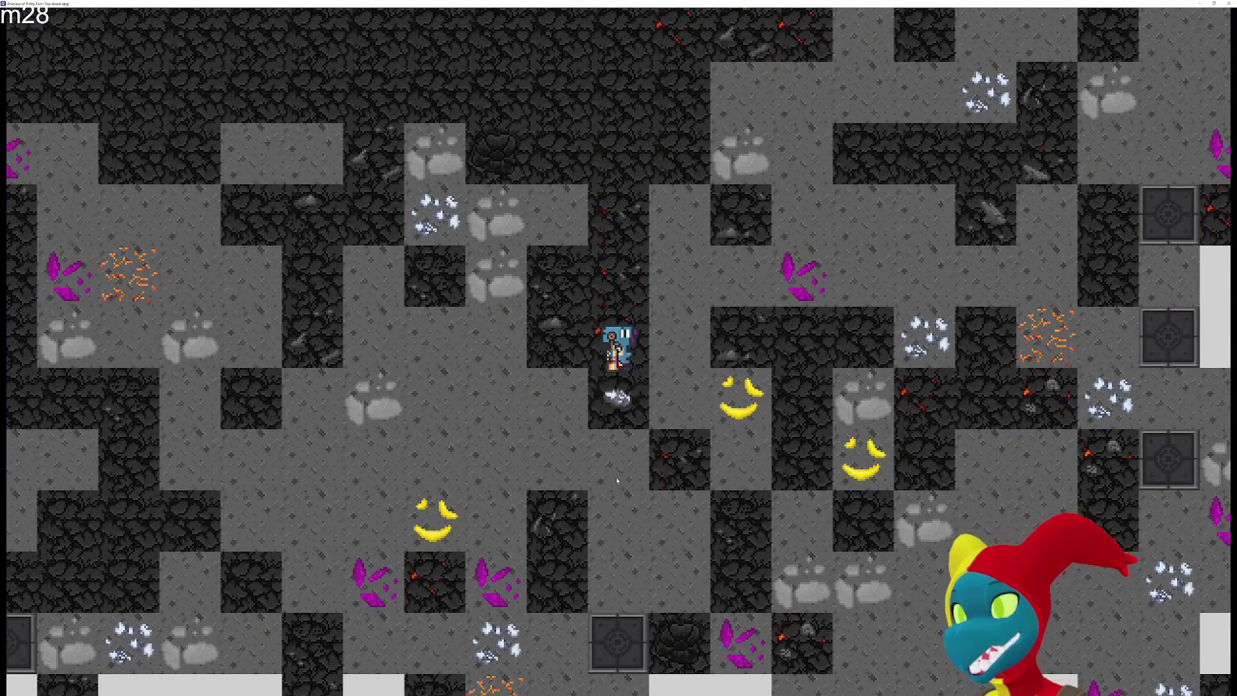
Walk the miner up, then left through the dark cave
{"action": "key", "text": "w"}
{"action": "key", "text": "w"}
{"action": "key", "text": "a"}
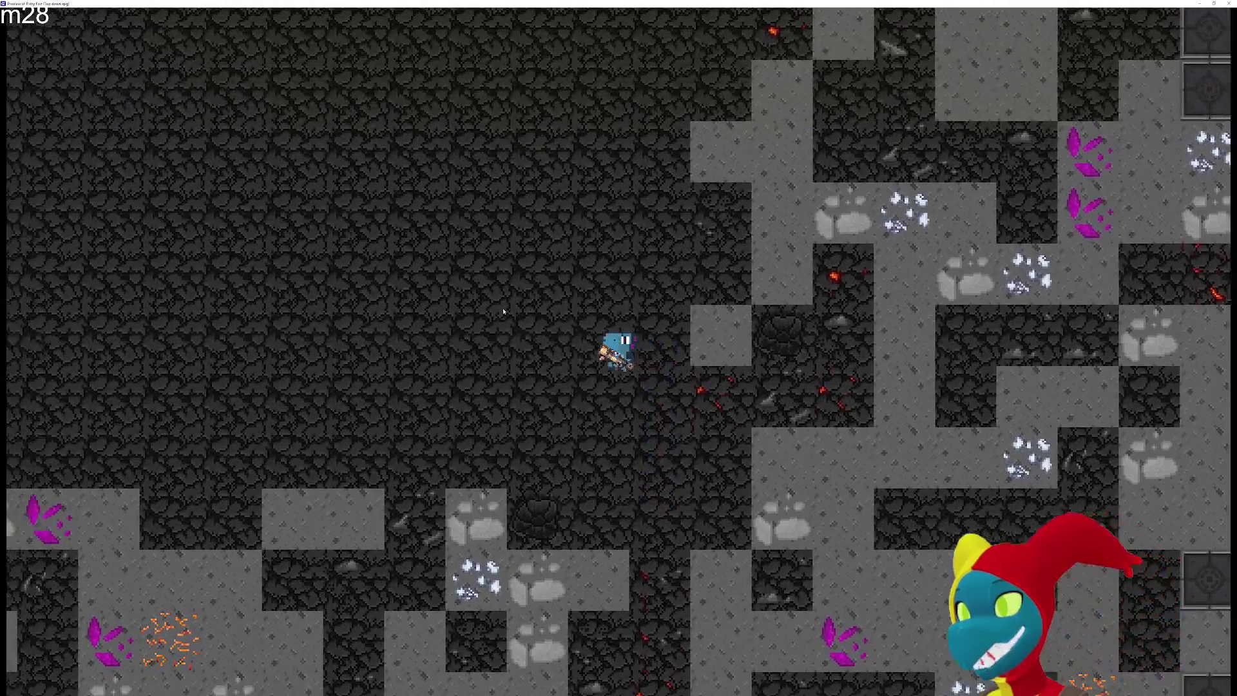
{"action": "key", "text": "a"}
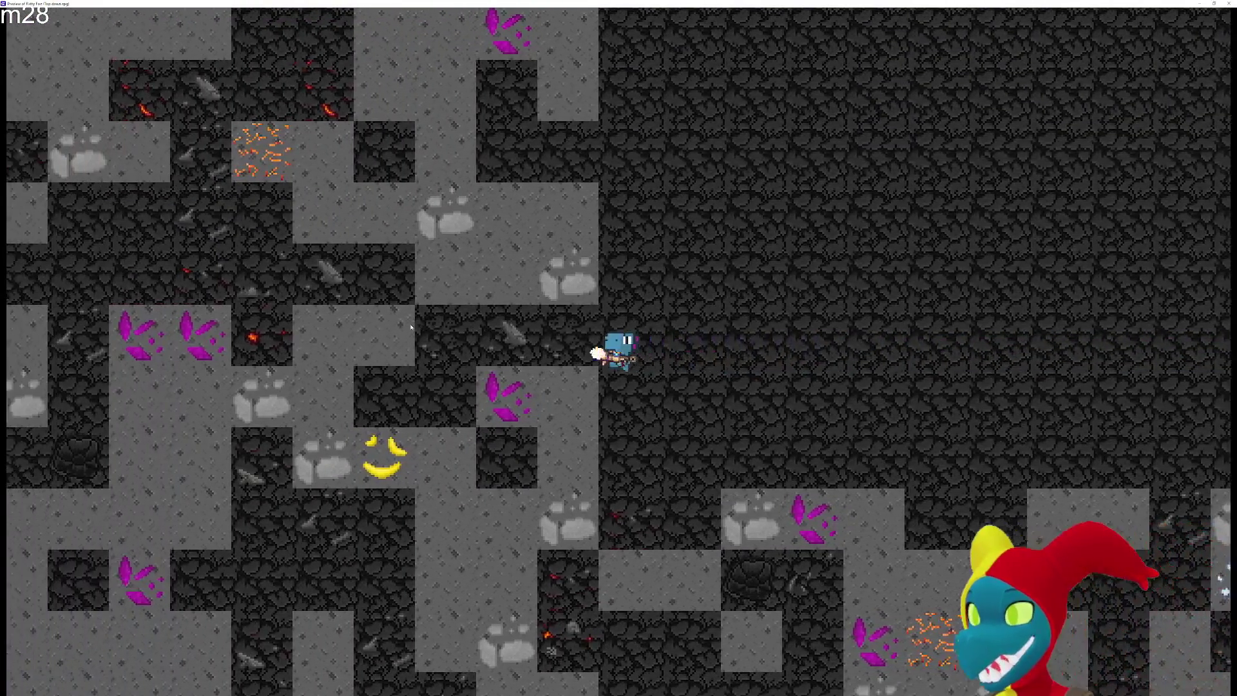
{"action": "key", "text": "a"}
{"action": "key", "text": "w"}
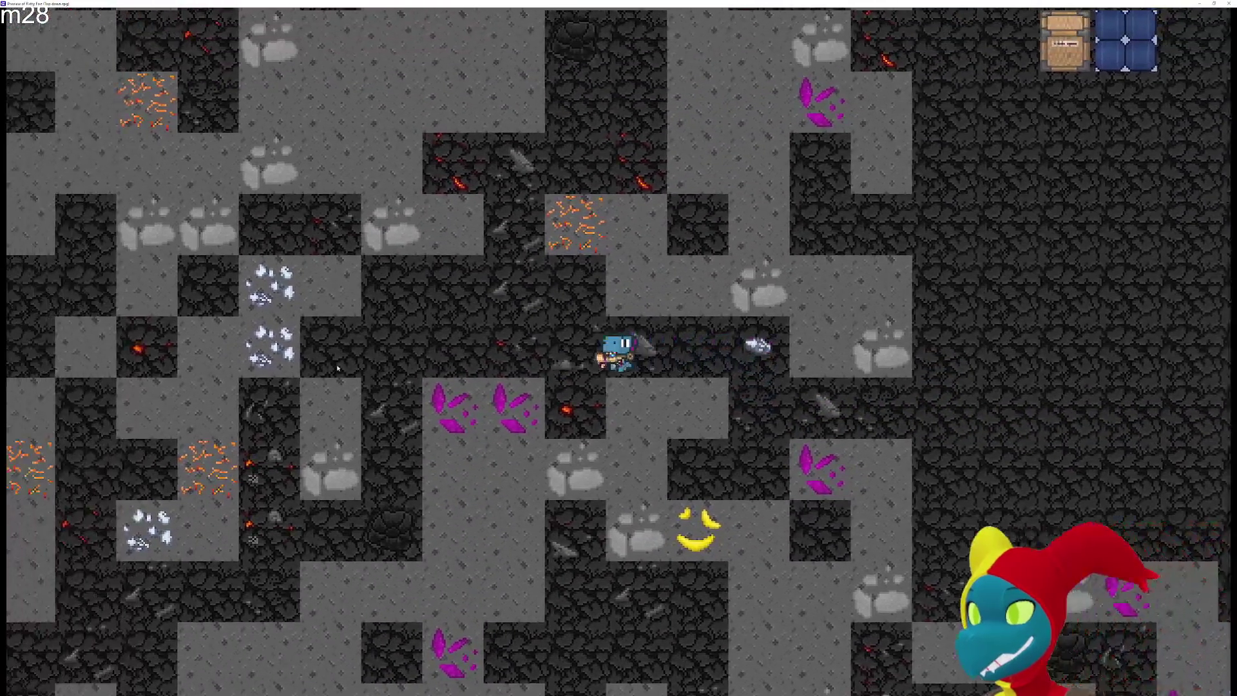
{"action": "key", "text": "a"}
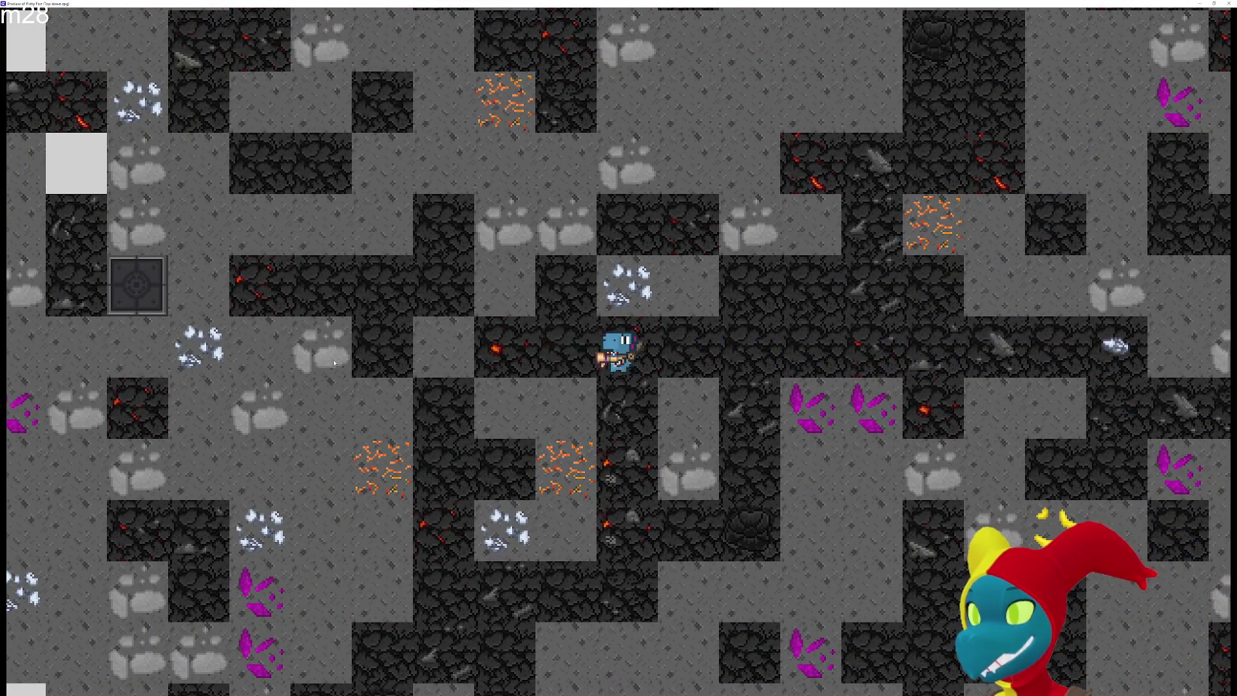
{"action": "key", "text": "a"}
Keep walking the miner left and up, then close the game preview
{"action": "key", "text": "w"}
{"action": "key", "text": "a"}
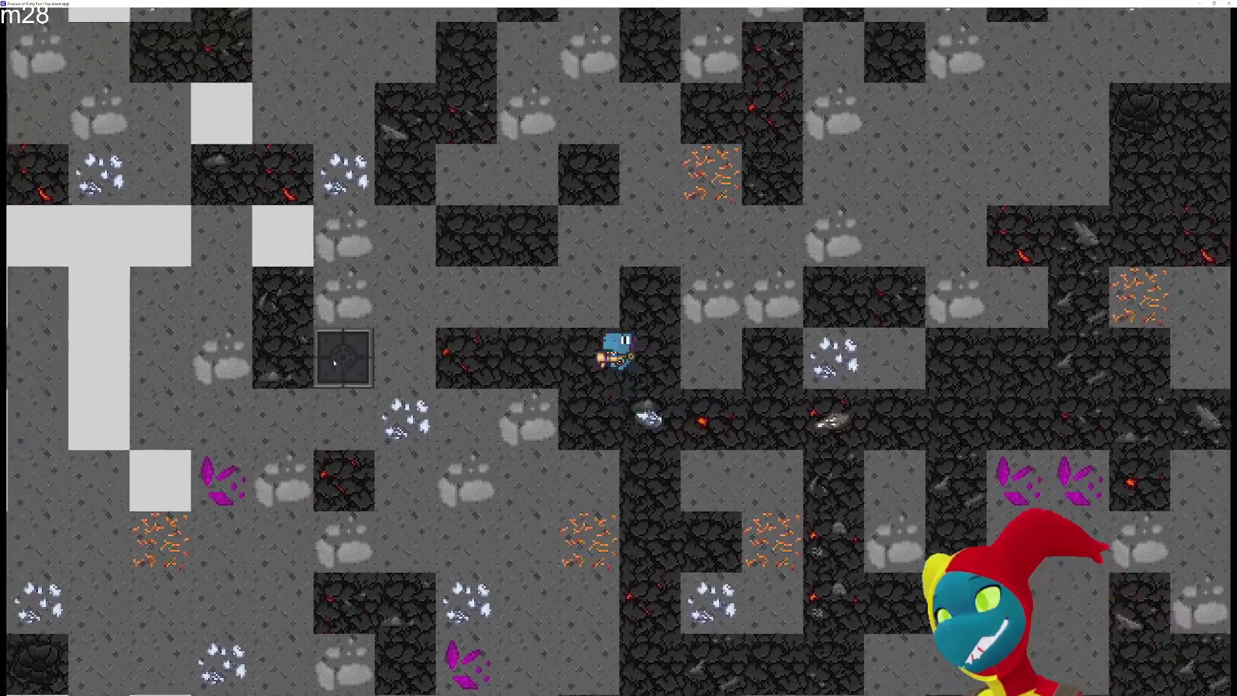
{"action": "key", "text": "a"}
{"action": "key", "text": "w"}
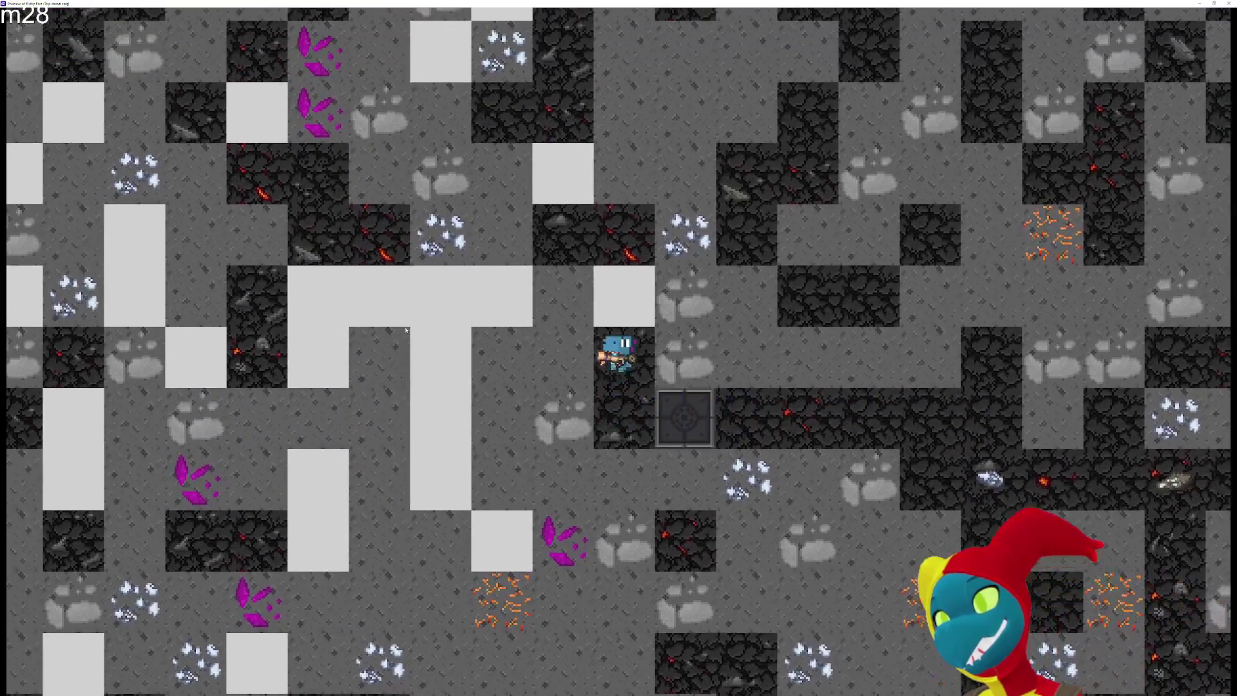
{"action": "key", "text": "a"}
{"action": "key", "text": "a"}
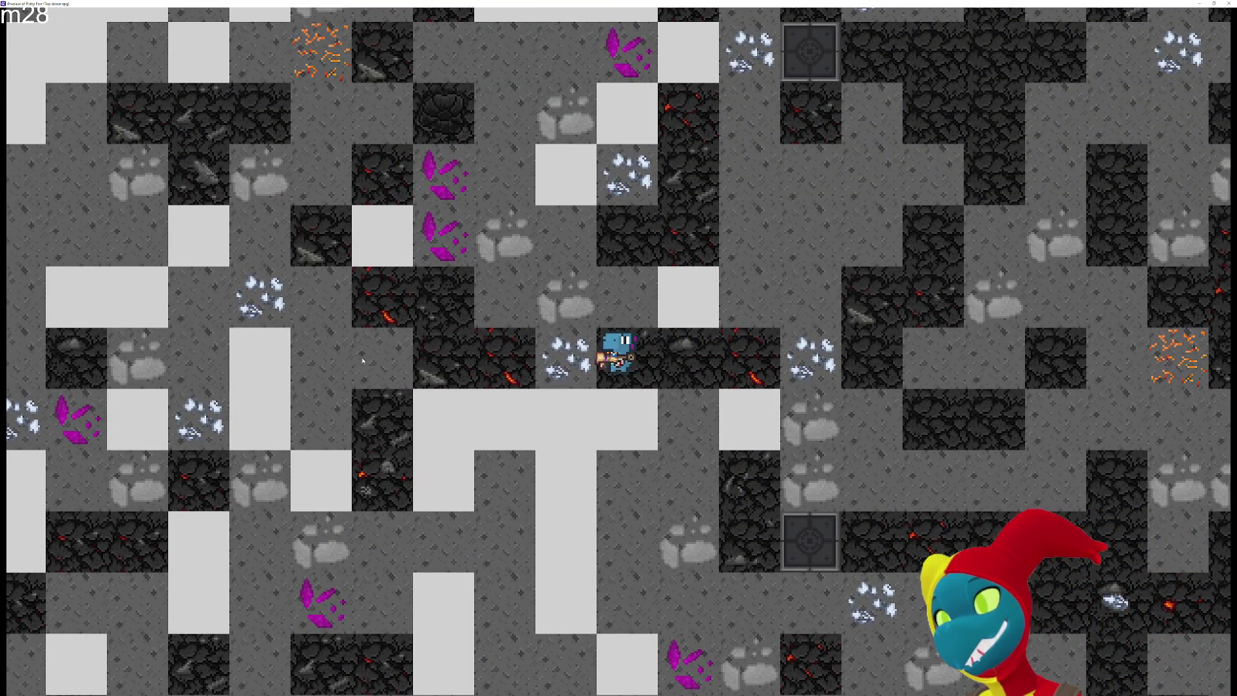
{"action": "key", "text": "a"}
{"action": "key", "text": "w"}
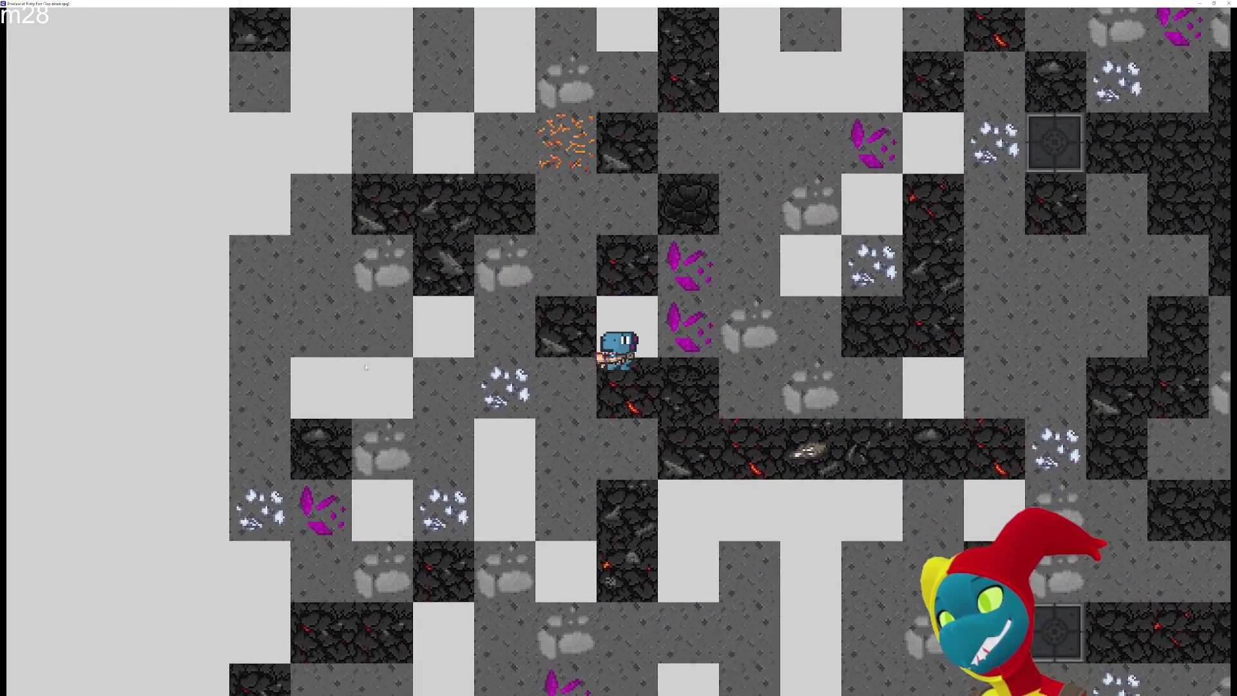
{"action": "key", "text": "w"}
{"action": "left_click", "coordinate": [1228, 3]}
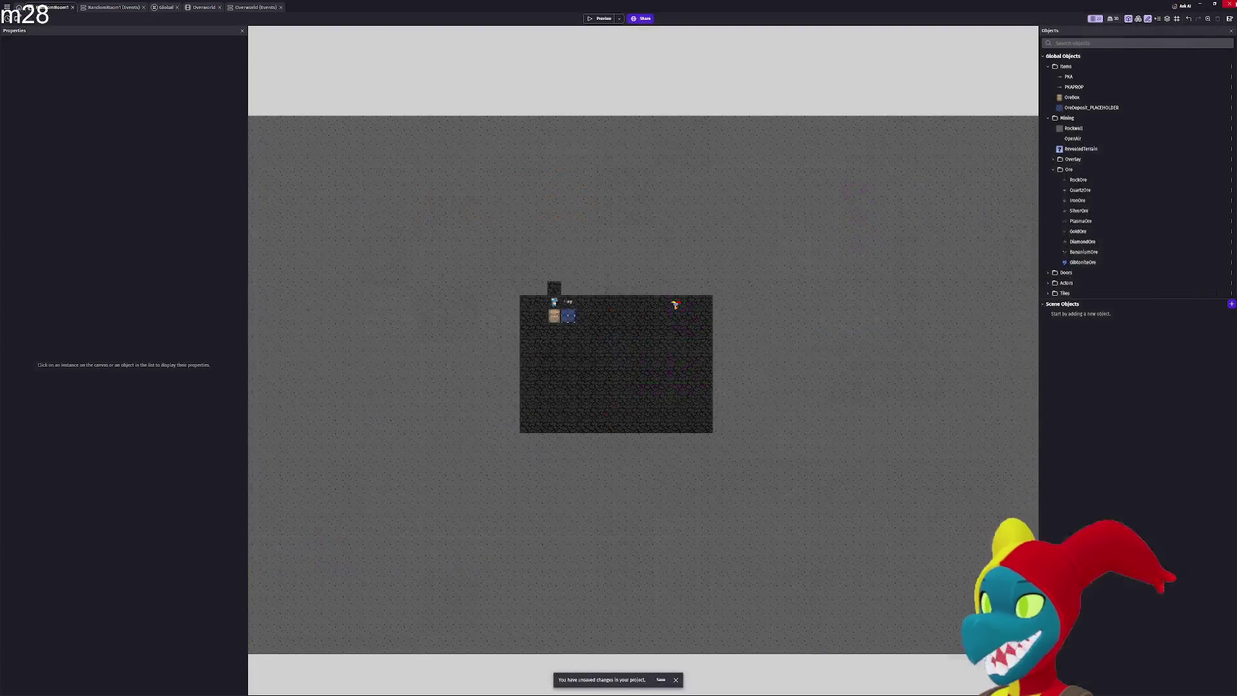
Zoom out and pan the scene to inspect the RockWall layout, then launch a new preview
{"action": "scroll", "coordinate": [702, 260], "scroll_direction": "down", "scroll_amount": 3}
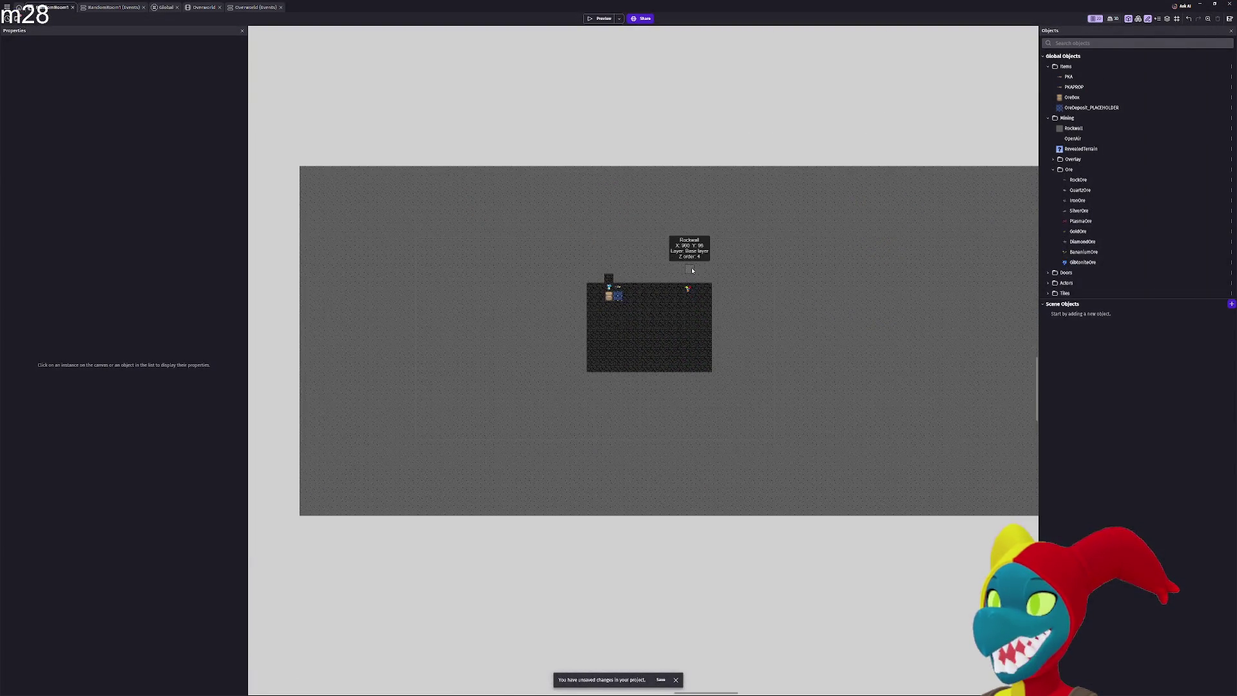
{"action": "scroll", "coordinate": [741, 221], "scroll_direction": "down", "scroll_amount": 1}
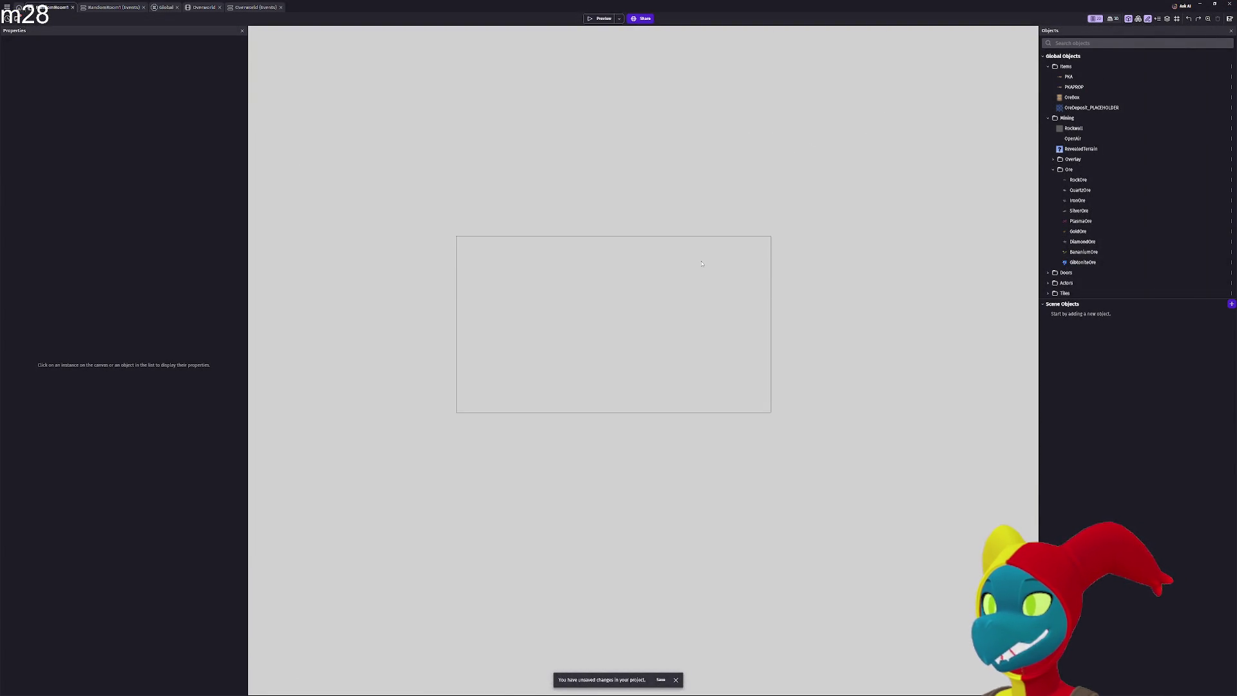
{"action": "scroll", "coordinate": [706, 258], "scroll_direction": "down", "scroll_amount": 3}
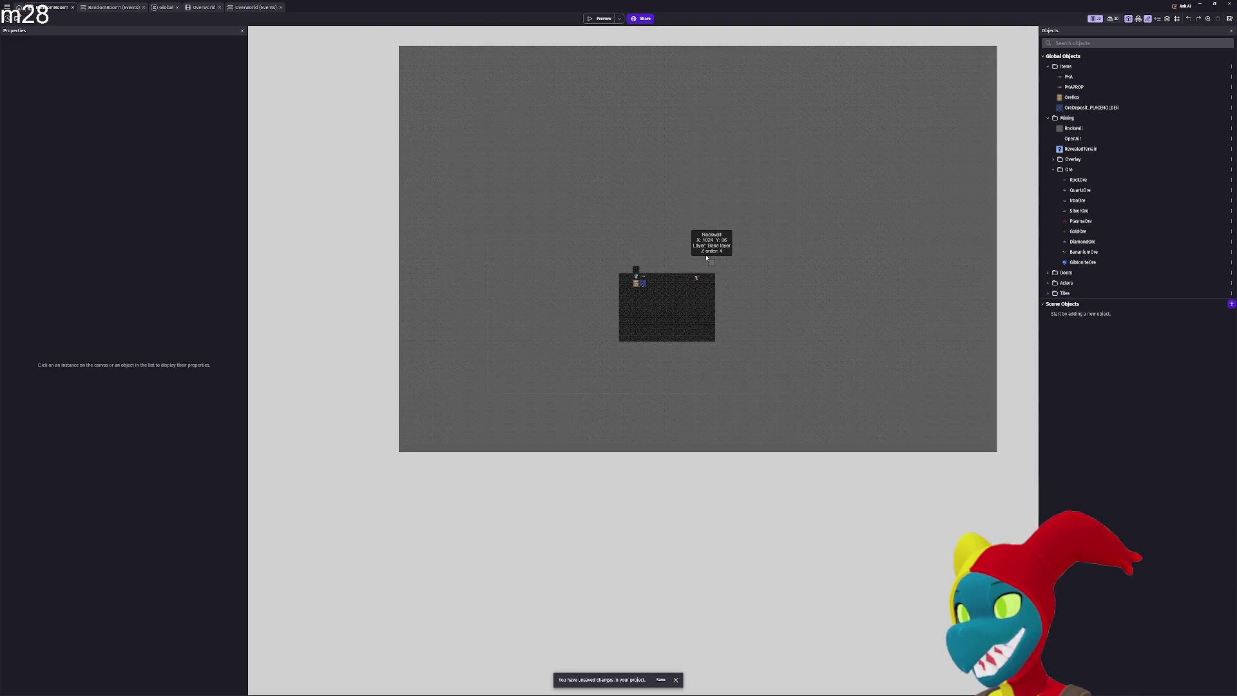
{"action": "scroll", "coordinate": [706, 258], "scroll_direction": "down", "scroll_amount": 1}
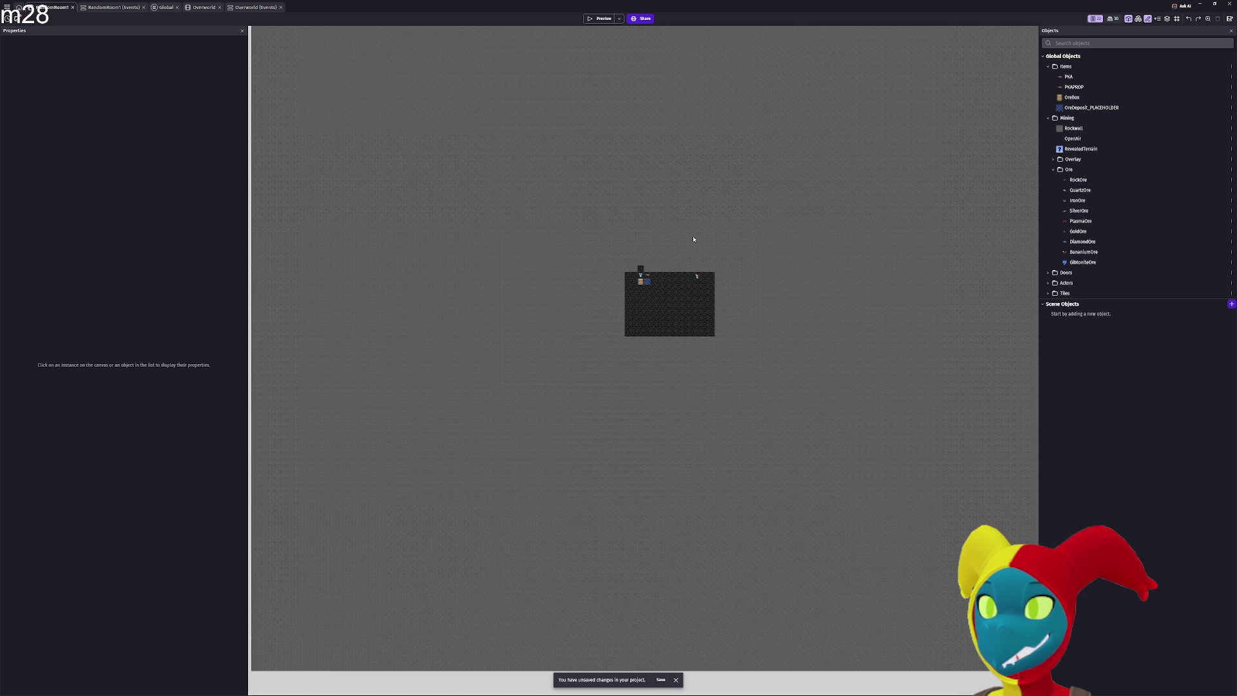
{"action": "mouse_move", "coordinate": [505, 227]}
{"action": "left_mouse_down"}
{"action": "mouse_move", "coordinate": [712, 228]}
{"action": "mouse_move", "coordinate": [673, 230]}
{"action": "left_mouse_up"}
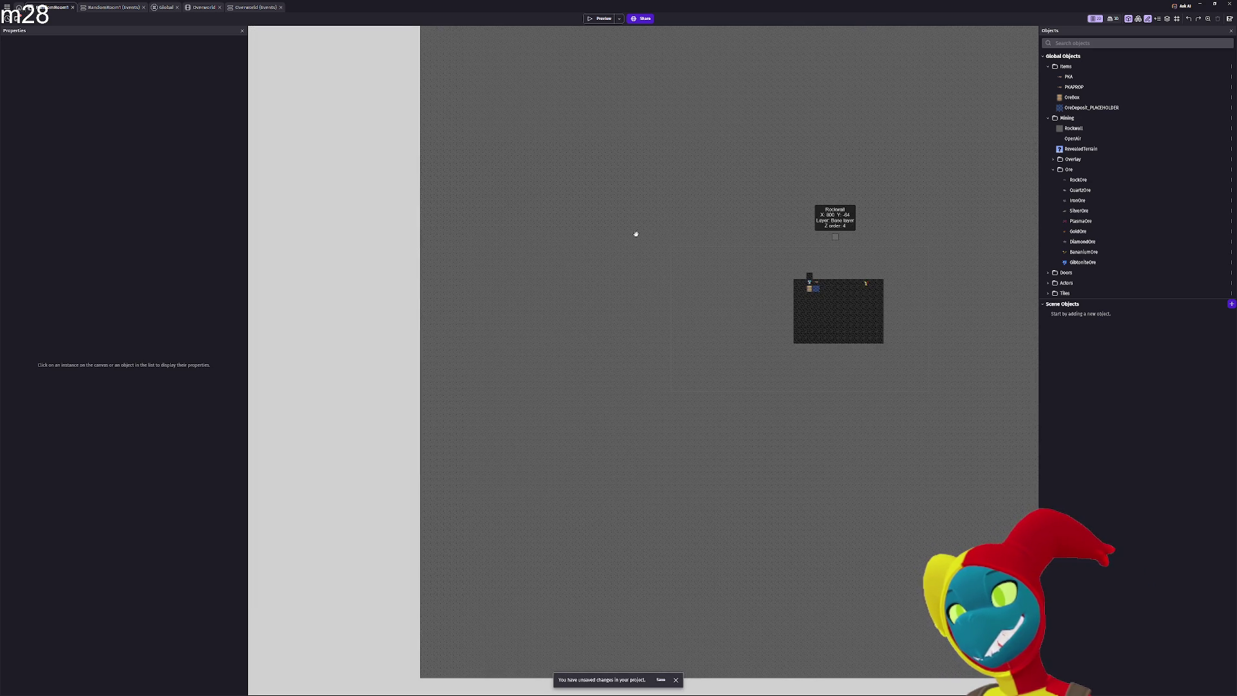
{"action": "scroll", "coordinate": [636, 233], "scroll_direction": "left", "scroll_amount": 1}
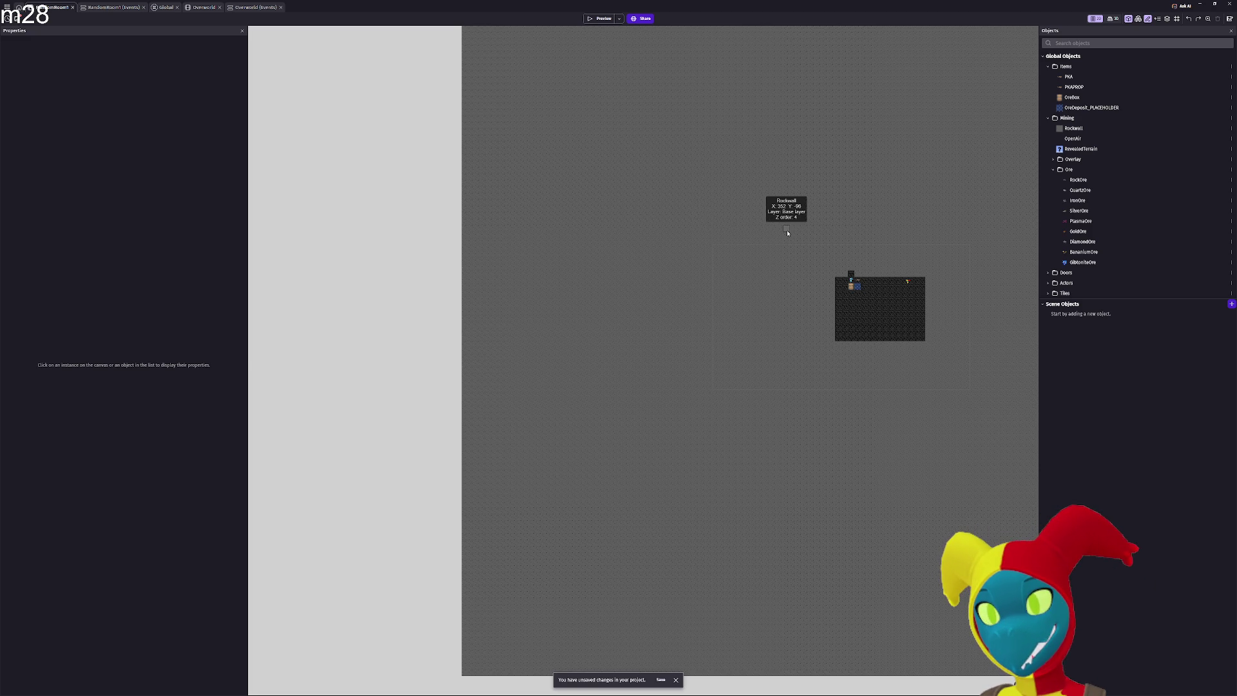
{"action": "scroll", "coordinate": [787, 254], "scroll_direction": "down", "scroll_amount": 1}
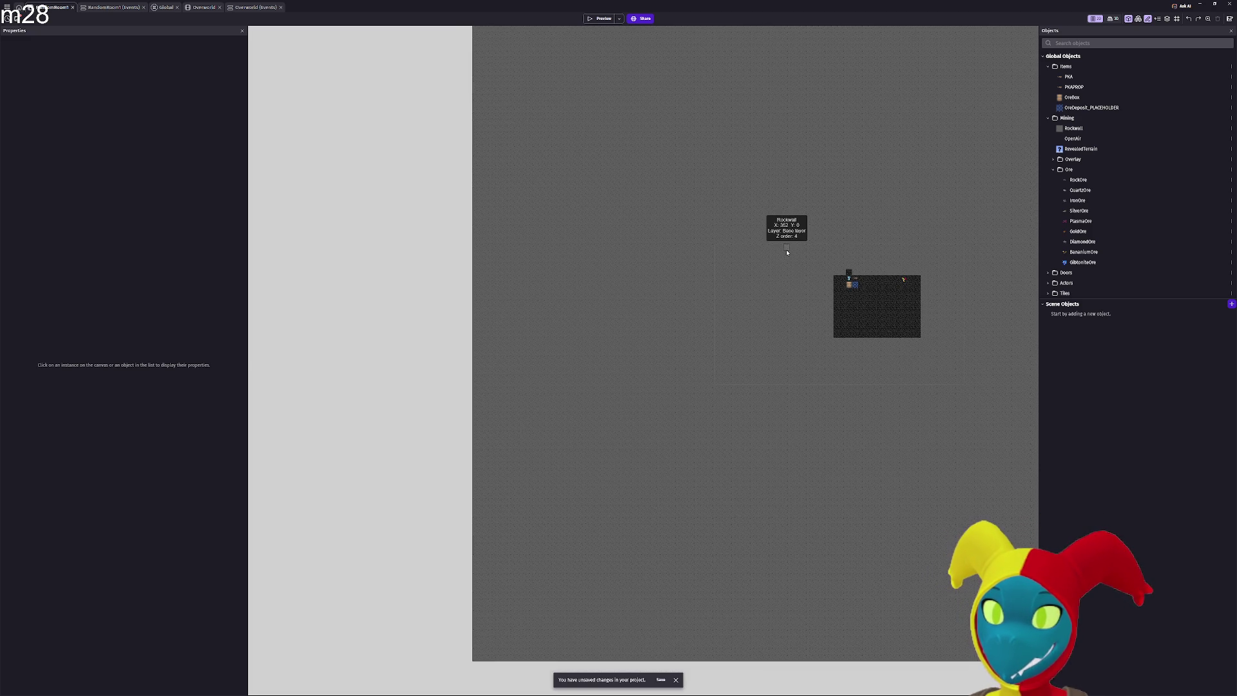
{"action": "scroll", "coordinate": [786, 253], "scroll_direction": "down", "scroll_amount": 1}
{"action": "scroll", "coordinate": [683, 270], "scroll_direction": "down", "scroll_amount": 1}
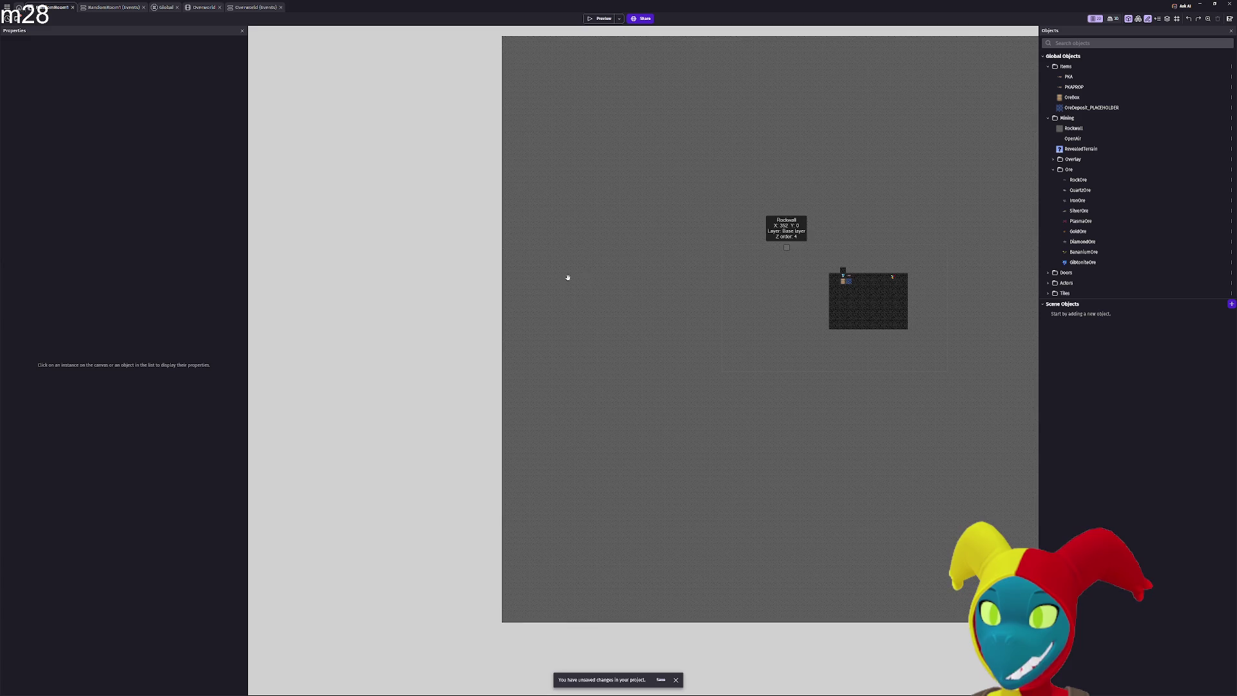
{"action": "scroll", "coordinate": [567, 278], "scroll_direction": "down", "scroll_amount": 1}
{"action": "scroll", "coordinate": [517, 282], "scroll_direction": "right", "scroll_amount": 5}
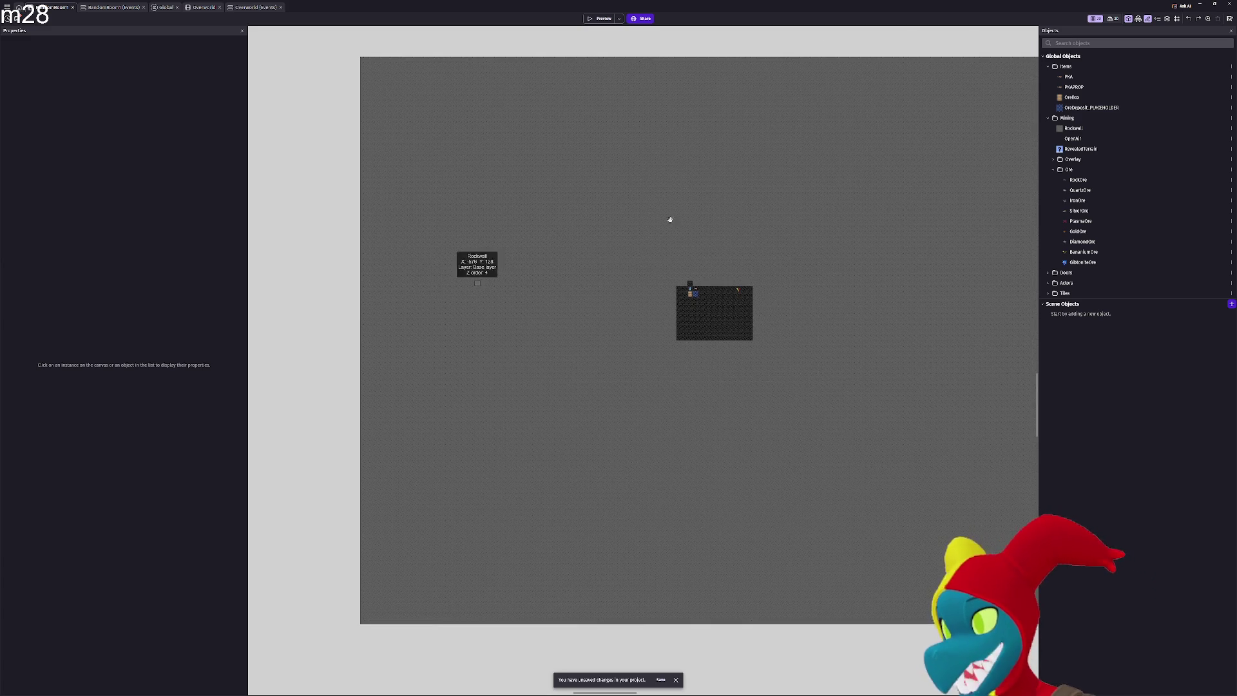
{"action": "left_click", "coordinate": [599, 19]}
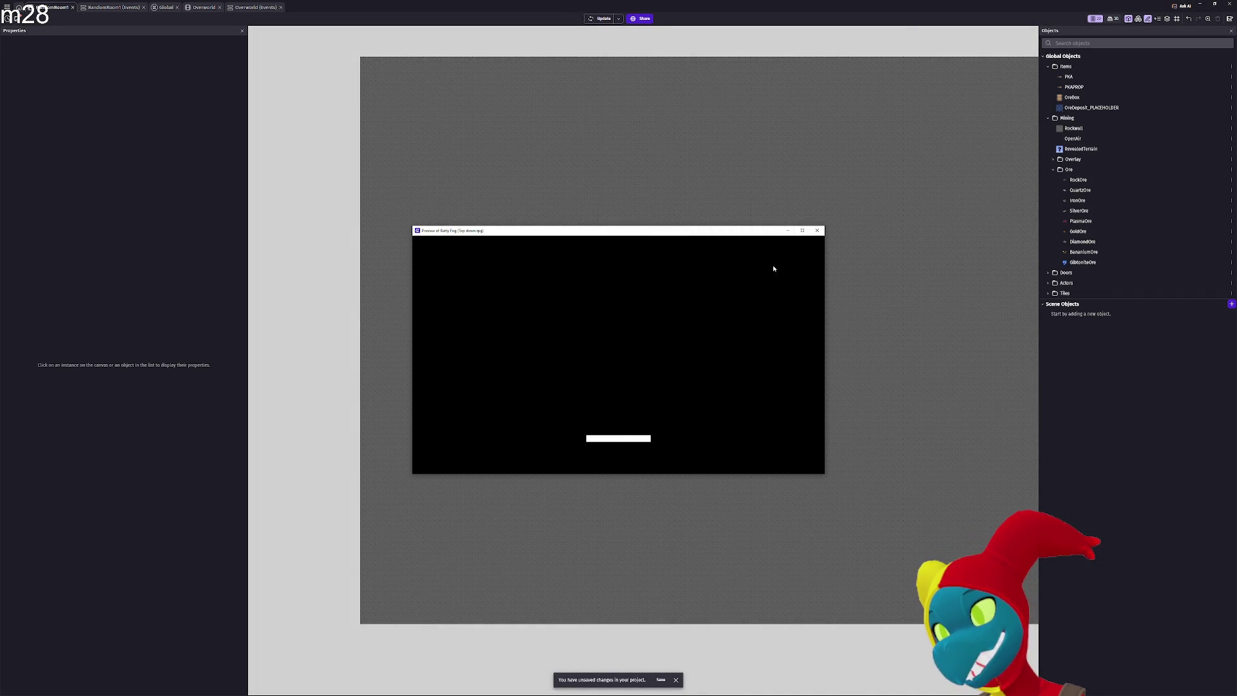
Enlarge the preview to full screen and walk the miner left and up out of the room
{"action": "left_click", "coordinate": [804, 230]}
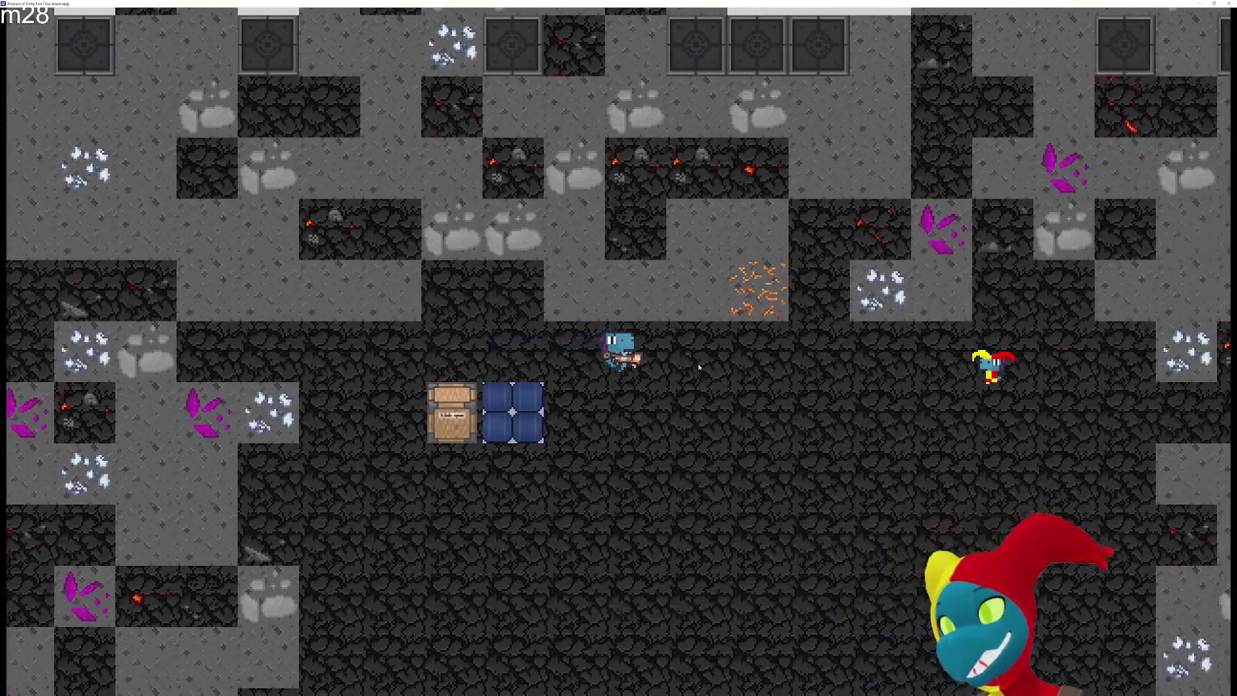
{"action": "key", "text": "a"}
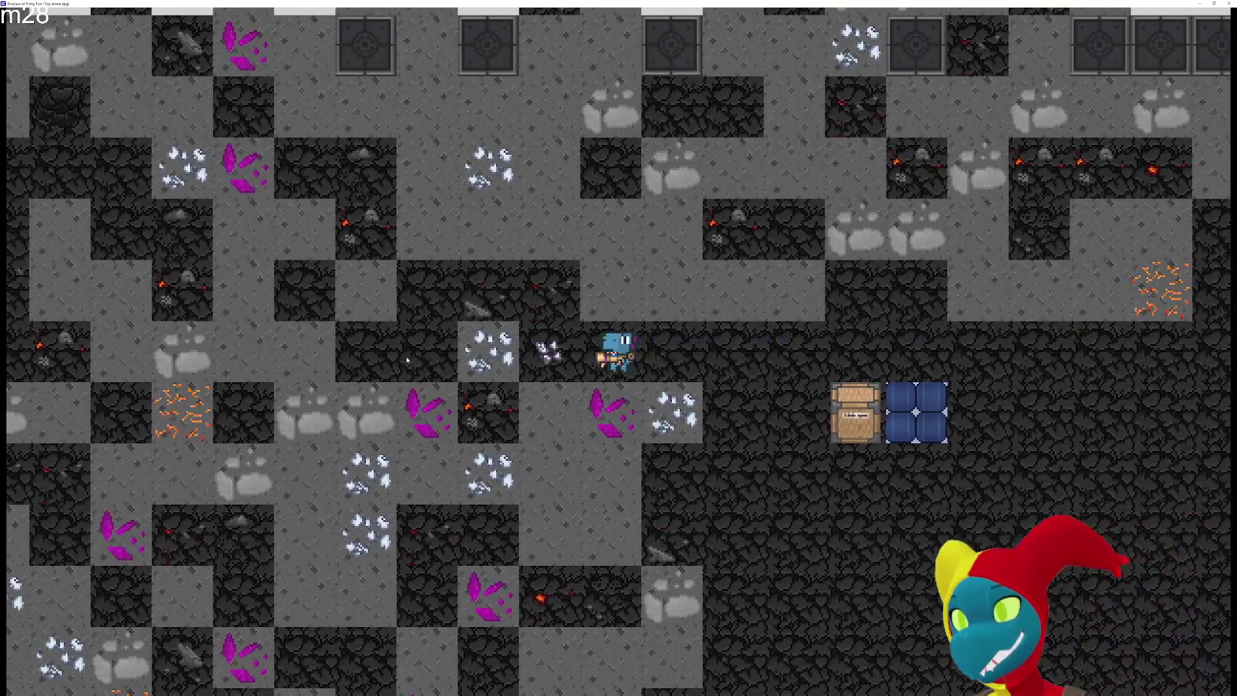
{"action": "key", "text": "w"}
{"action": "key", "text": "w"}
{"action": "key", "text": "a"}
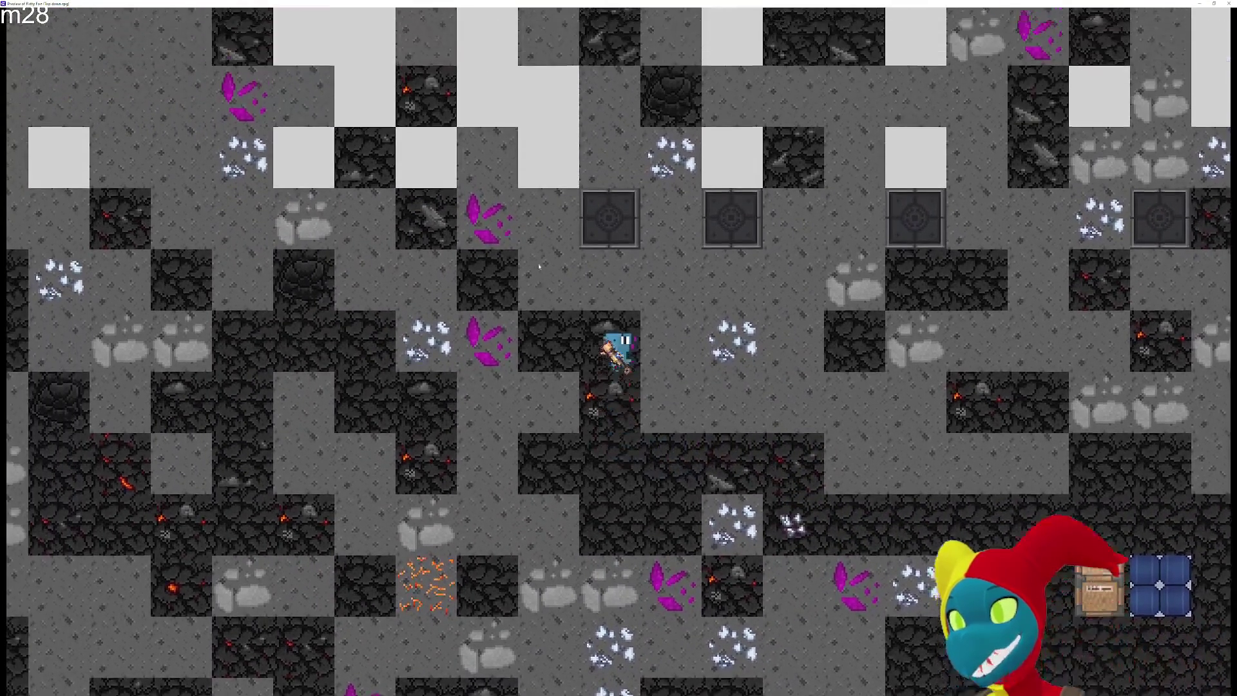
{"action": "key", "text": "w"}
{"action": "key", "text": "a"}
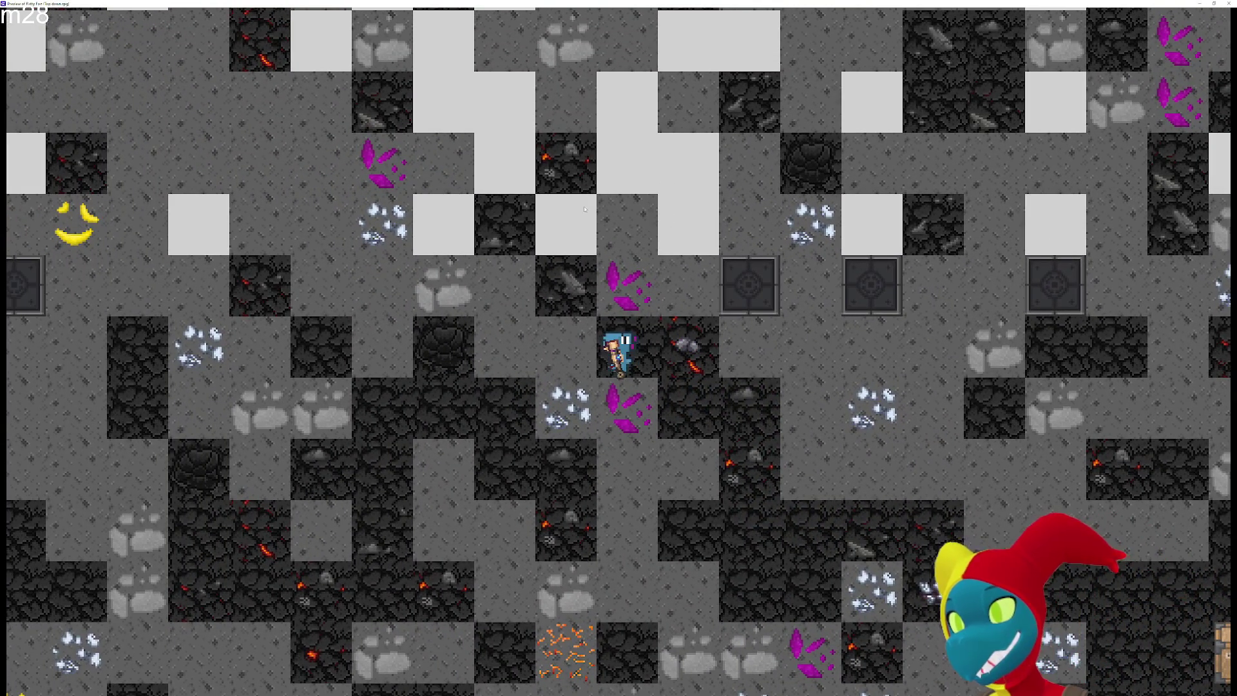
{"action": "key", "text": "w"}
{"action": "key", "text": "a"}
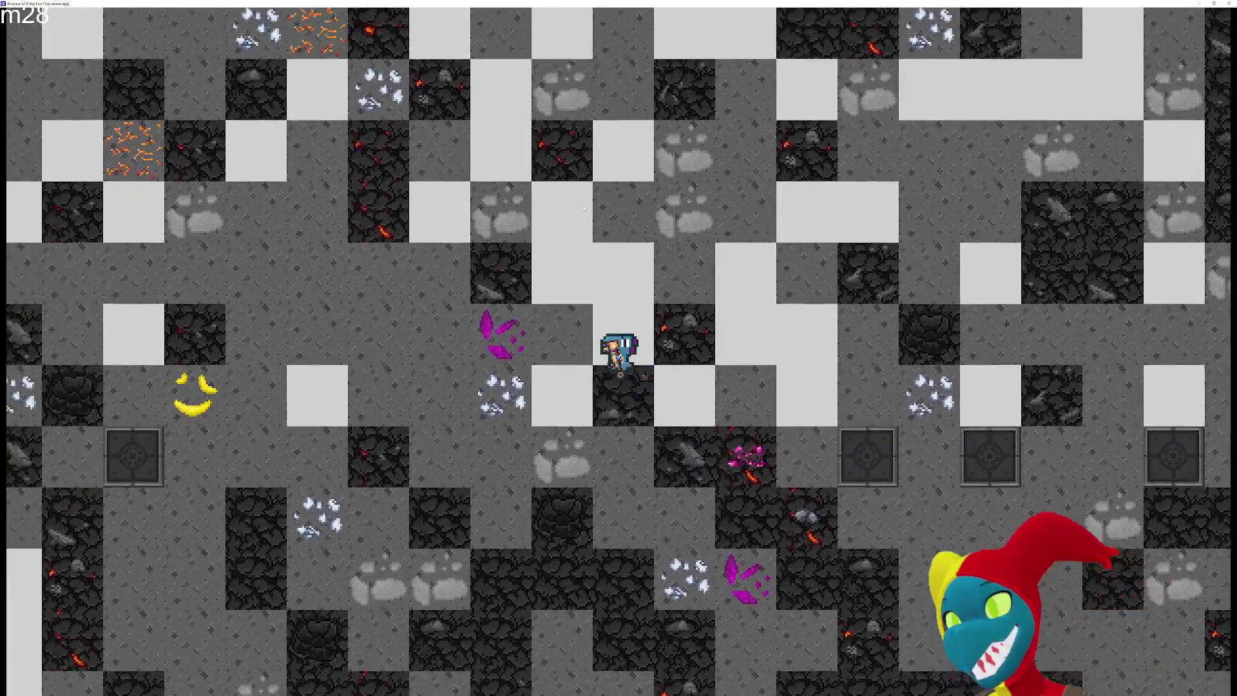
{"action": "key", "text": "w"}
{"action": "key", "text": "a"}
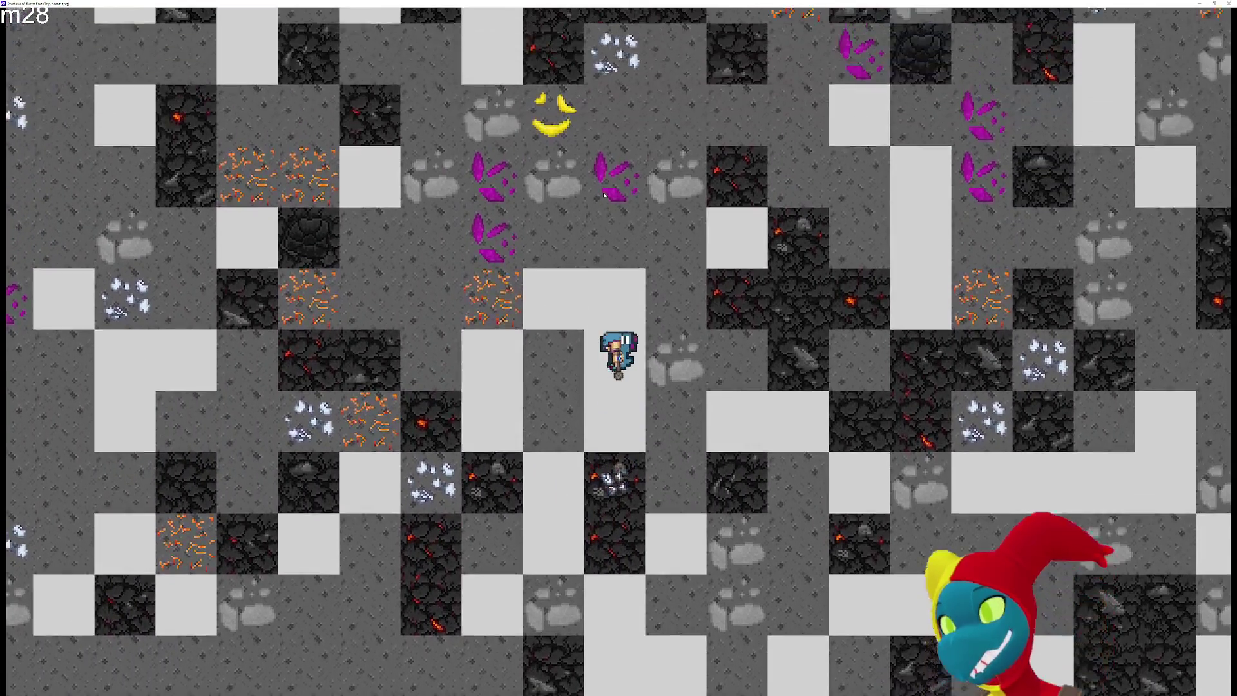
Mine several tiles upward through the rock, then close the preview
{"action": "key", "text": "w"}
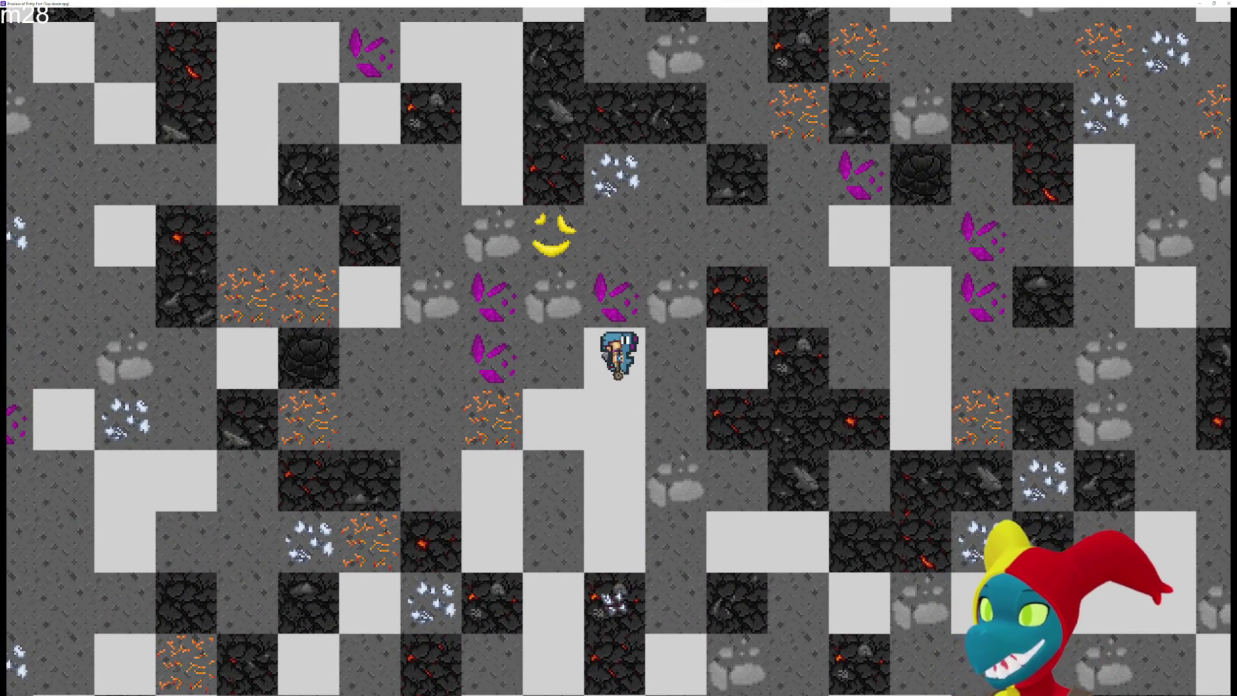
{"action": "key", "text": "w"}
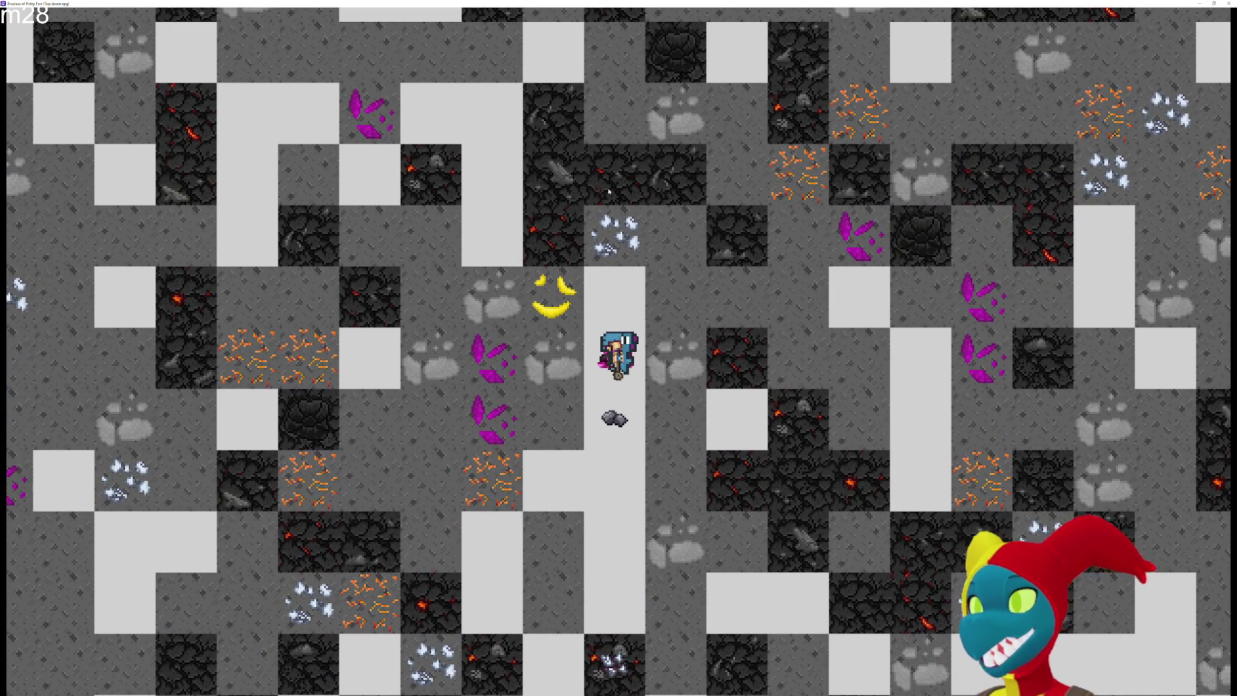
{"action": "key", "text": "w"}
{"action": "key", "text": "w"}
{"action": "key", "text": "a"}
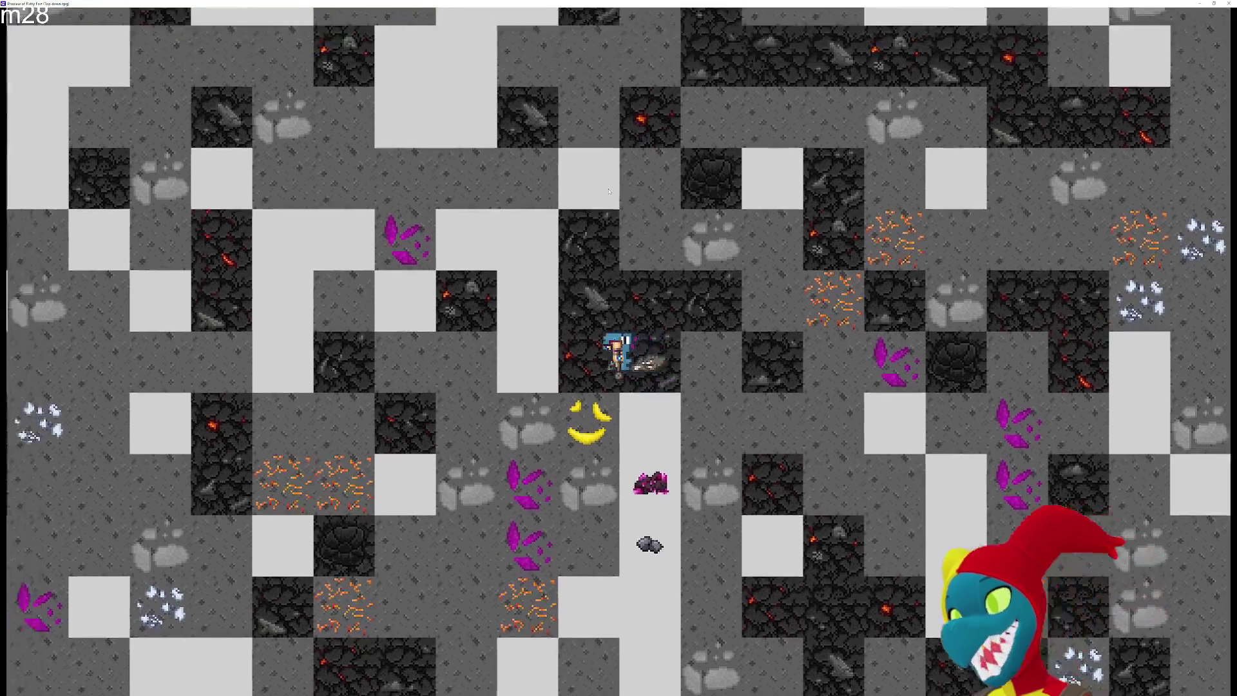
{"action": "key", "text": "w"}
{"action": "key", "text": "w"}
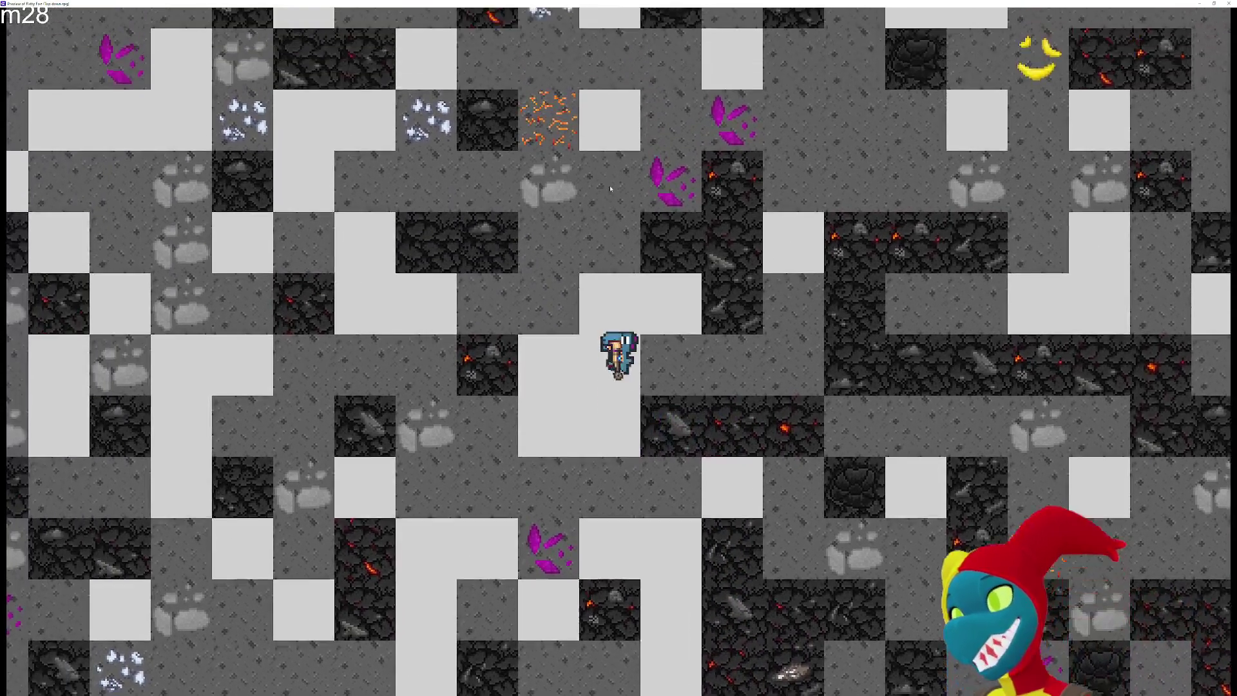
{"action": "key", "text": "w"}
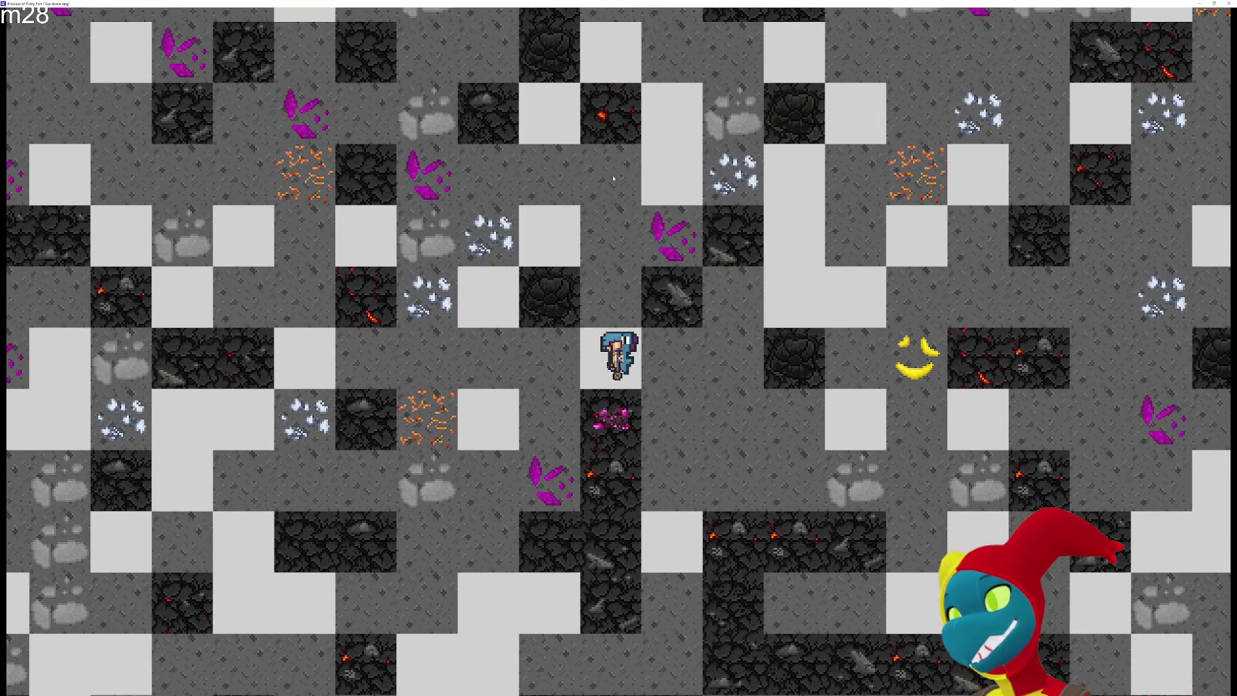
{"action": "key", "text": "w"}
{"action": "key", "text": "w"}
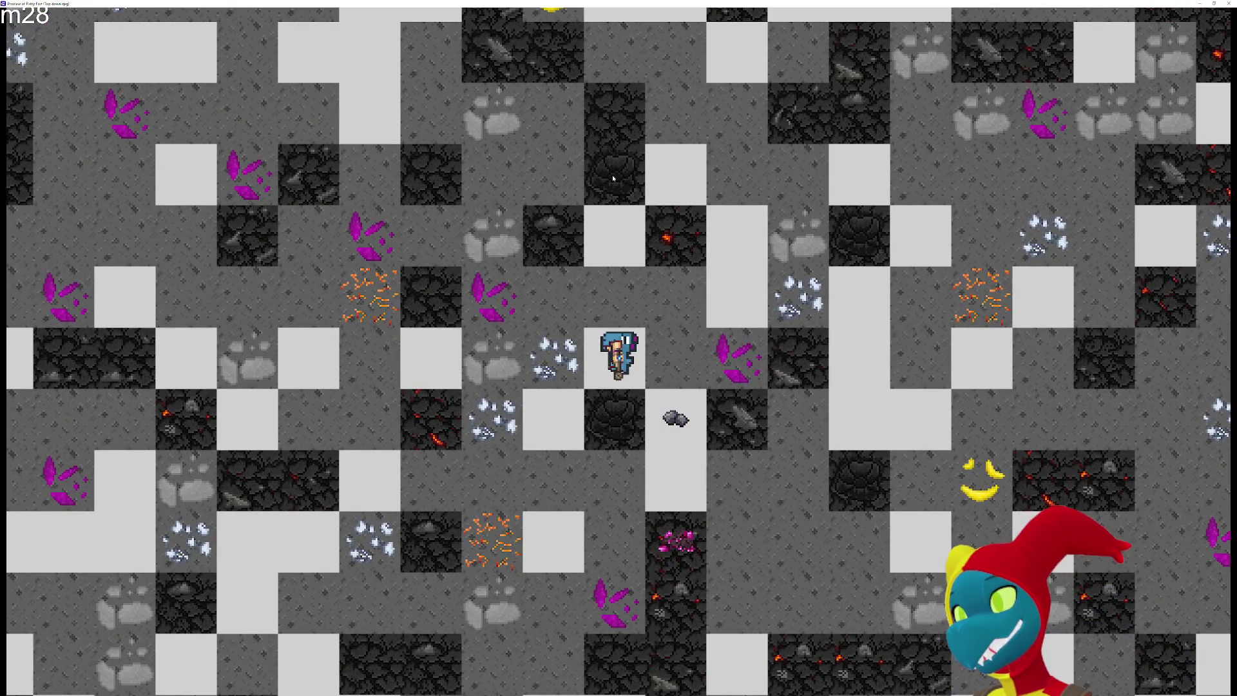
{"action": "key", "text": "w"}
{"action": "key", "text": "w"}
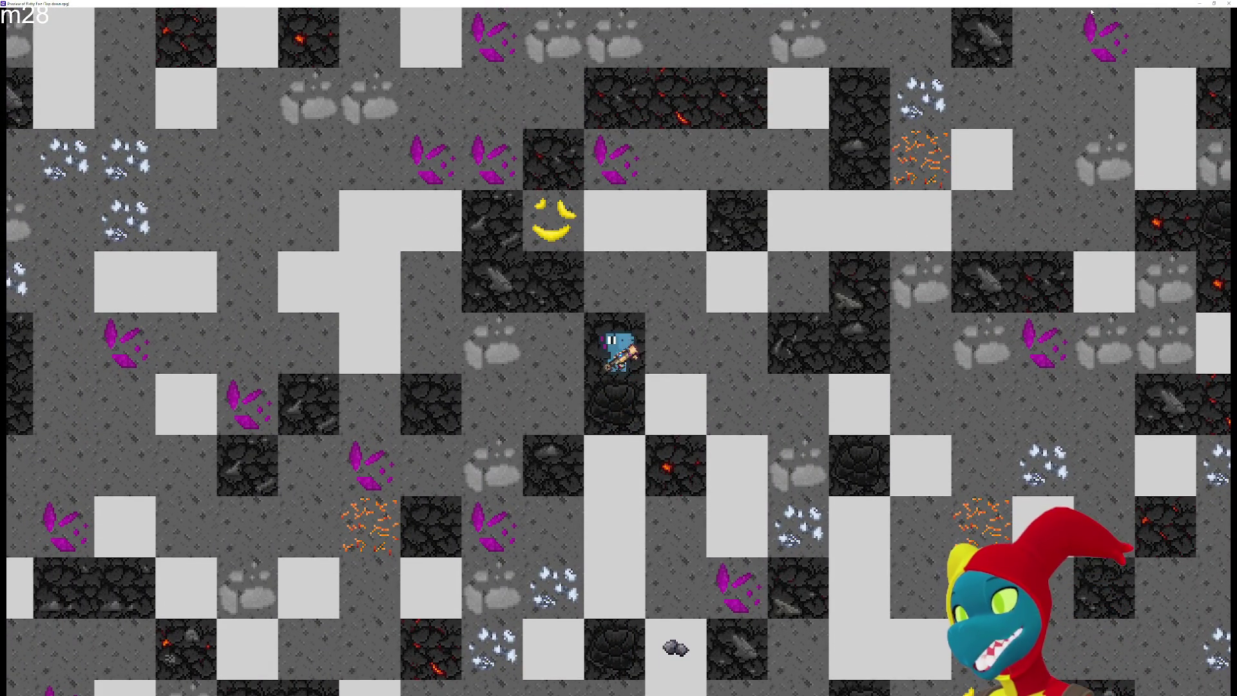
{"action": "left_click", "coordinate": [1228, 3]}
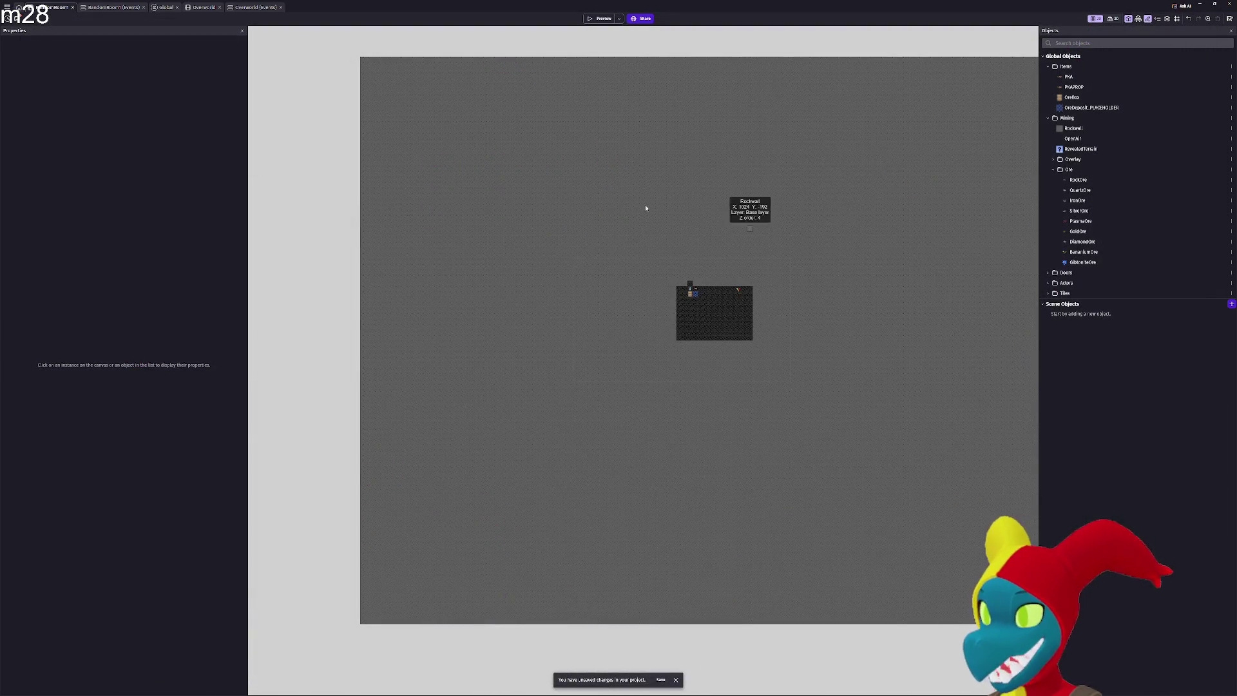
Zoom to the top RockWall block, stretch it by its corner handle, then delete it
{"action": "scroll", "coordinate": [734, 207], "scroll_direction": "up", "scroll_amount": 1}
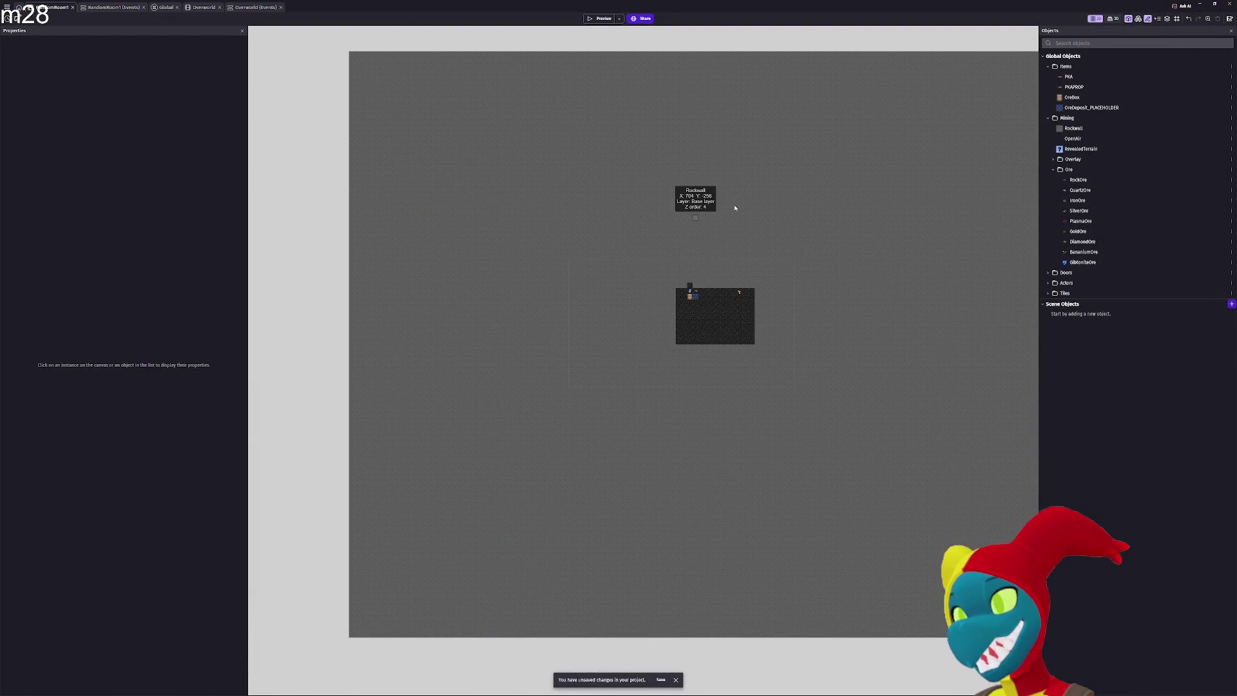
{"action": "scroll", "coordinate": [735, 207], "scroll_direction": "up", "scroll_amount": 1}
{"action": "scroll", "coordinate": [732, 213], "scroll_direction": "up", "scroll_amount": 1}
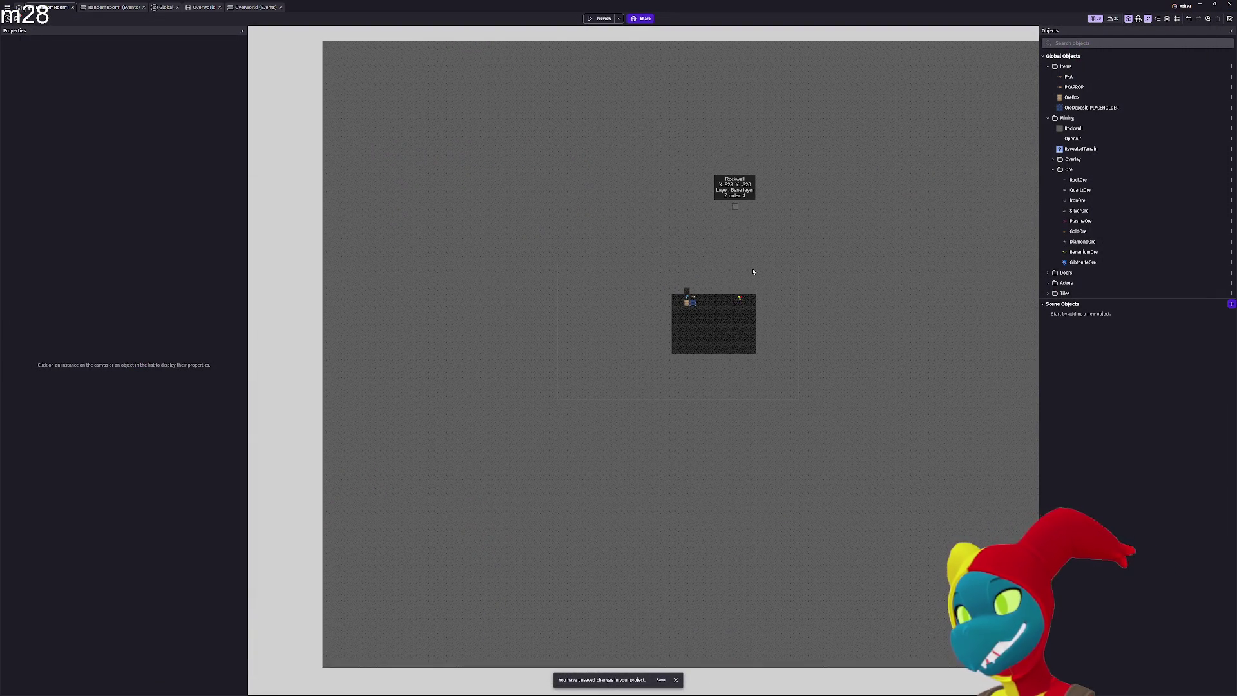
{"action": "scroll", "coordinate": [752, 271], "scroll_direction": "up", "scroll_amount": 1}
{"action": "scroll", "coordinate": [752, 271], "scroll_direction": "up", "scroll_amount": 1}
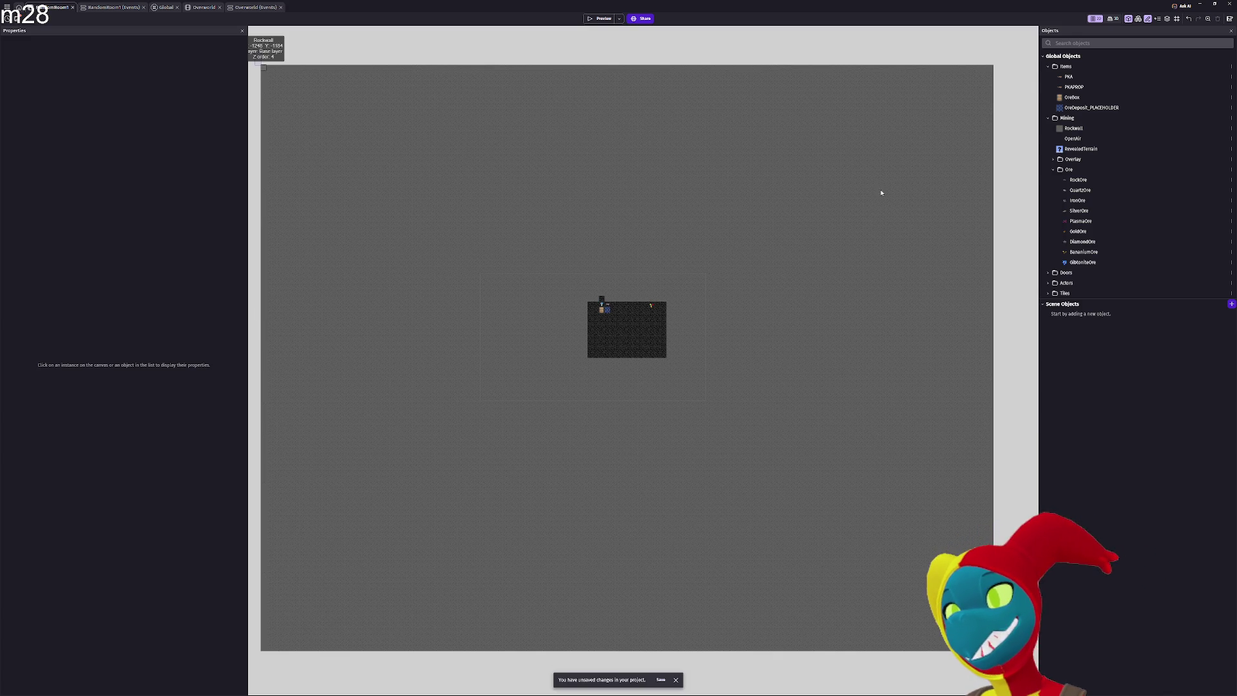
{"action": "mouse_move", "coordinate": [1013, 219]}
{"action": "left_mouse_down"}
{"action": "mouse_move", "coordinate": [1037, 196]}
{"action": "mouse_move", "coordinate": [1021, 217]}
{"action": "mouse_move", "coordinate": [995, 214]}
{"action": "left_mouse_up"}
{"action": "key", "text": "Delete"}
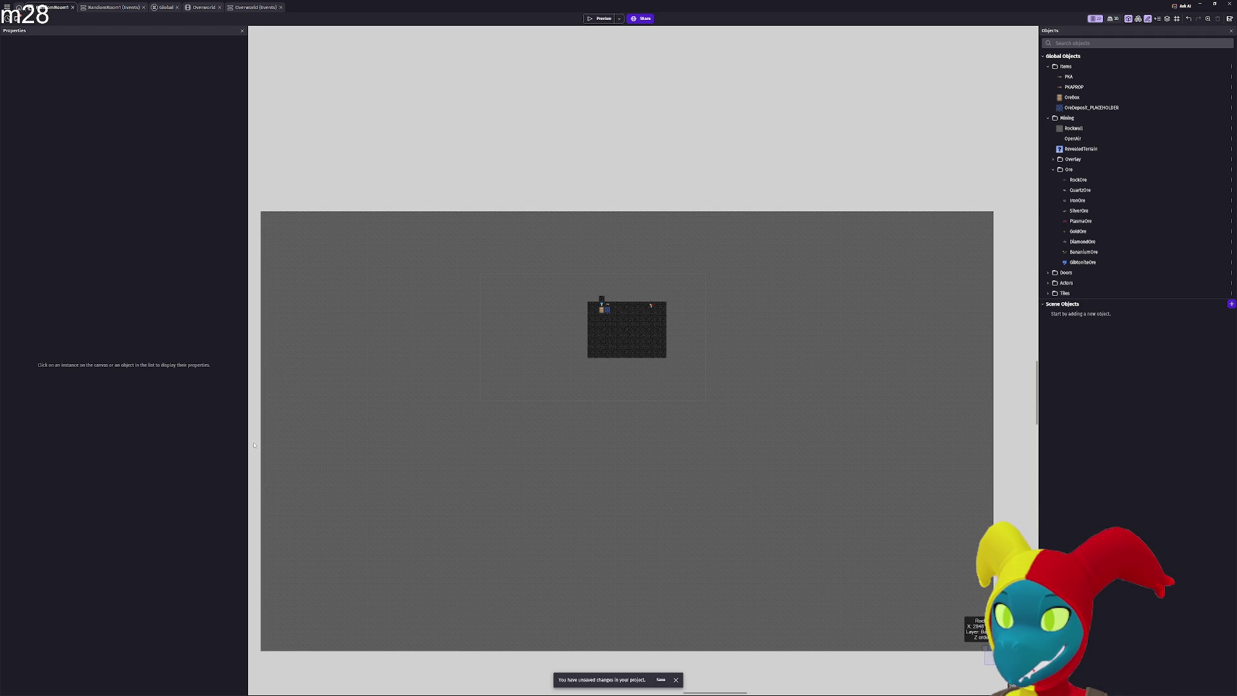
Select and delete the RockWall block below the starting room
{"action": "left_click_drag", "start_coordinate": [995, 663], "coordinate": [258, 455]}
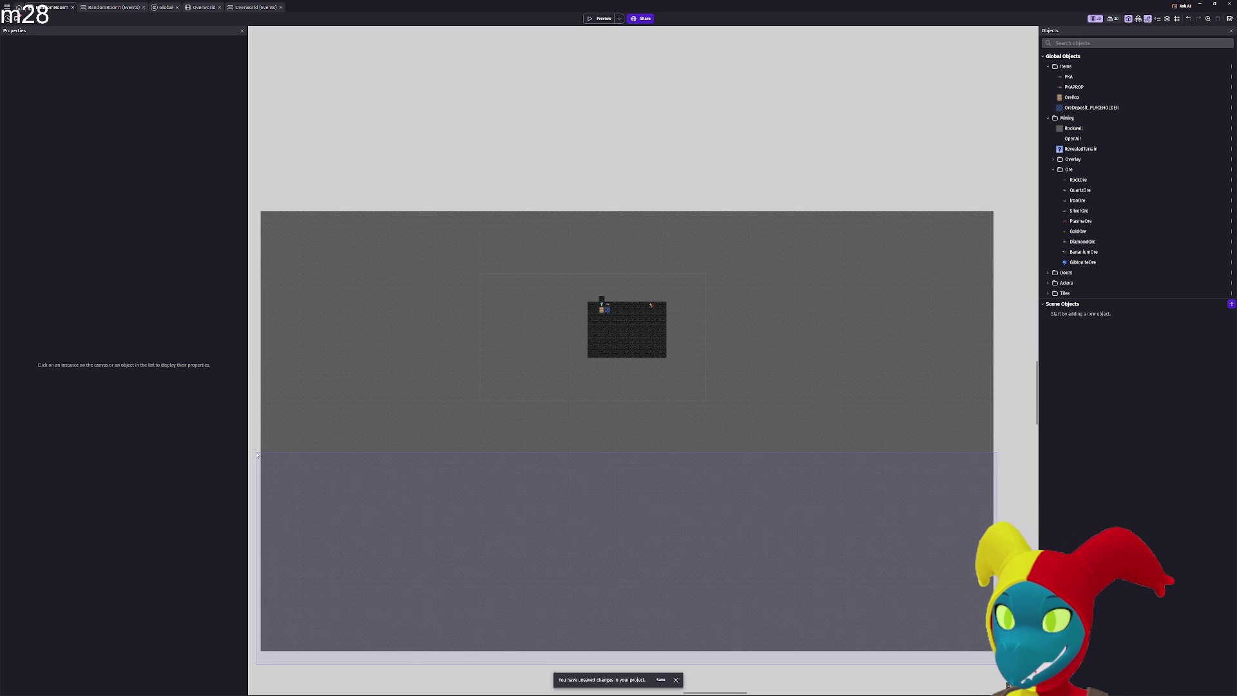
{"action": "mouse_move", "coordinate": [622, 440]}
{"action": "left_mouse_down"}
{"action": "mouse_move", "coordinate": [966, 373]}
{"action": "mouse_move", "coordinate": [973, 302]}
{"action": "left_mouse_up"}
{"action": "key", "text": "Delete"}
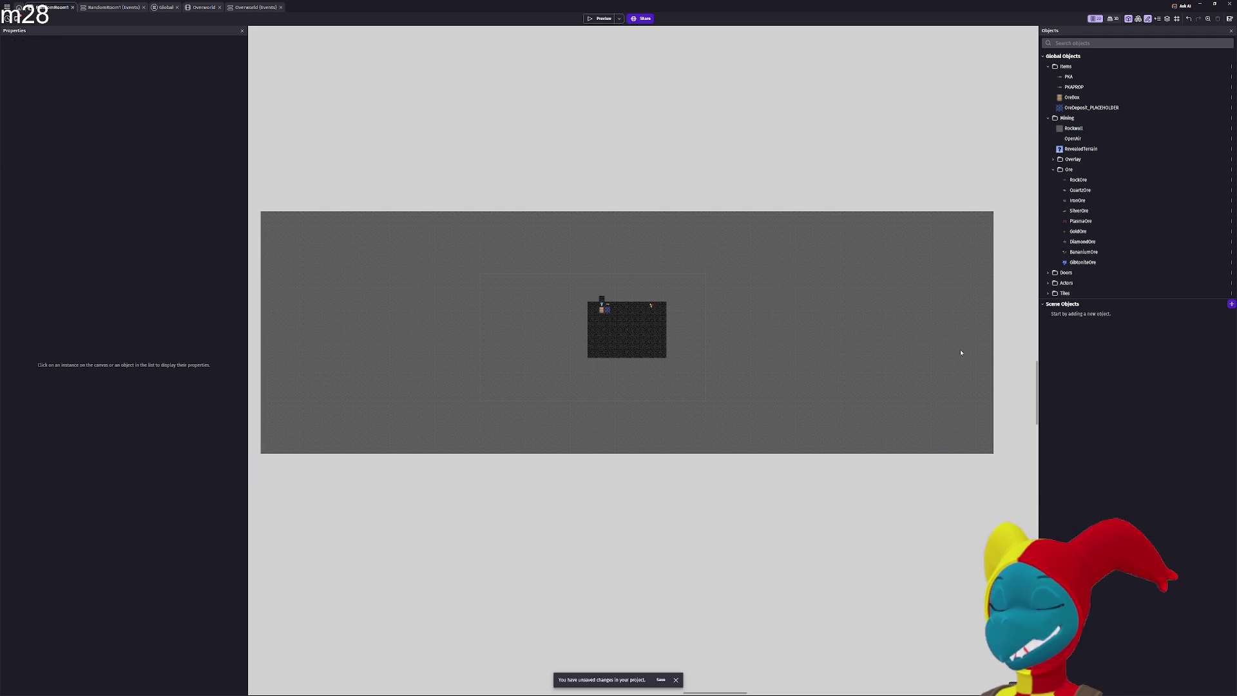
Select and delete the RockWall block right of the room
{"action": "mouse_move", "coordinate": [1014, 196]}
{"action": "left_mouse_down"}
{"action": "mouse_move", "coordinate": [809, 489]}
{"action": "mouse_move", "coordinate": [745, 467]}
{"action": "left_mouse_up"}
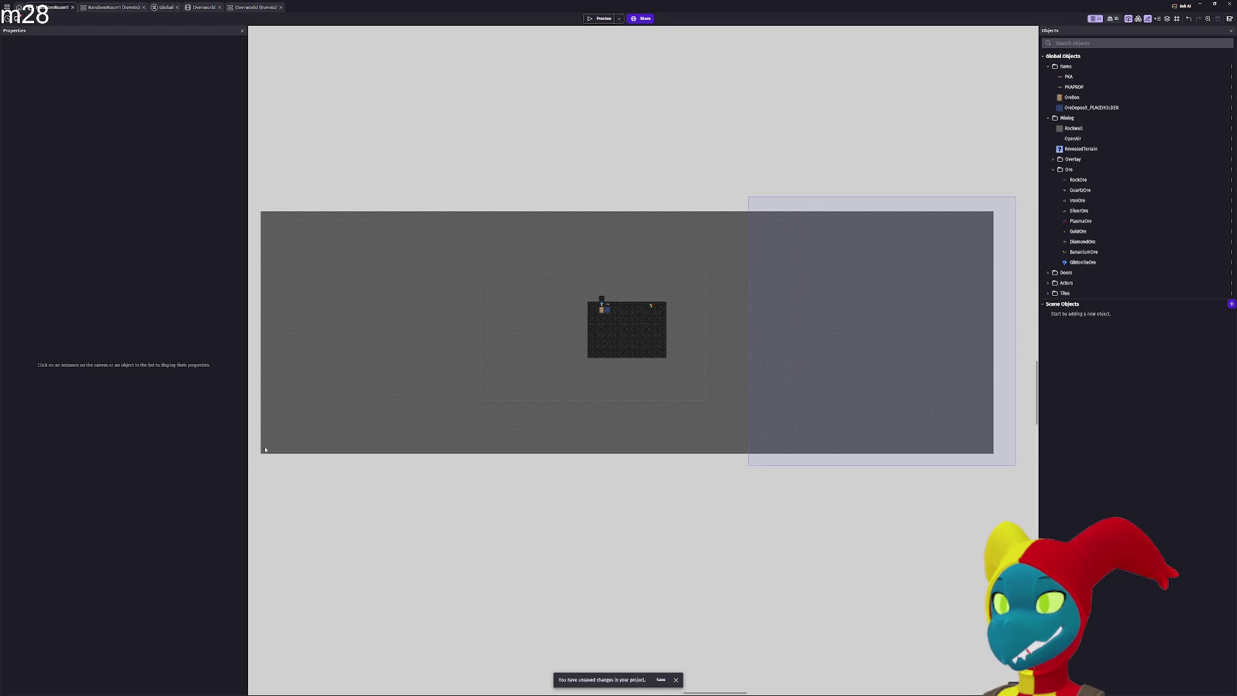
{"action": "left_click", "coordinate": [750, 331]}
{"action": "key", "text": "Delete"}
Select and delete the RockWall block left of the room
{"action": "mouse_move", "coordinate": [253, 467]}
{"action": "left_mouse_down"}
{"action": "mouse_move", "coordinate": [371, 271]}
{"action": "mouse_move", "coordinate": [260, 459]}
{"action": "mouse_move", "coordinate": [373, 230]}
{"action": "mouse_move", "coordinate": [414, 193]}
{"action": "mouse_move", "coordinate": [449, 202]}
{"action": "left_mouse_up"}
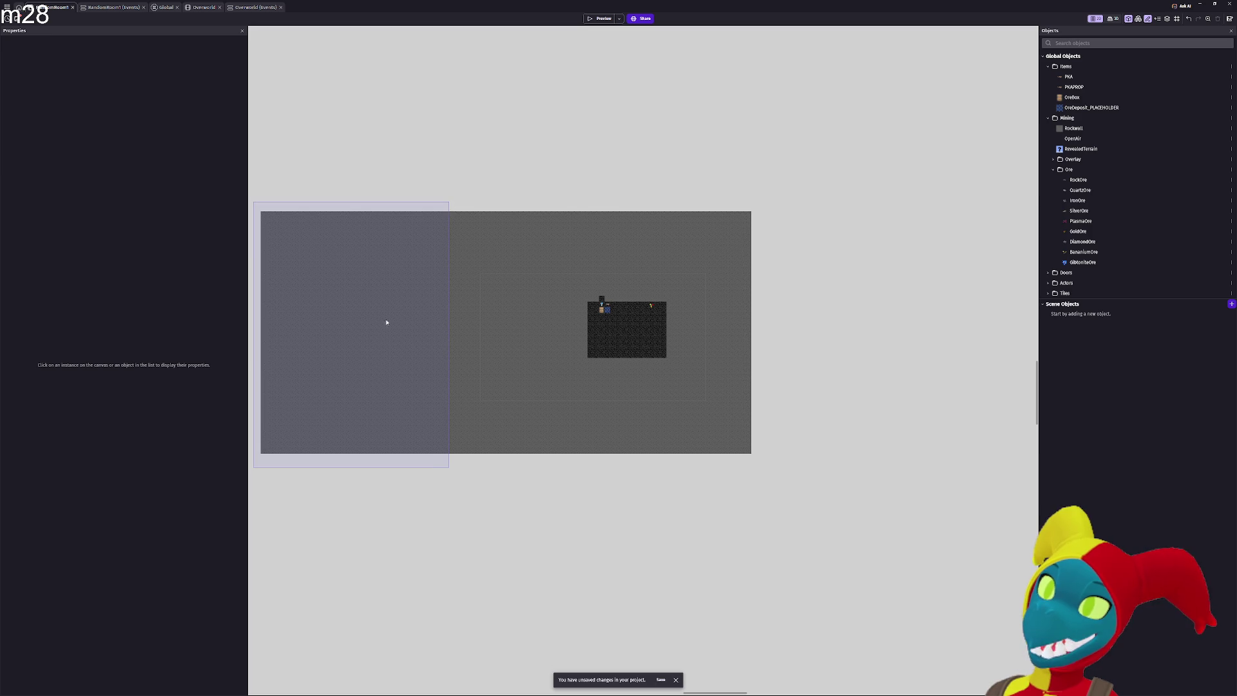
{"action": "left_click", "coordinate": [398, 346]}
{"action": "key", "text": "Delete"}
{"action": "scroll", "coordinate": [585, 360], "scroll_direction": "up", "scroll_amount": 3}
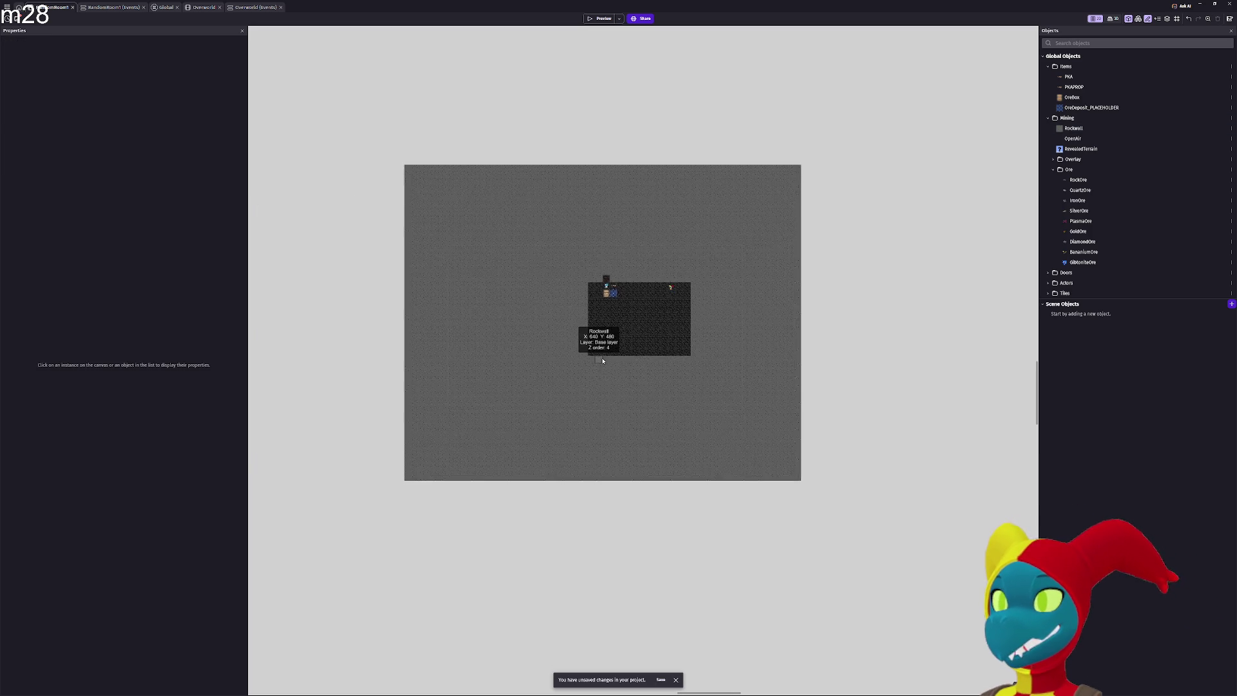
Zoom in on the starting room's right edge and select the RockWall block there
{"action": "scroll", "coordinate": [602, 360], "scroll_direction": "up", "scroll_amount": 5}
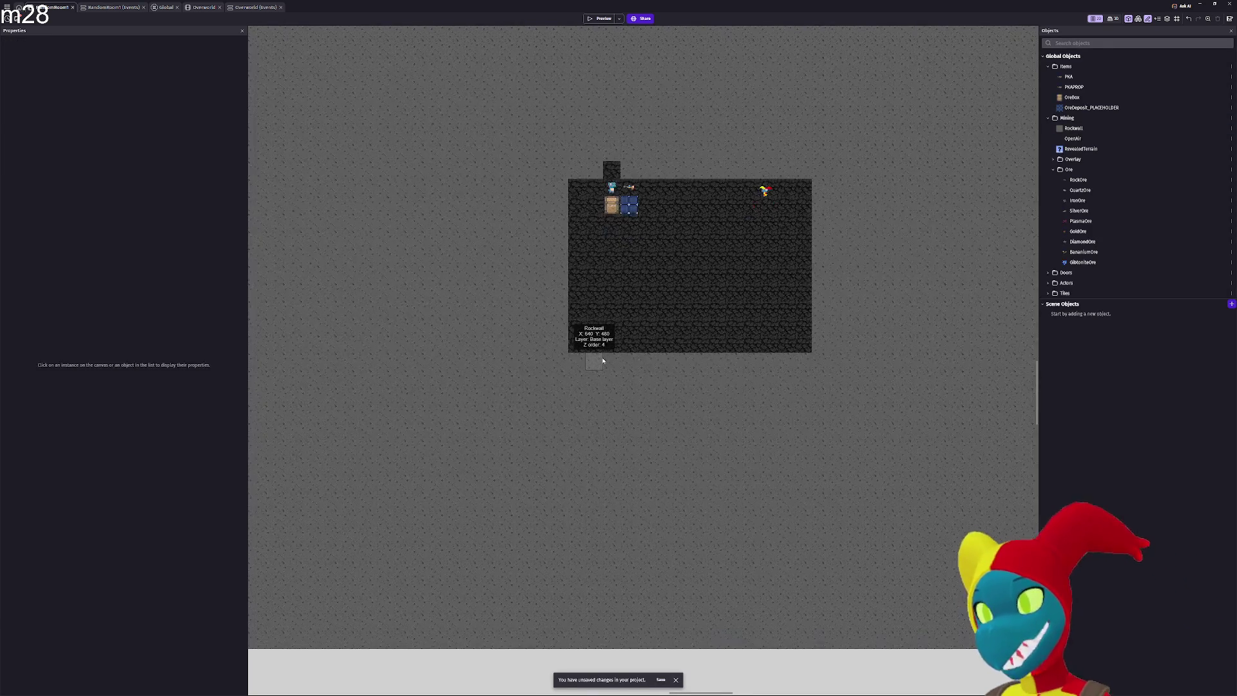
{"action": "left_click_drag", "start_coordinate": [603, 361], "coordinate": [558, 498]}
{"action": "scroll", "coordinate": [673, 515], "scroll_direction": "up", "scroll_amount": 2}
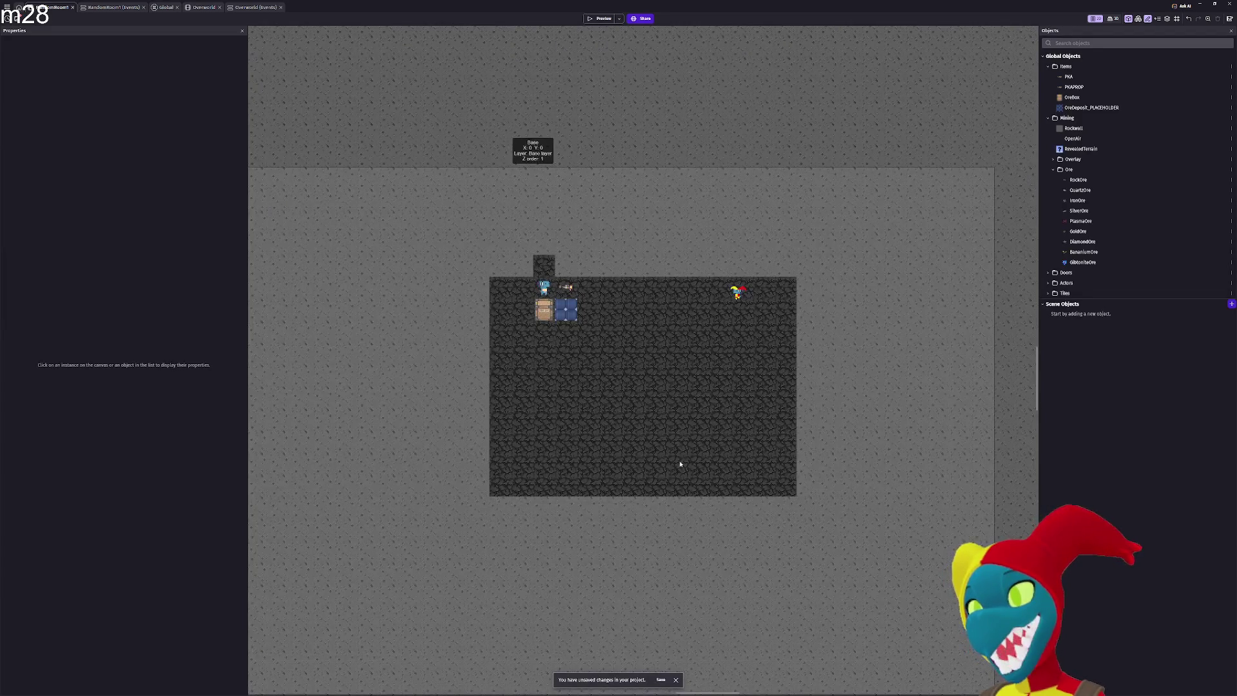
{"action": "left_click_drag", "start_coordinate": [681, 464], "coordinate": [637, 514]}
{"action": "scroll", "coordinate": [693, 455], "scroll_direction": "up", "scroll_amount": 3}
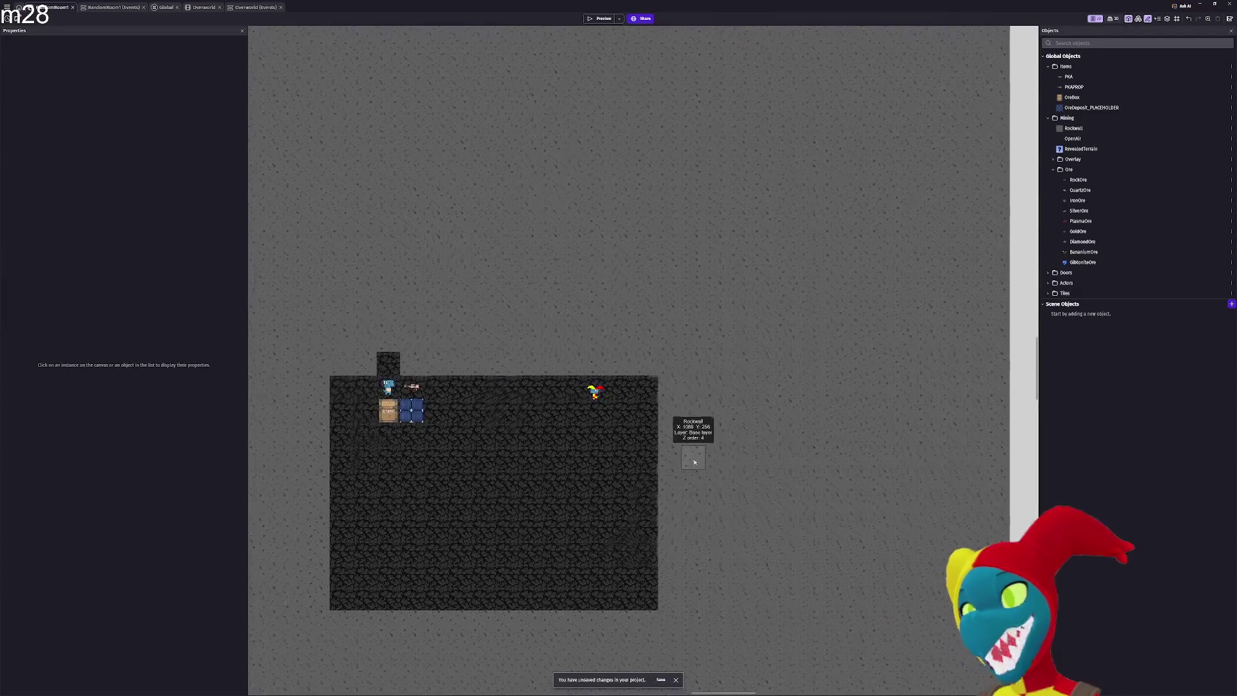
{"action": "left_click", "coordinate": [666, 416]}
Switch to the Global events sheet and scroll through the mining and ore events
{"action": "scroll", "coordinate": [668, 416], "scroll_direction": "up", "scroll_amount": 3}
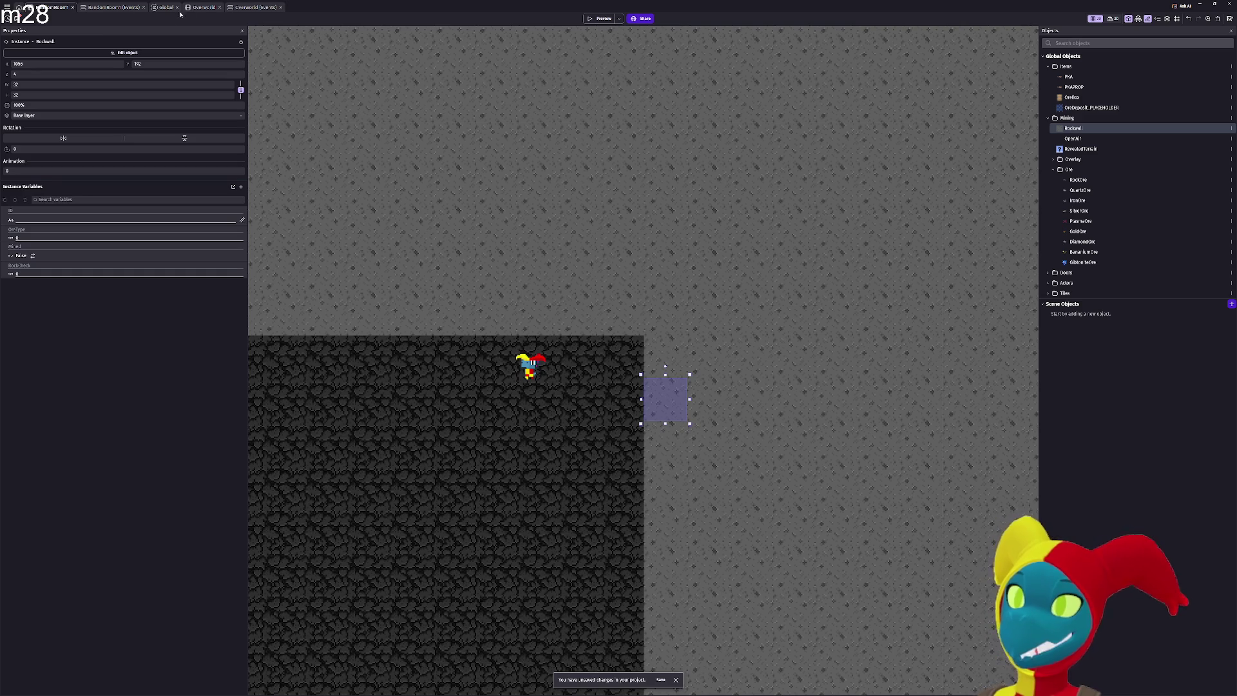
{"action": "left_click", "coordinate": [162, 9]}
{"action": "scroll", "coordinate": [187, 136], "scroll_direction": "down", "scroll_amount": 10}
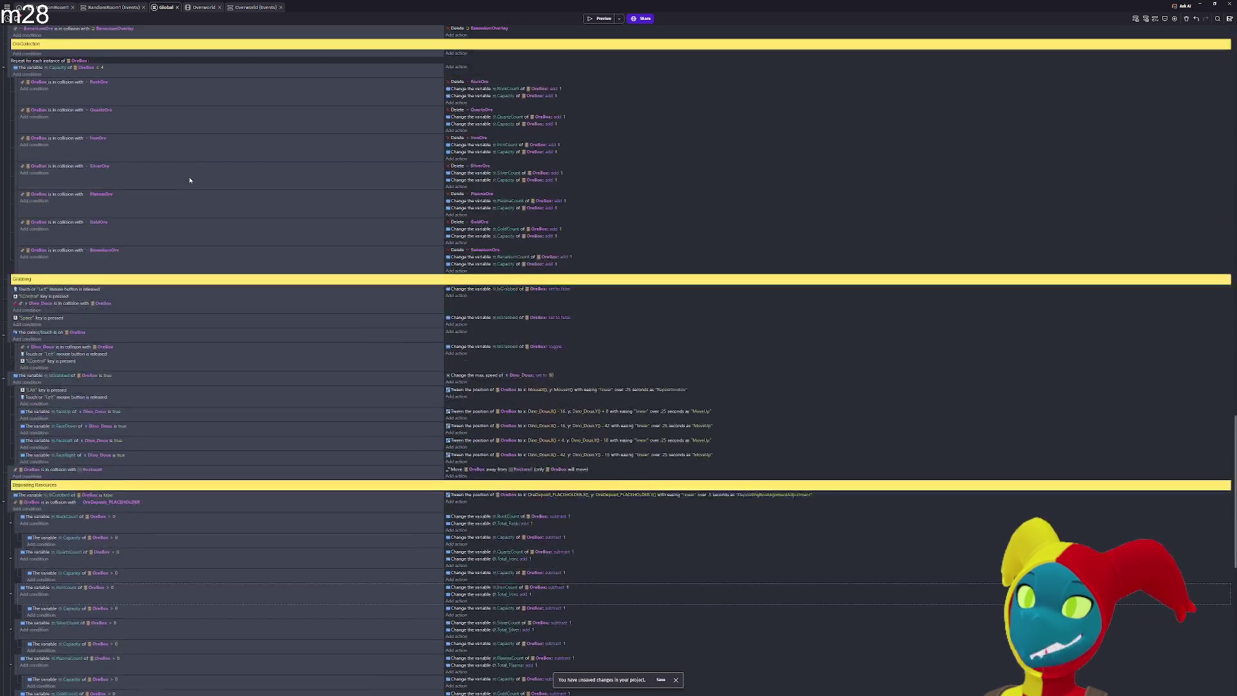
{"action": "scroll", "coordinate": [190, 181], "scroll_direction": "up", "scroll_amount": 15}
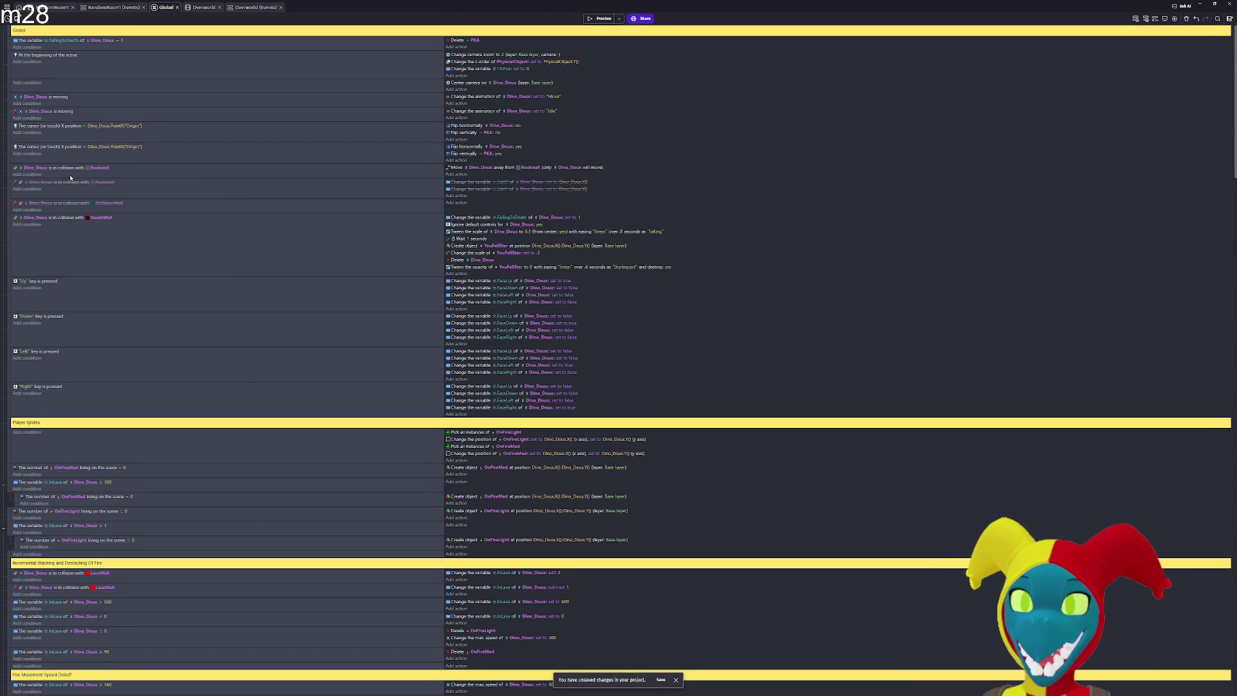
{"action": "scroll", "coordinate": [76, 325], "scroll_direction": "down", "scroll_amount": 6}
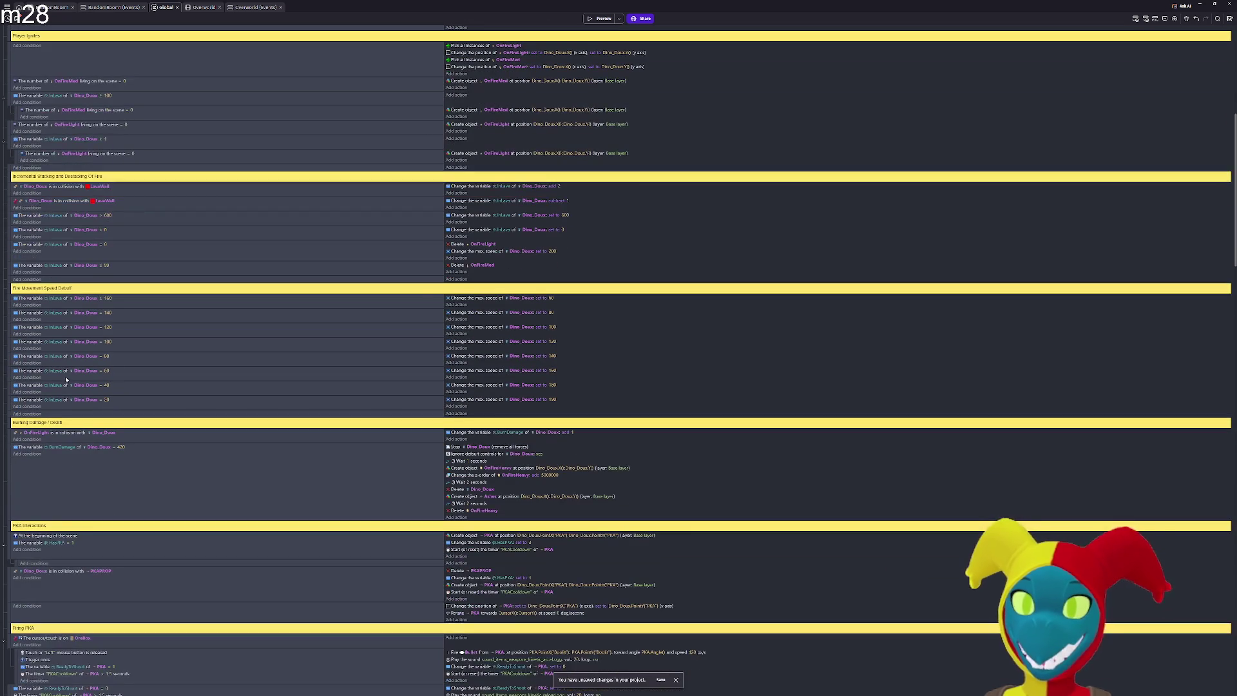
{"action": "scroll", "coordinate": [69, 364], "scroll_direction": "down", "scroll_amount": 7}
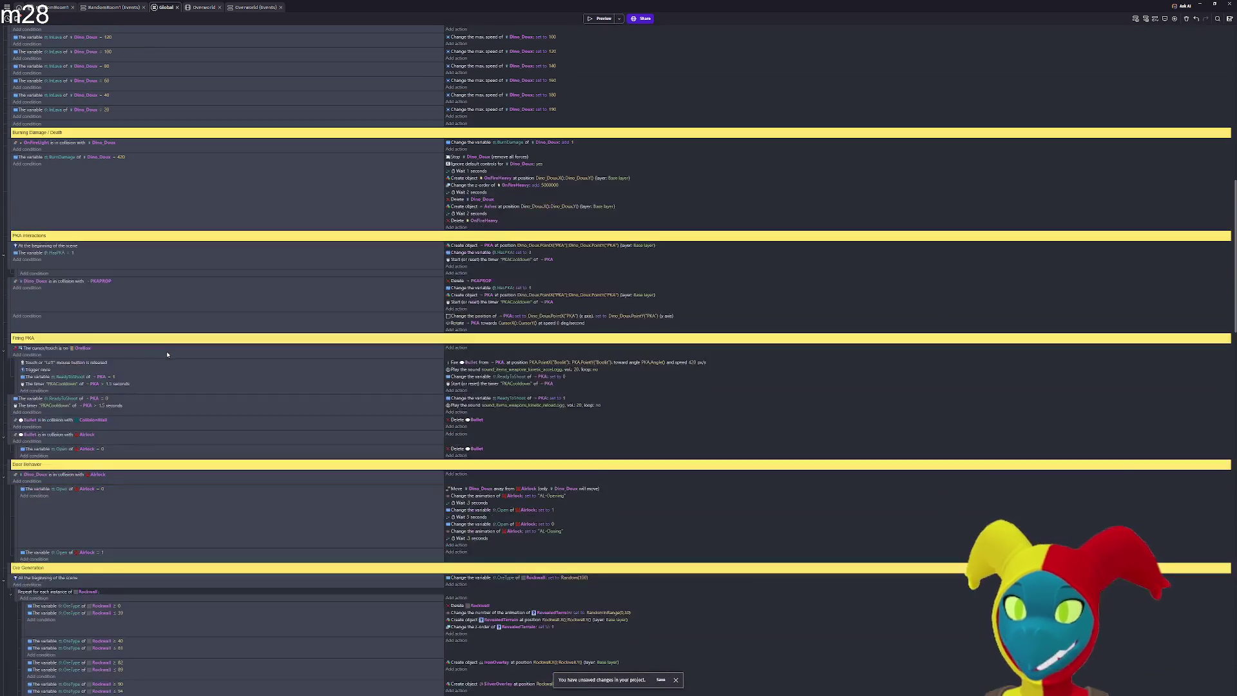
{"action": "scroll", "coordinate": [170, 355], "scroll_direction": "down", "scroll_amount": 5}
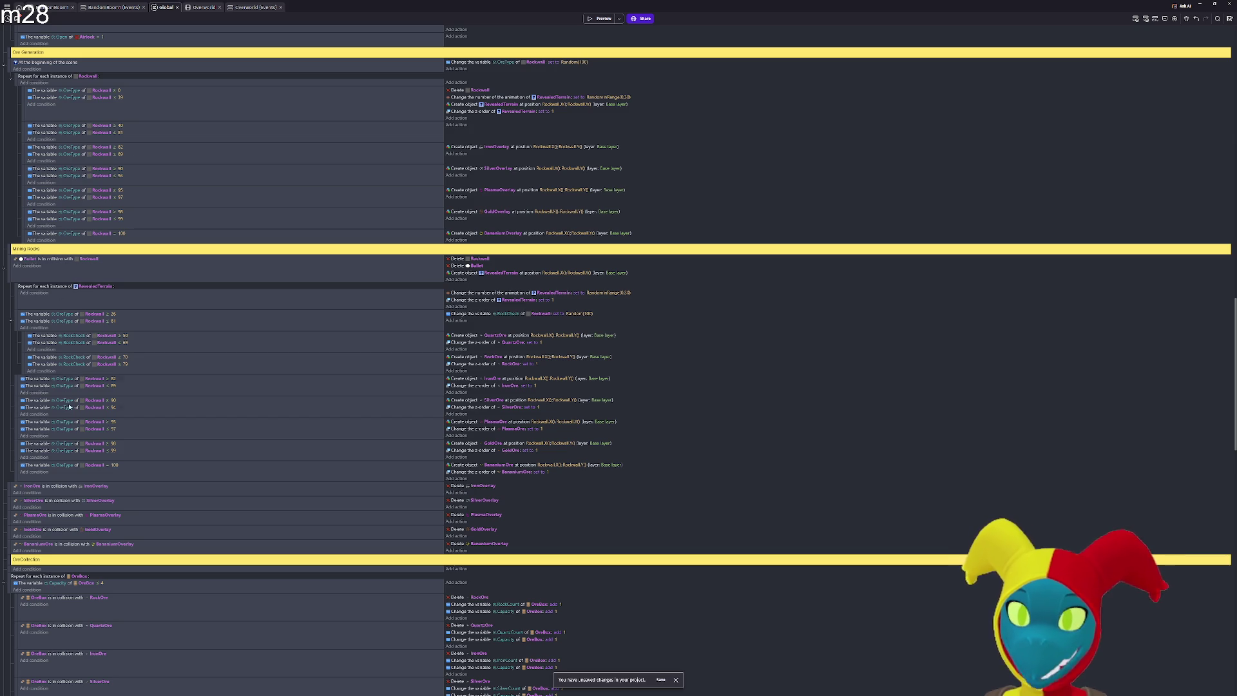
{"action": "scroll", "coordinate": [38, 213], "scroll_direction": "up", "scroll_amount": 2}
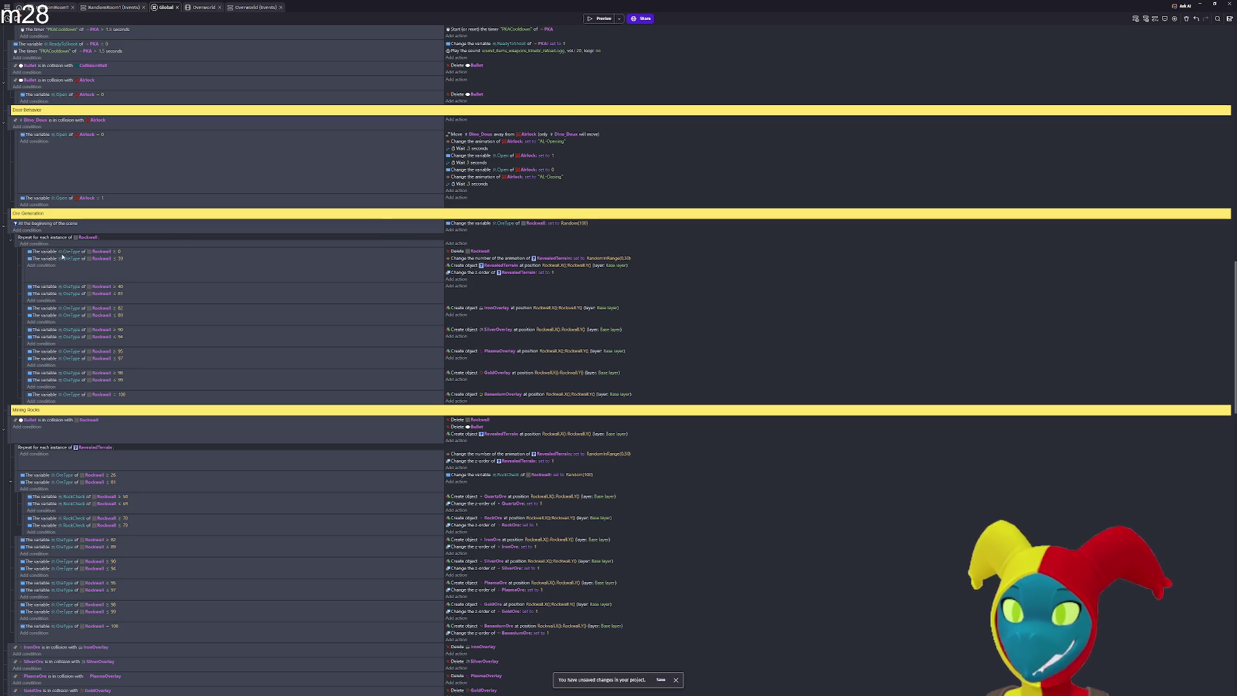
{"action": "scroll", "coordinate": [62, 256], "scroll_direction": "up", "scroll_amount": 1}
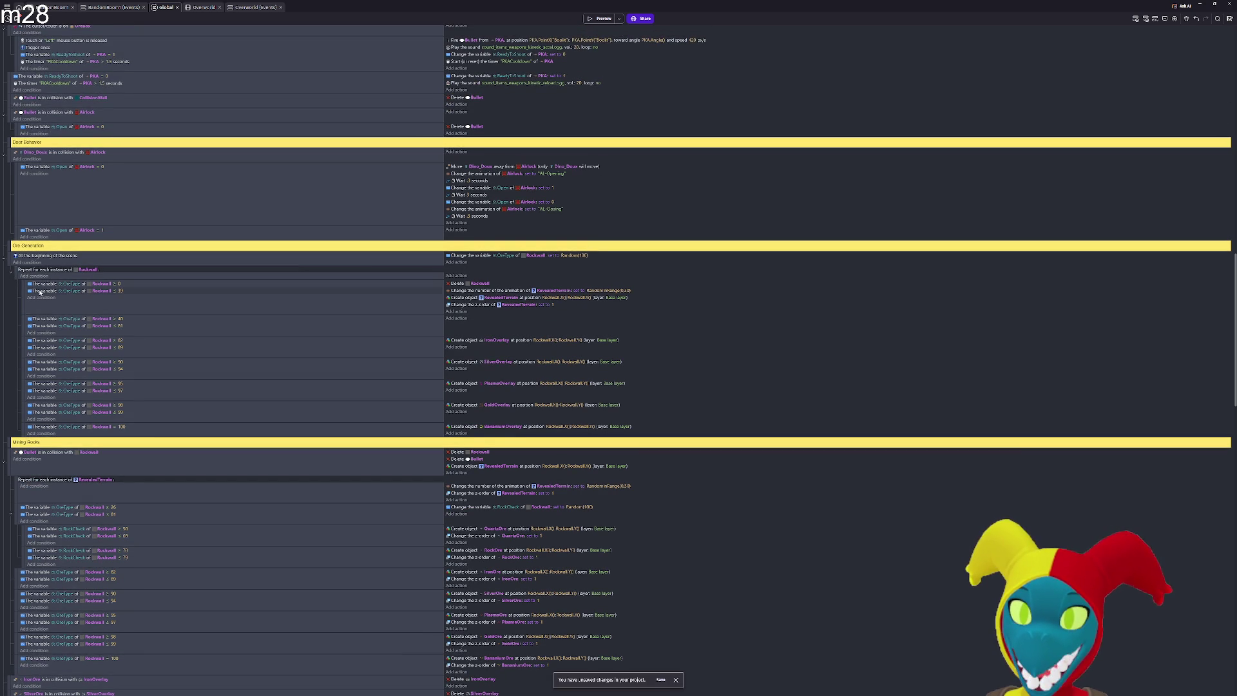
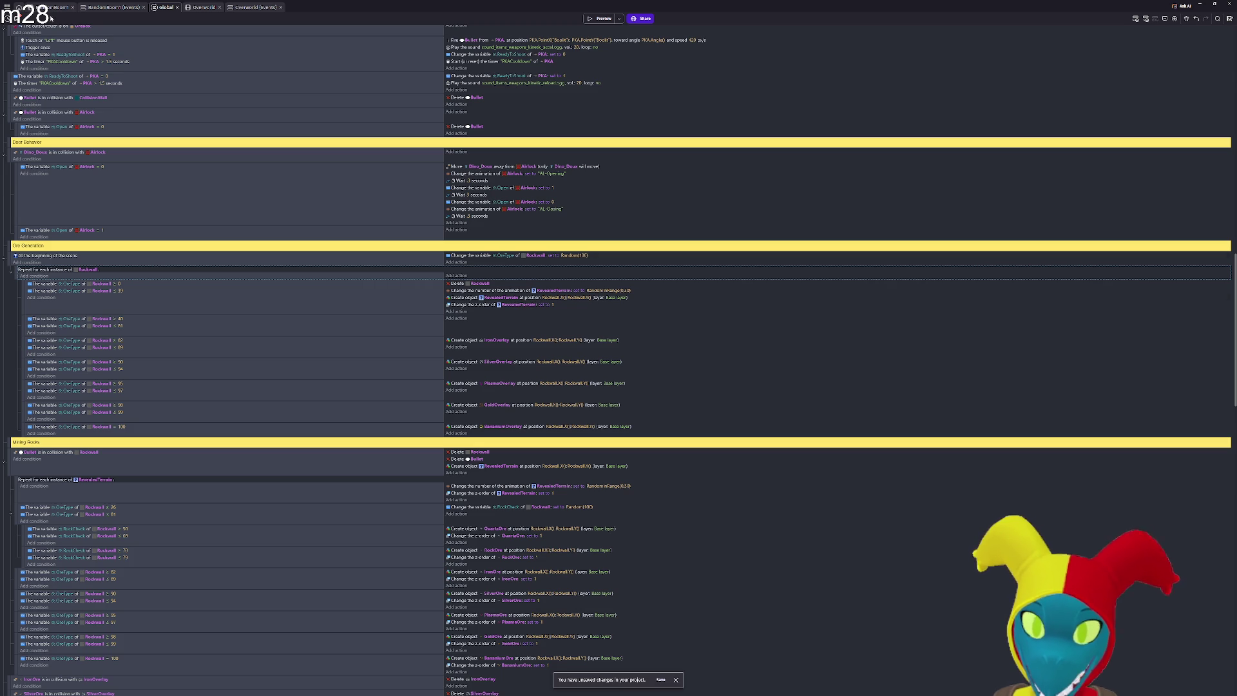
Launch a preview of the RandomRoom1 scene and maximize the preview window
{"action": "left_click", "coordinate": [51, 8]}
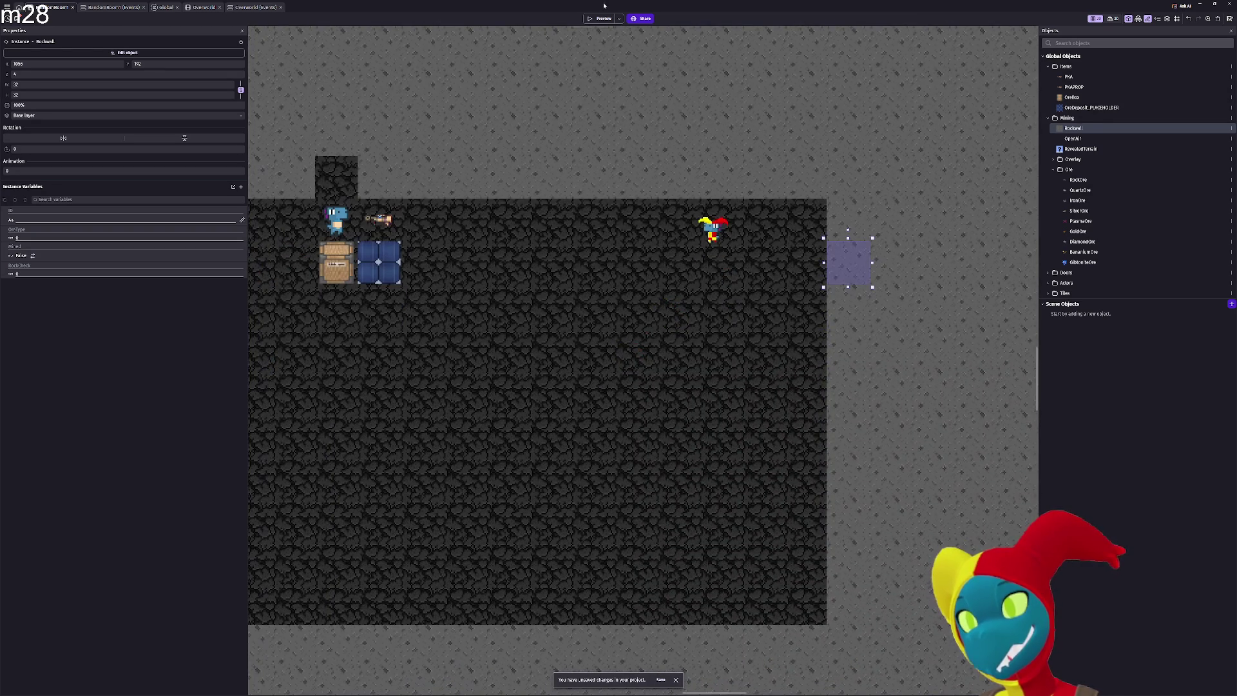
{"action": "left_click", "coordinate": [599, 18]}
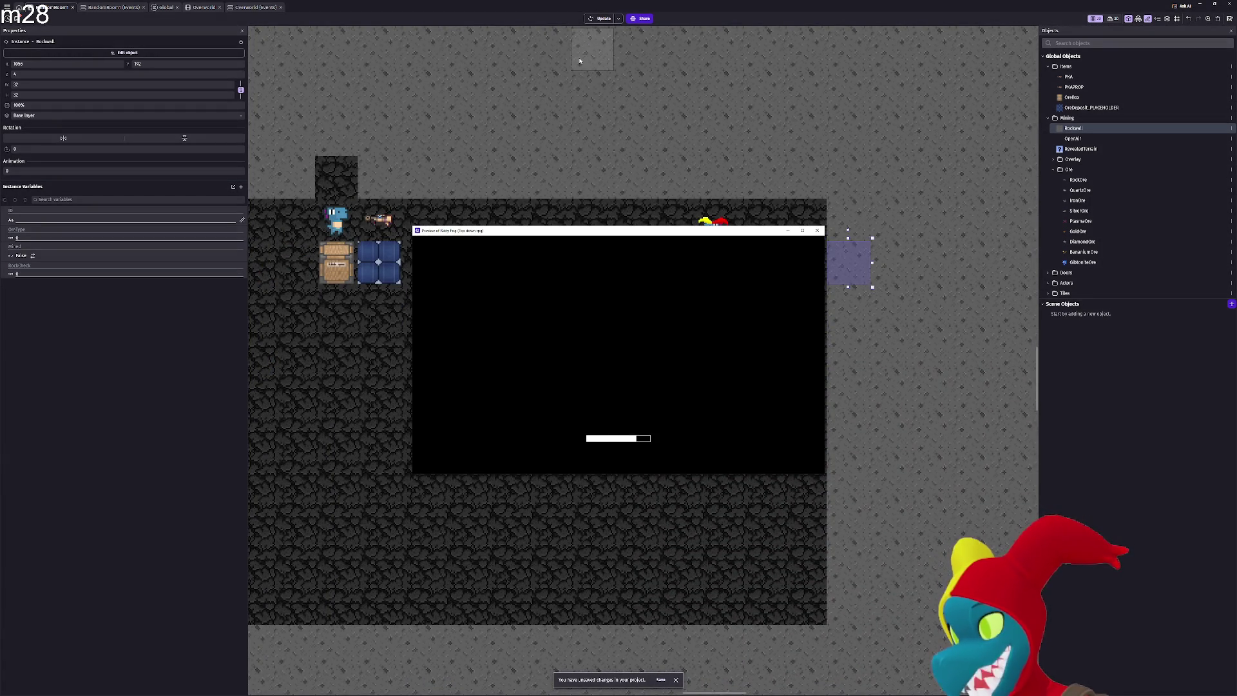
{"action": "key", "text": "Right"}
{"action": "key", "text": "Right"}
{"action": "key", "text": "Right"}
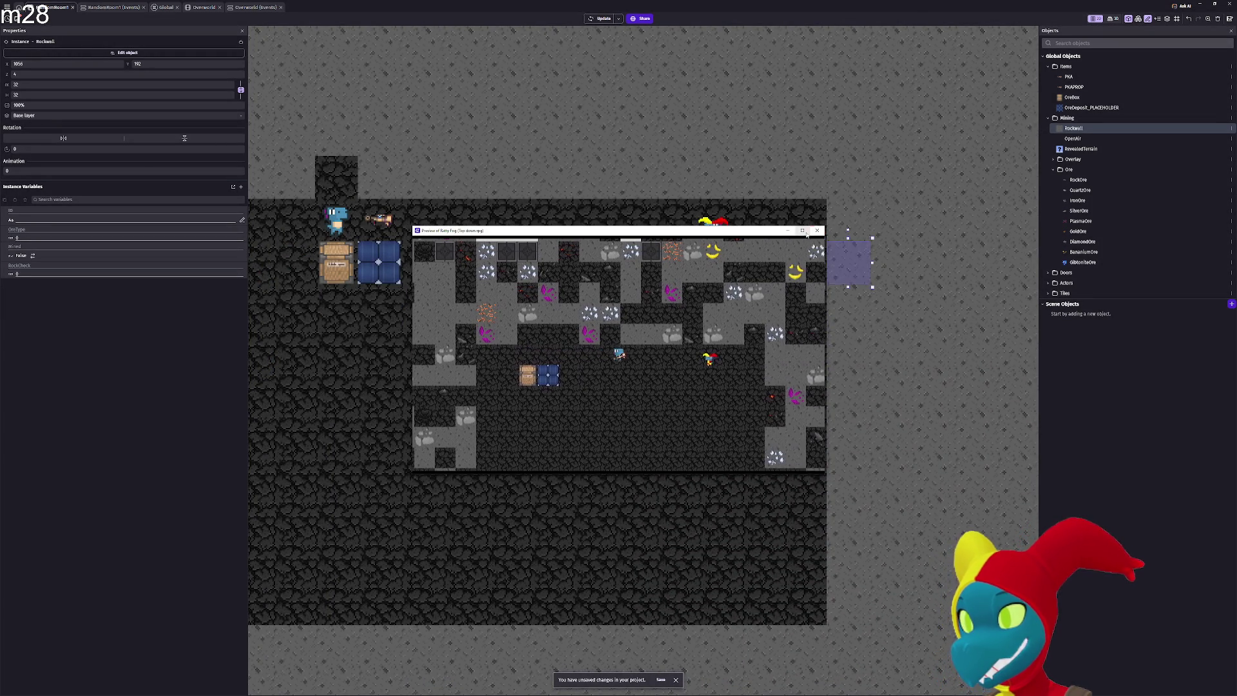
{"action": "key", "text": "super+Up"}
Walk the player around the generated mine with the arrow keys
{"action": "key", "text": "Up"}
{"action": "key", "text": "Up"}
{"action": "key", "text": "Left"}
{"action": "key", "text": "Left"}
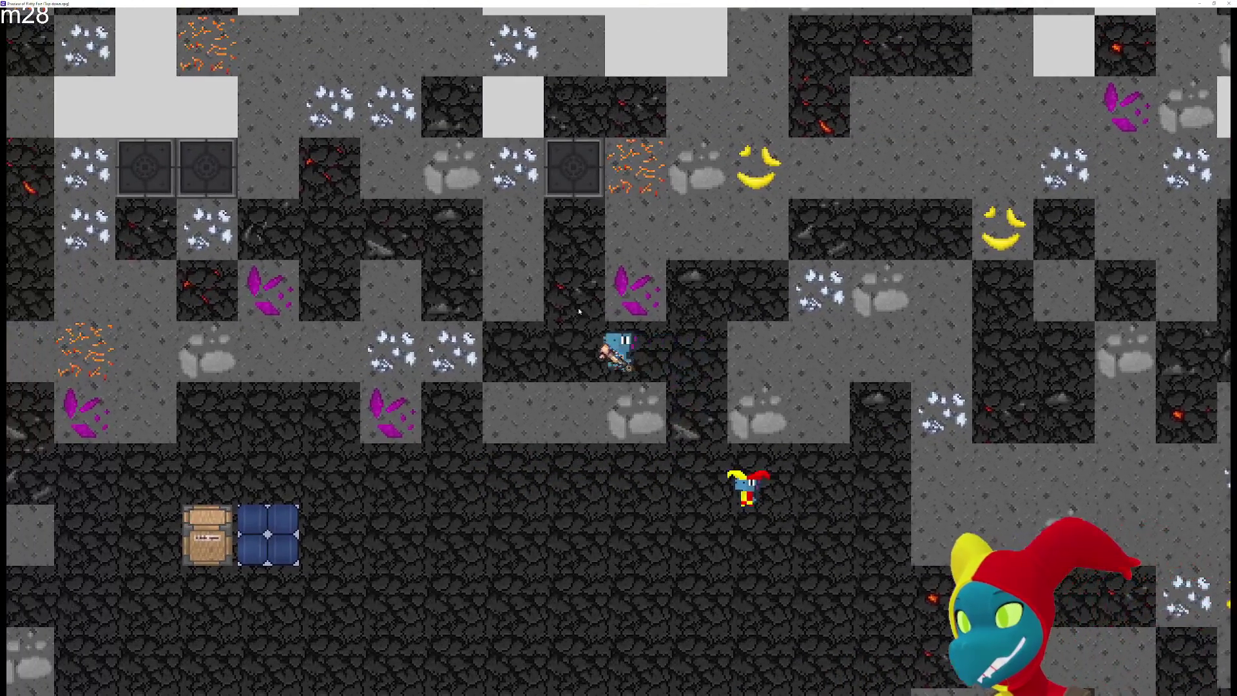
{"action": "key", "text": "Right"}
{"action": "key", "text": "Right"}
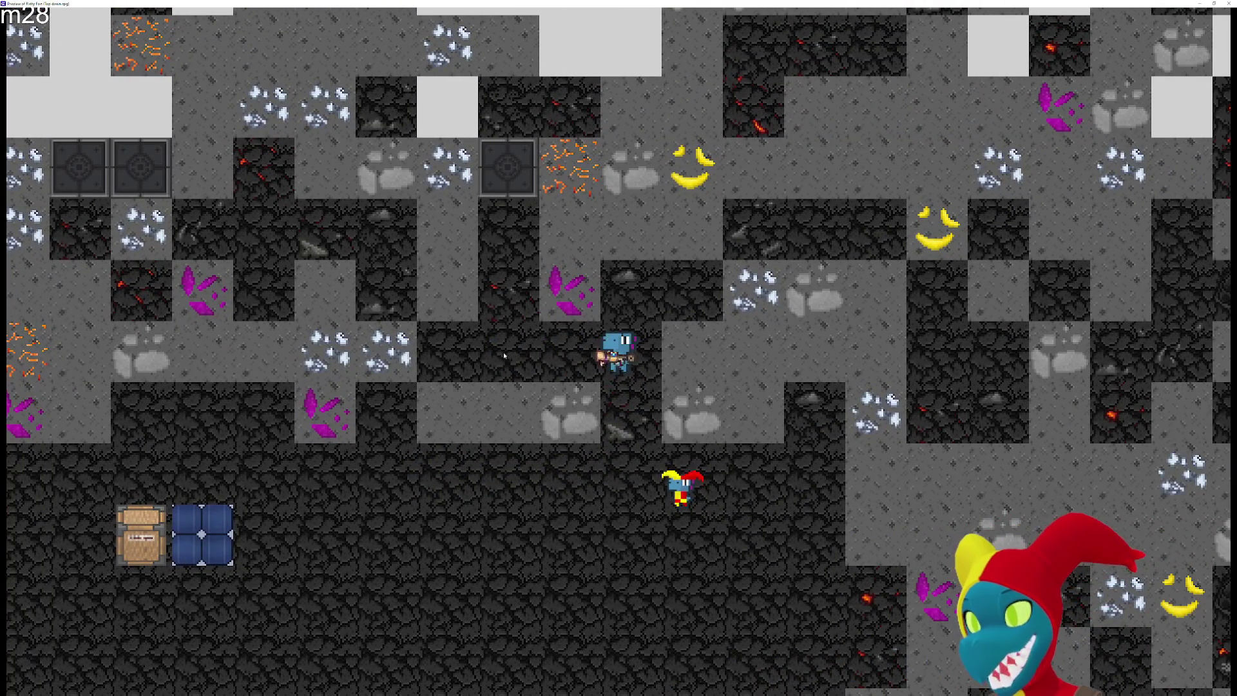
{"action": "key", "text": "Left"}
{"action": "key", "text": "Left"}
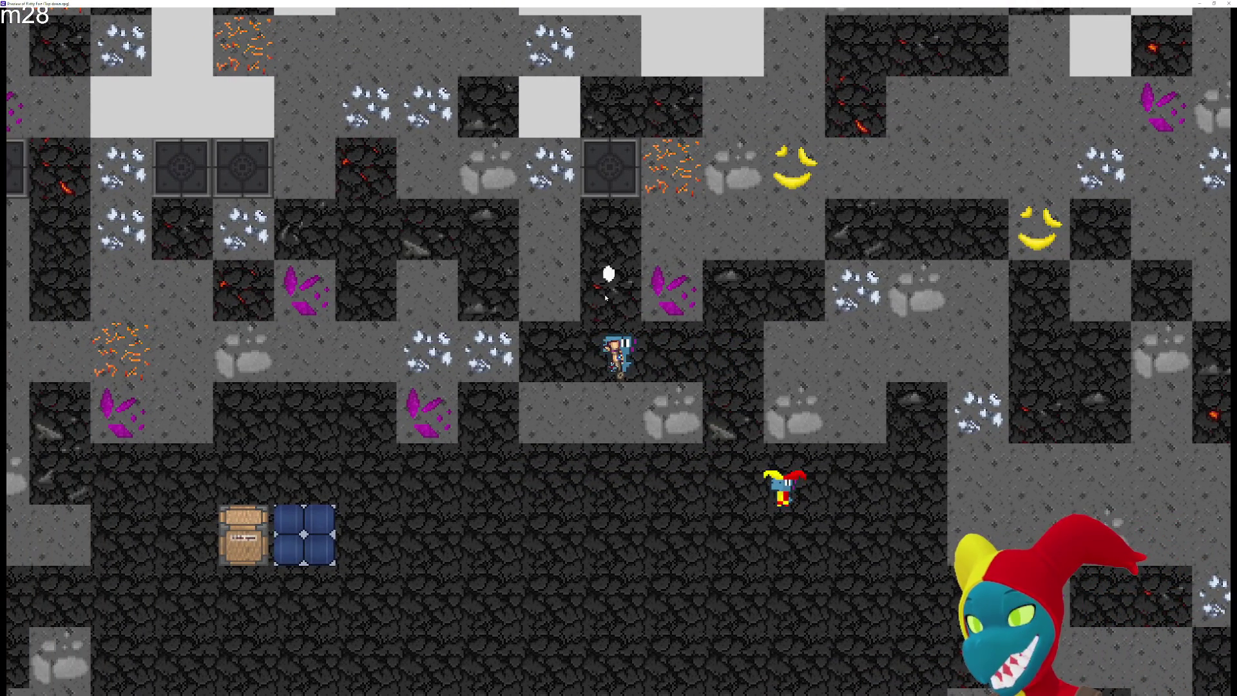
{"action": "key", "text": "Up"}
{"action": "key", "text": "Up"}
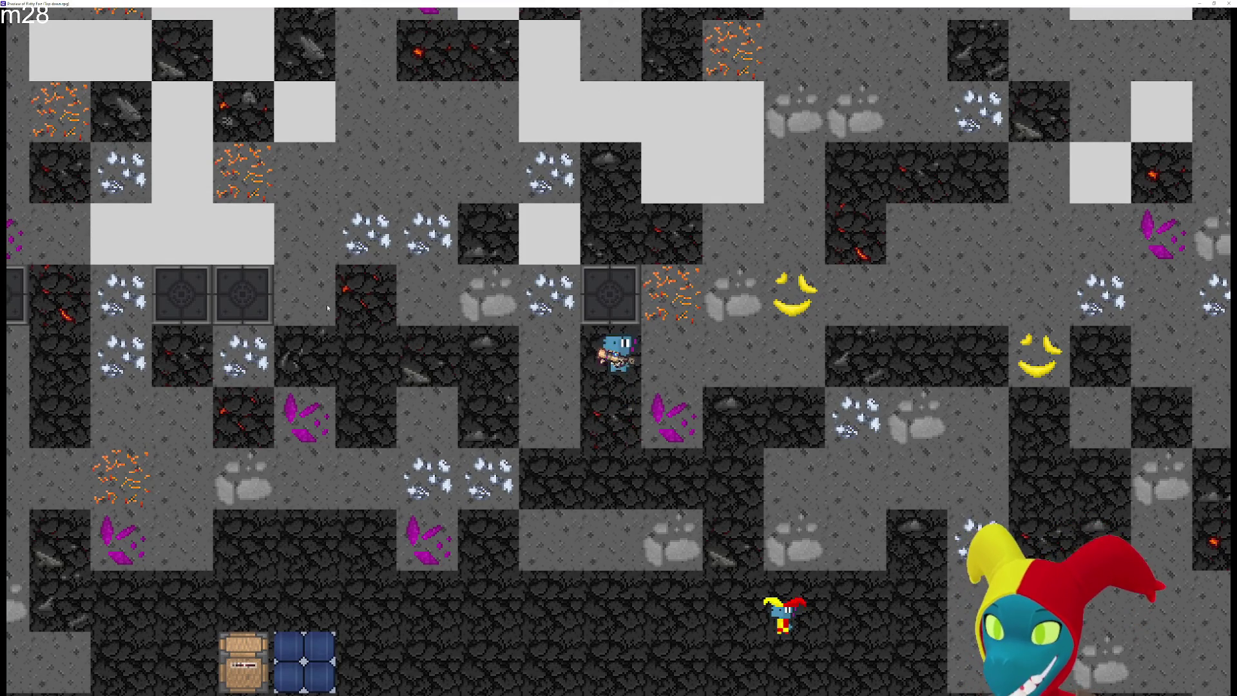
{"action": "key", "text": "Down"}
{"action": "key", "text": "Down"}
{"action": "key", "text": "Right"}
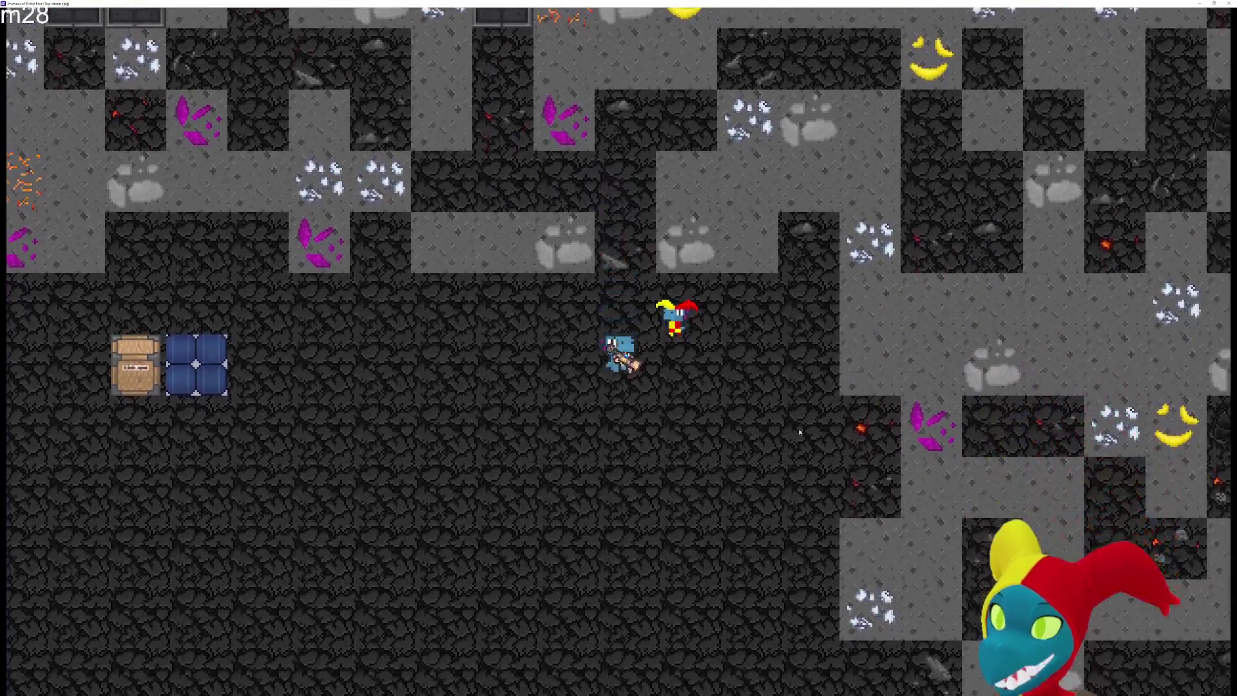
{"action": "key", "text": "Left"}
{"action": "key", "text": "Down"}
{"action": "key", "text": "Left"}
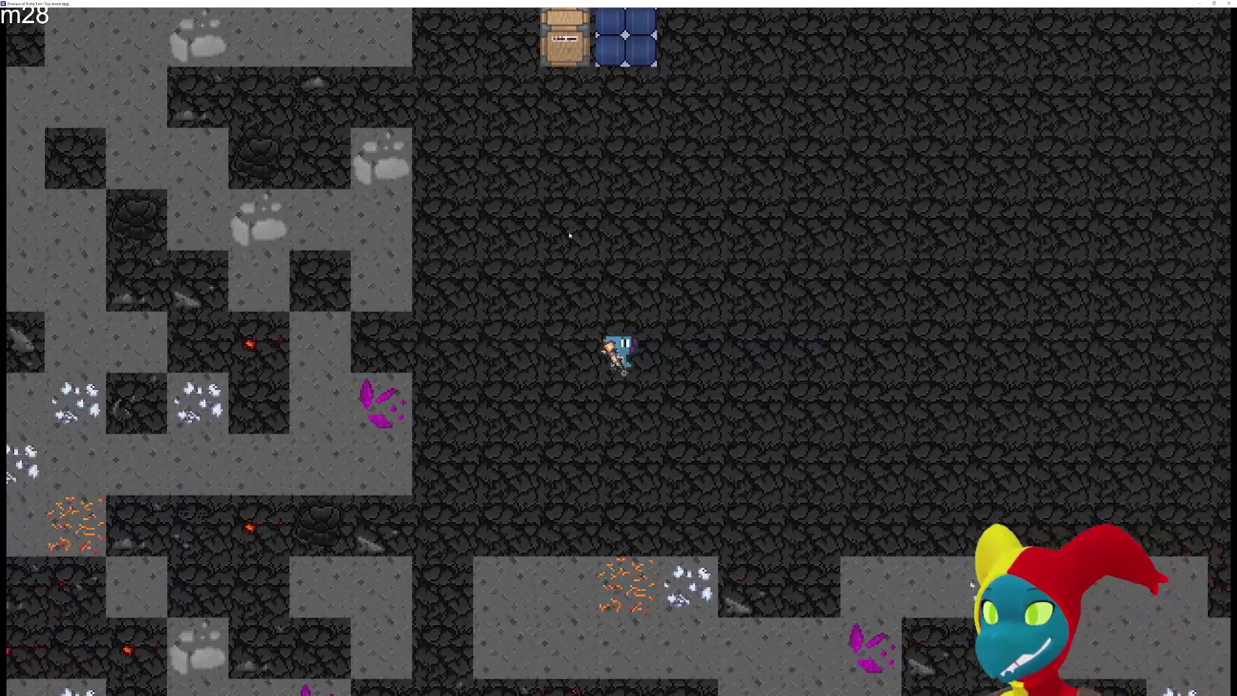
{"action": "key", "text": "Up"}
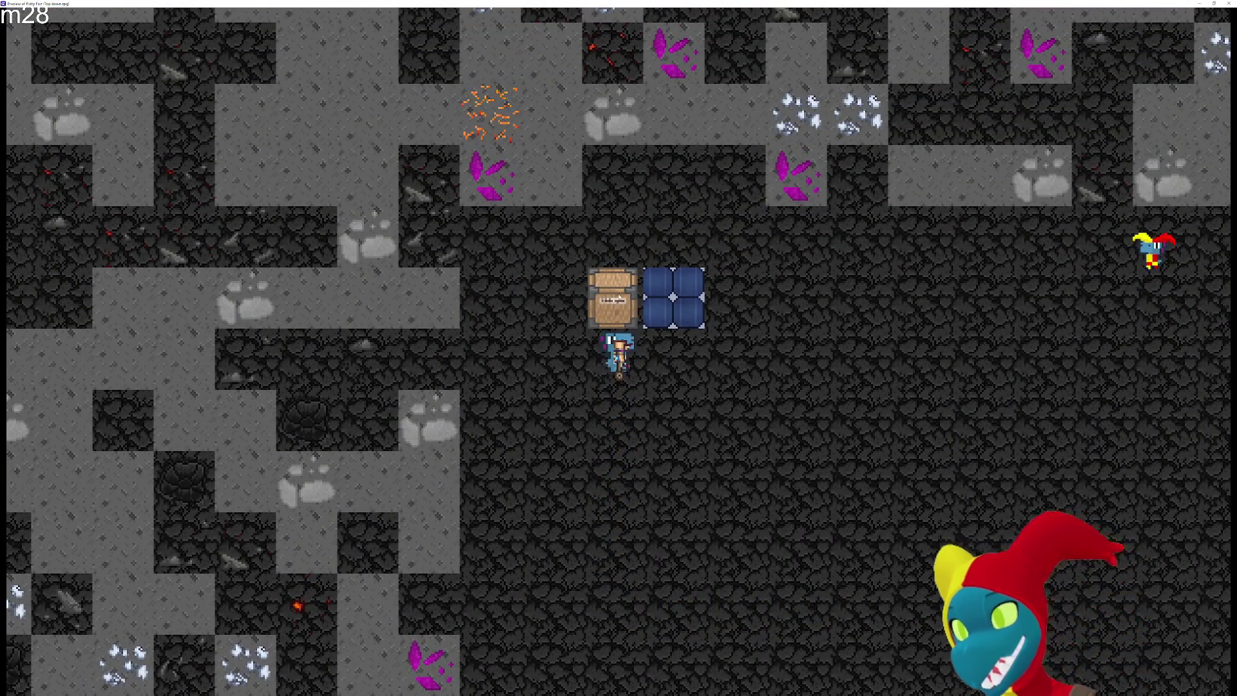
Walk up to the crate, drag it right, then circle around it with WASD
{"action": "key", "text": "w"}
{"action": "key", "text": "d"}
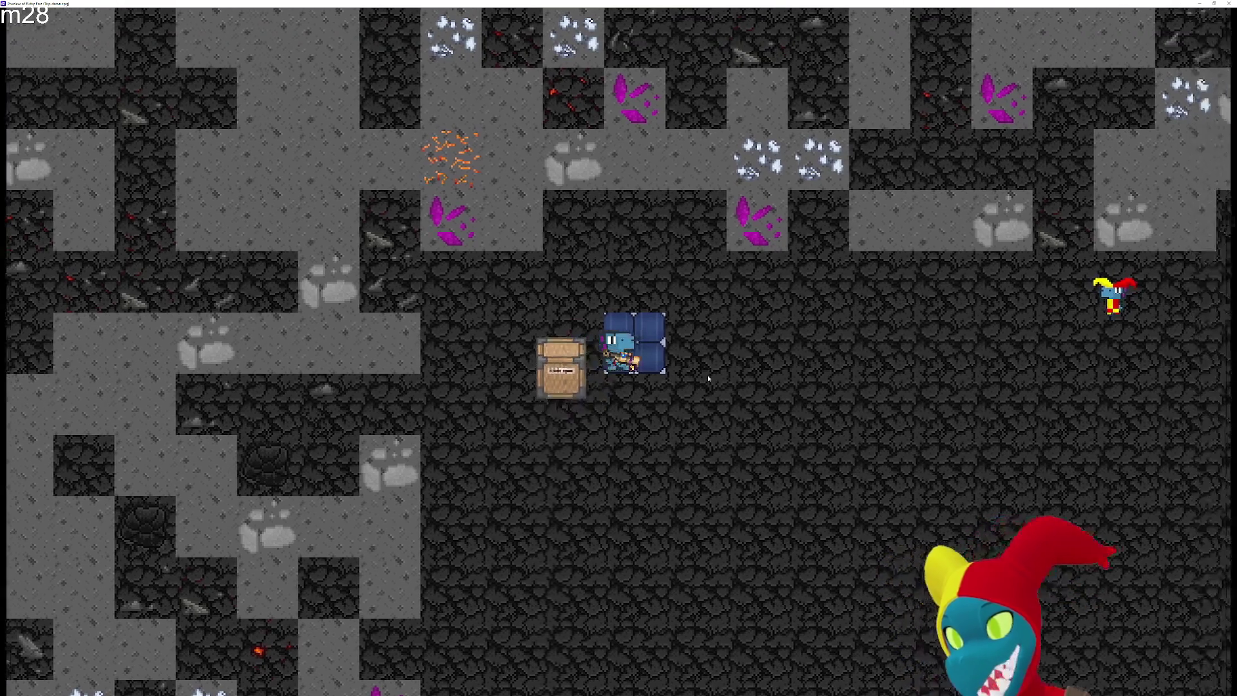
{"action": "key", "text": "w"}
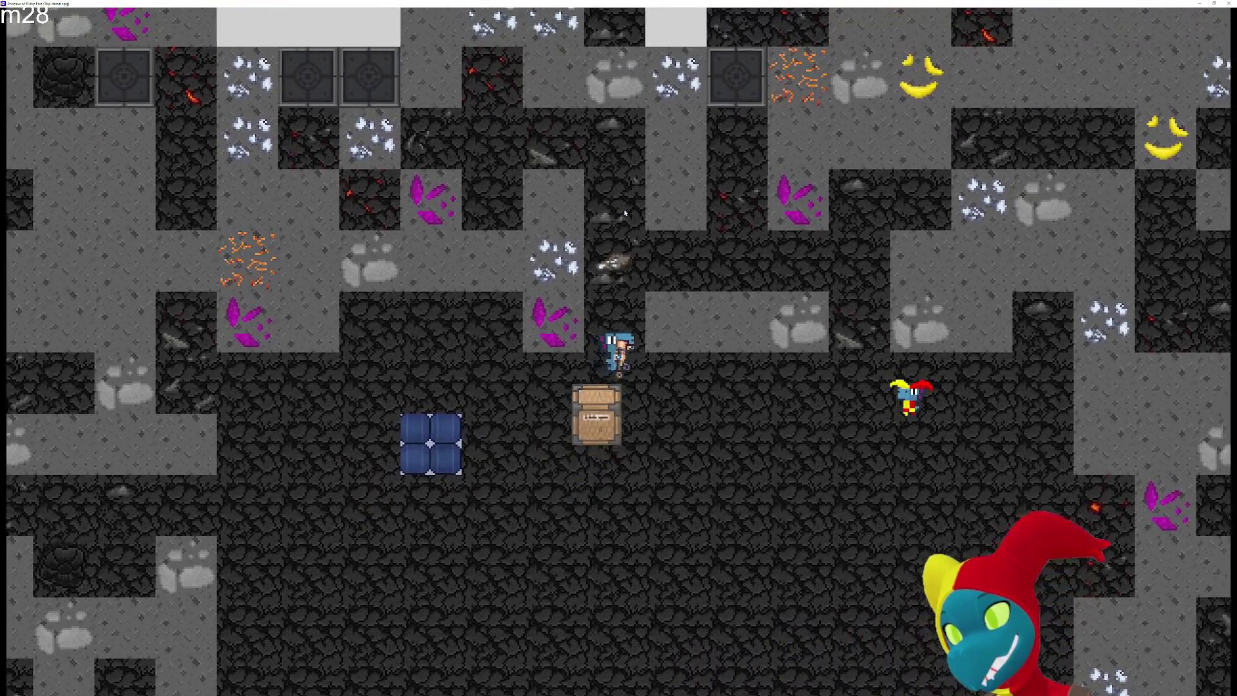
{"action": "key", "text": "s"}
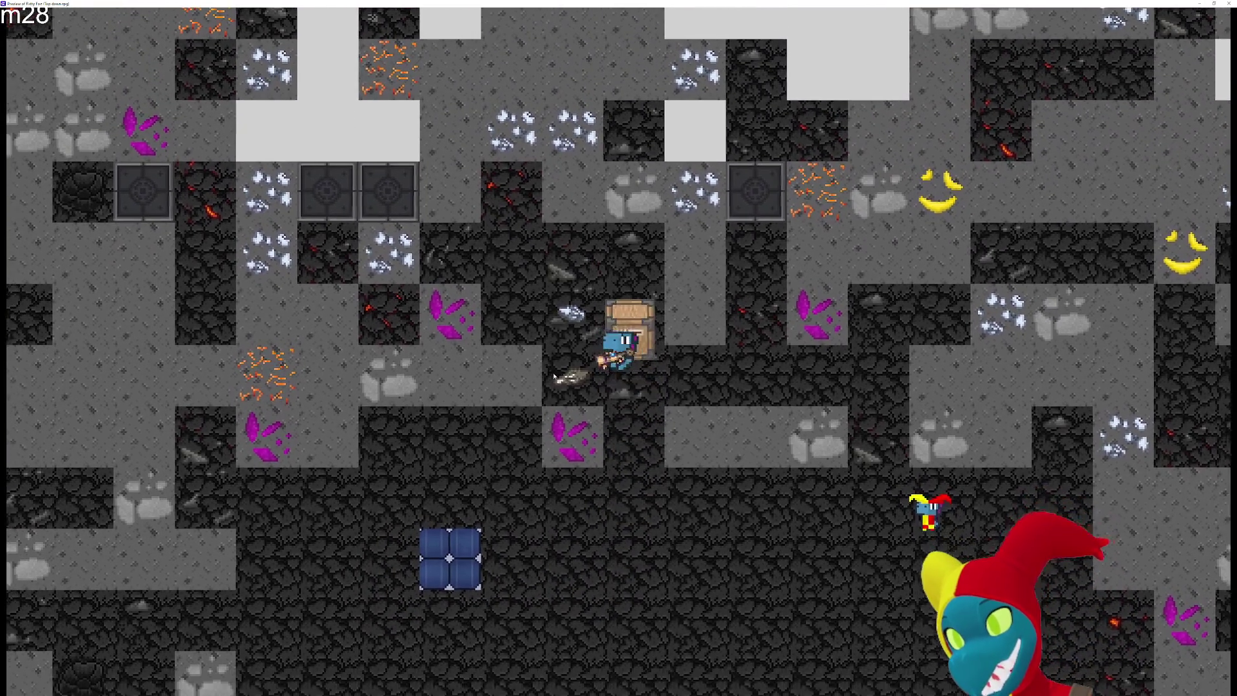
{"action": "key", "text": "a"}
{"action": "key", "text": "w"}
{"action": "key", "text": "w"}
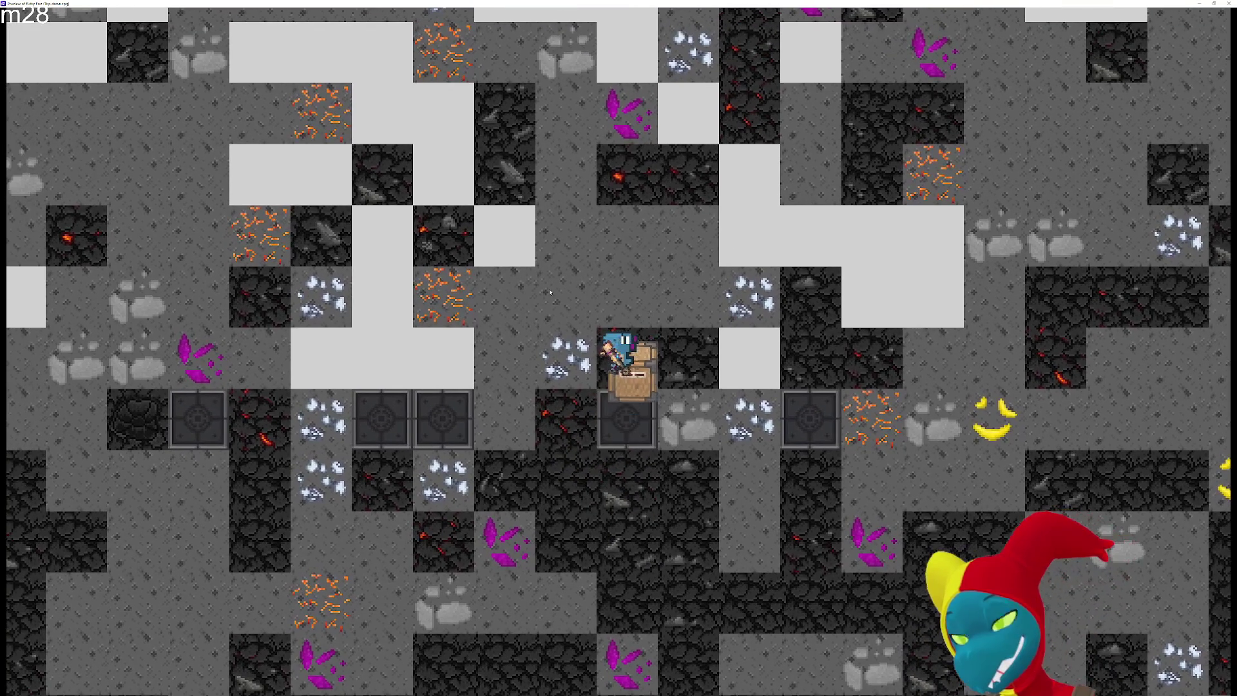
{"action": "key", "text": "a"}
{"action": "key", "text": "s"}
{"action": "key", "text": "d"}
{"action": "key", "text": "s"}
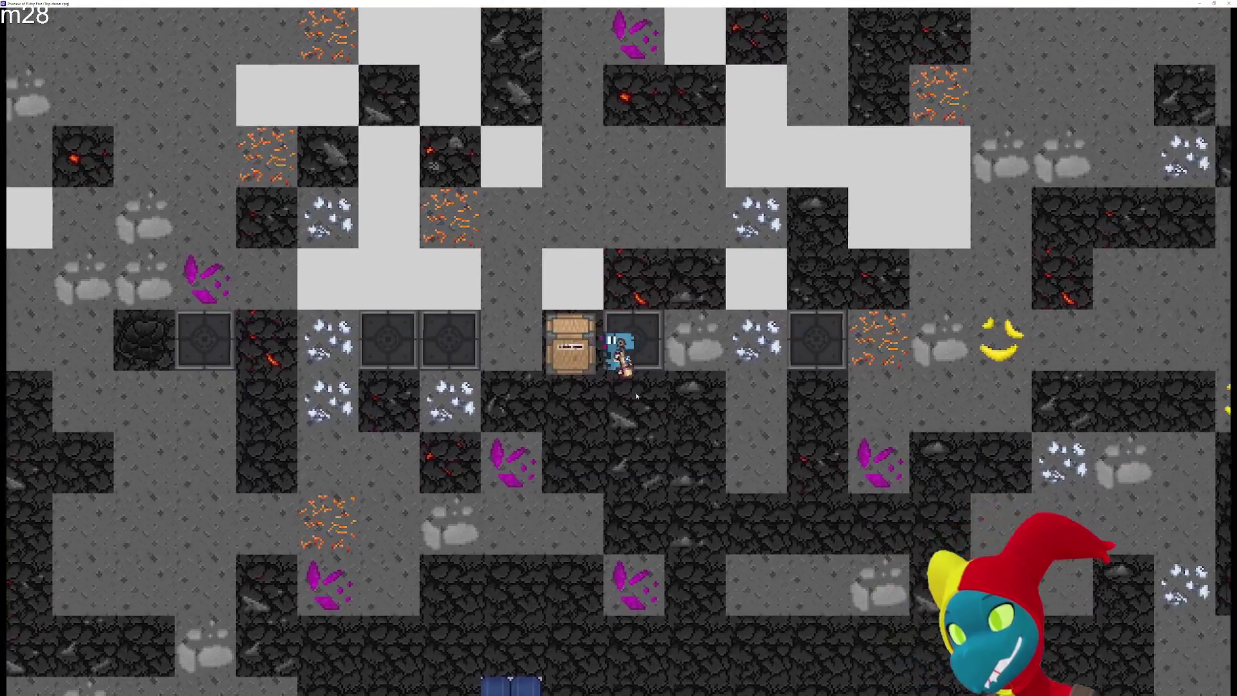
Step onto the blue tile, then pull the crate up and left
{"action": "key", "text": "s"}
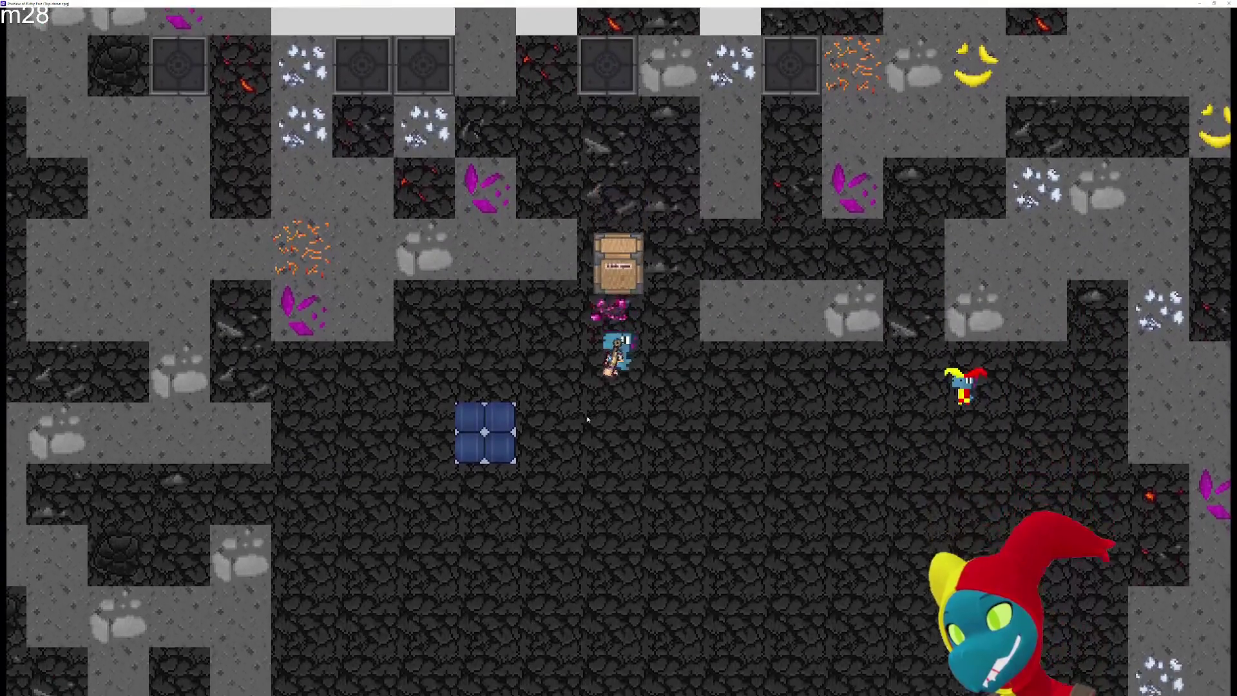
{"action": "key", "text": "a"}
{"action": "key", "text": "a"}
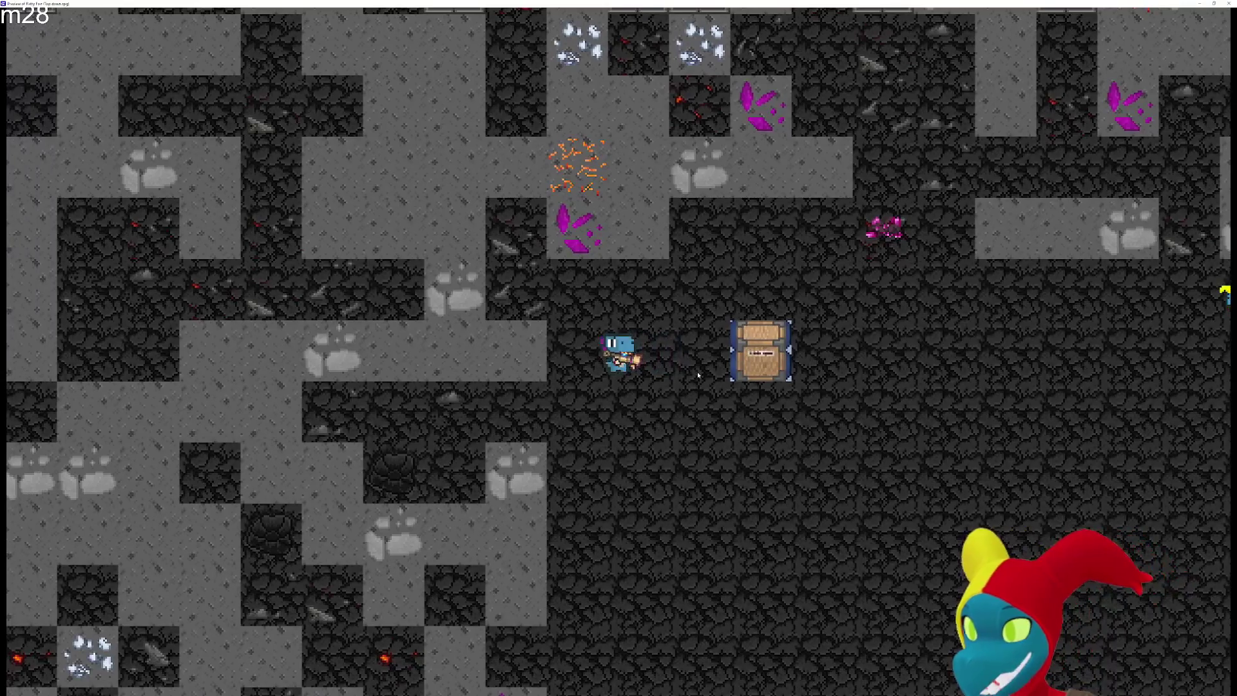
{"action": "key", "text": "d"}
{"action": "key", "text": "d"}
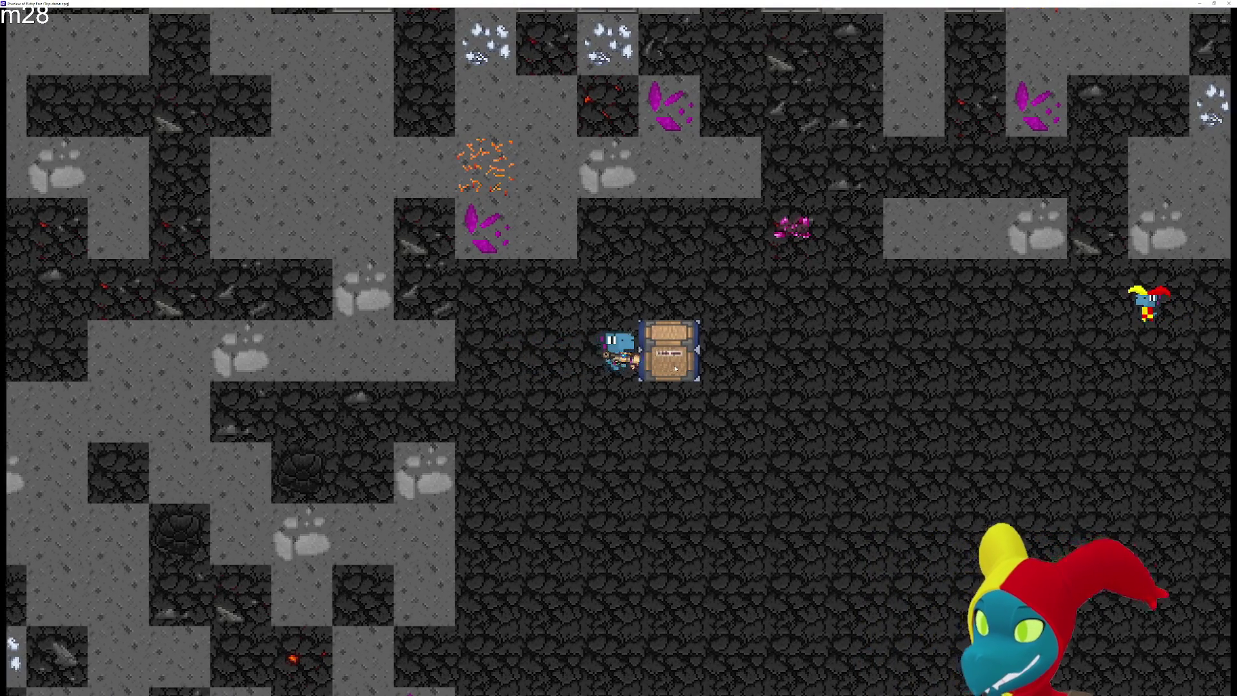
{"action": "key", "text": "d"}
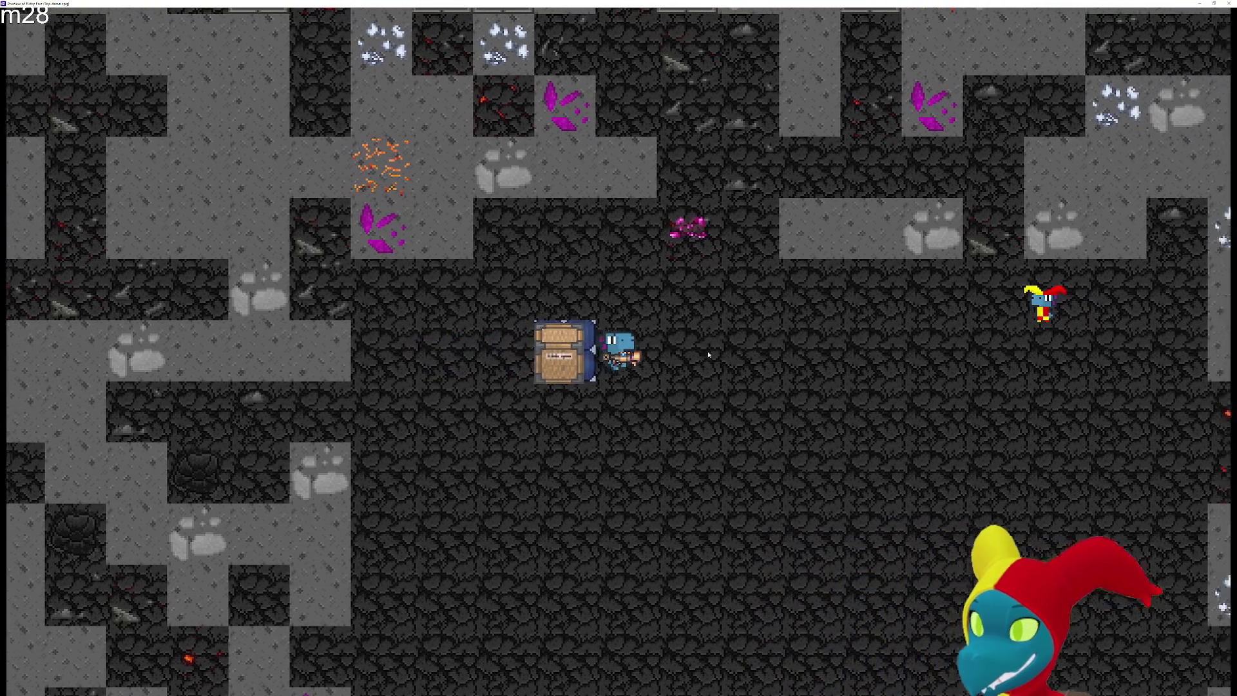
{"action": "key", "text": "w"}
{"action": "key", "text": "w"}
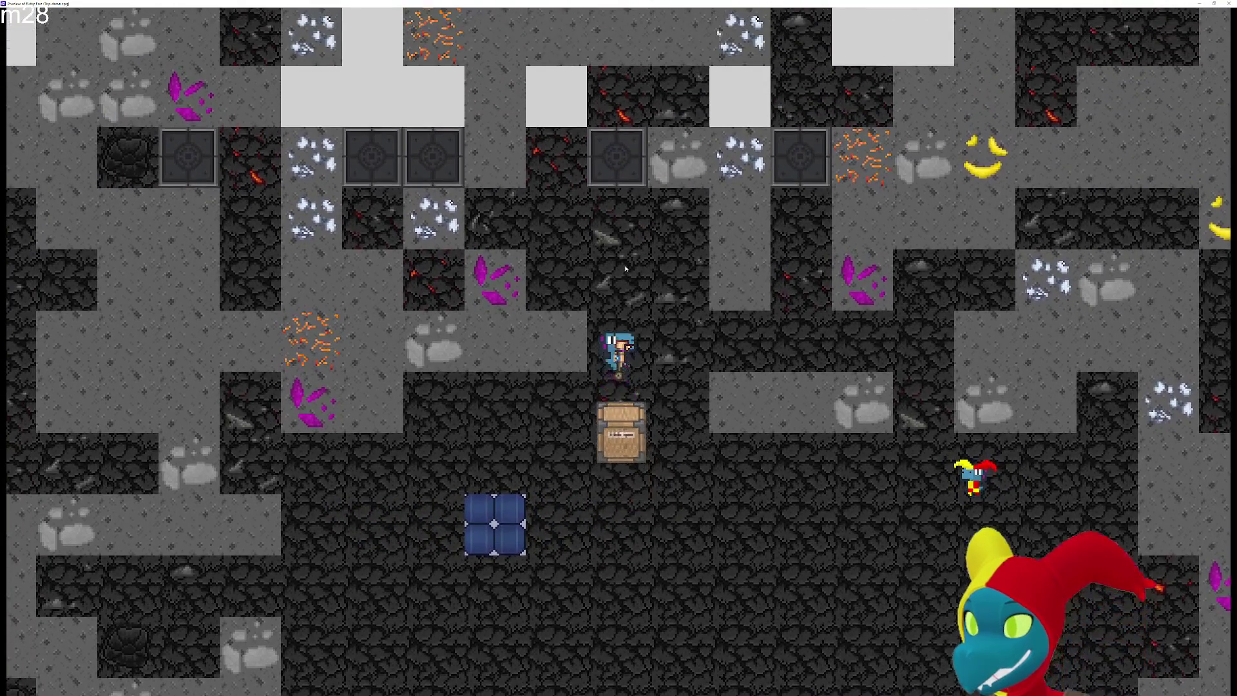
{"action": "key", "text": "a"}
{"action": "key", "text": "a"}
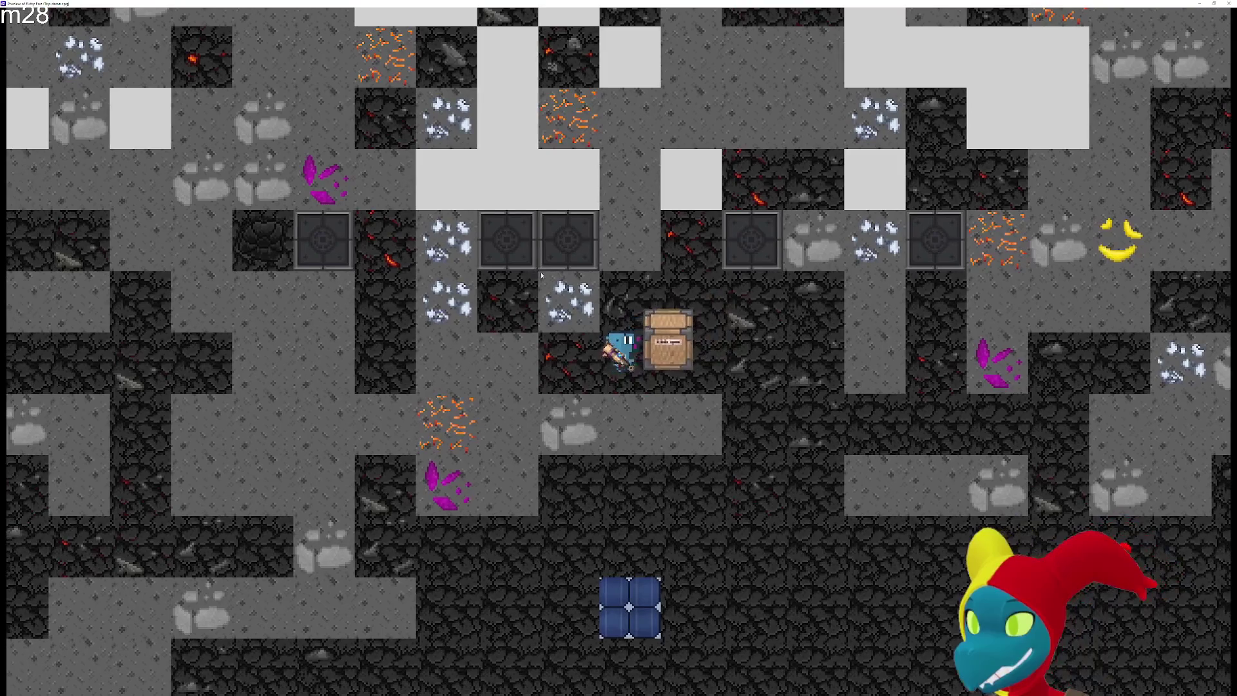
{"action": "key", "text": "w"}
{"action": "key", "text": "w"}
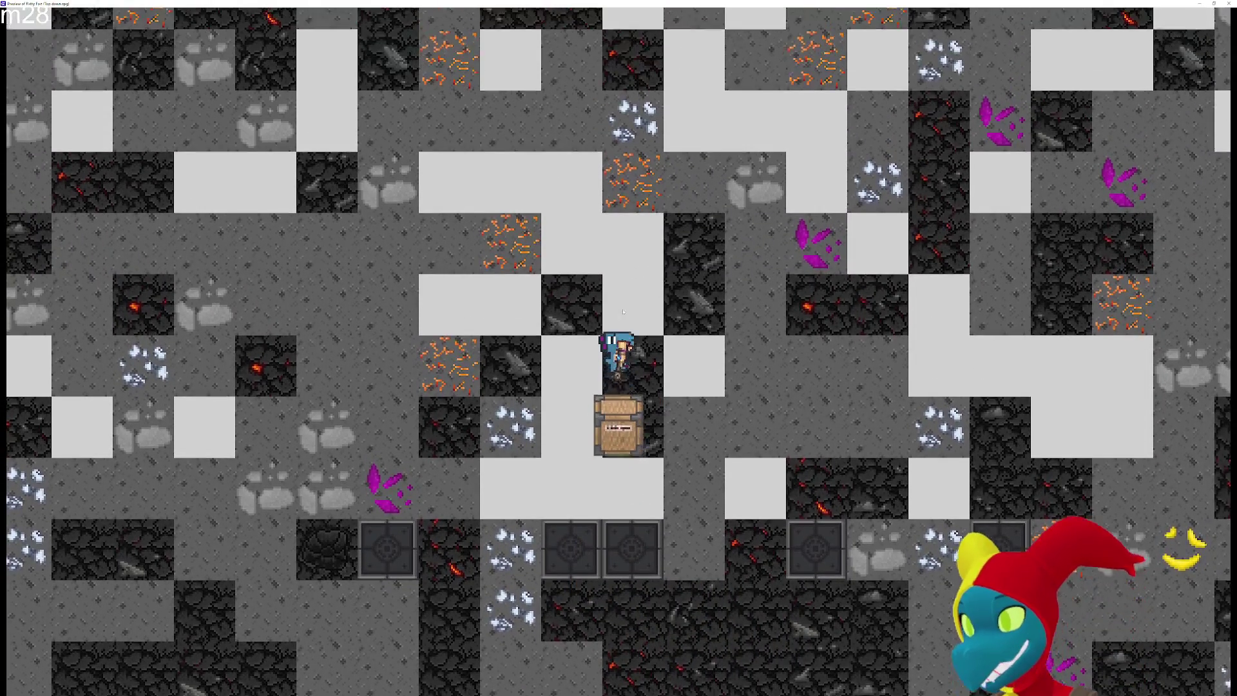
Pull the crate down onto a floor plate, then leave it and walk away
{"action": "key", "text": "s"}
{"action": "key", "text": "a"}
{"action": "key", "text": "s"}
{"action": "key", "text": "d"}
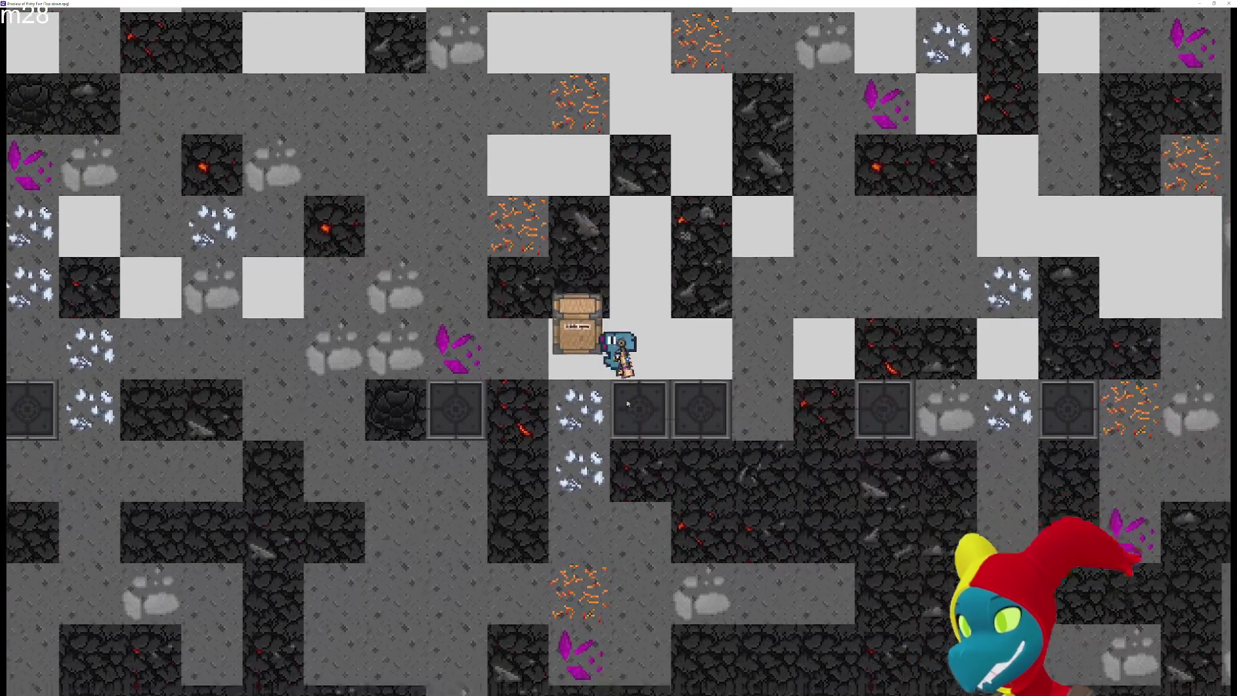
{"action": "key", "text": "s"}
{"action": "key", "text": "s"}
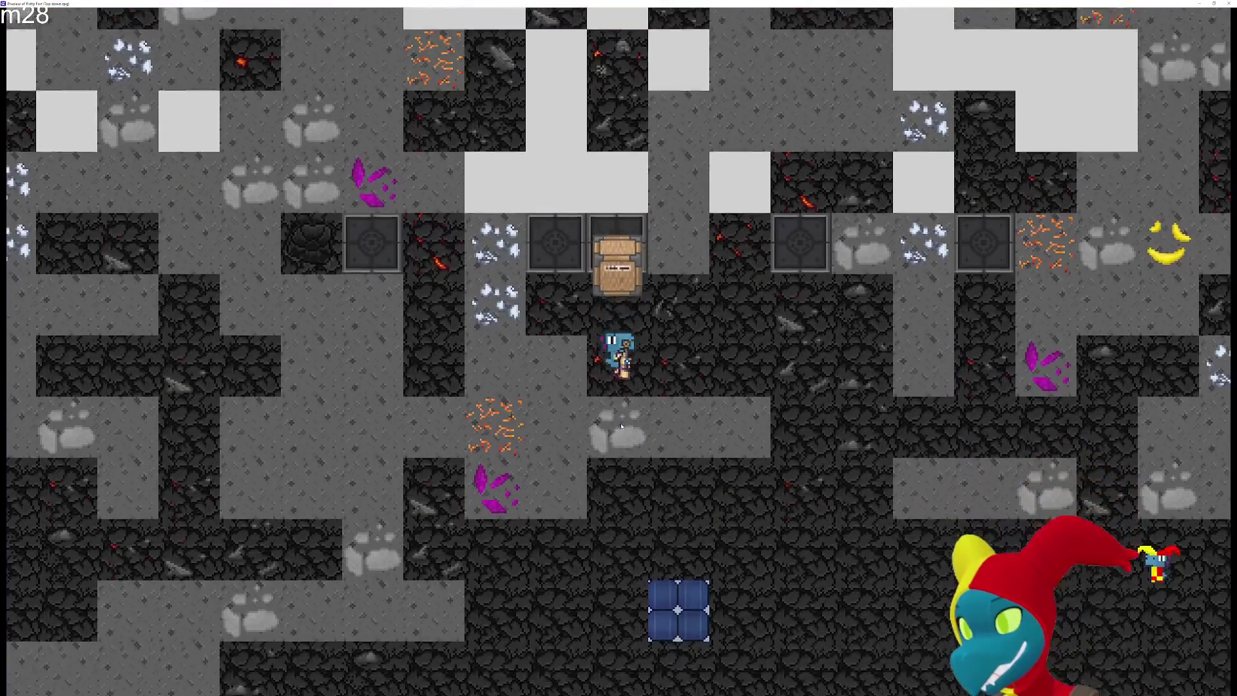
{"action": "key", "text": "d"}
{"action": "key", "text": "s"}
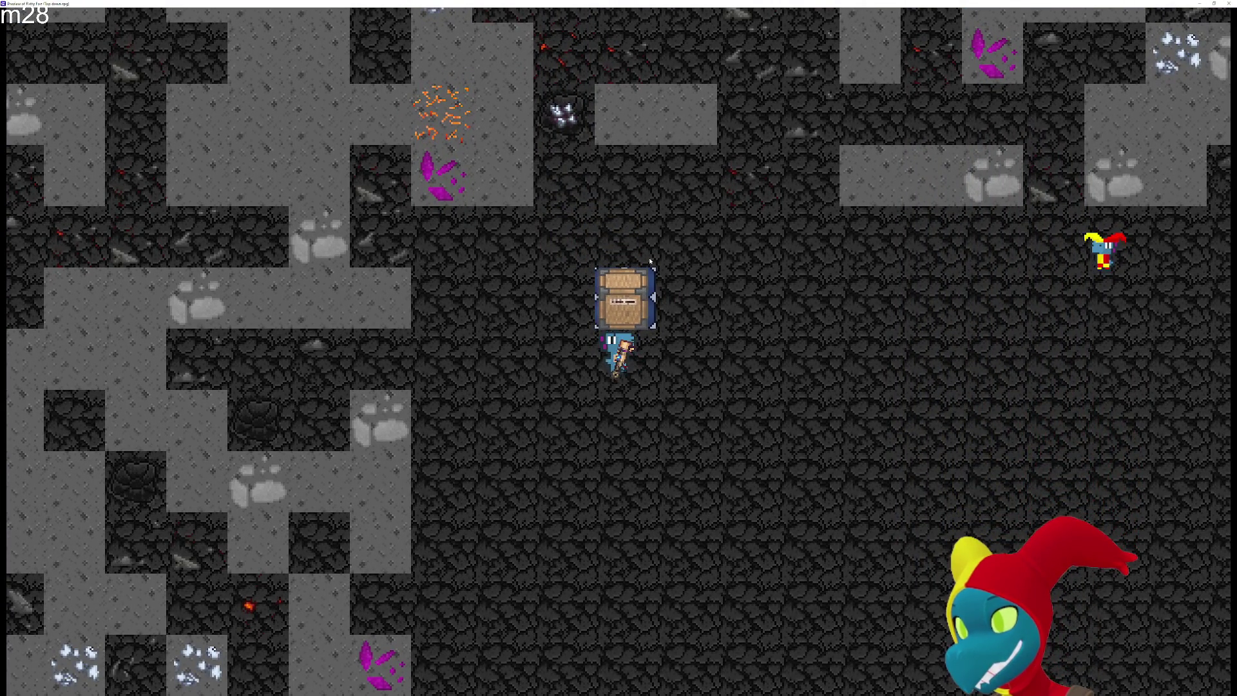
{"action": "key", "text": "s"}
{"action": "key", "text": "d"}
{"action": "key", "text": "w"}
{"action": "key", "text": "w"}
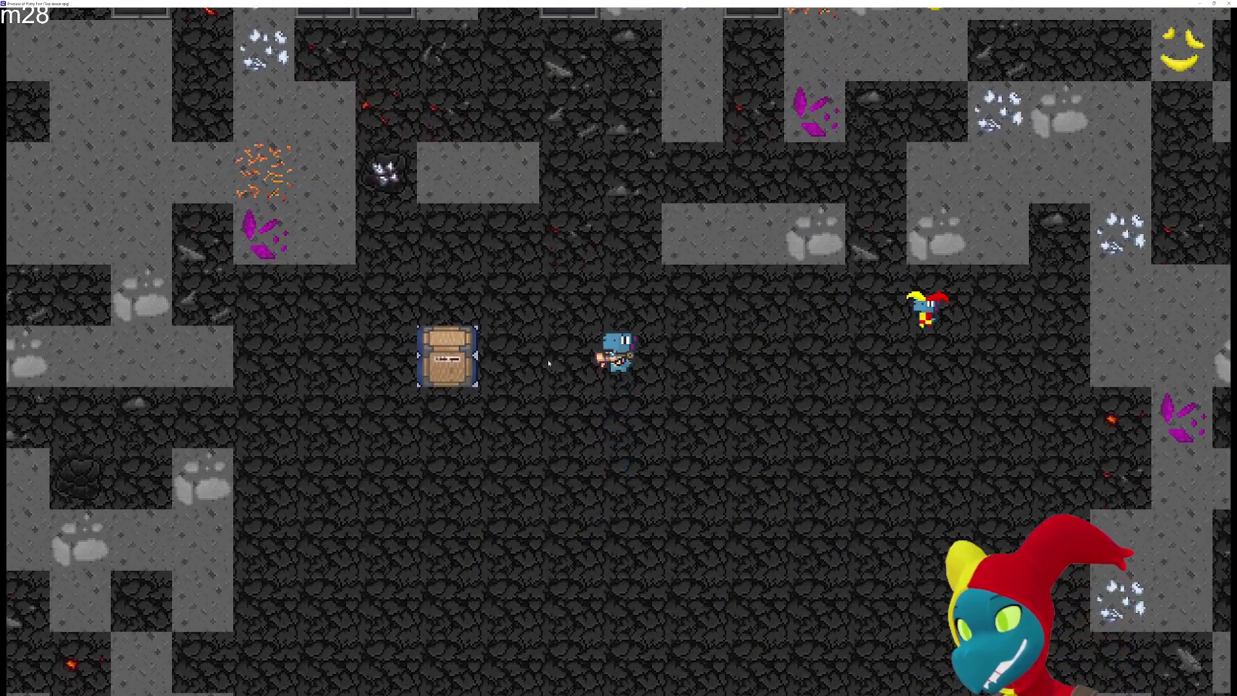
{"action": "key", "text": "s"}
{"action": "key", "text": "d"}
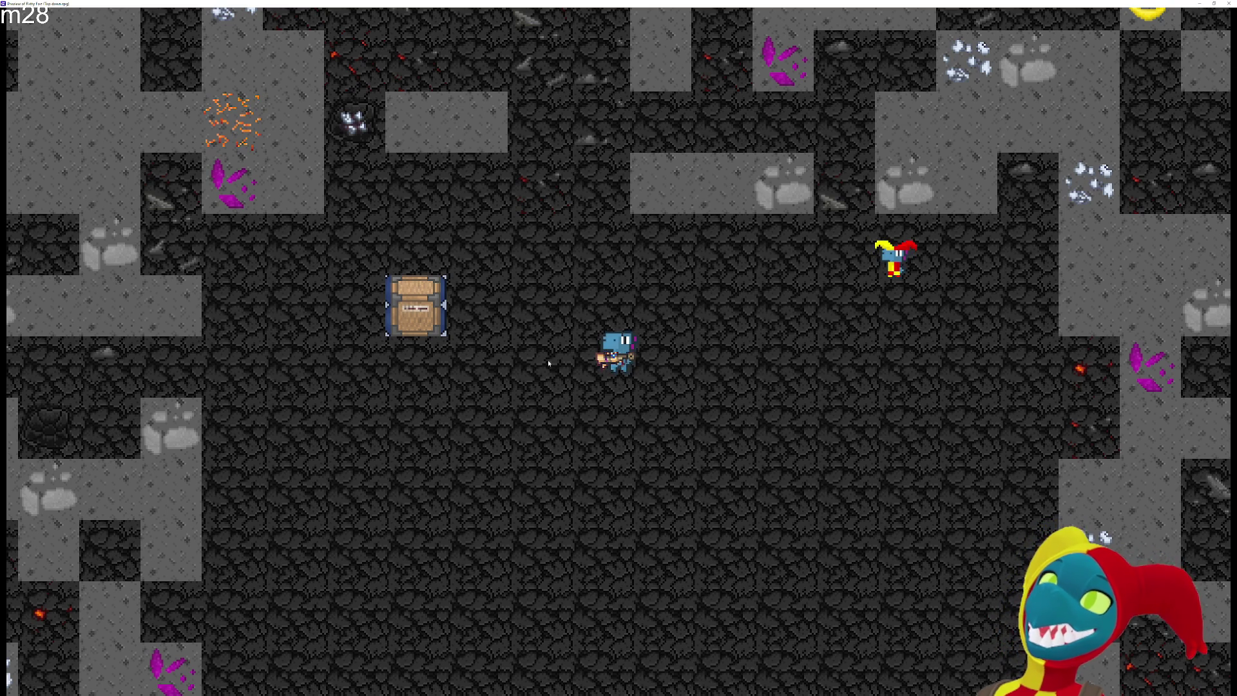
Walk around the crate to stand just above it
{"action": "key", "text": "a"}
{"action": "key", "text": "w"}
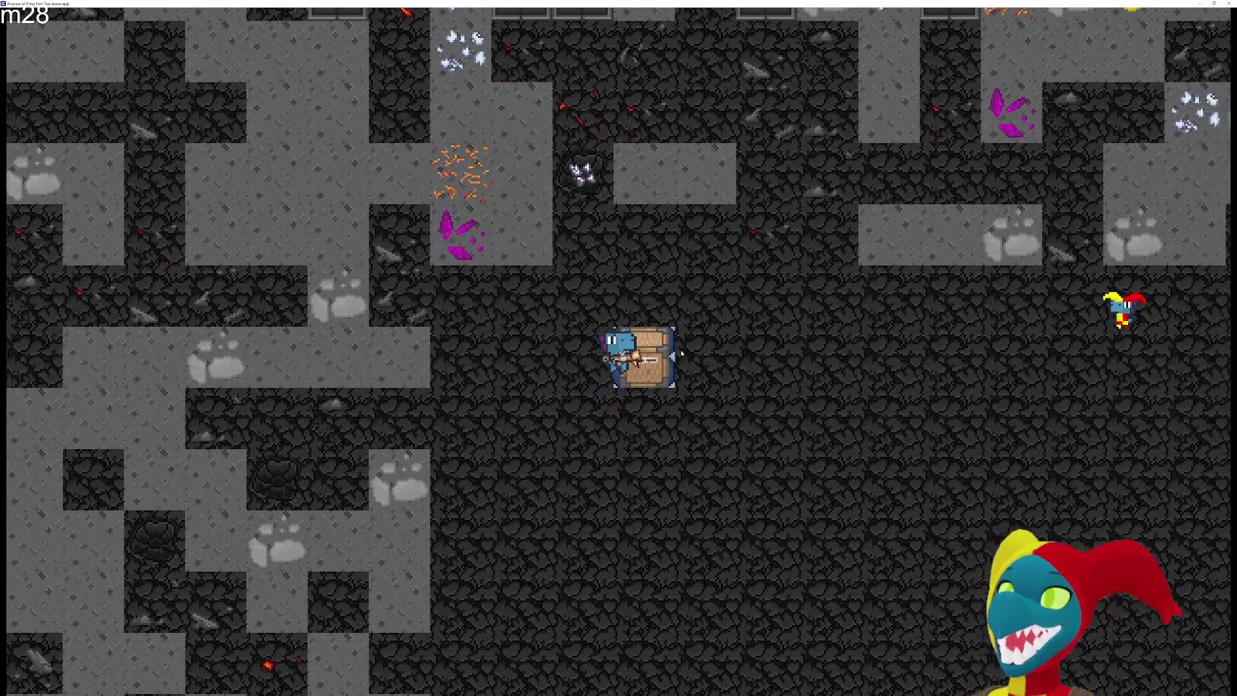
{"action": "left_click", "coordinate": [653, 331]}
{"action": "key", "text": "a"}
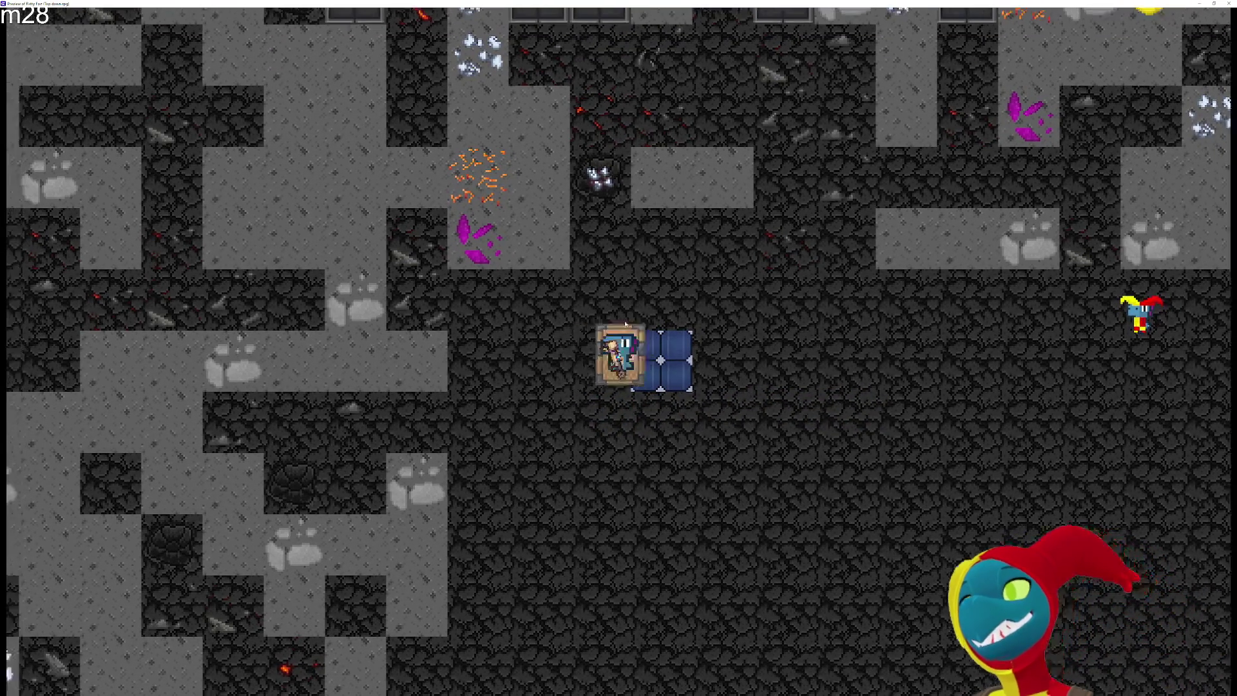
{"action": "key", "text": "w"}
Drag the crate up past the map's top edge
{"action": "key", "text": "w"}
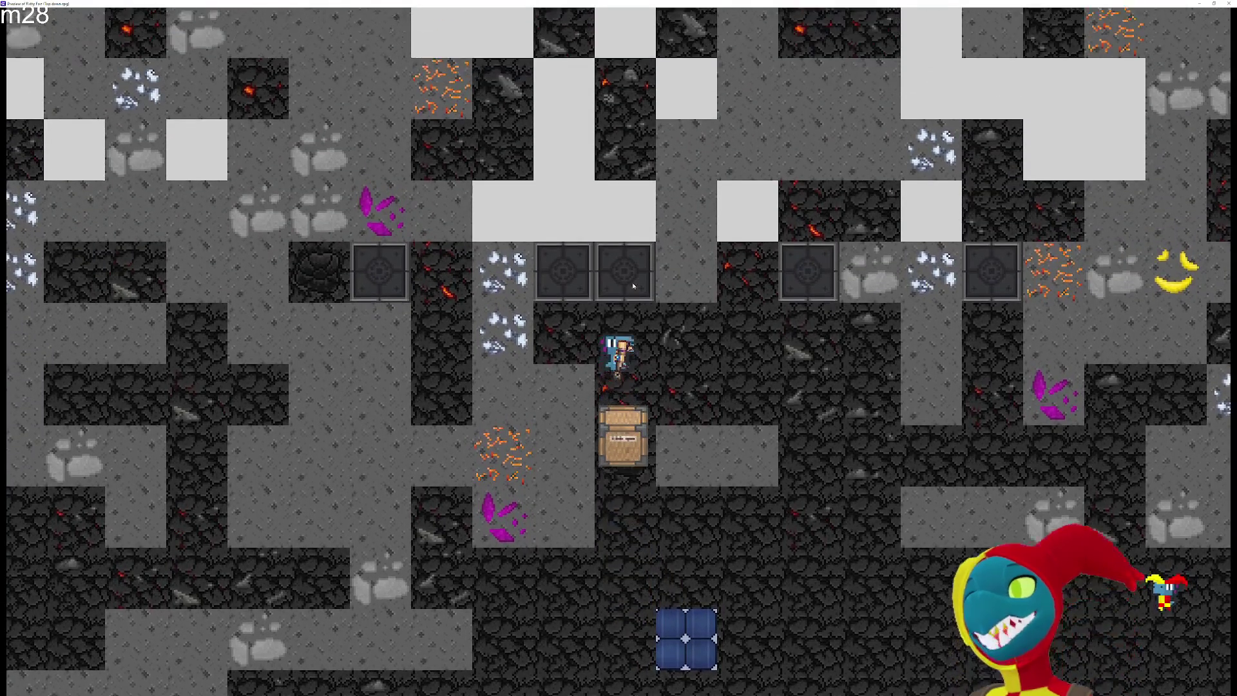
{"action": "key", "text": "w"}
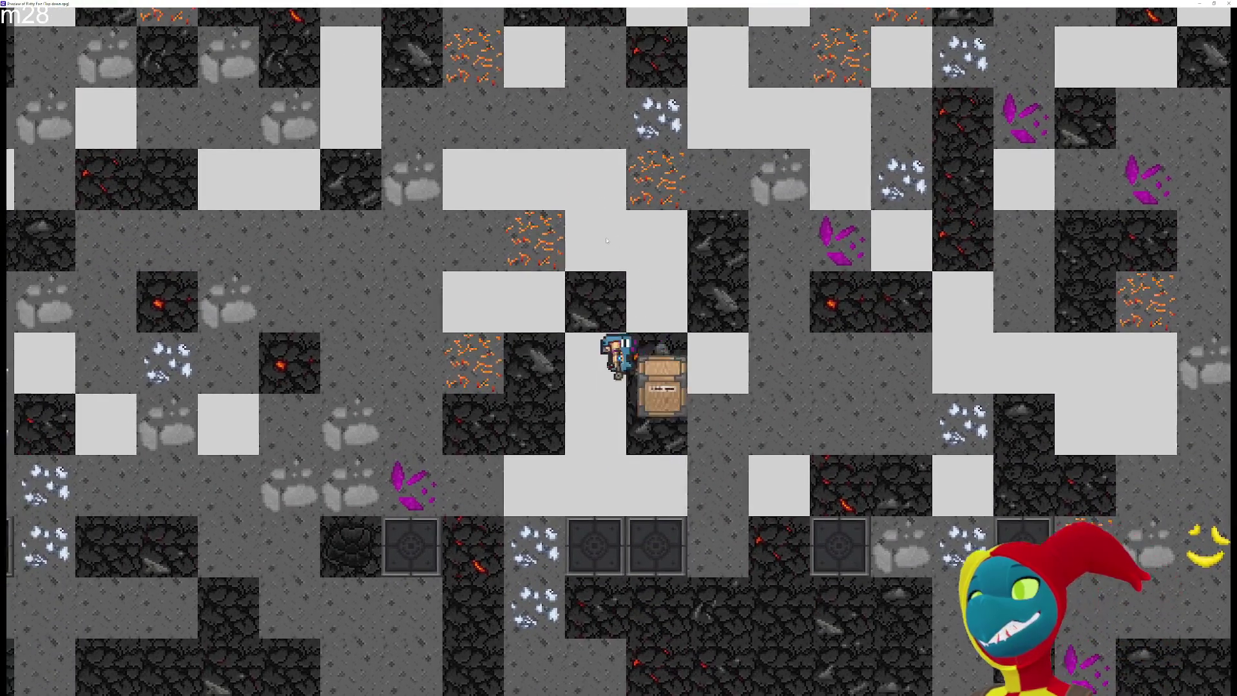
{"action": "key", "text": "a"}
{"action": "key", "text": "d"}
{"action": "key", "text": "w"}
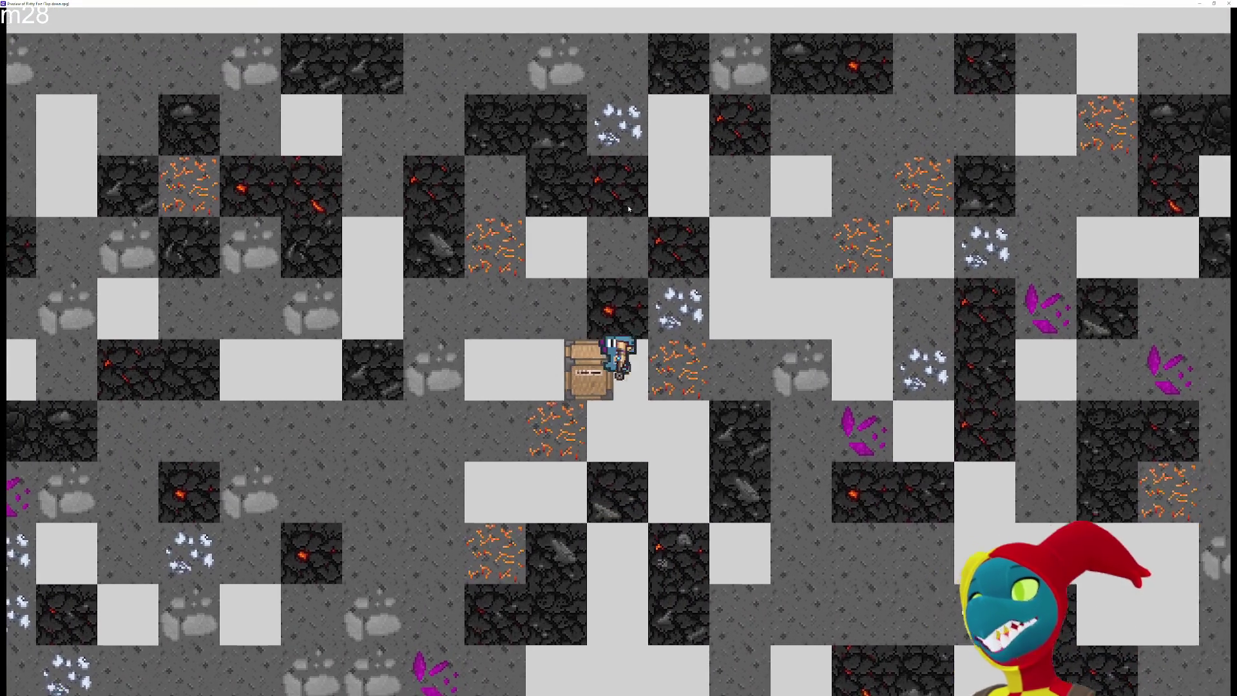
{"action": "key", "text": "w"}
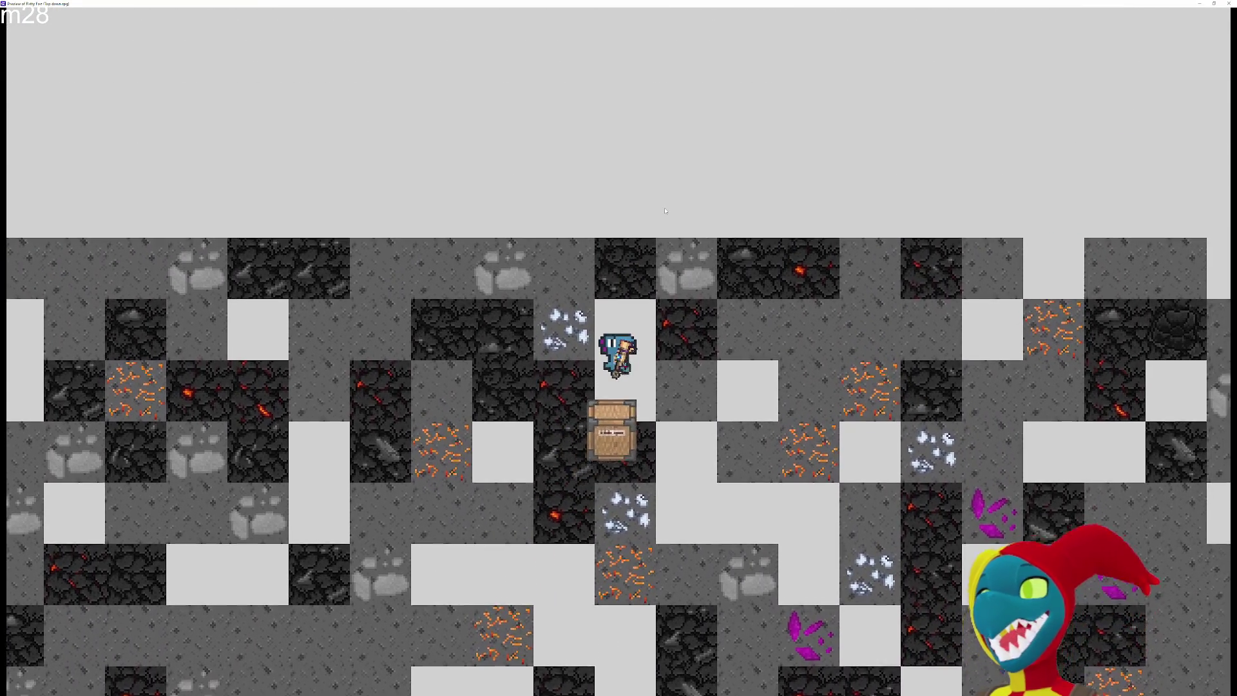
{"action": "key", "text": "w"}
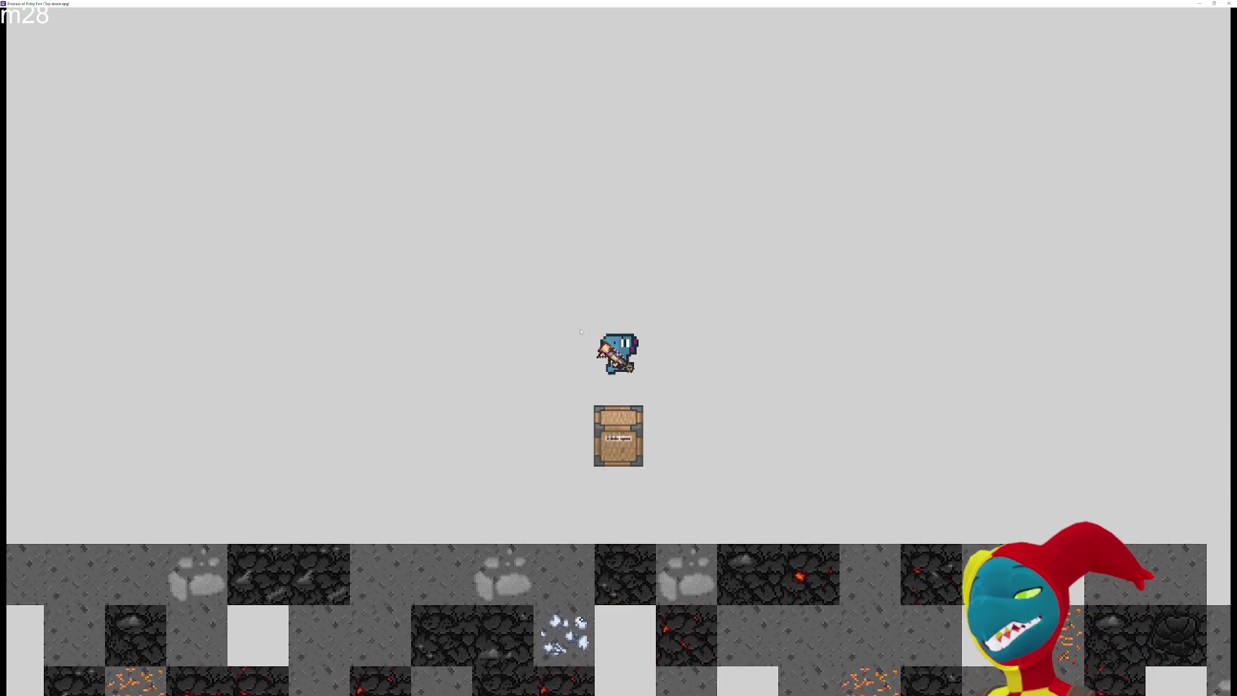
Haul the crate back down and drop it on the blue placement square
{"action": "key", "text": "s"}
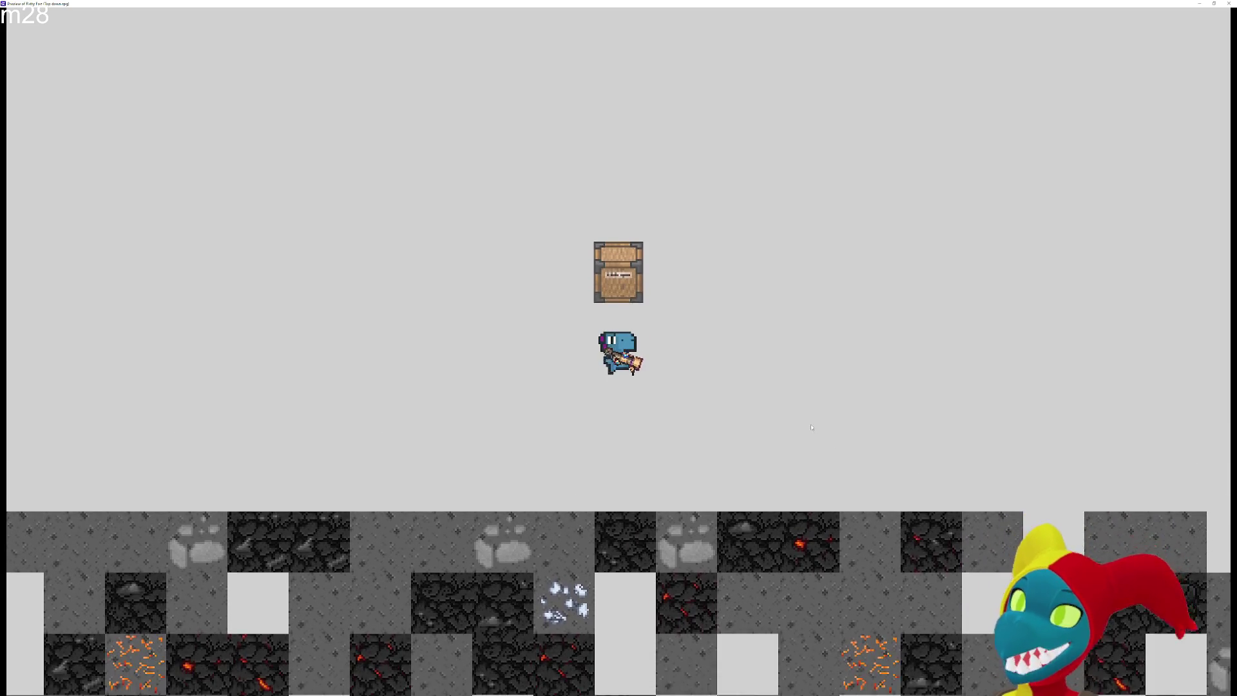
{"action": "key", "text": "s"}
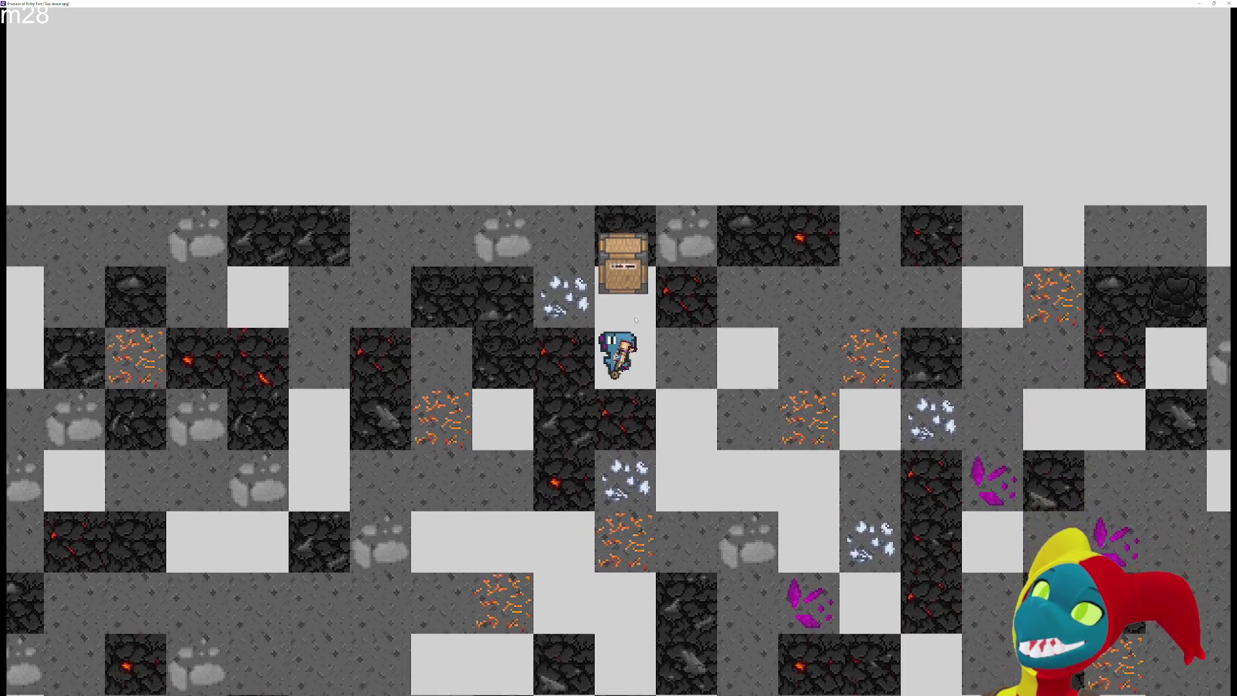
{"action": "key", "text": "s"}
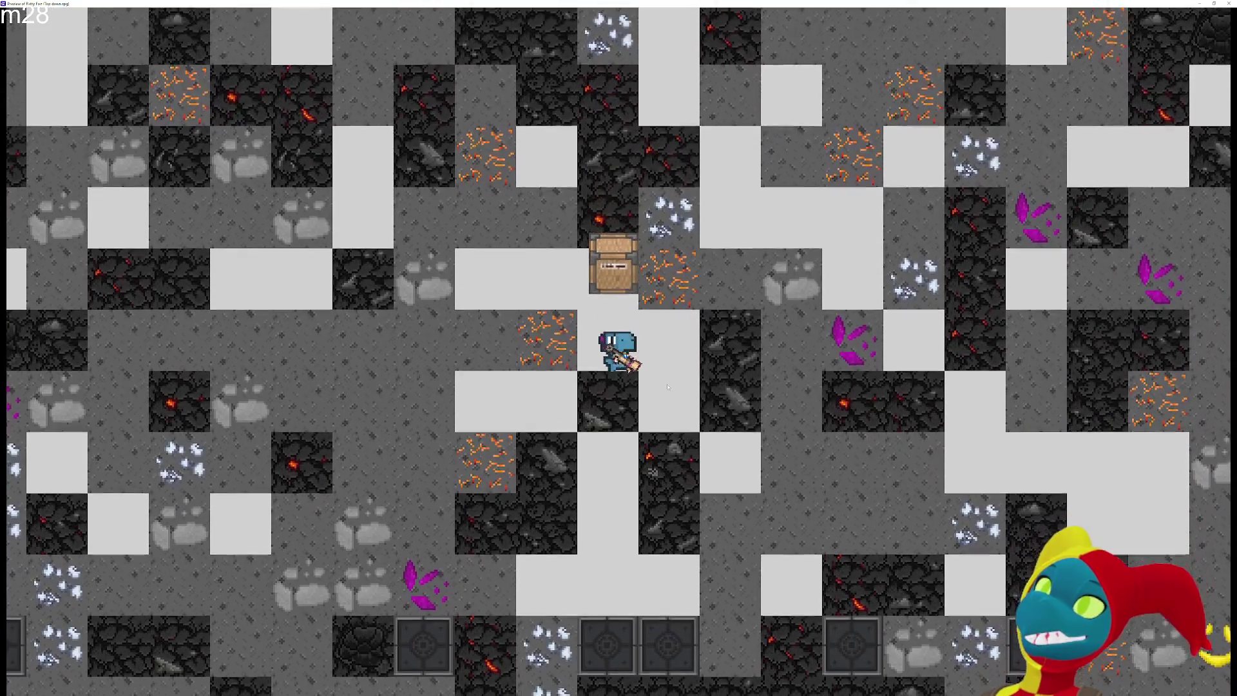
{"action": "key", "text": "s"}
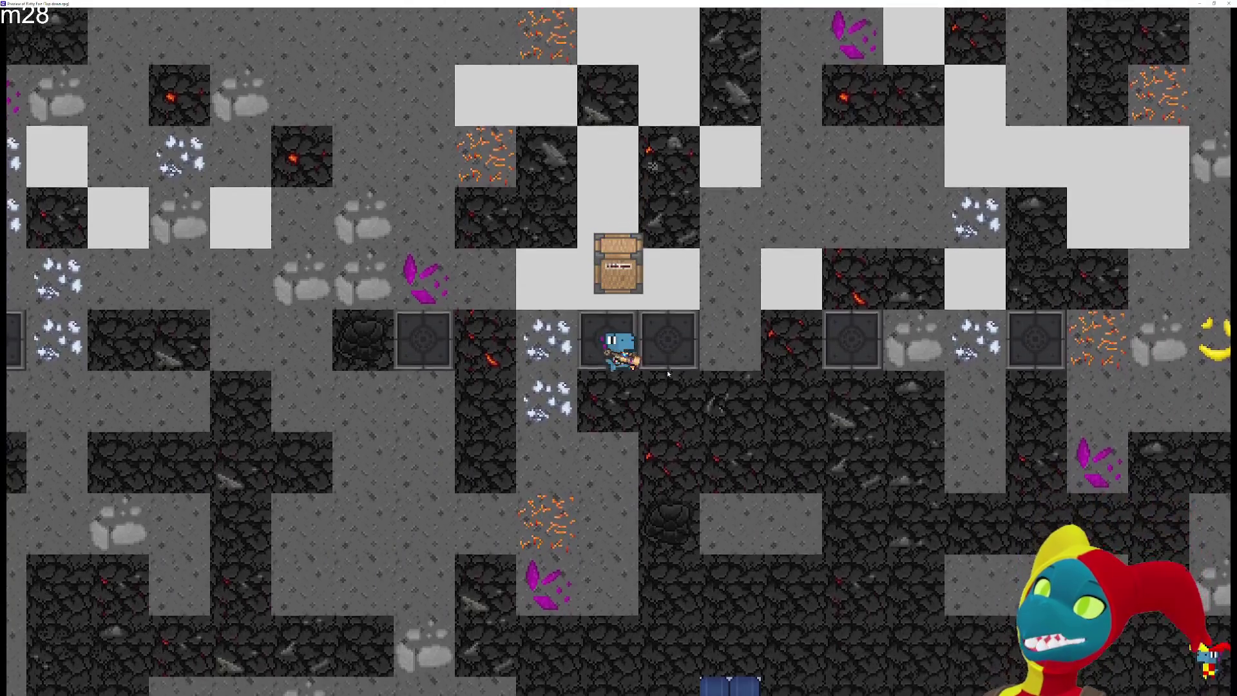
{"action": "key", "text": "s"}
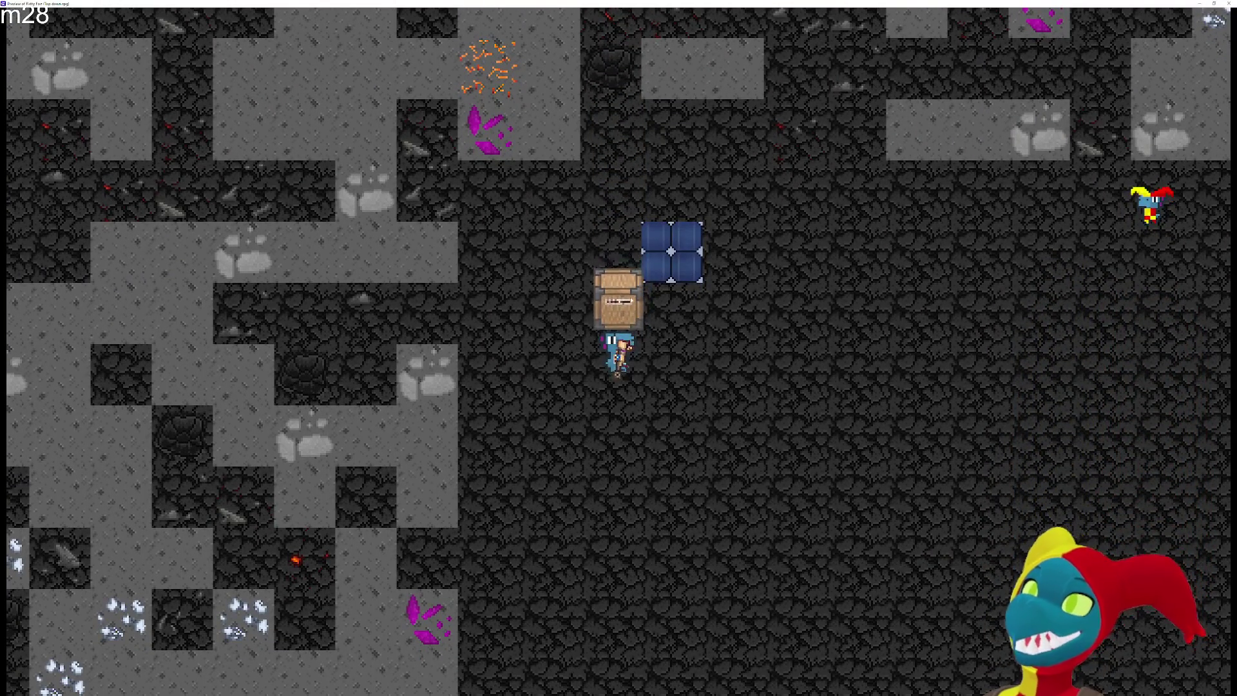
{"action": "left_click", "coordinate": [636, 309]}
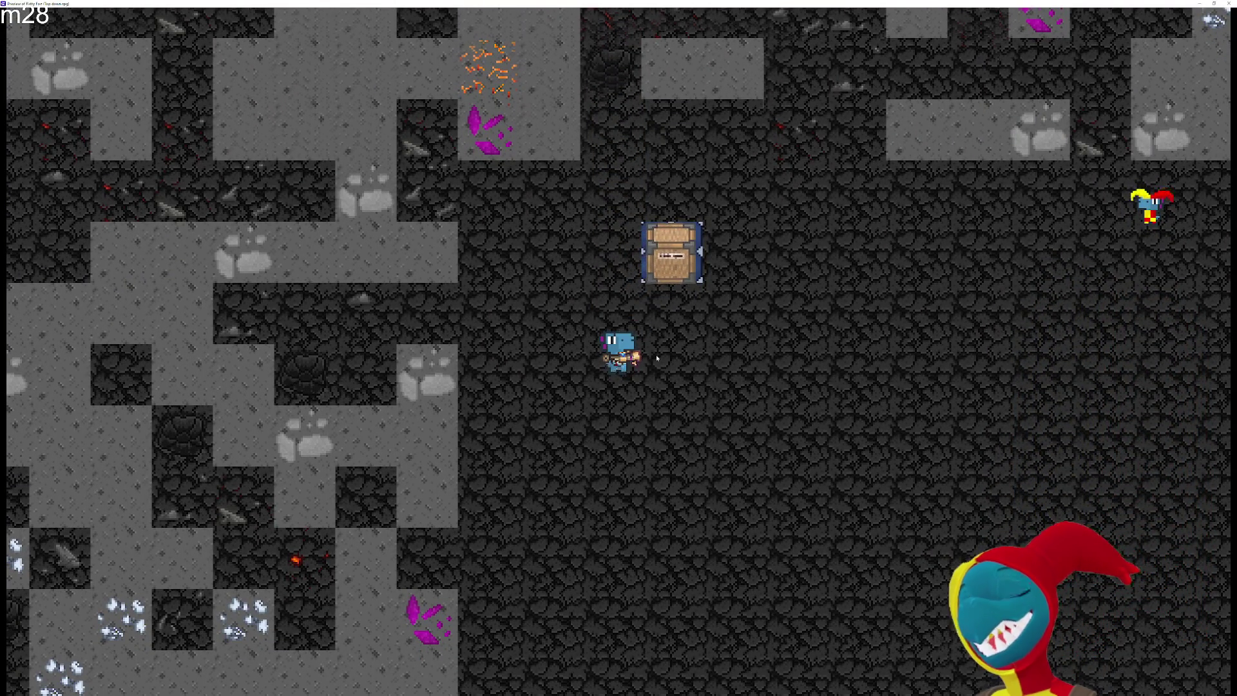
Walk up and down around the placed crate, then move away from it
{"action": "key", "text": "w"}
{"action": "key", "text": "s"}
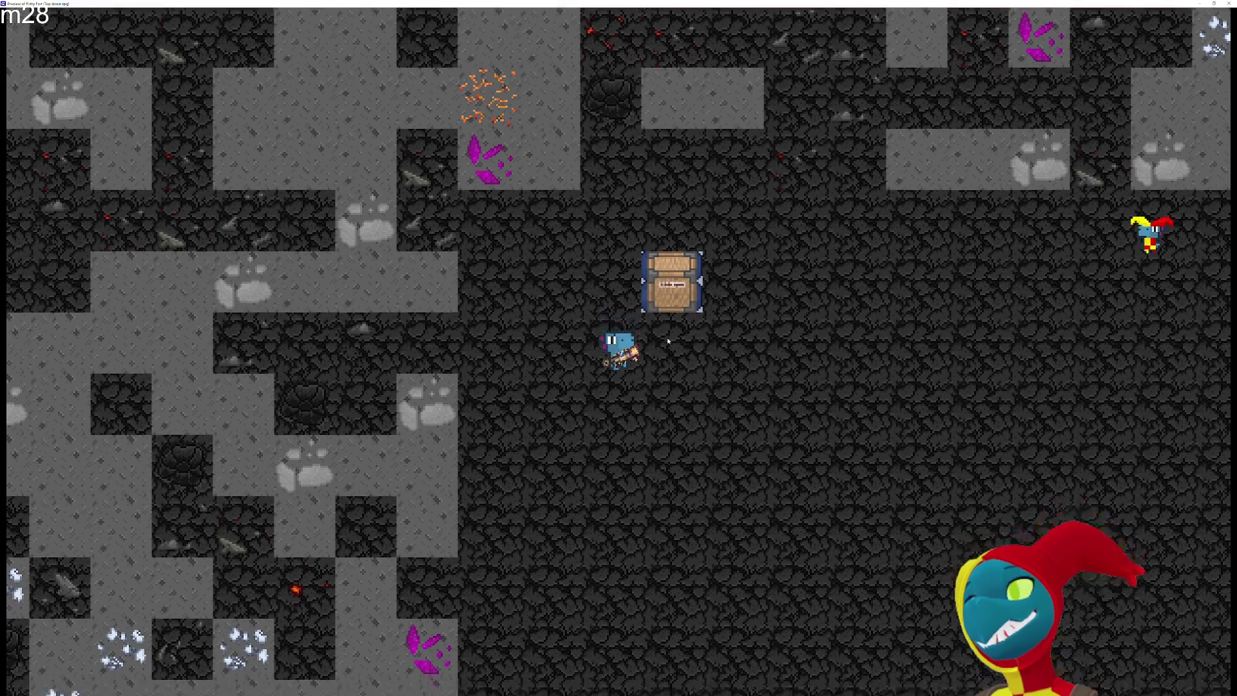
{"action": "key", "text": "w"}
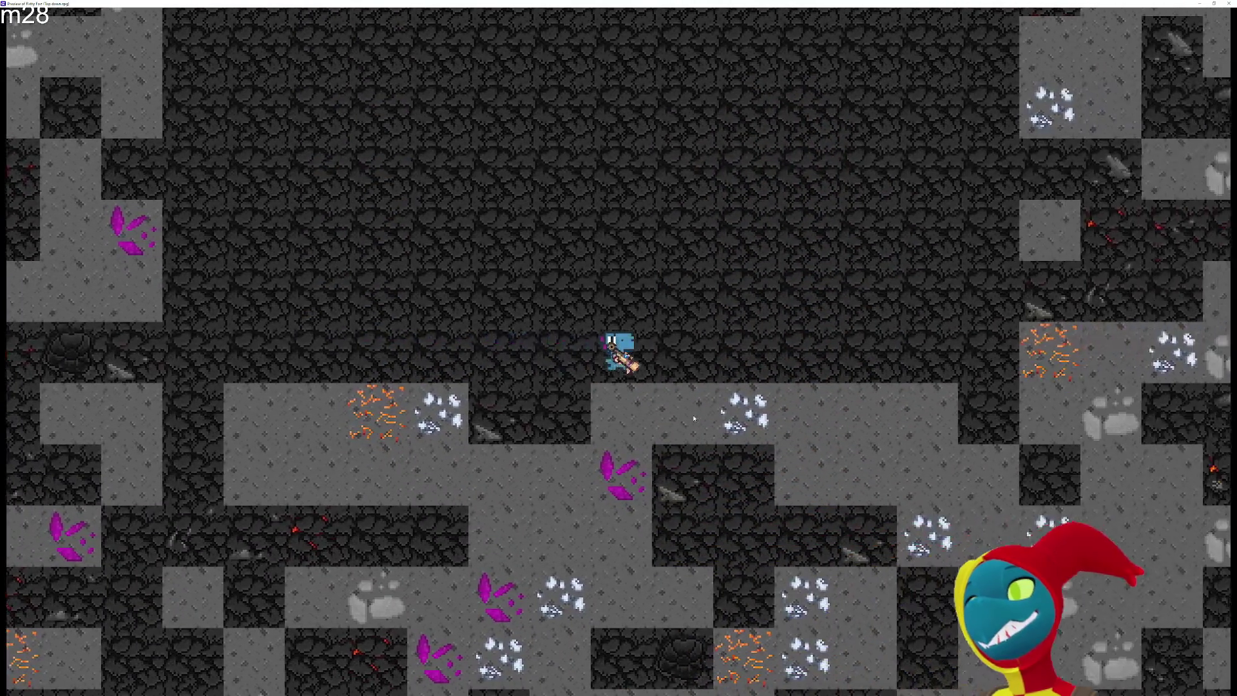
{"action": "key", "text": "a"}
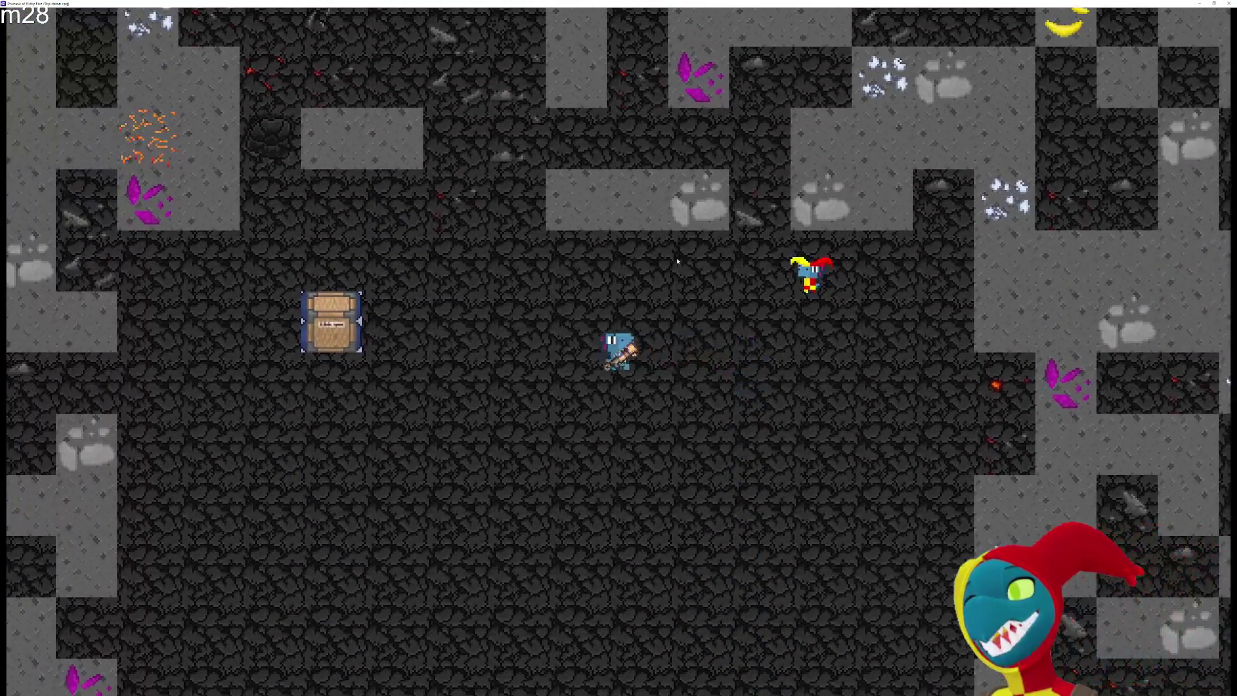
{"action": "key", "text": "w"}
{"action": "key", "text": "s"}
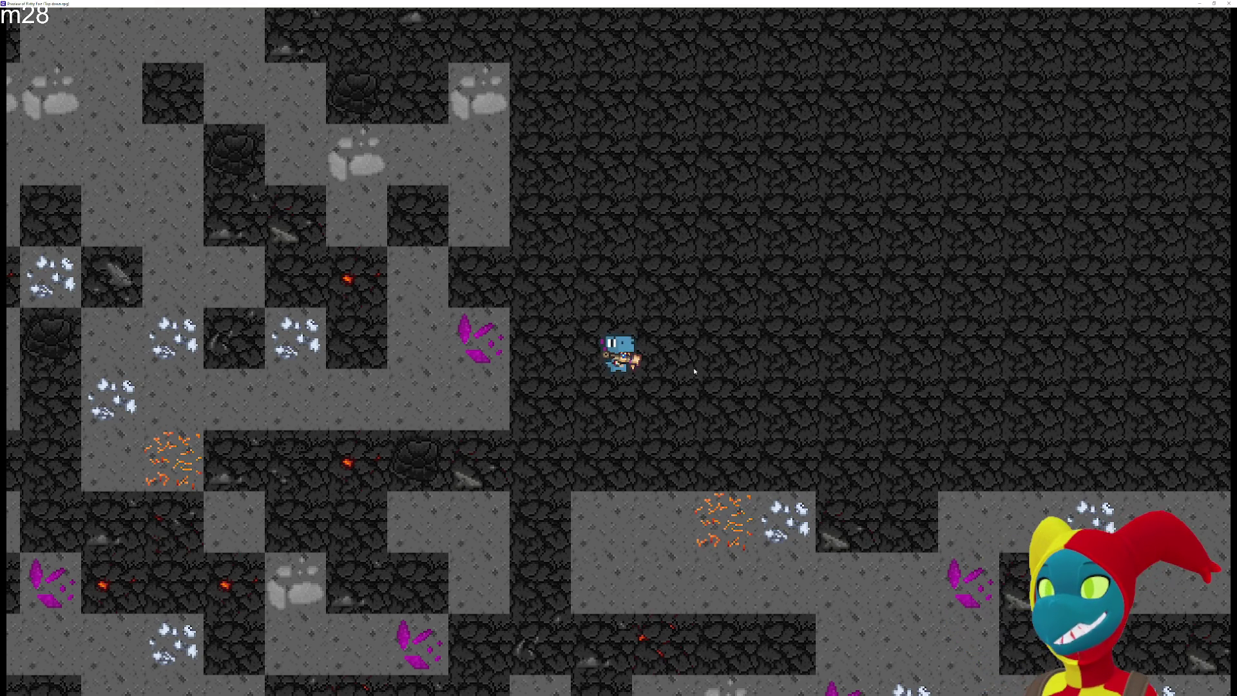
Shoot the purple crystal, then mine the nearby floor tile and the copper and silver ore
{"action": "left_click", "coordinate": [411, 304]}
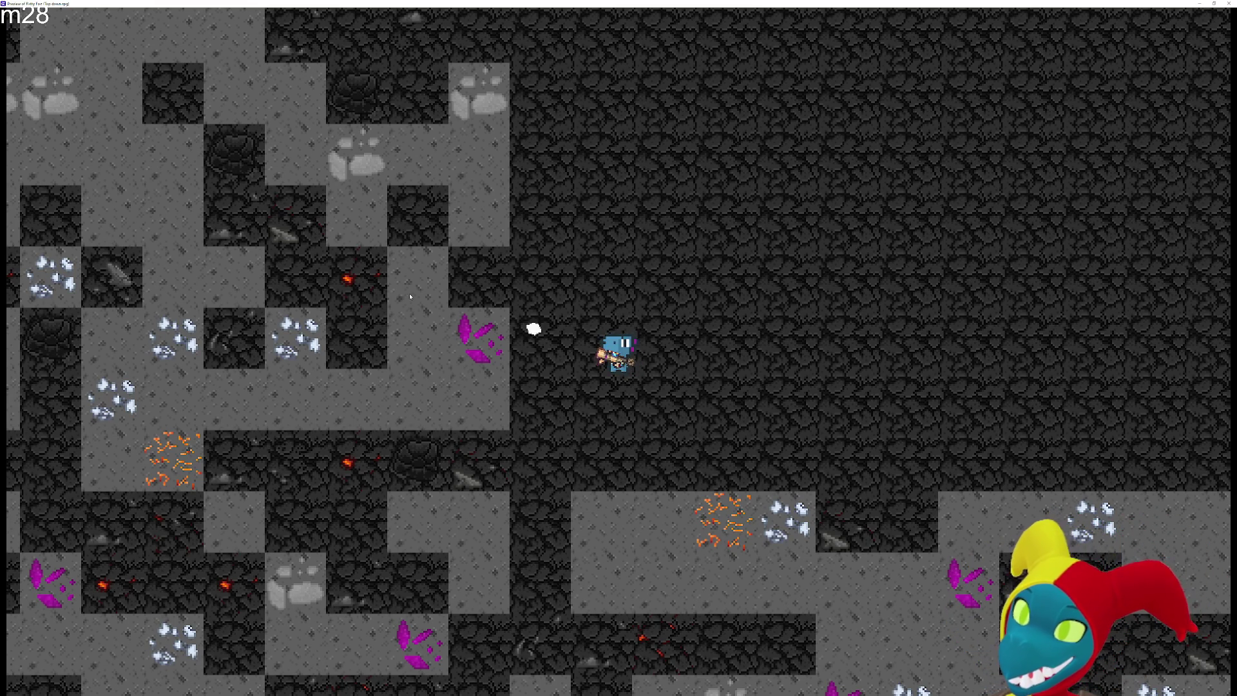
{"action": "left_click", "coordinate": [411, 310]}
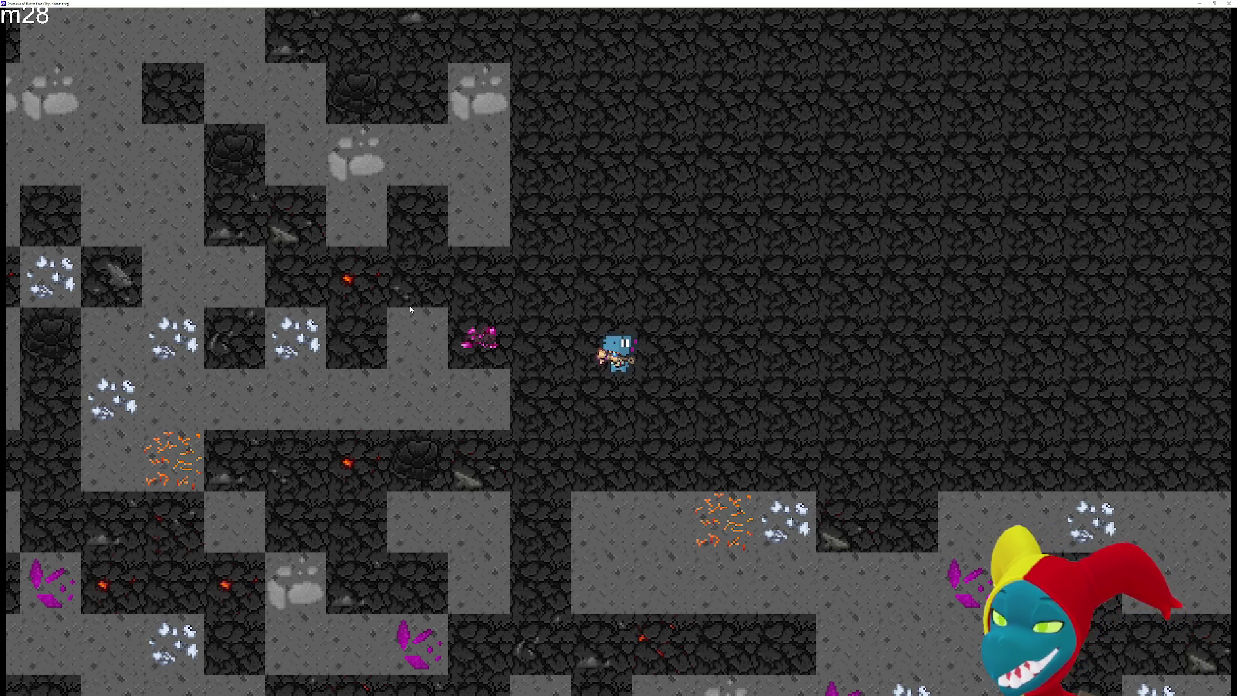
{"action": "left_click", "coordinate": [753, 516]}
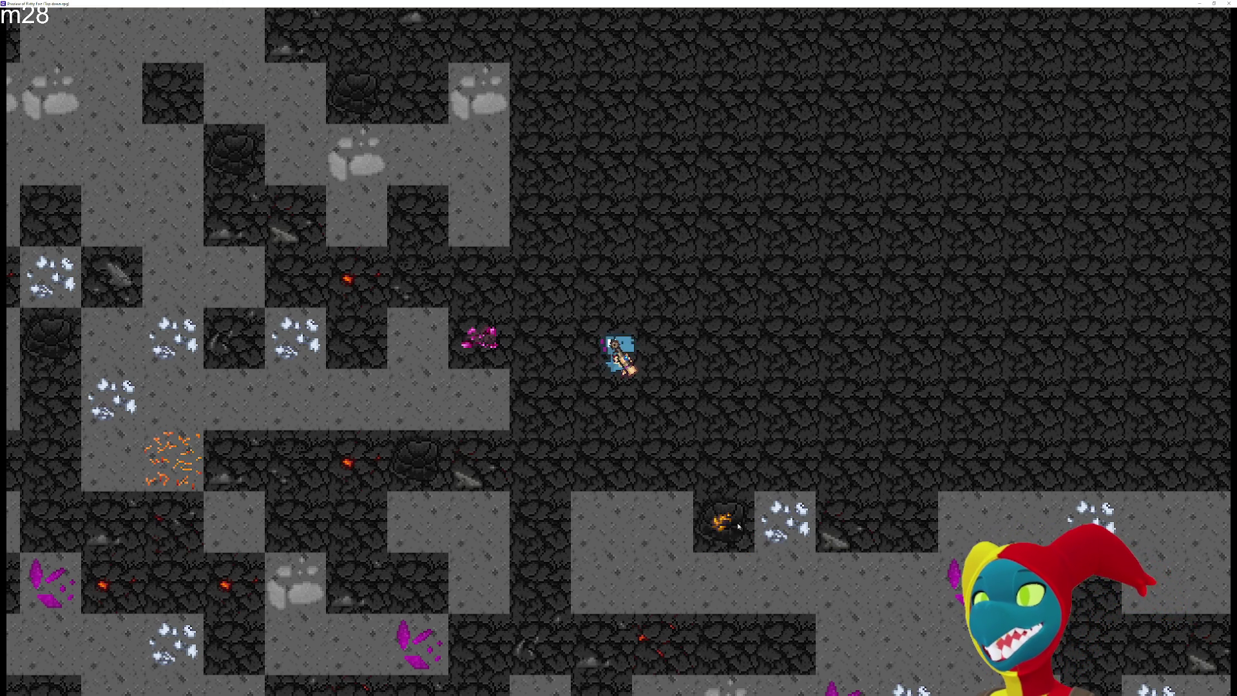
{"action": "left_click", "coordinate": [756, 515]}
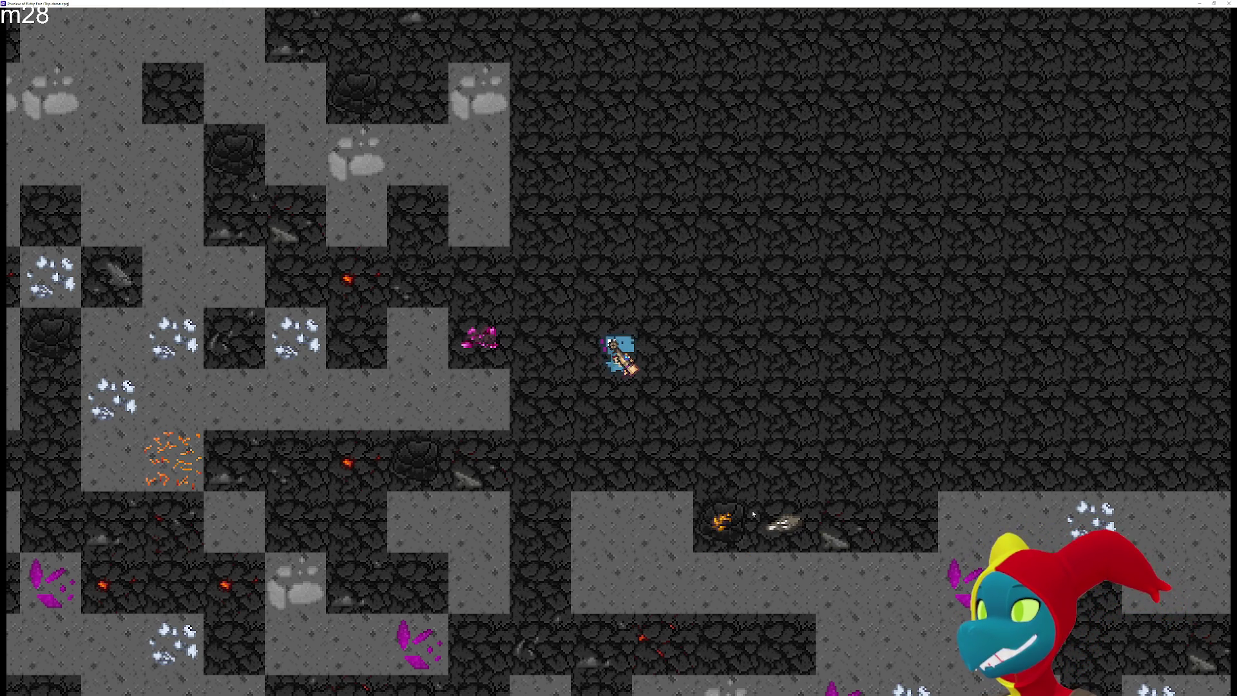
Walk right, up, and back and forth left around the crate area with WASD
{"action": "key", "text": "d"}
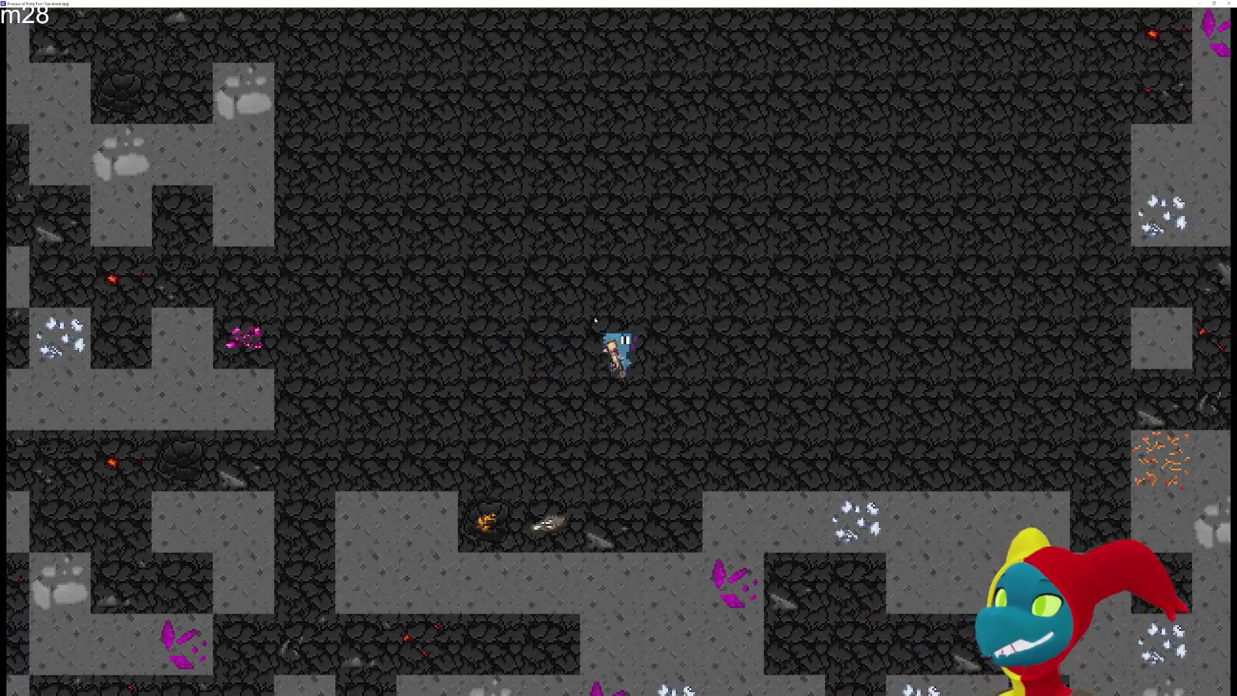
{"action": "key", "text": "w"}
{"action": "key", "text": "w"}
{"action": "key", "text": "a"}
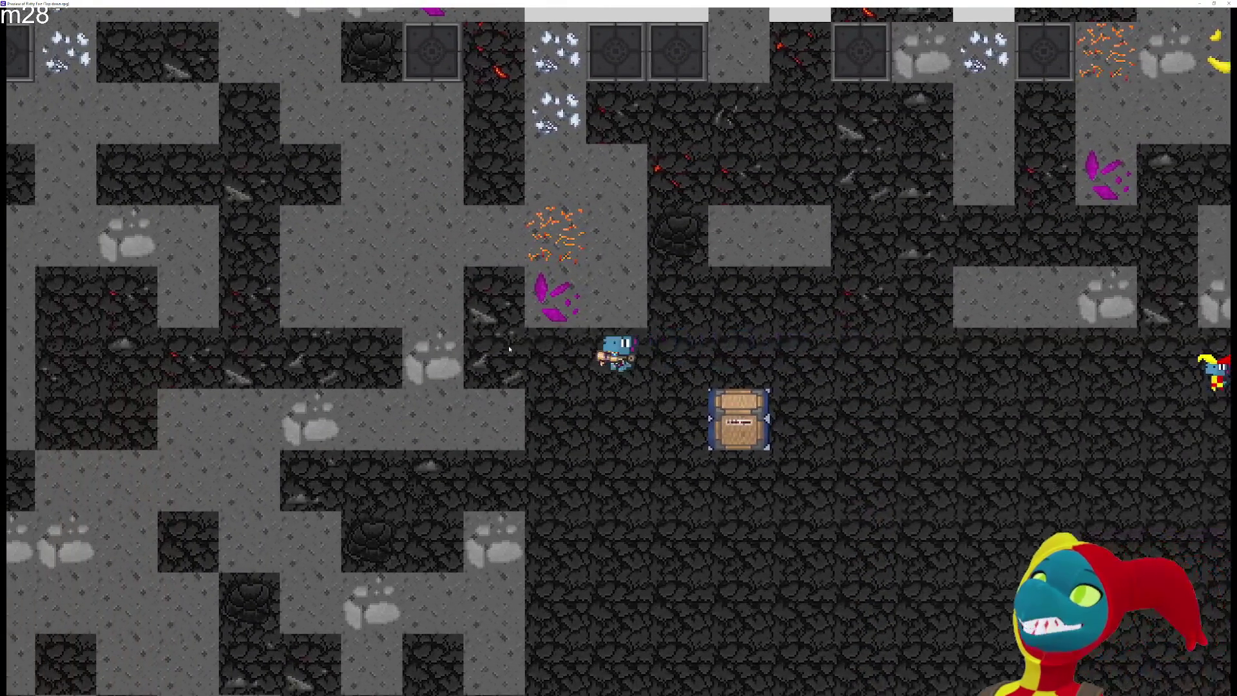
{"action": "key", "text": "a"}
{"action": "key", "text": "d"}
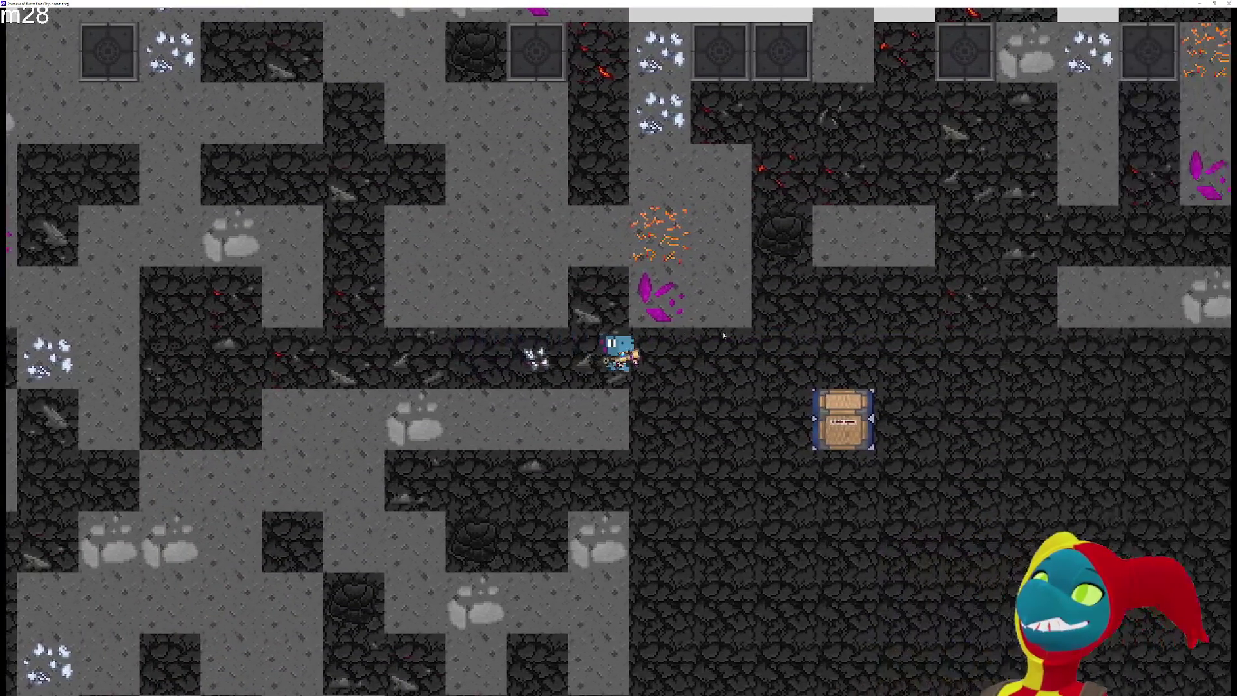
{"action": "key", "text": "d"}
{"action": "key", "text": "a"}
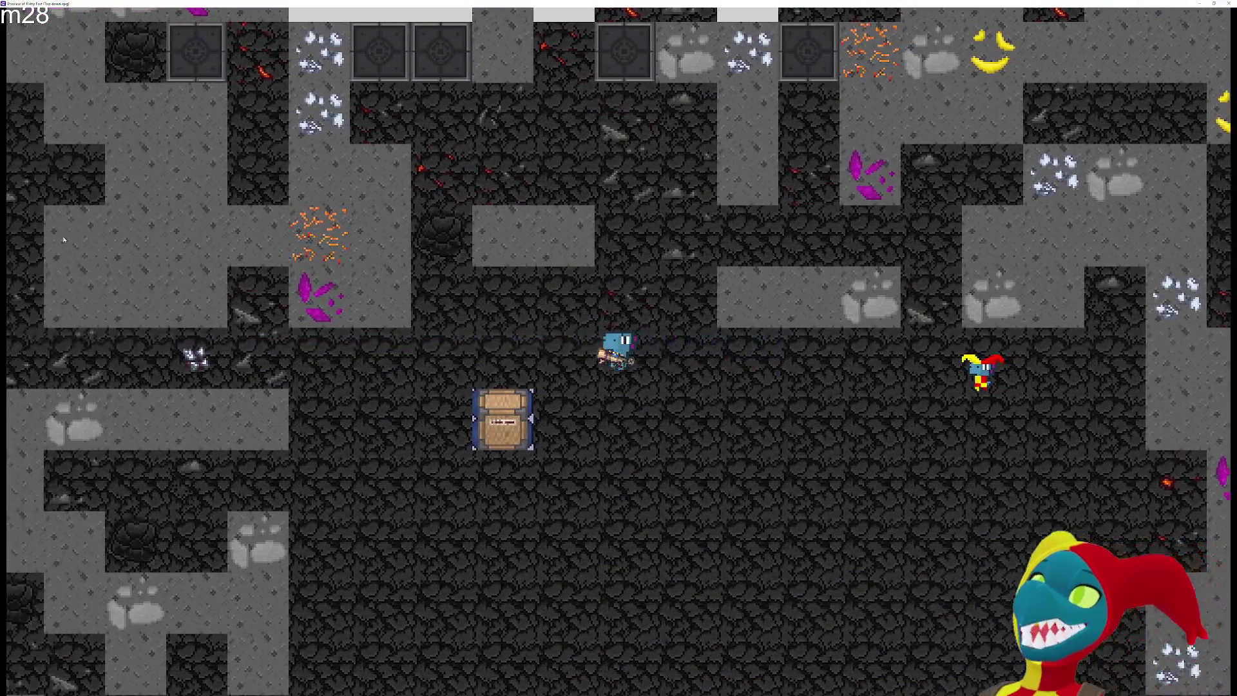
{"action": "key", "text": "a"}
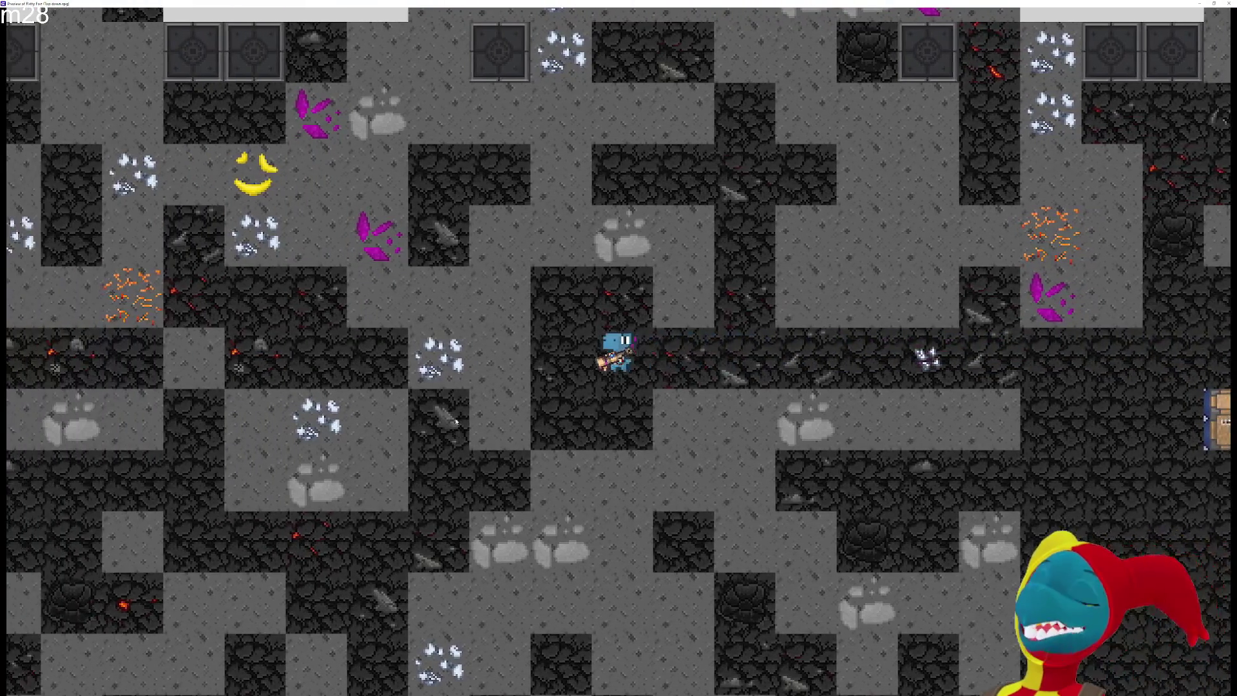
{"action": "key", "text": "s"}
Explore left and down through the mine, then head right and up back to the crate
{"action": "key", "text": "a"}
{"action": "key", "text": "s"}
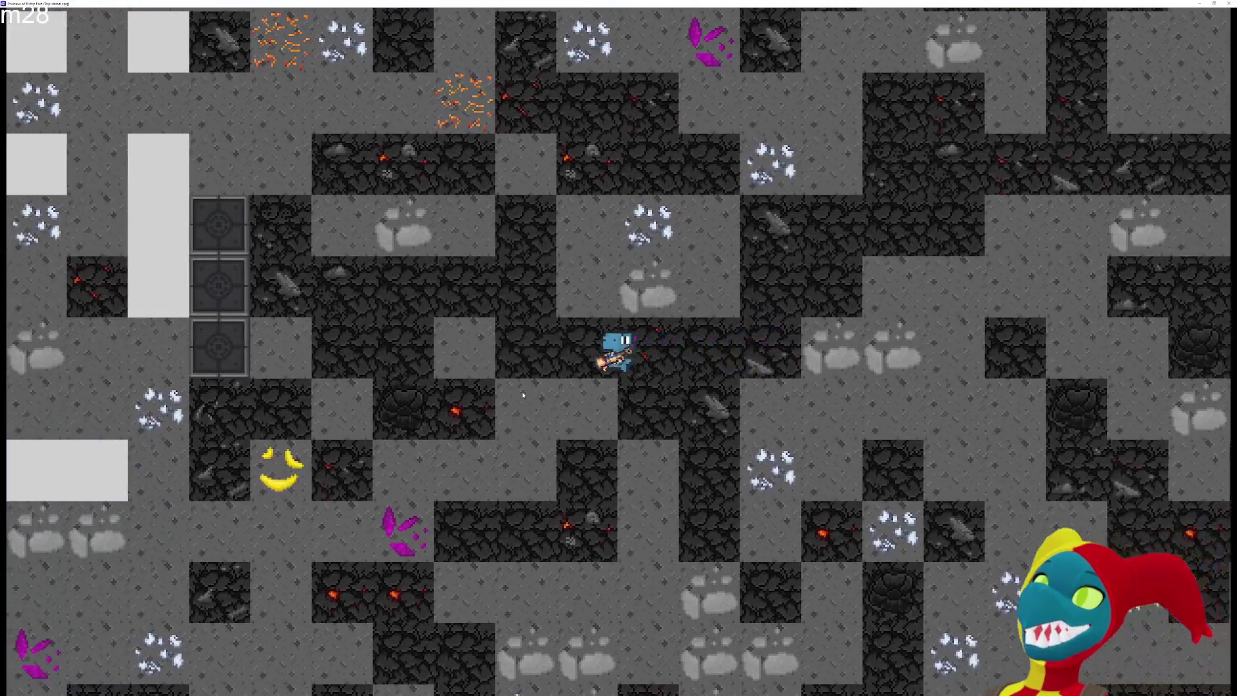
{"action": "key", "text": "a"}
{"action": "key", "text": "d"}
{"action": "key", "text": "s"}
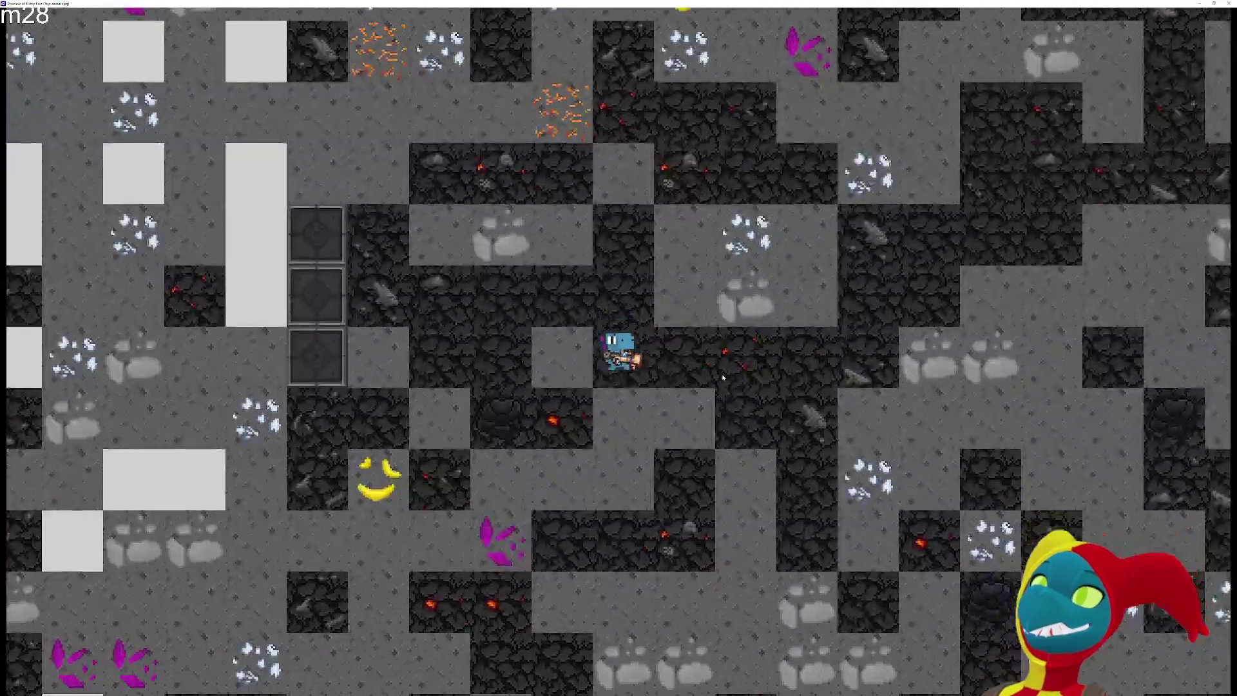
{"action": "key", "text": "w"}
{"action": "key", "text": "a"}
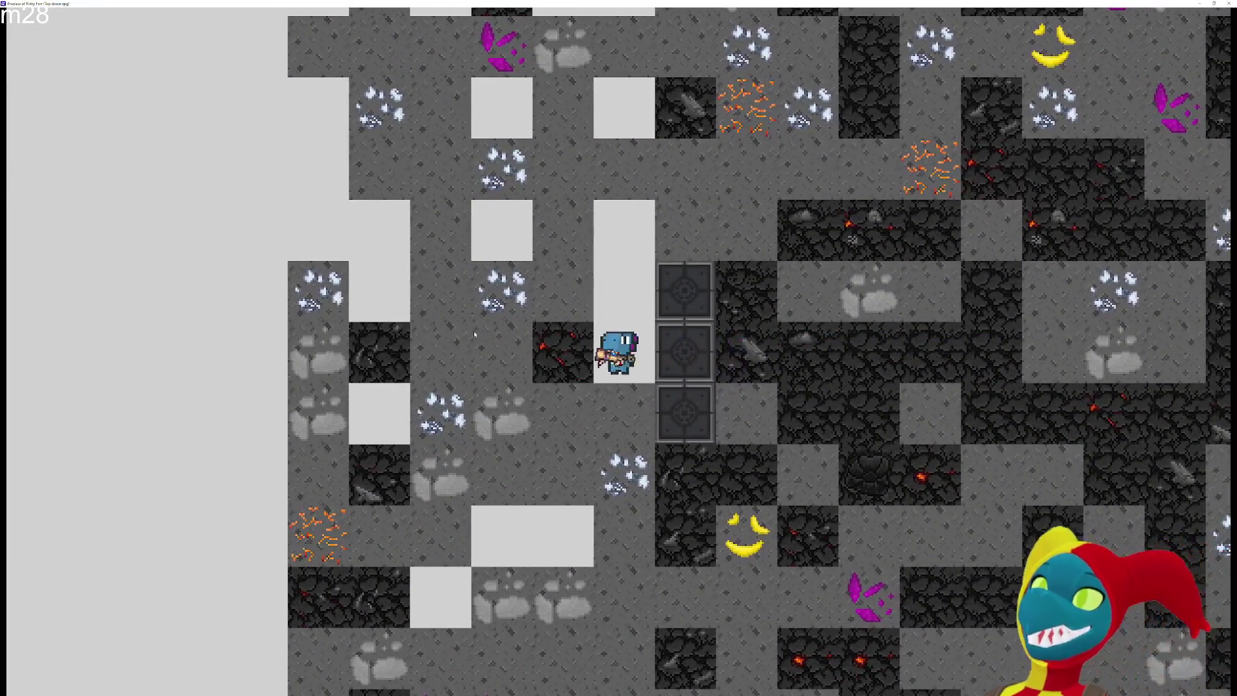
{"action": "key", "text": "d"}
{"action": "key", "text": "d"}
{"action": "key", "text": "s"}
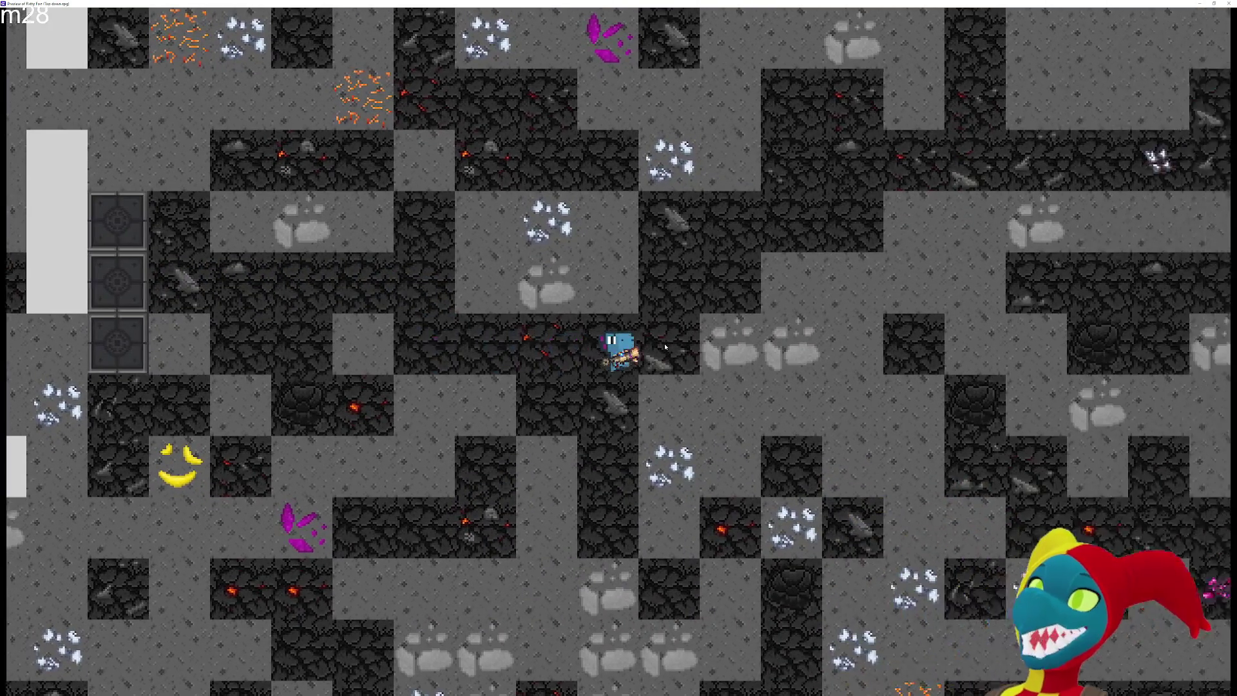
{"action": "key", "text": "w"}
{"action": "key", "text": "d"}
{"action": "key", "text": "w"}
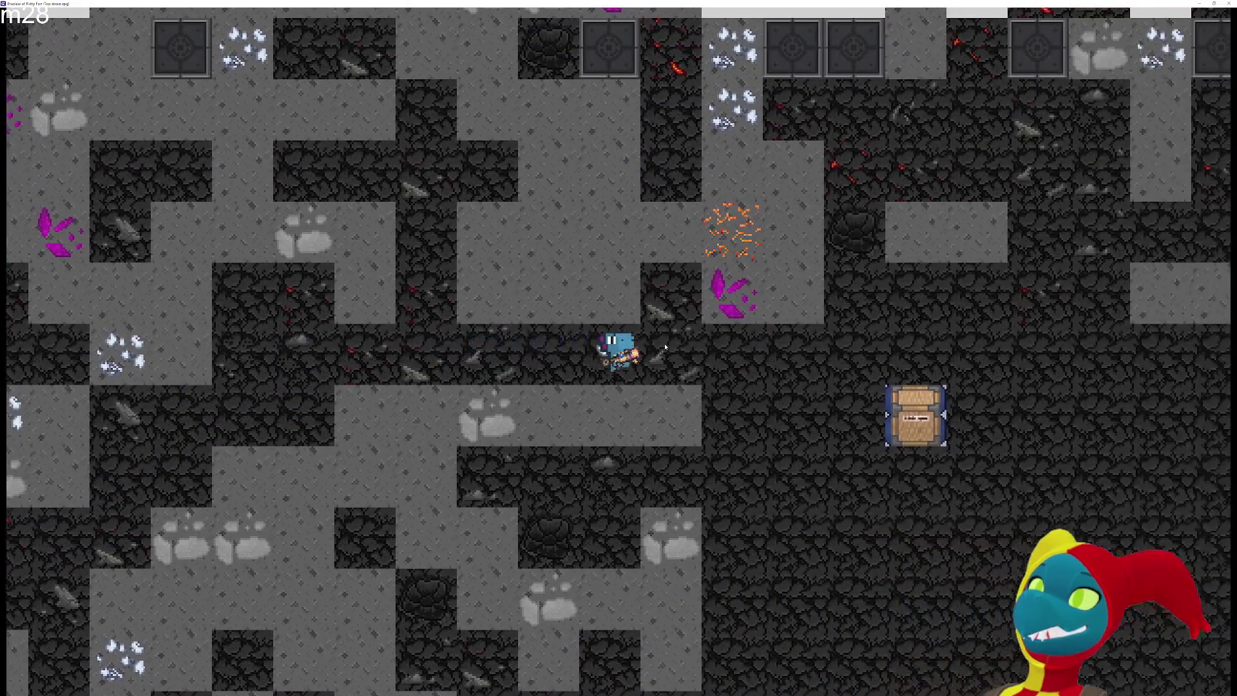
{"action": "key", "text": "d"}
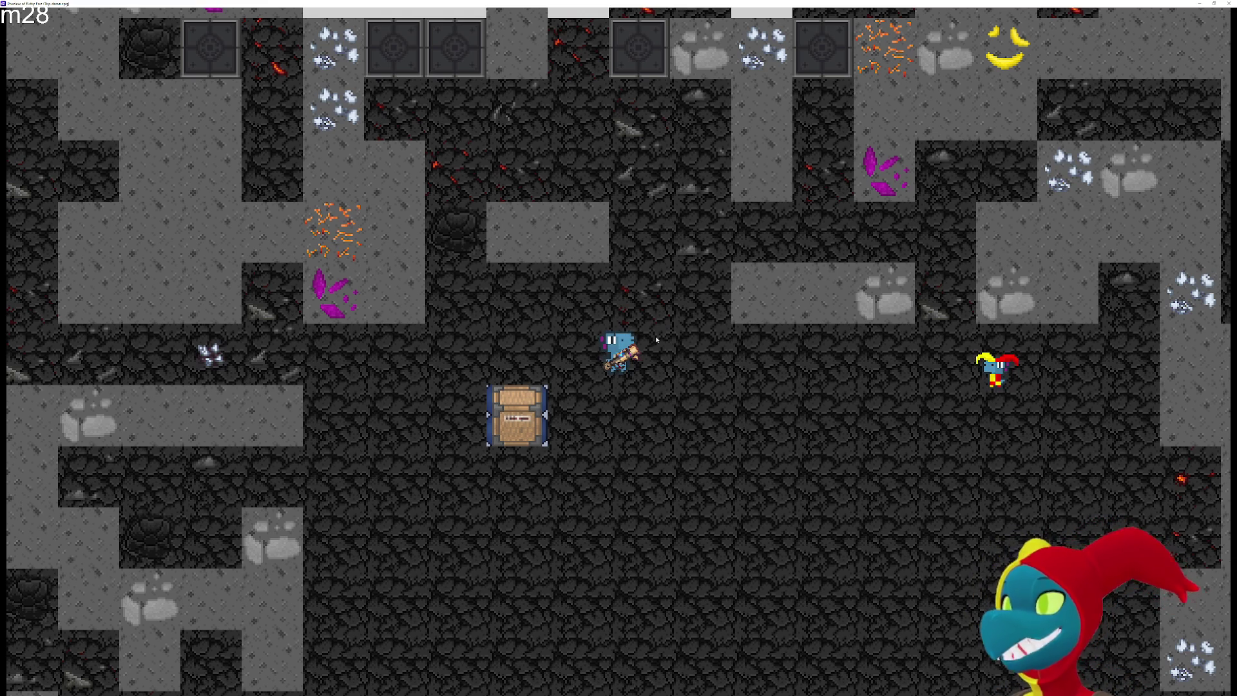
Walk the player left through the mine with the arrow keys, then back right
{"action": "key", "text": "Left"}
{"action": "key", "text": "Left"}
{"action": "key", "text": "Left"}
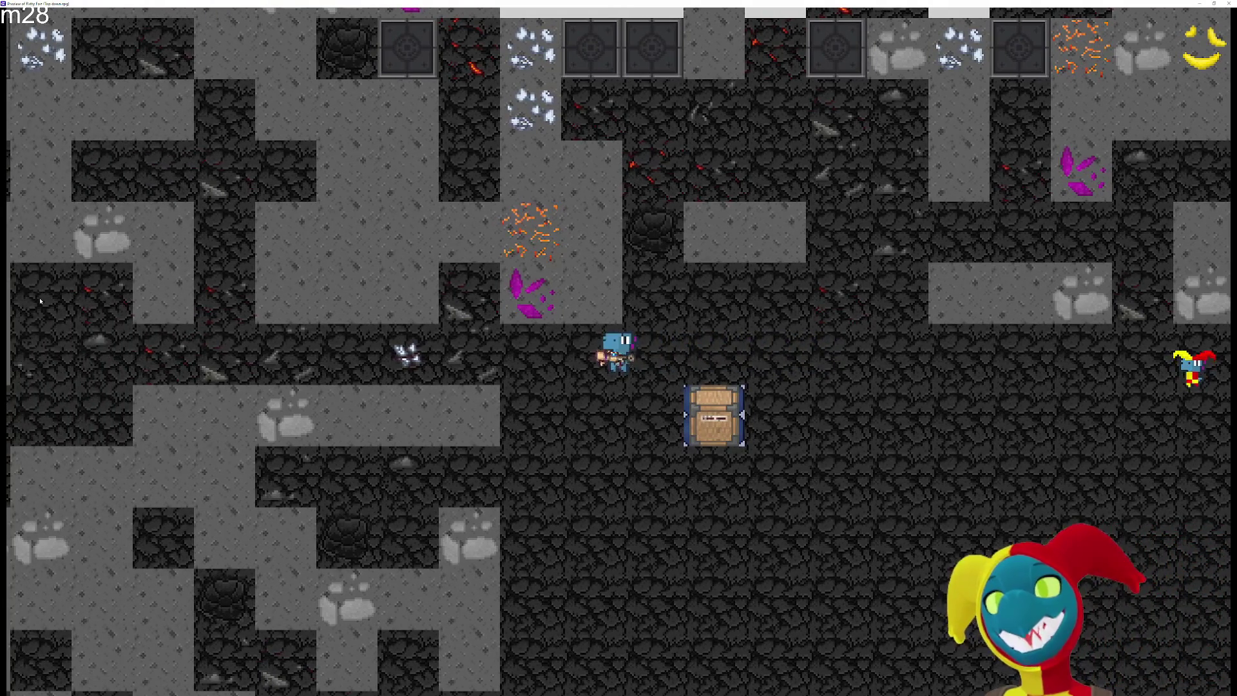
{"action": "key", "text": "Left"}
{"action": "key", "text": "Left"}
{"action": "key", "text": "Left"}
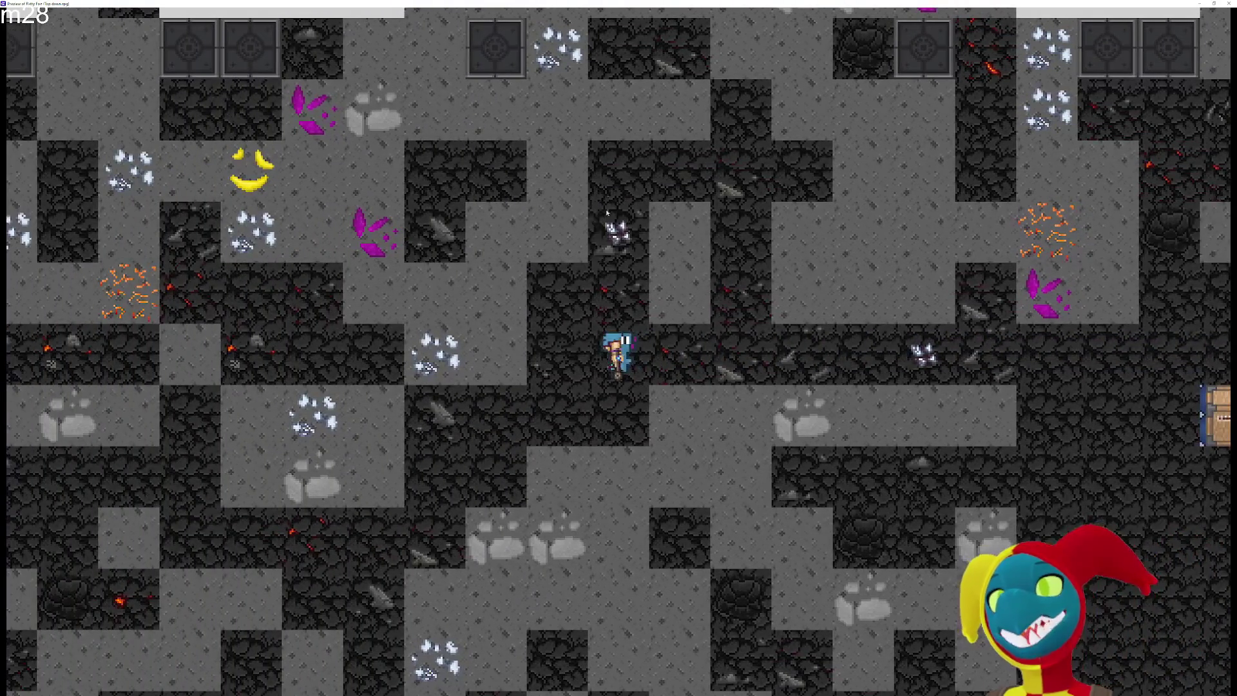
{"action": "key", "text": "Up"}
{"action": "key", "text": "Up"}
{"action": "key", "text": "Down"}
{"action": "key", "text": "Down"}
{"action": "key", "text": "Down"}
{"action": "key", "text": "Left"}
{"action": "key", "text": "Left"}
{"action": "key", "text": "Left"}
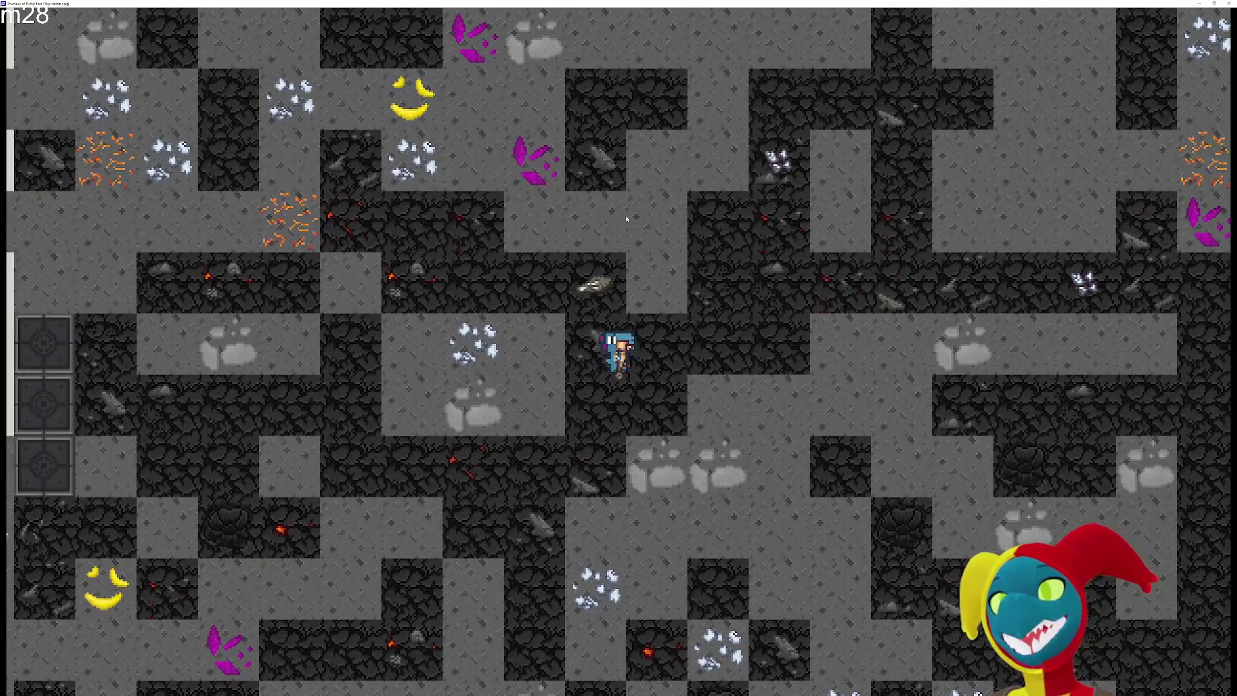
{"action": "key", "text": "Right"}
{"action": "key", "text": "Right"}
{"action": "key", "text": "Right"}
{"action": "key", "text": "Up"}
{"action": "key", "text": "Right"}
{"action": "key", "text": "Right"}
{"action": "key", "text": "Right"}
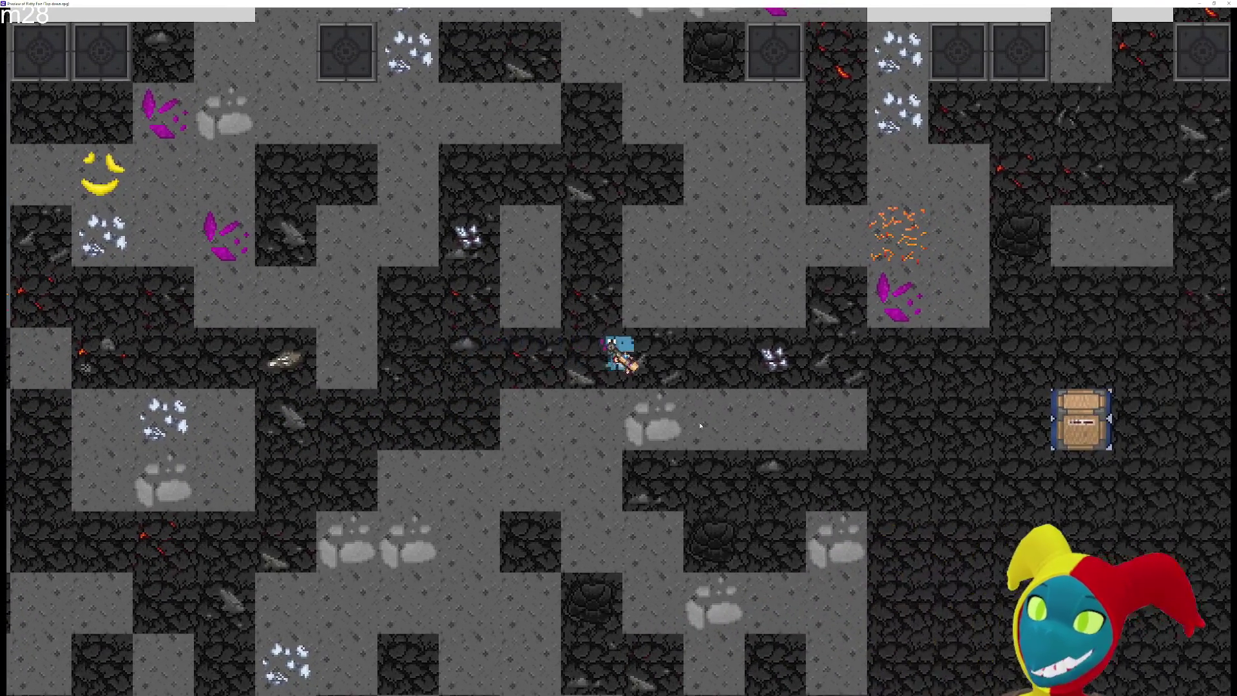
{"action": "key", "text": "Right"}
{"action": "key", "text": "Right"}
{"action": "key", "text": "Right"}
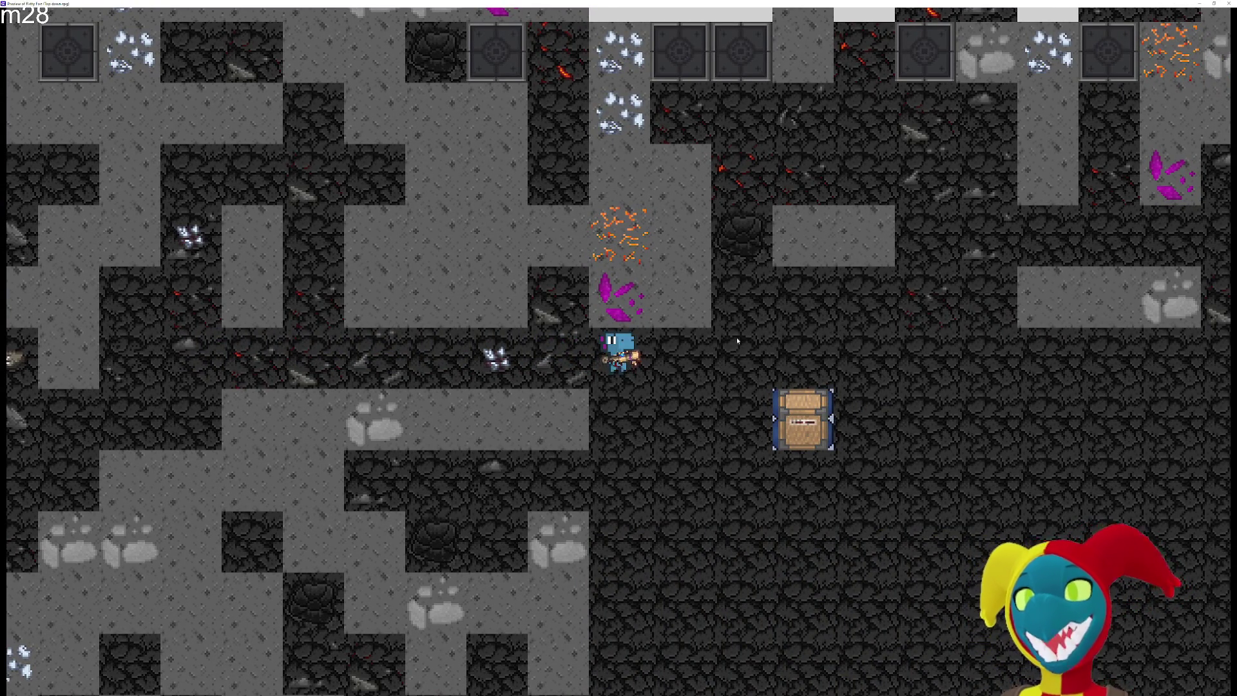
Walk left away from the crate, then return to stand just left of it
{"action": "key", "text": "Right"}
{"action": "key", "text": "Right"}
{"action": "key", "text": "Right"}
{"action": "key", "text": "Right"}
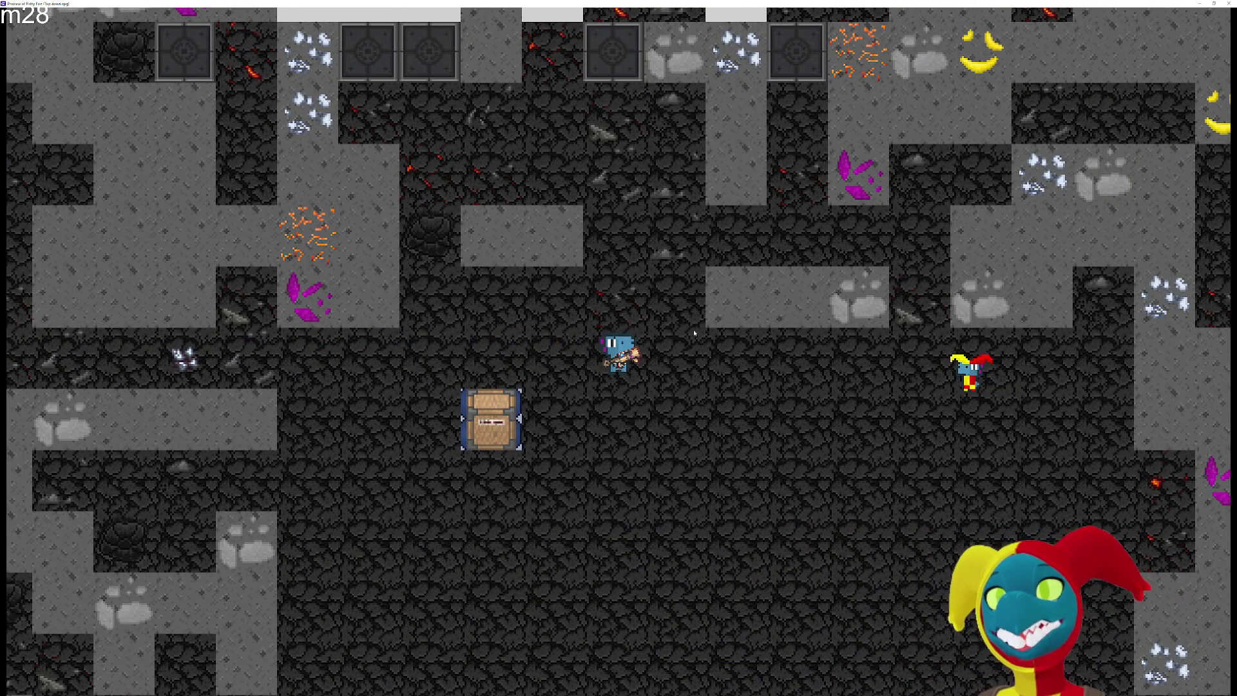
{"action": "key", "text": "Left"}
{"action": "key", "text": "Left"}
{"action": "key", "text": "Left"}
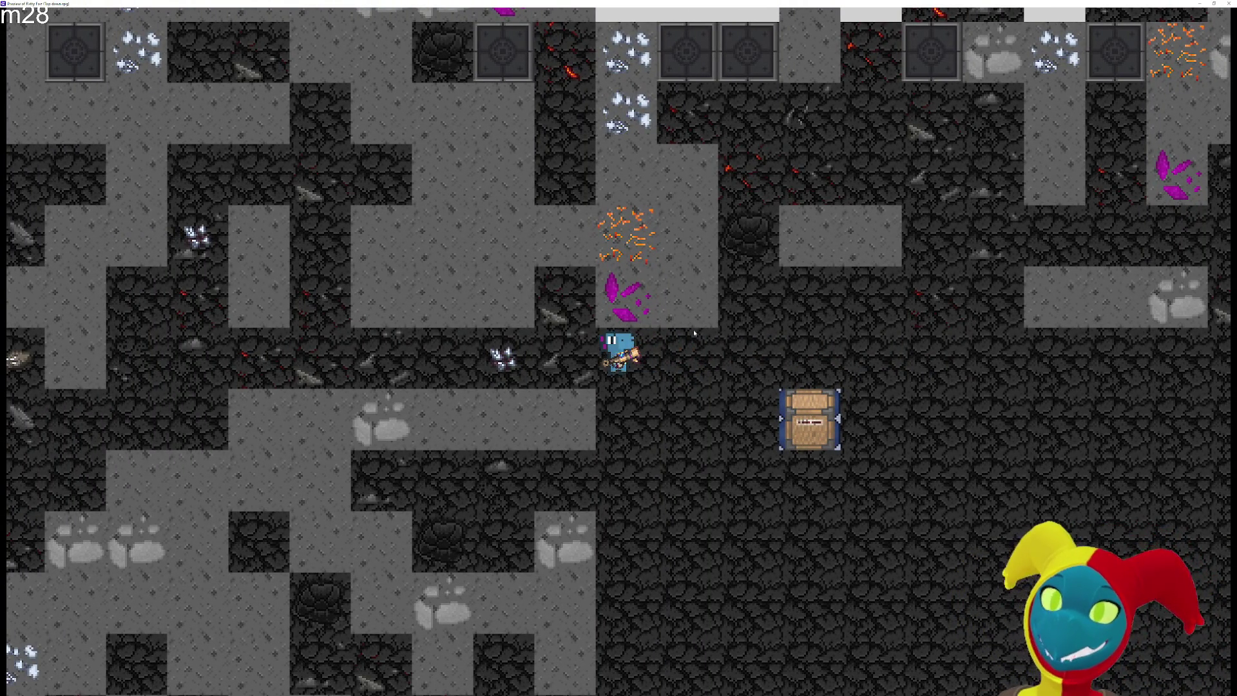
{"action": "key", "text": "Left"}
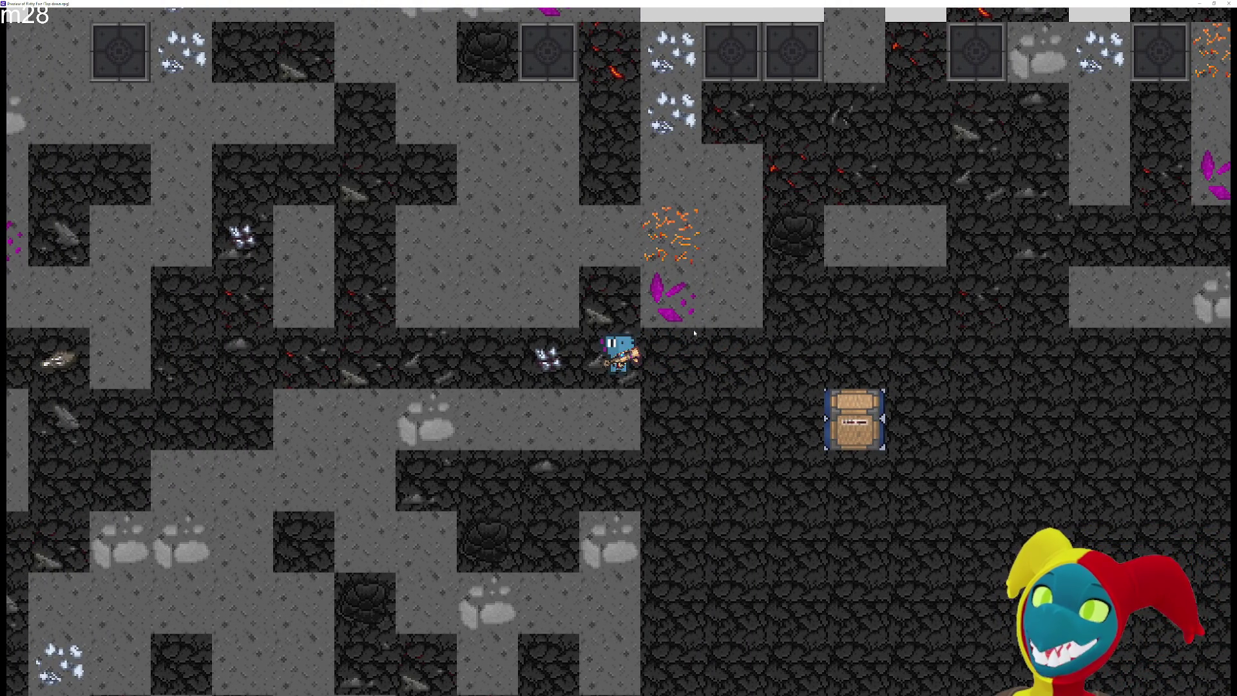
{"action": "key", "text": "Left"}
{"action": "key", "text": "Left"}
{"action": "key", "text": "Left"}
{"action": "key", "text": "Left"}
{"action": "key", "text": "Left"}
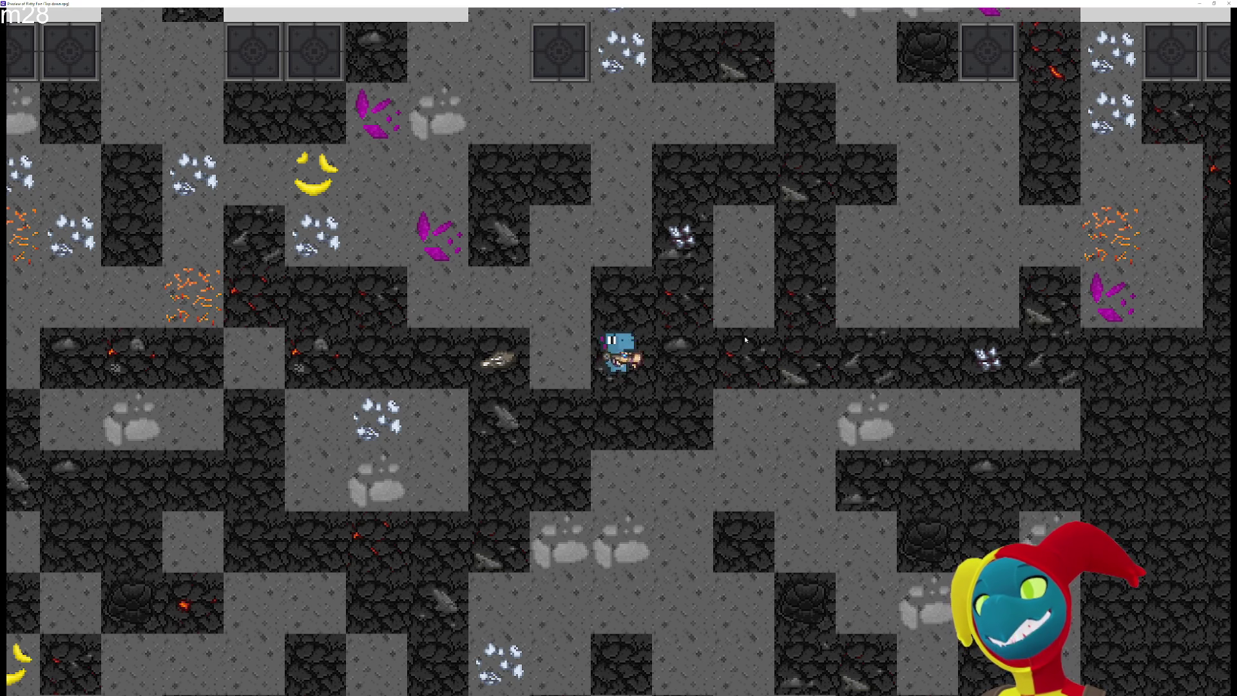
{"action": "key", "text": "Right"}
{"action": "key", "text": "Right"}
{"action": "key", "text": "Right"}
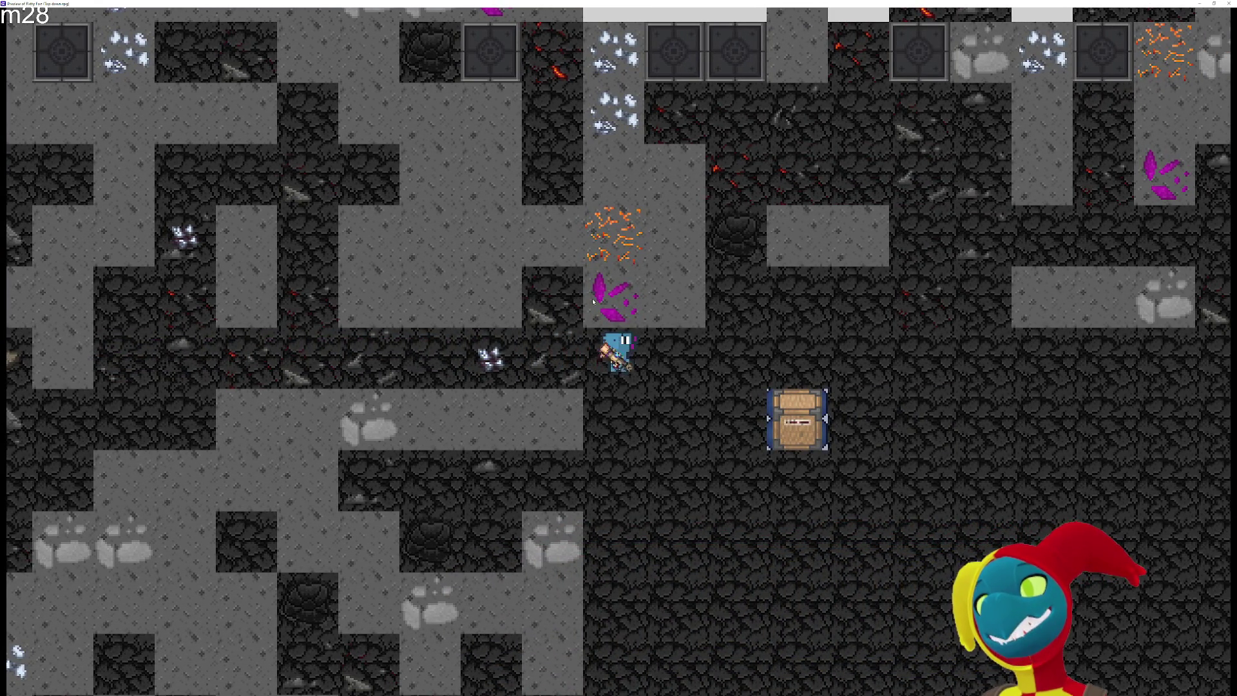
{"action": "key", "text": "Right"}
{"action": "key", "text": "Down"}
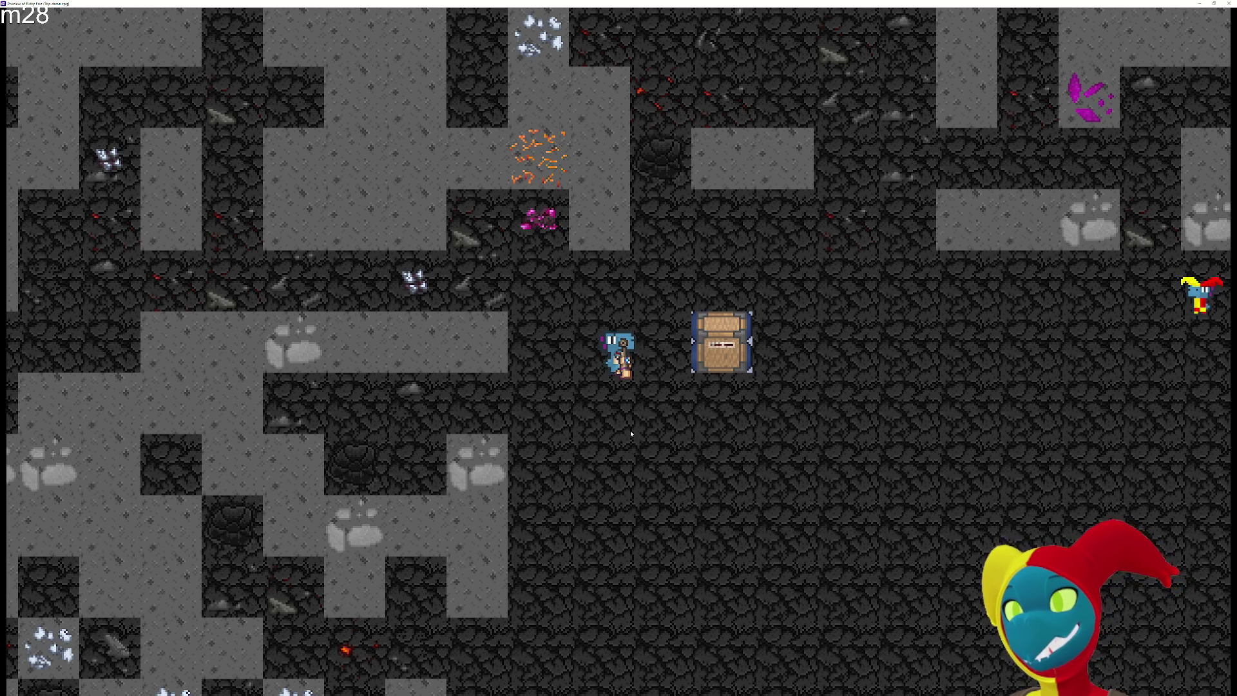
Walk up the corridor, fire a projectile, and place blocks on two floor tiles
{"action": "key", "text": "w"}
{"action": "key", "text": "a"}
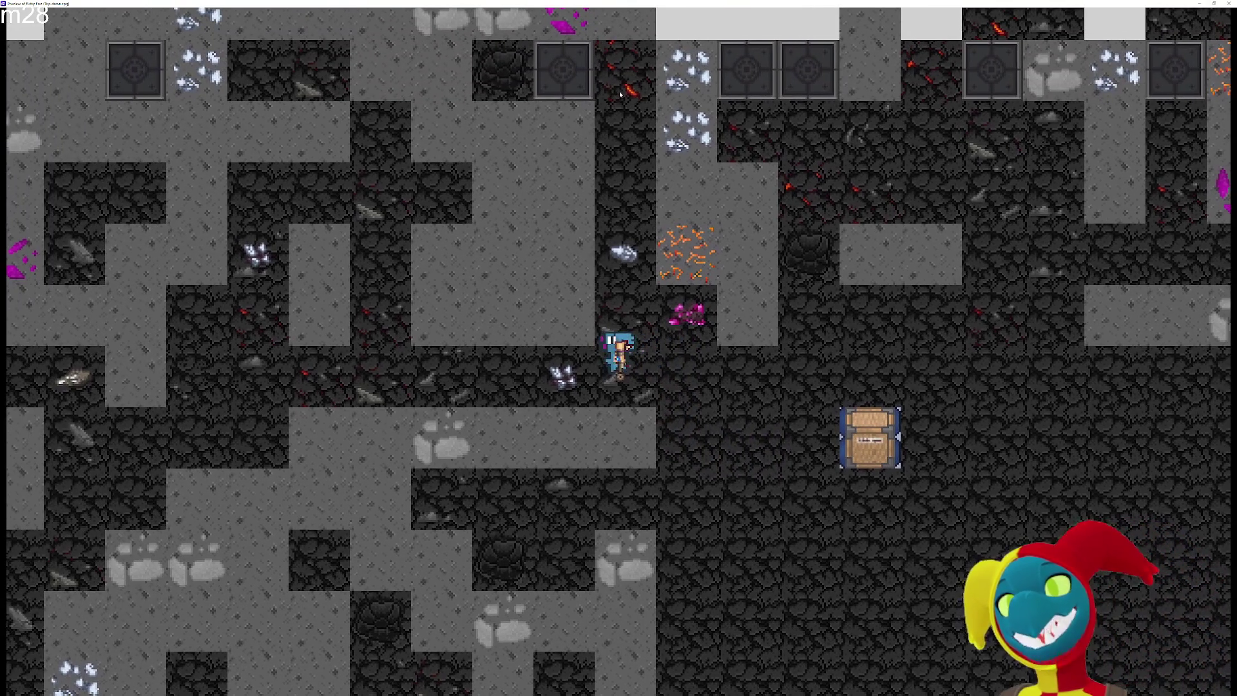
{"action": "key", "text": "w"}
{"action": "left_click", "coordinate": [419, 326]}
{"action": "left_click", "coordinate": [419, 326]}
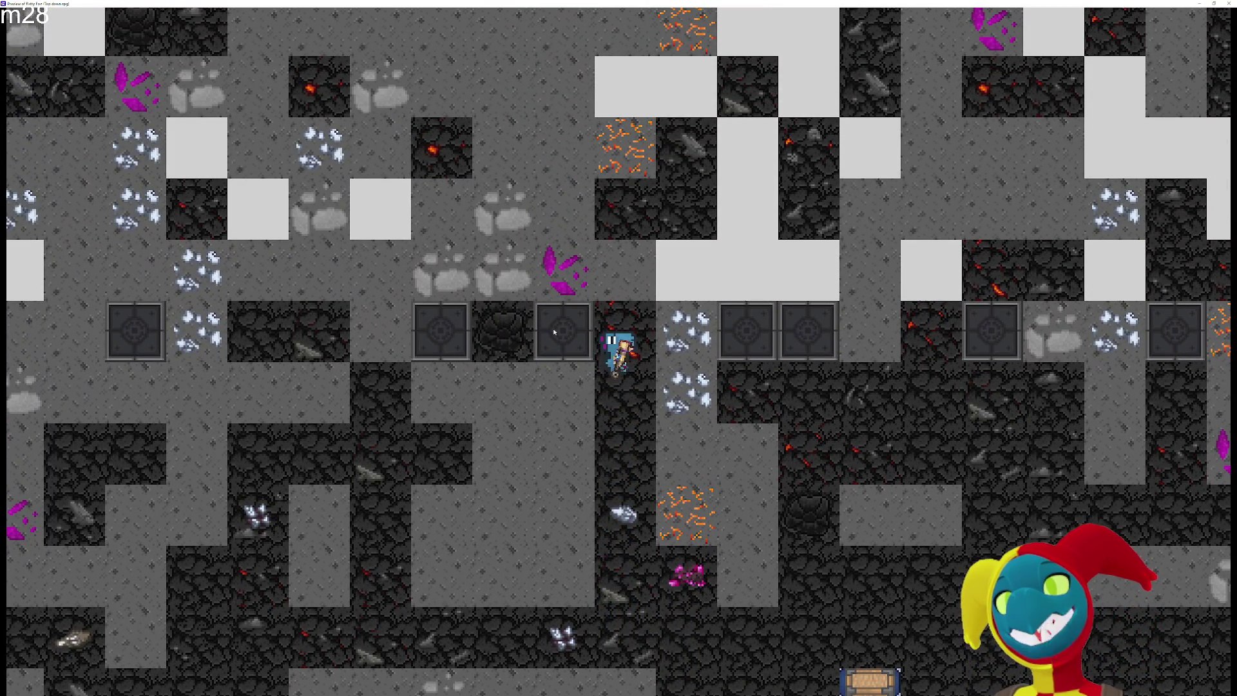
{"action": "key", "text": "a"}
{"action": "key", "text": "w"}
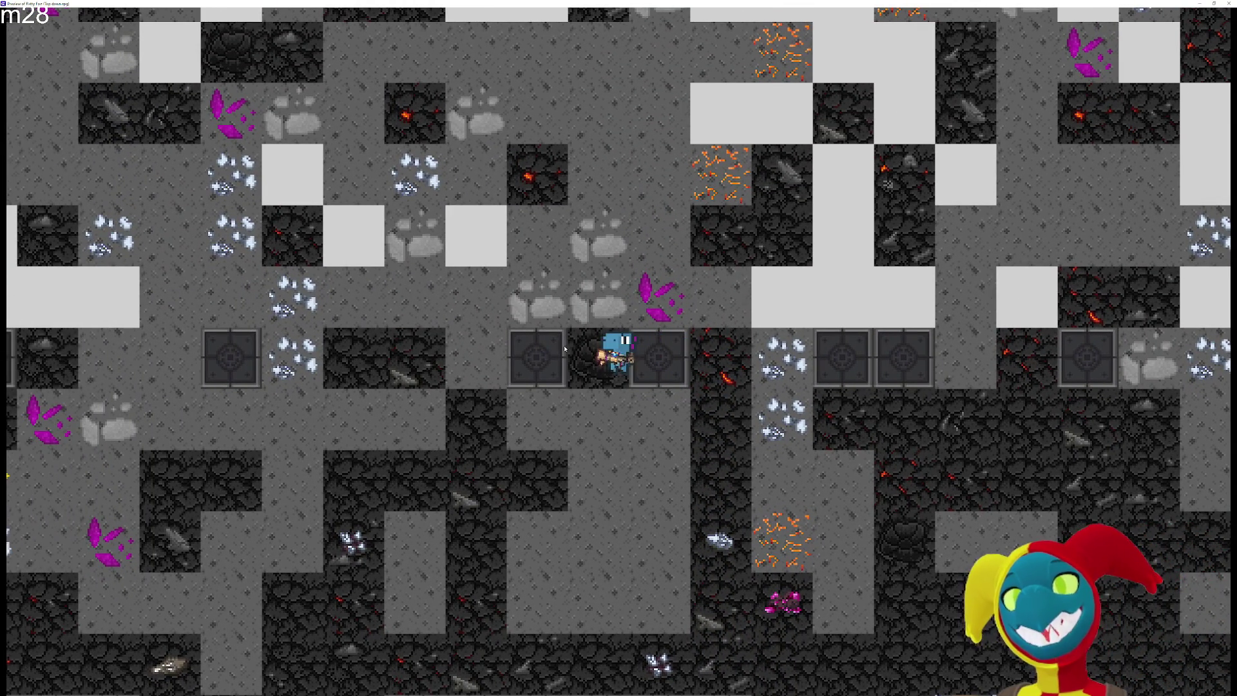
{"action": "left_click", "coordinate": [476, 356]}
Mine the white ore block, place a dark block, and walk down the dark corridor
{"action": "key", "text": "a"}
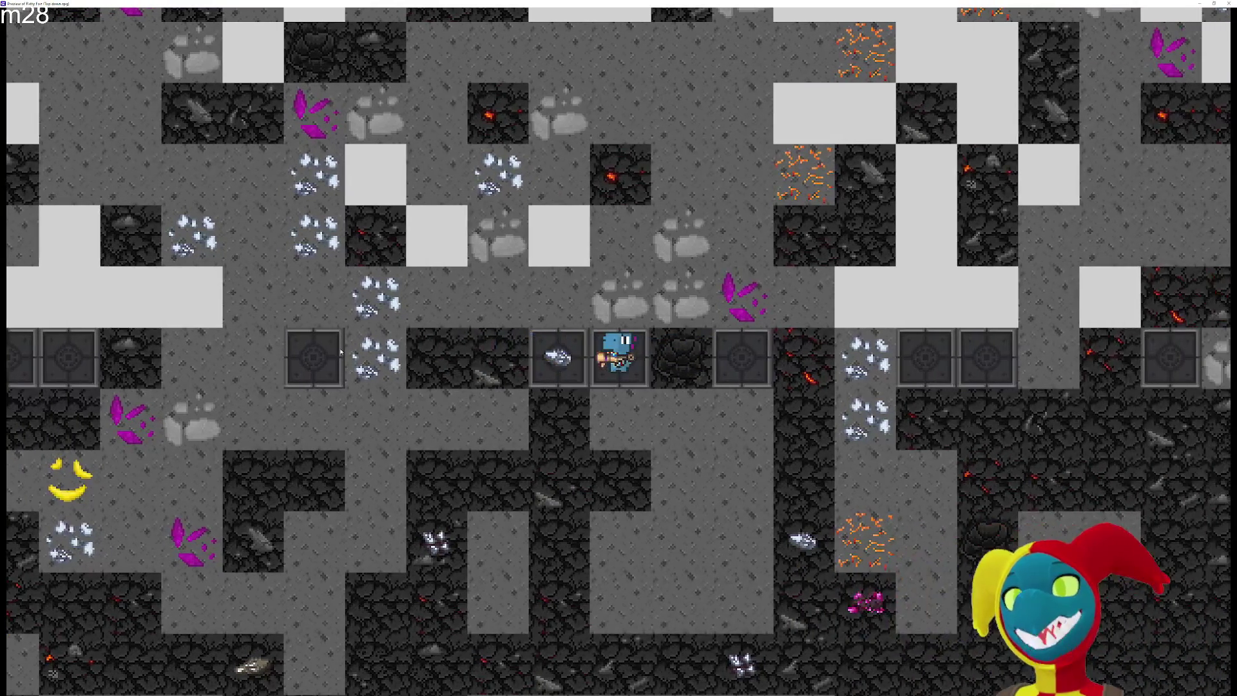
{"action": "left_click", "coordinate": [505, 362]}
{"action": "key", "text": "a"}
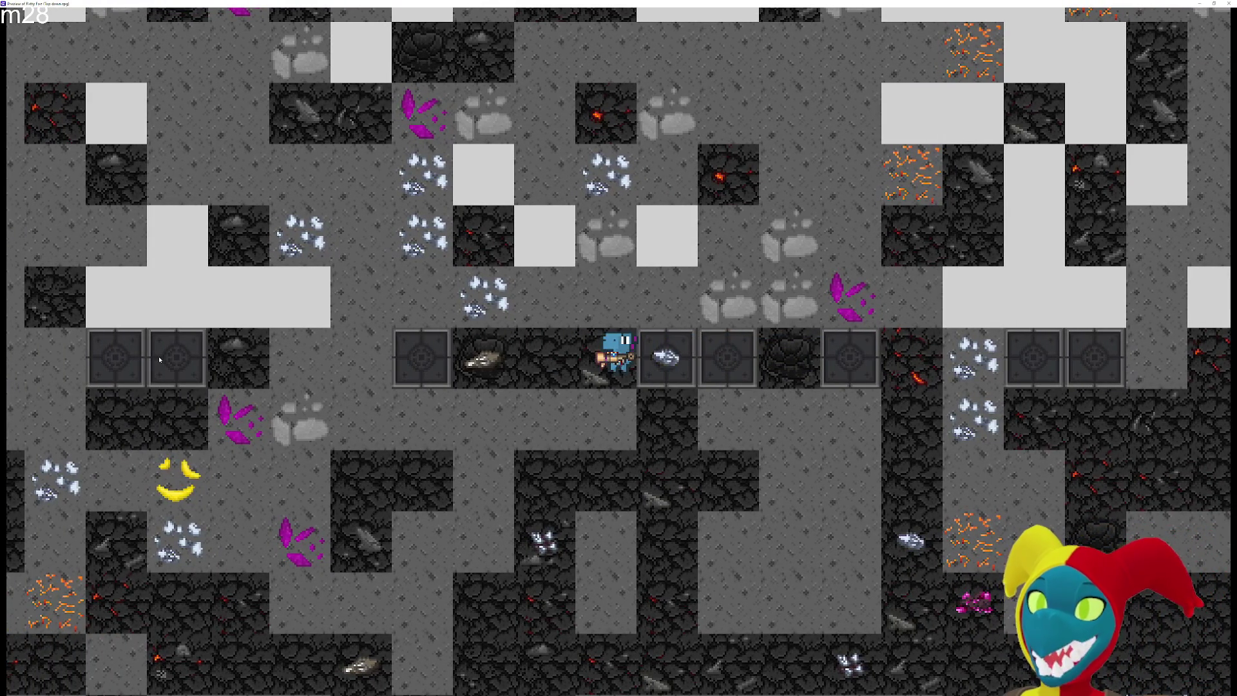
{"action": "left_click", "coordinate": [361, 358]}
{"action": "key", "text": "a"}
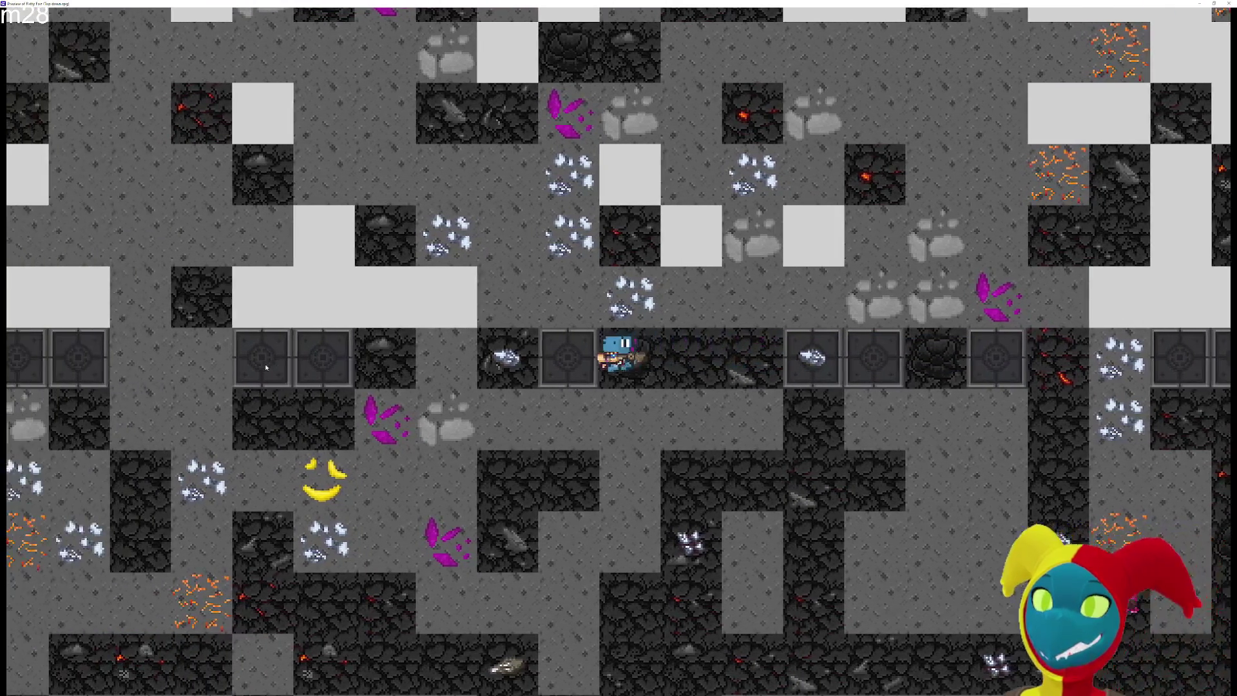
{"action": "key", "text": "d"}
{"action": "key", "text": "s"}
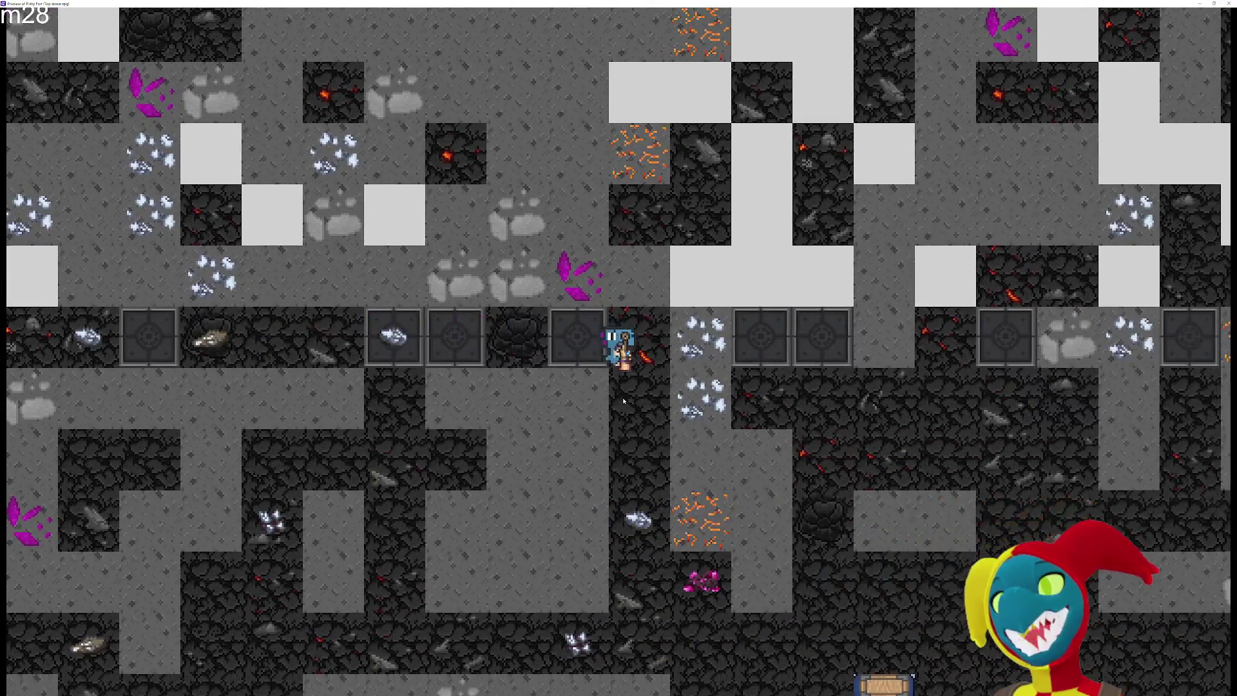
{"action": "key", "text": "s"}
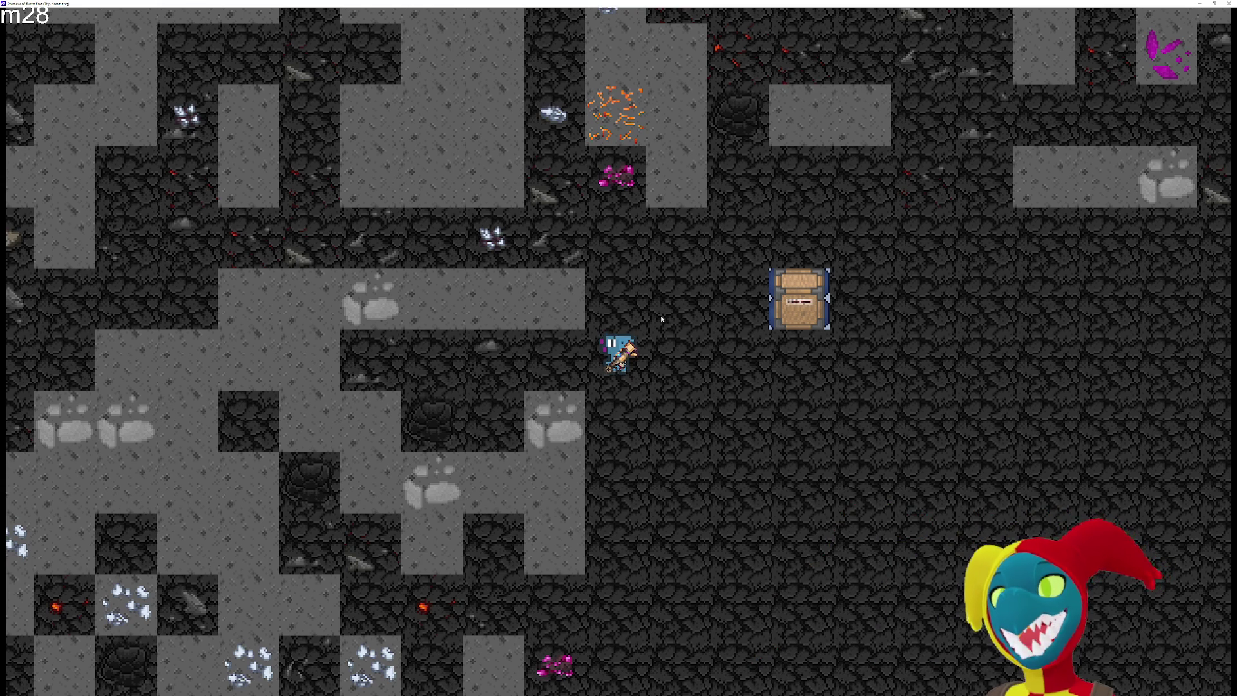
Switch focus back to the game preview window with Alt+Tab
{"action": "key", "text": "alt+Tab"}
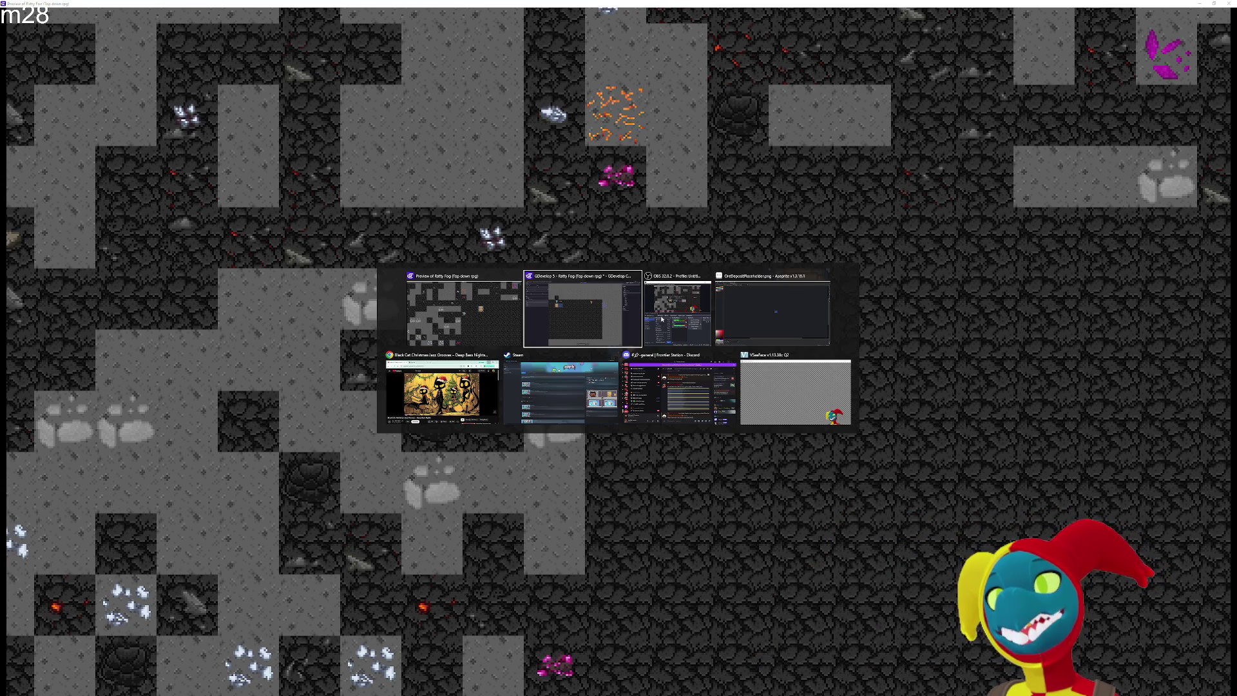
{"action": "key", "text": "Tab"}
{"action": "key", "text": "Tab"}
{"action": "key", "text": "Tab"}
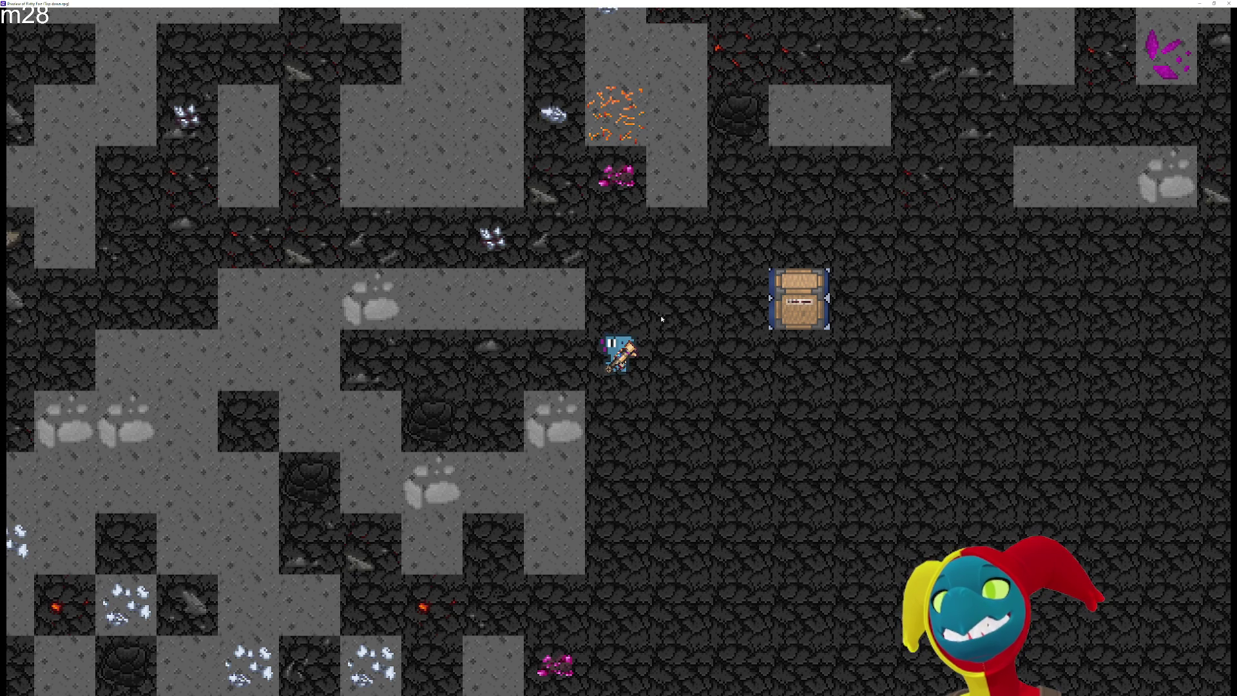
{"action": "key", "text": "a"}
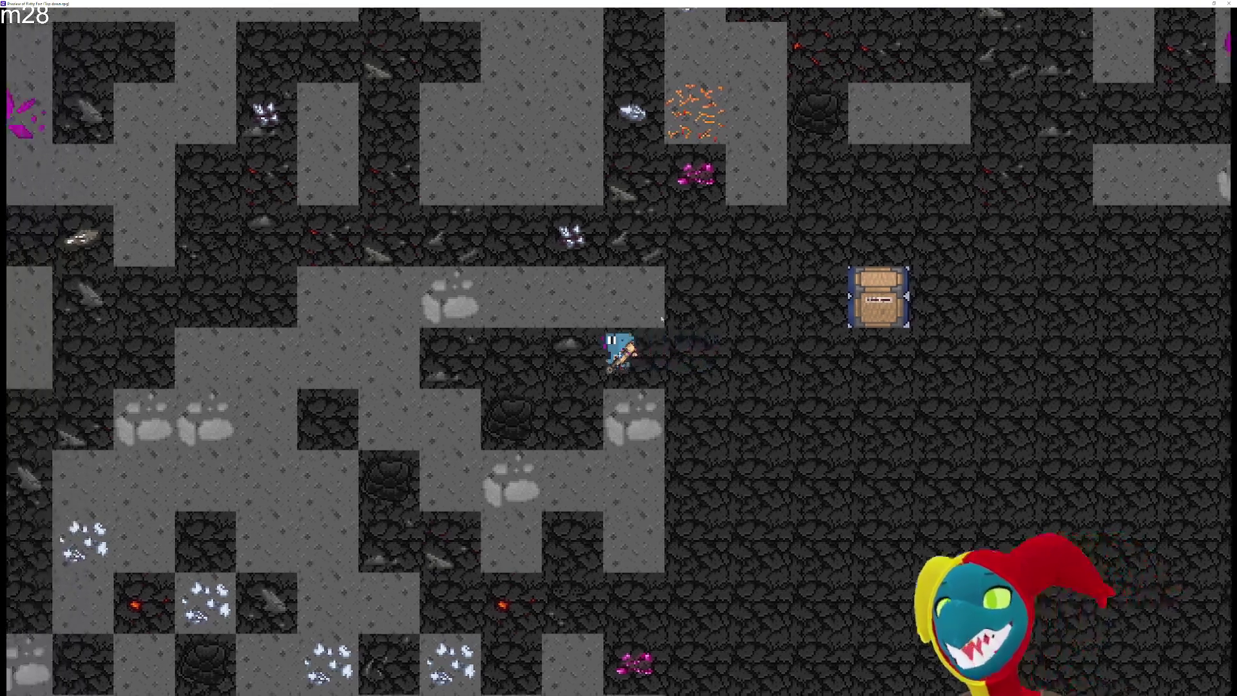
{"action": "key", "text": "d"}
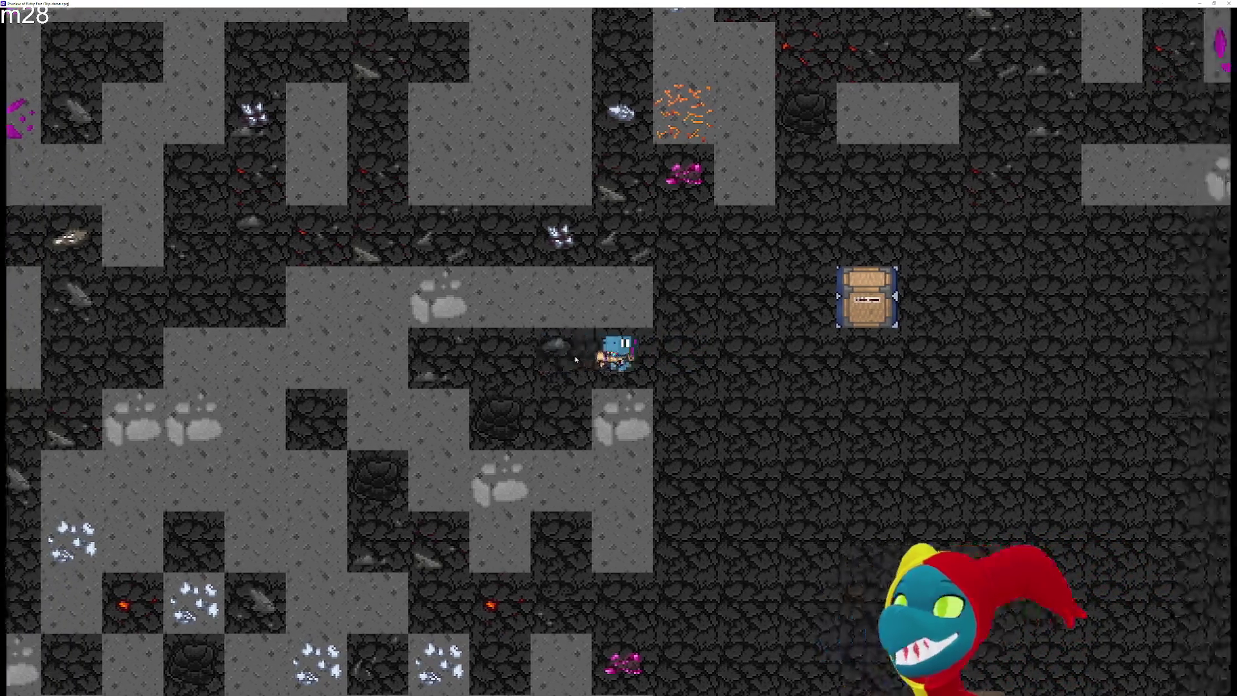
{"action": "key", "text": "w"}
{"action": "key", "text": "a"}
{"action": "key", "text": "w"}
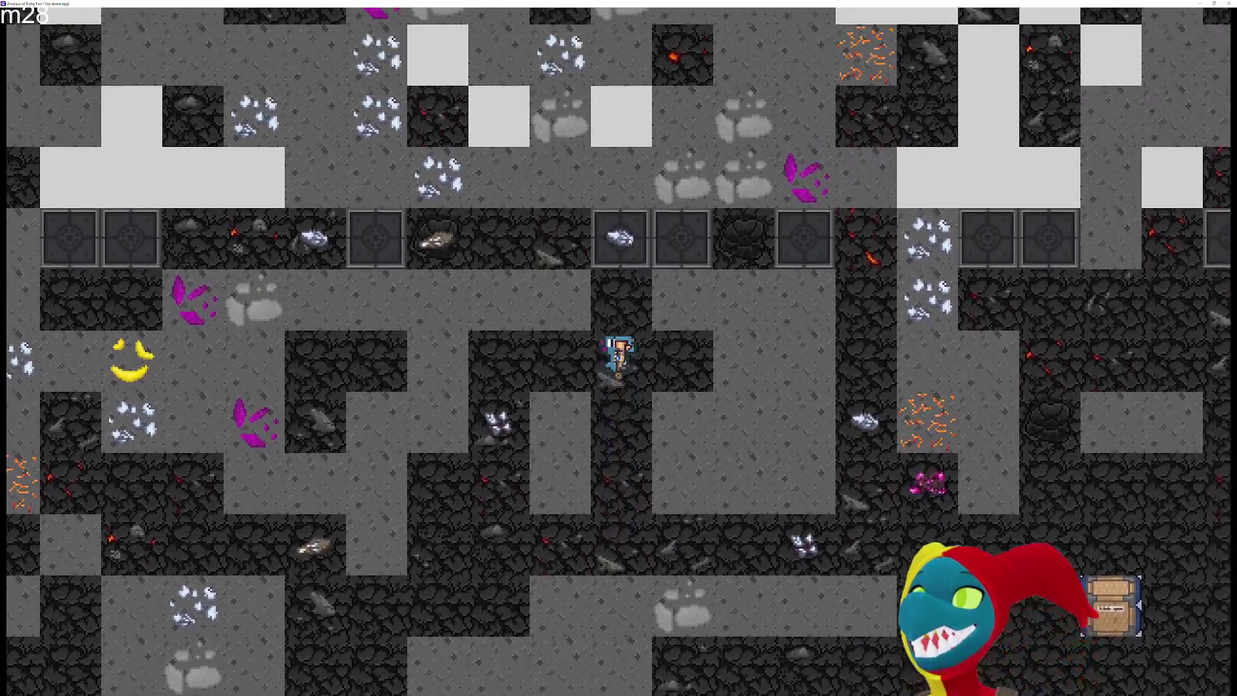
{"action": "key", "text": "a"}
{"action": "key", "text": "d"}
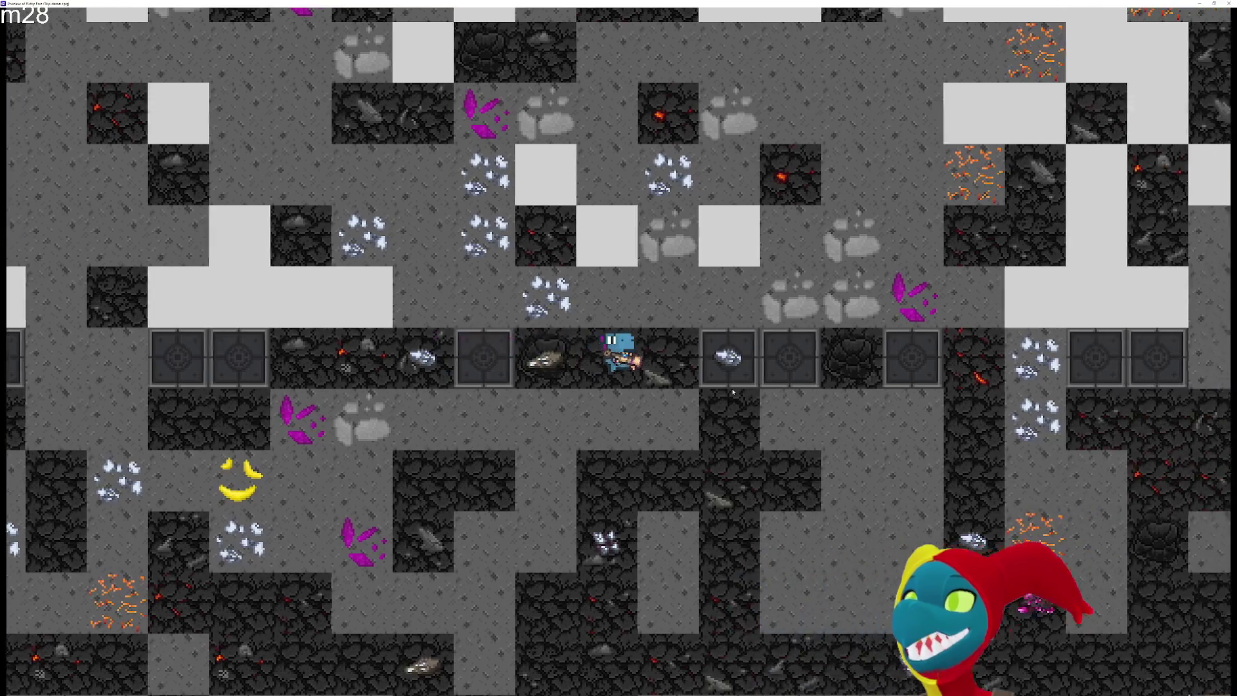
{"action": "key", "text": "s"}
{"action": "key", "text": "a"}
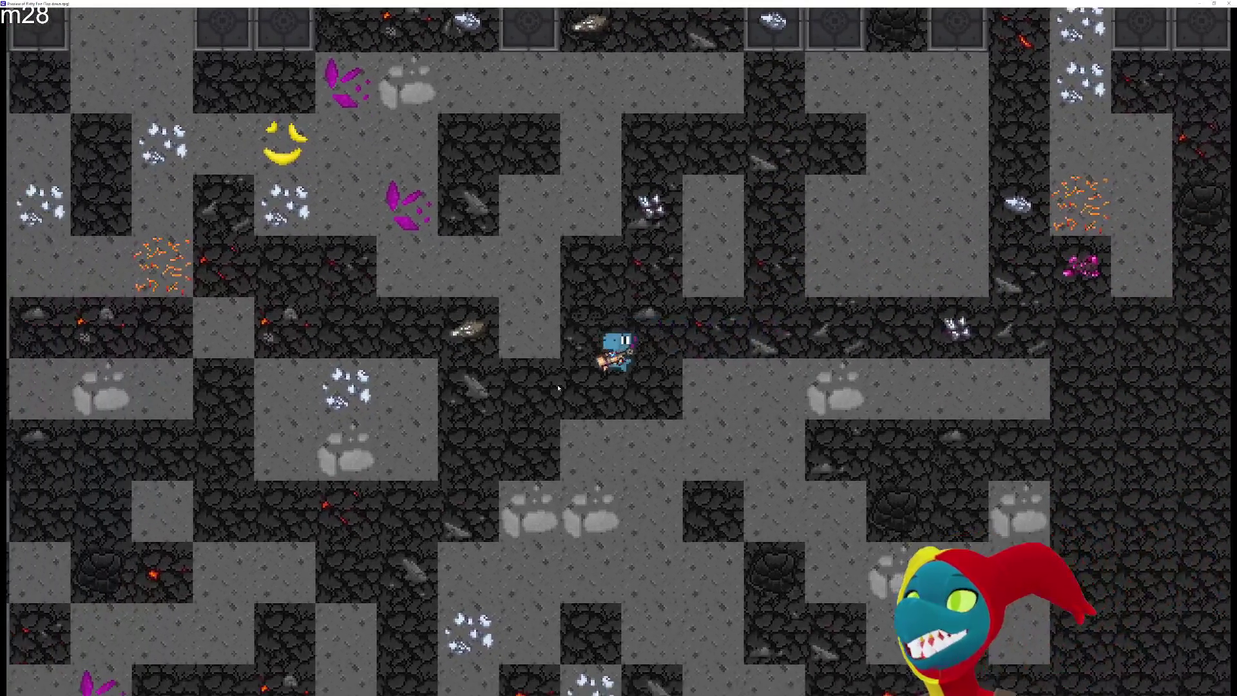
{"action": "key", "text": "s"}
{"action": "key", "text": "a"}
{"action": "key", "text": "a"}
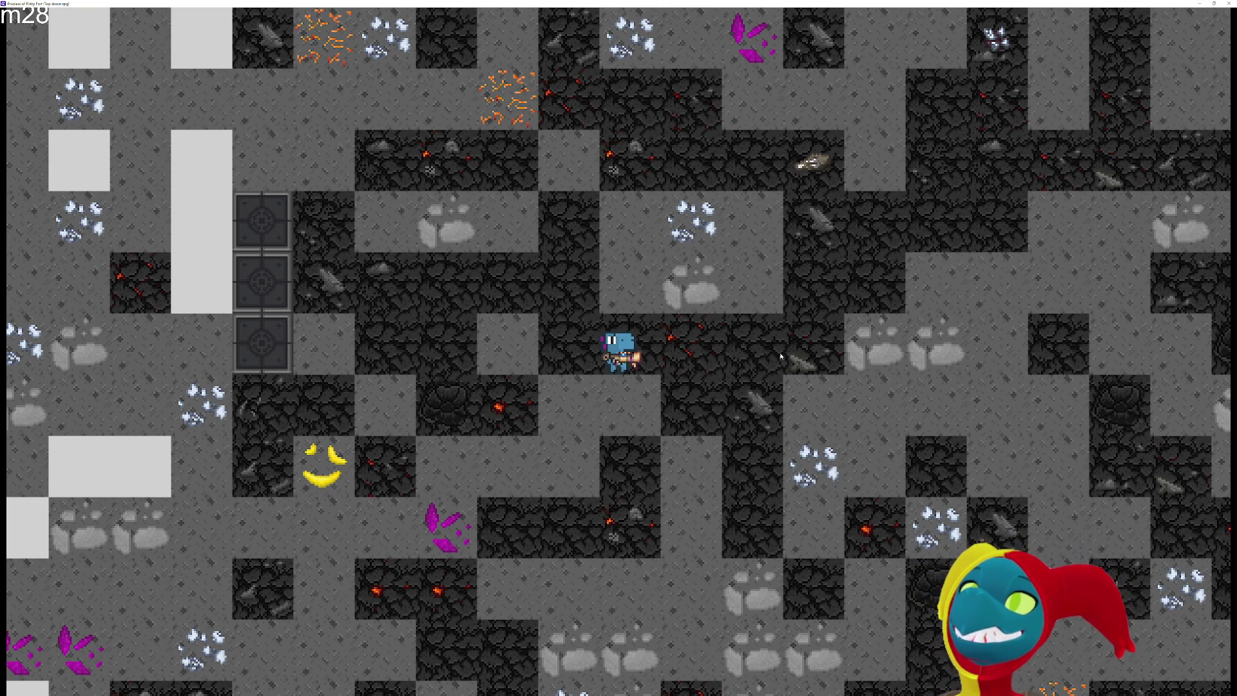
{"action": "key", "text": "d"}
{"action": "key", "text": "w"}
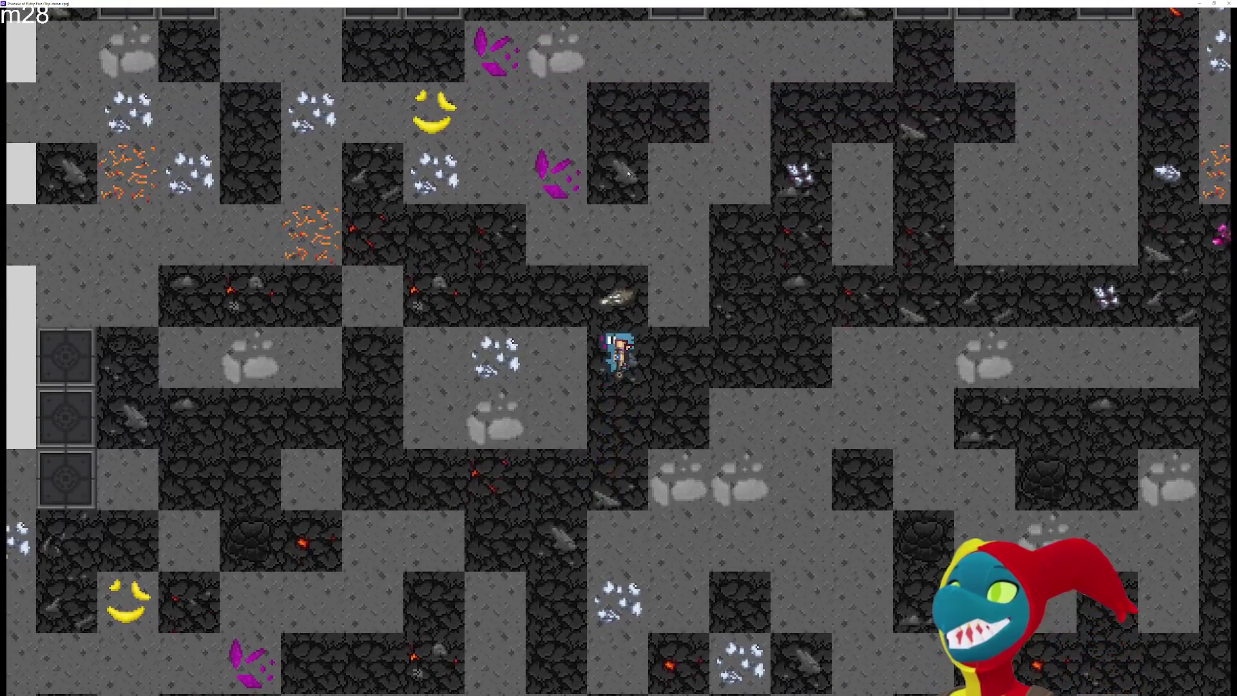
{"action": "key", "text": "w"}
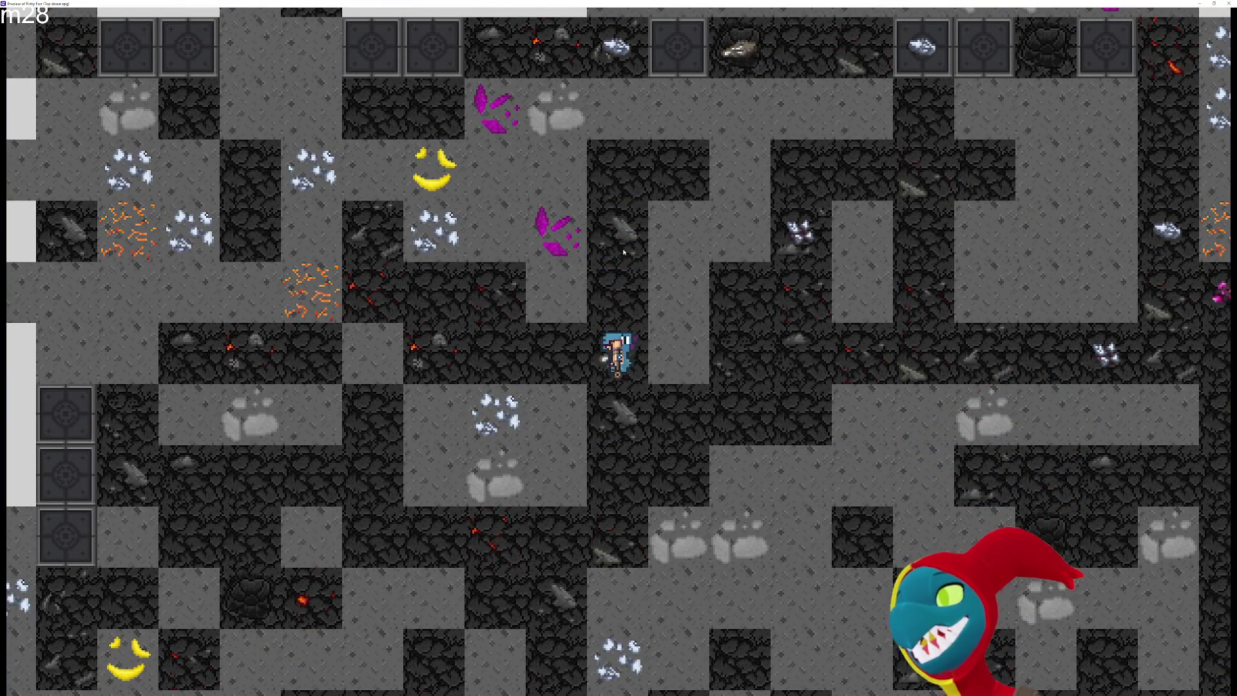
{"action": "key", "text": "s"}
{"action": "key", "text": "w"}
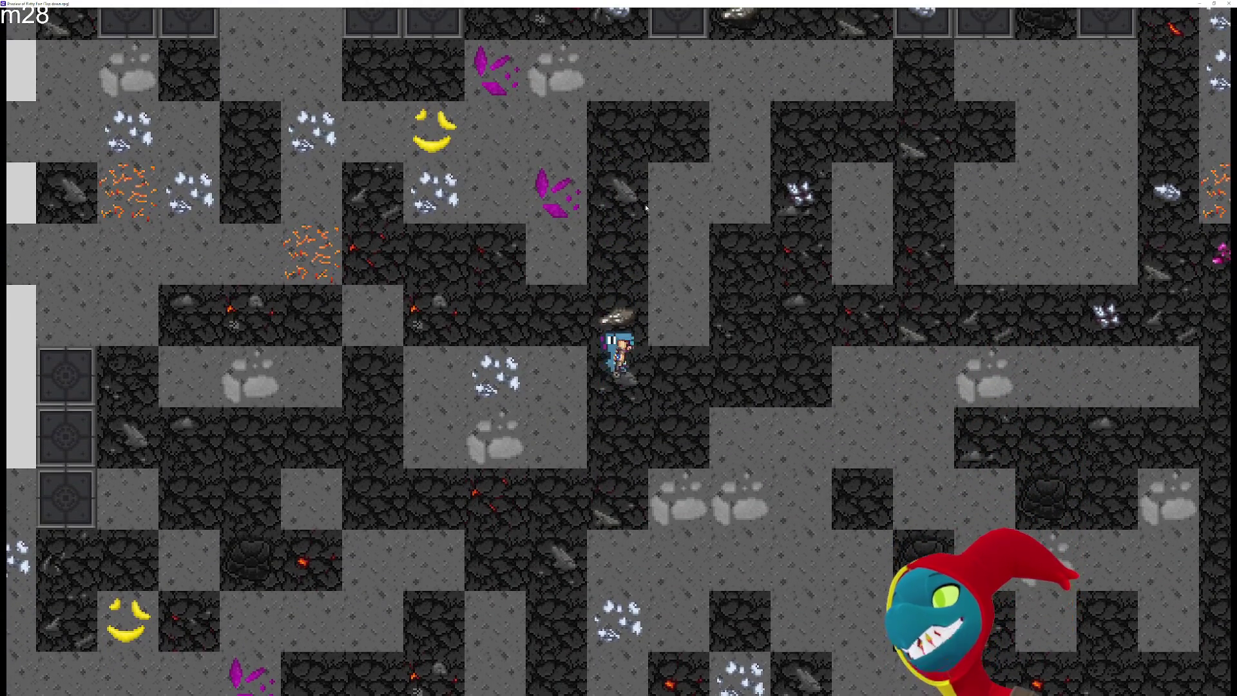
{"action": "key", "text": "w"}
{"action": "key", "text": "s"}
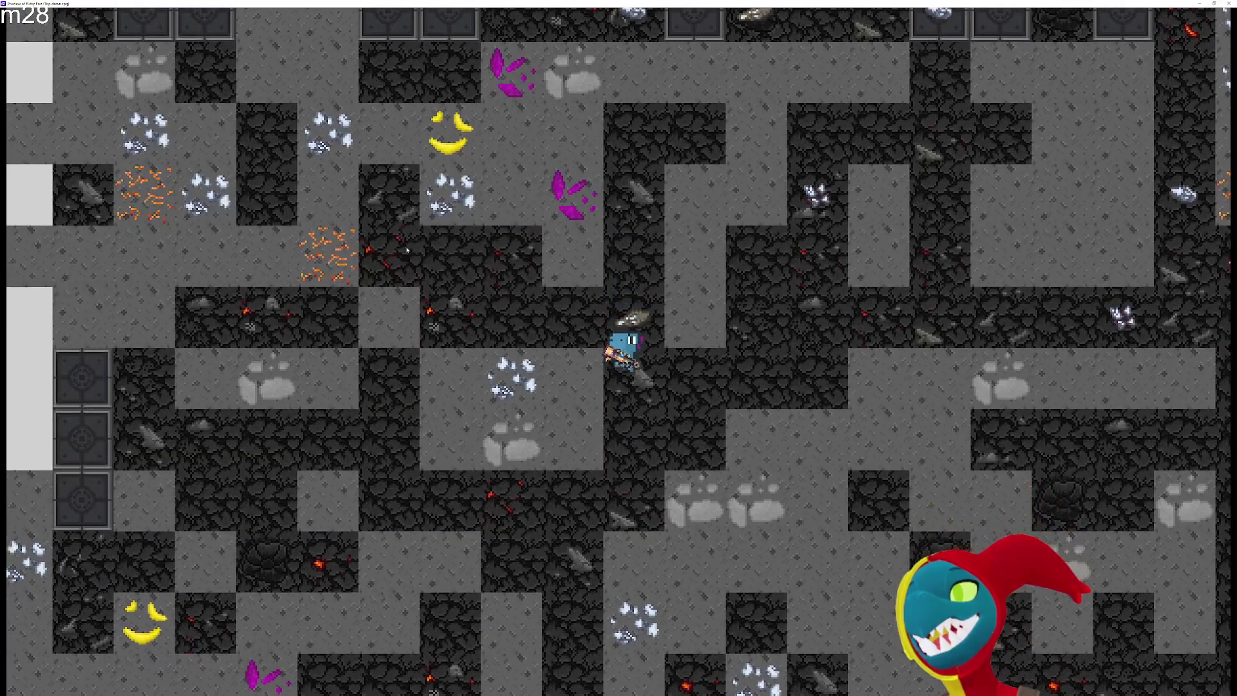
{"action": "key", "text": "a"}
{"action": "key", "text": "w"}
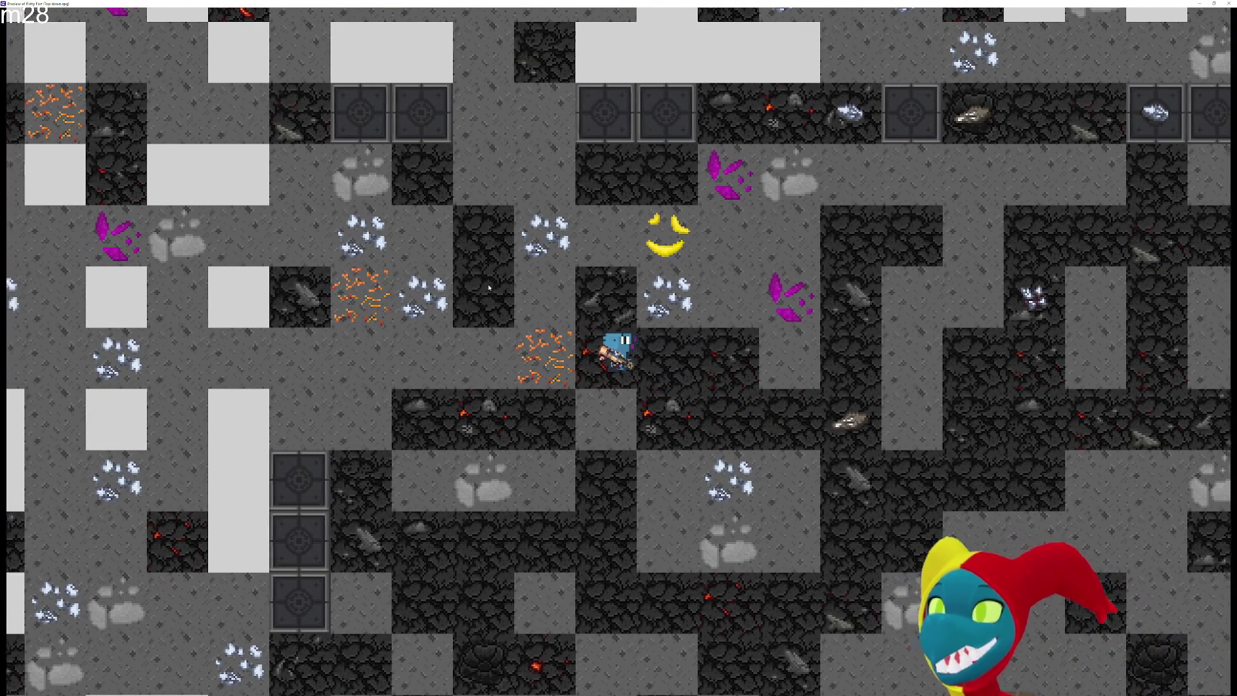
{"action": "key", "text": "w"}
{"action": "key", "text": "a"}
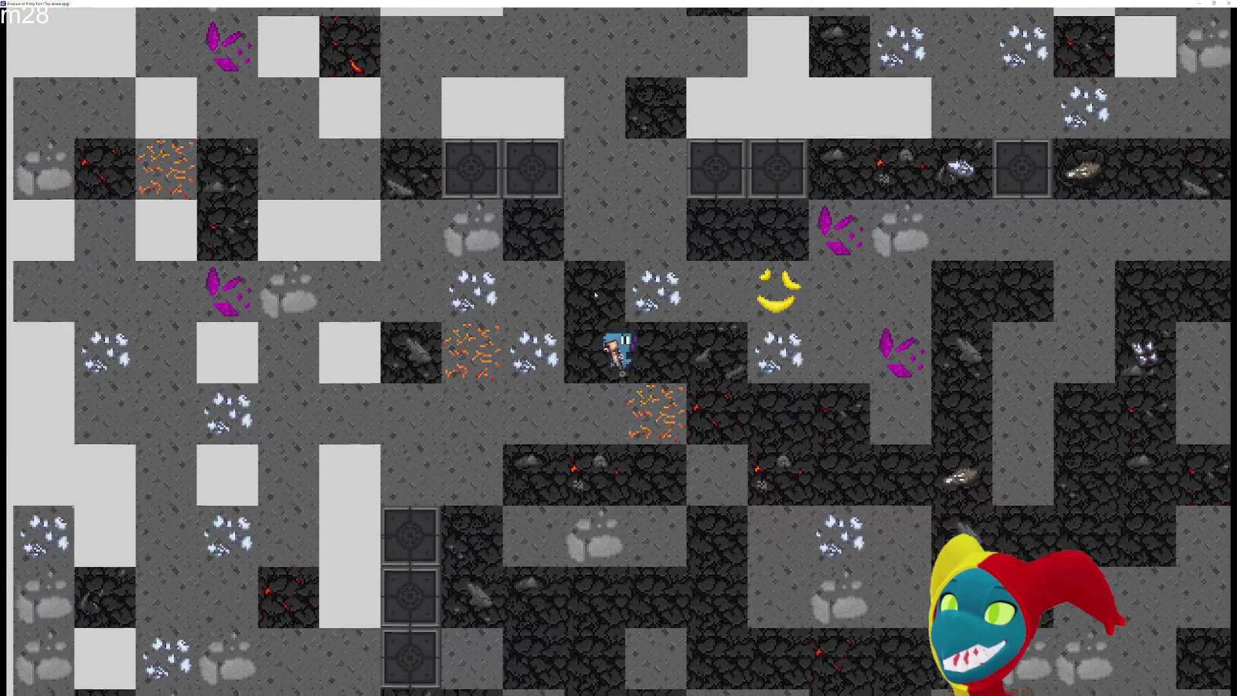
{"action": "key", "text": "d"}
{"action": "key", "text": "s"}
{"action": "key", "text": "d"}
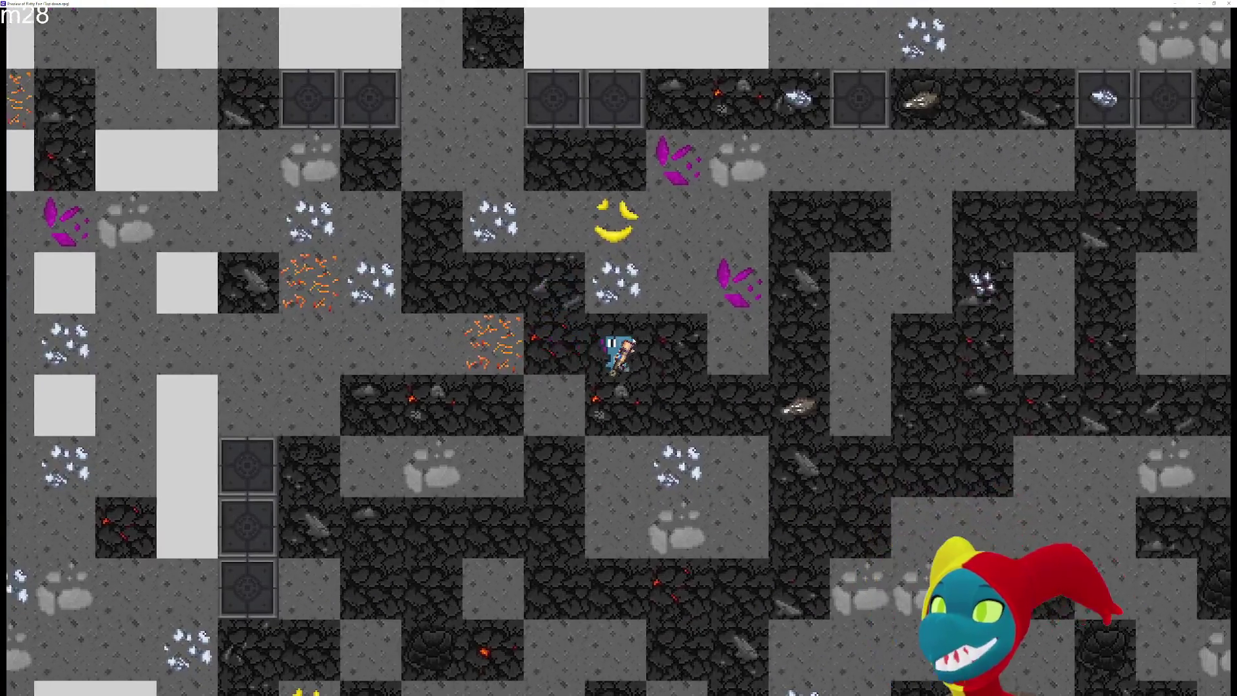
{"action": "key", "text": "w"}
{"action": "key", "text": "d"}
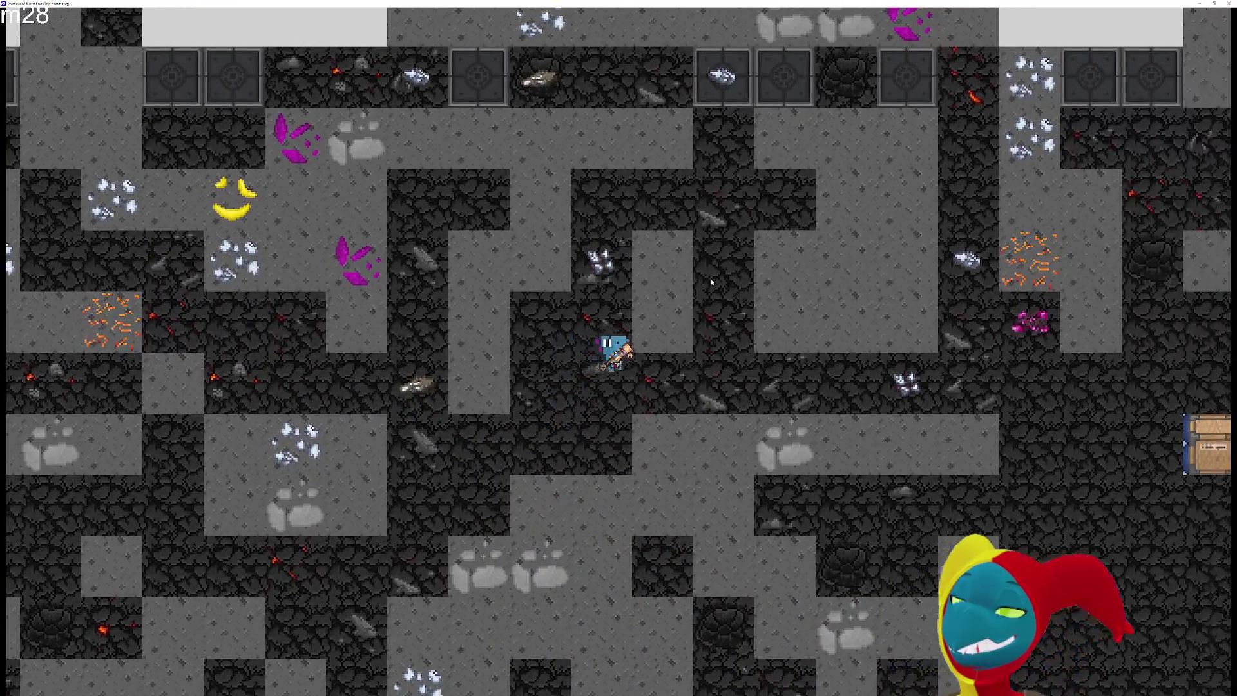
{"action": "key", "text": "s"}
{"action": "key", "text": "w"}
{"action": "key", "text": "s"}
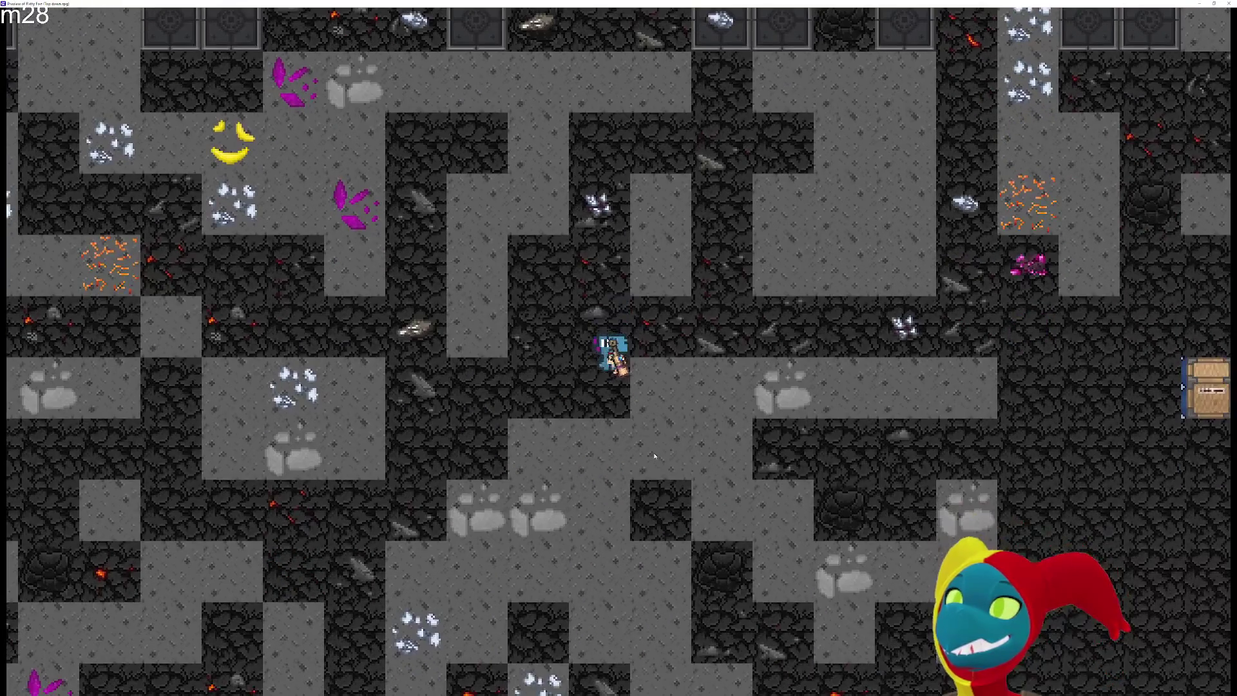
{"action": "key", "text": "d"}
{"action": "key", "text": "s"}
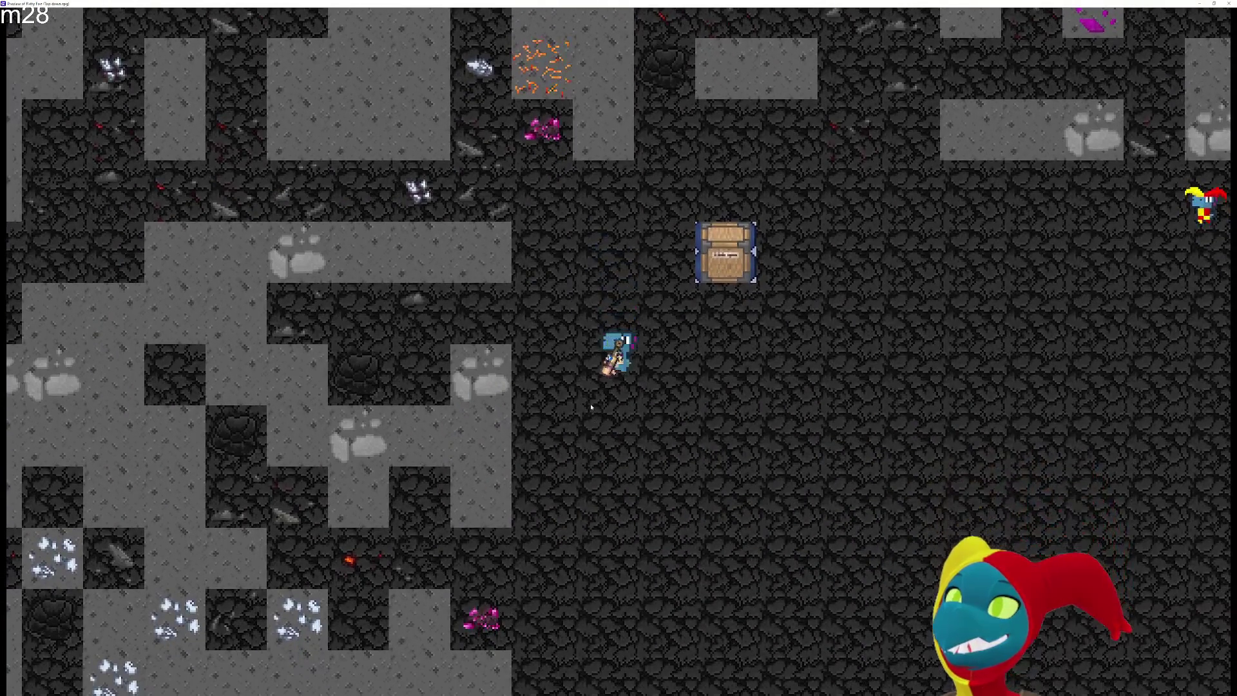
{"action": "key", "text": "a"}
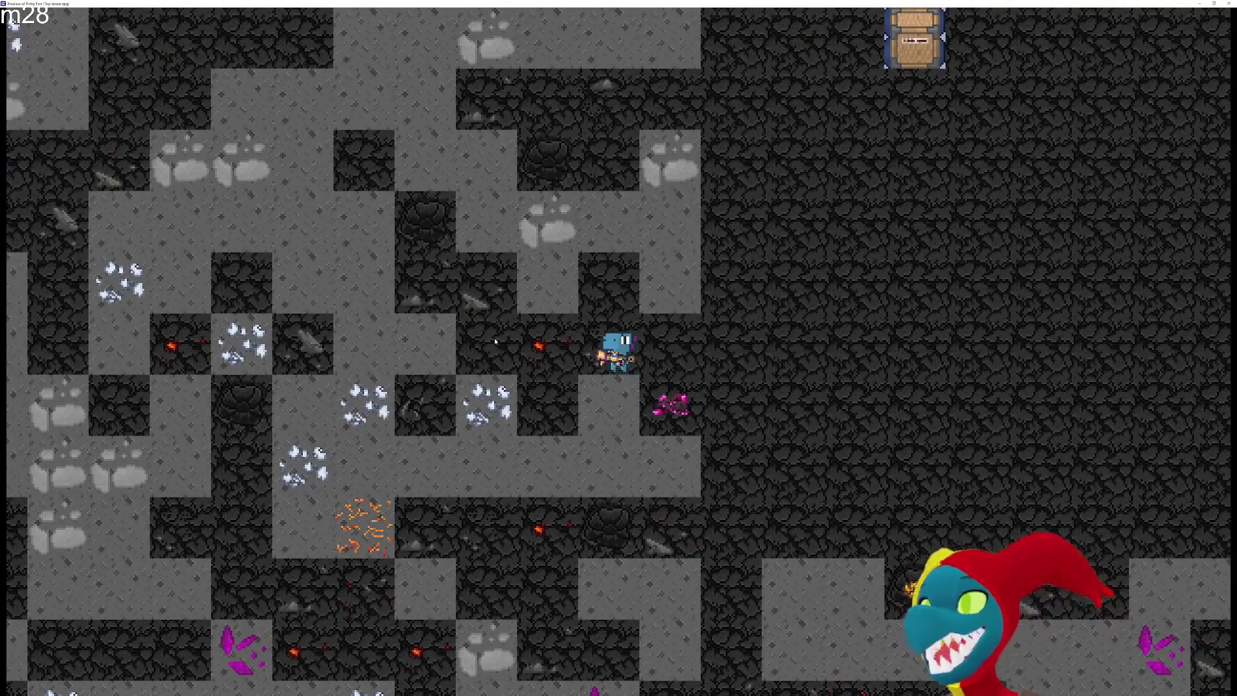
{"action": "key", "text": "a"}
{"action": "key", "text": "a"}
{"action": "key", "text": "a"}
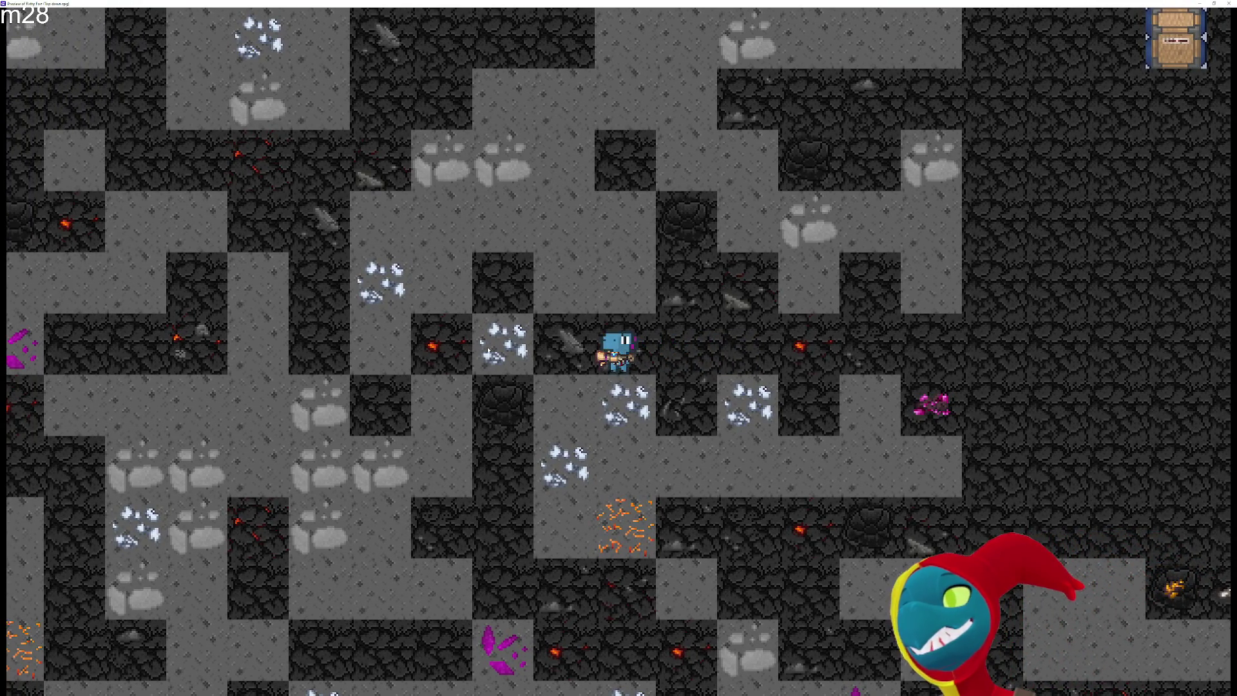
{"action": "key", "text": "a"}
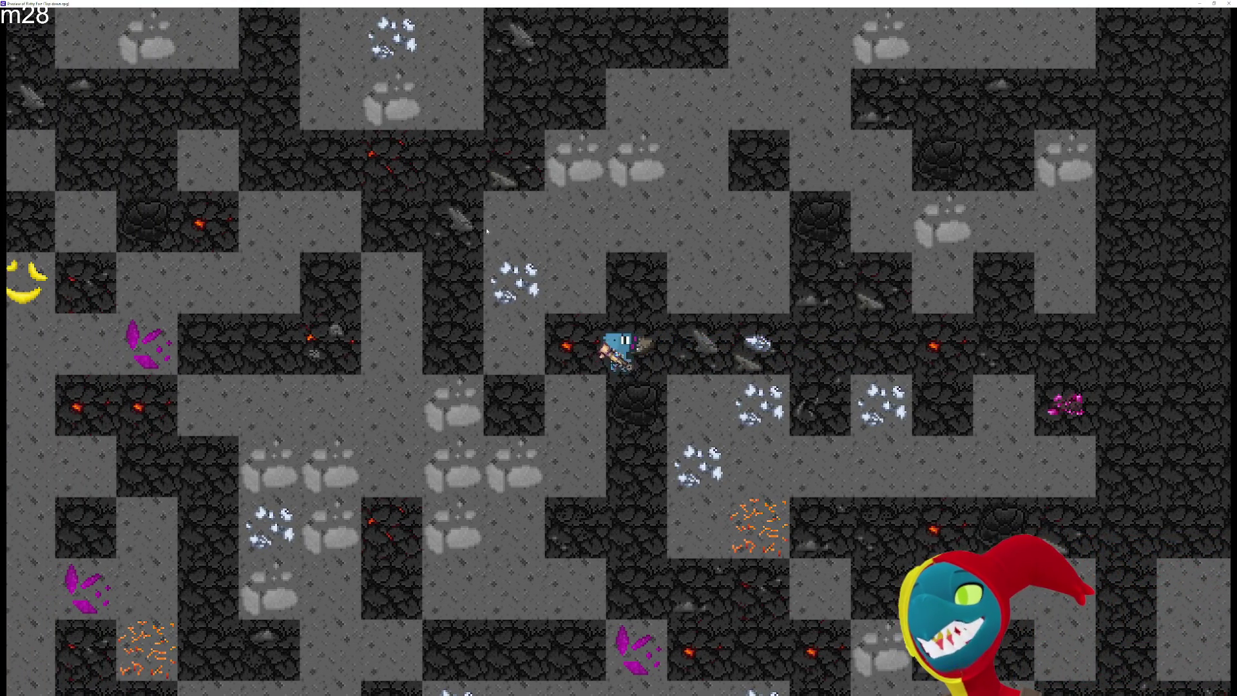
{"action": "key", "text": "d"}
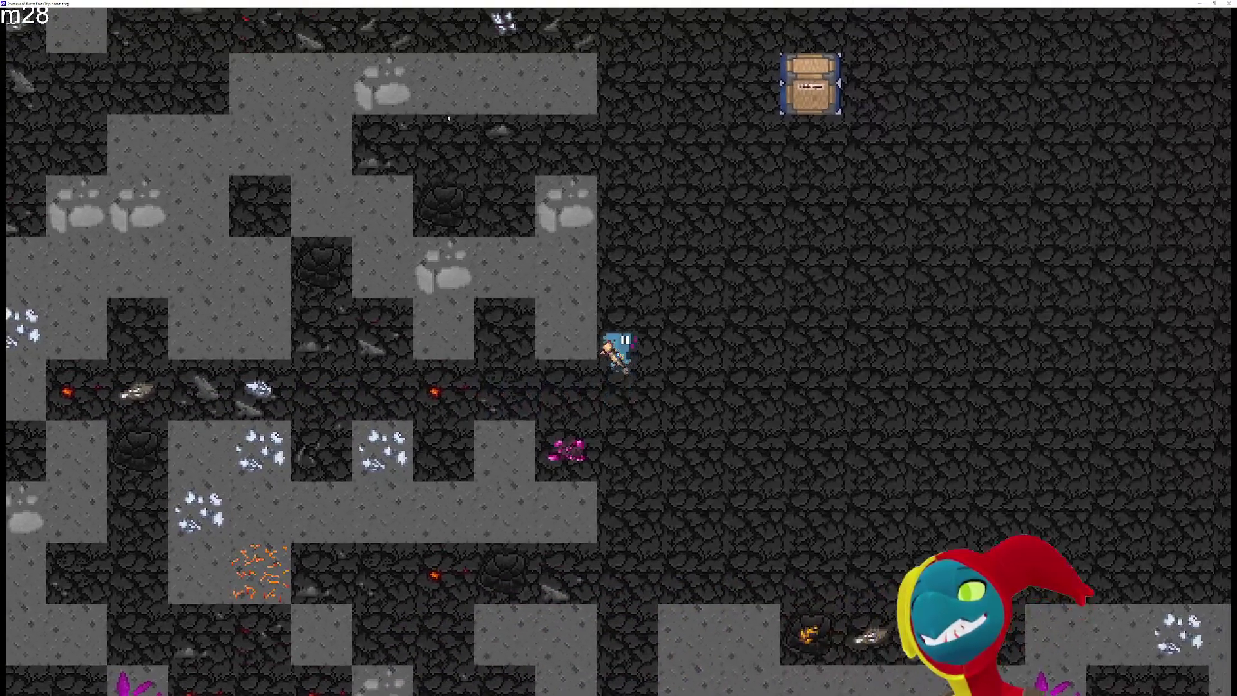
{"action": "key", "text": "w"}
{"action": "key", "text": "a"}
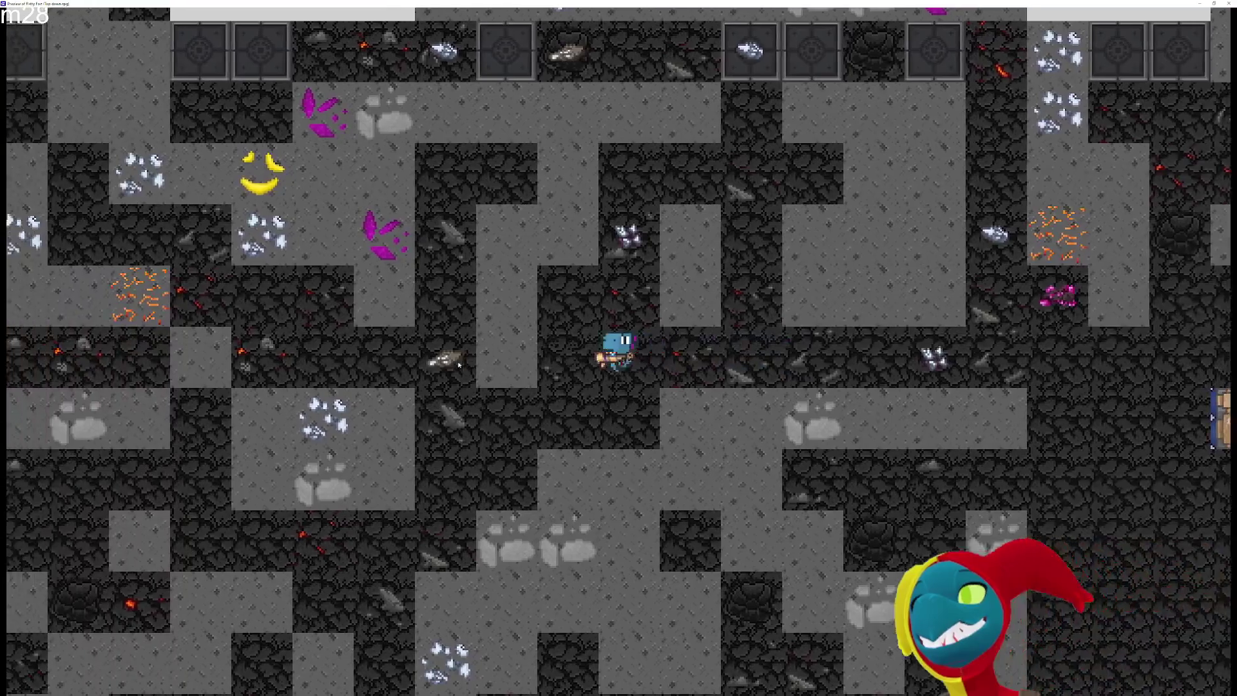
{"action": "key", "text": "a"}
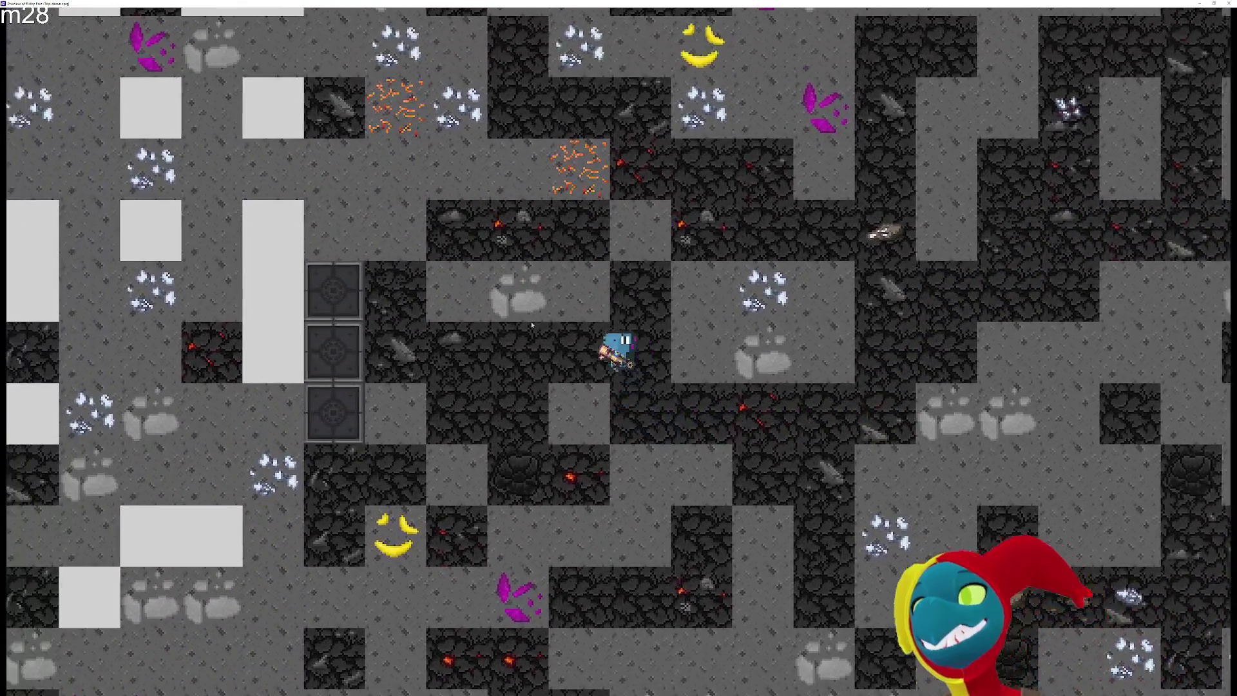
{"action": "key", "text": "a"}
{"action": "key", "text": "d"}
{"action": "key", "text": "s"}
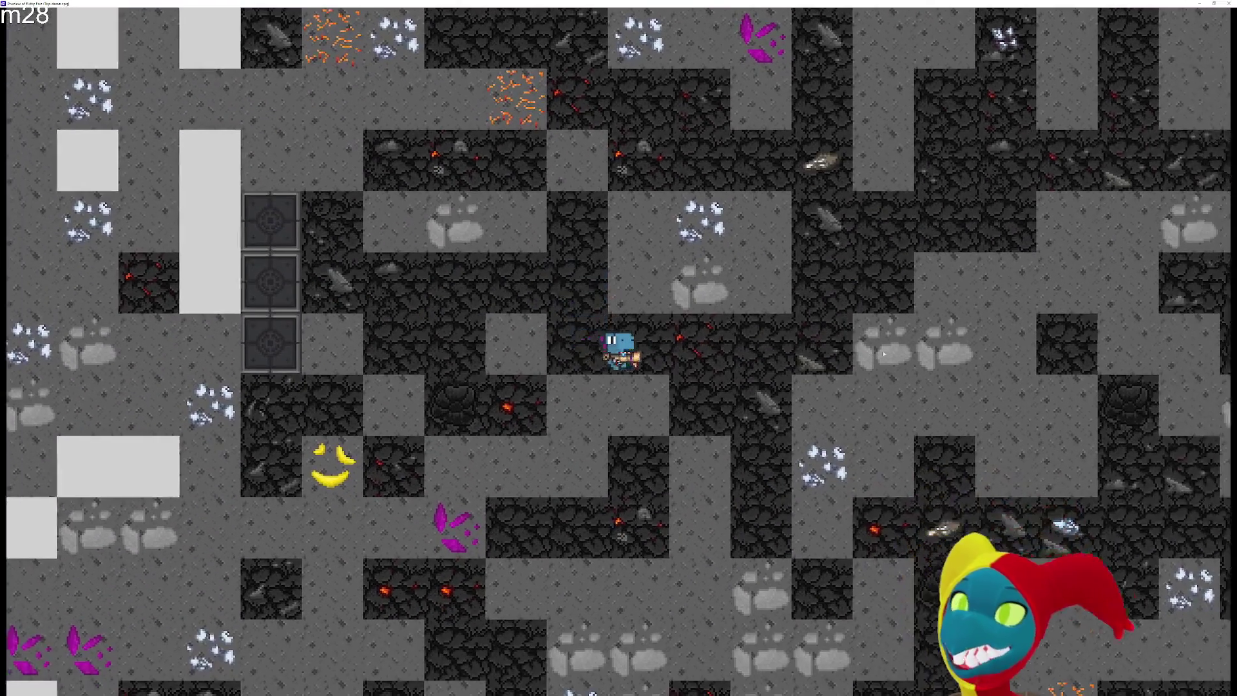
{"action": "key", "text": "d"}
{"action": "key", "text": "w"}
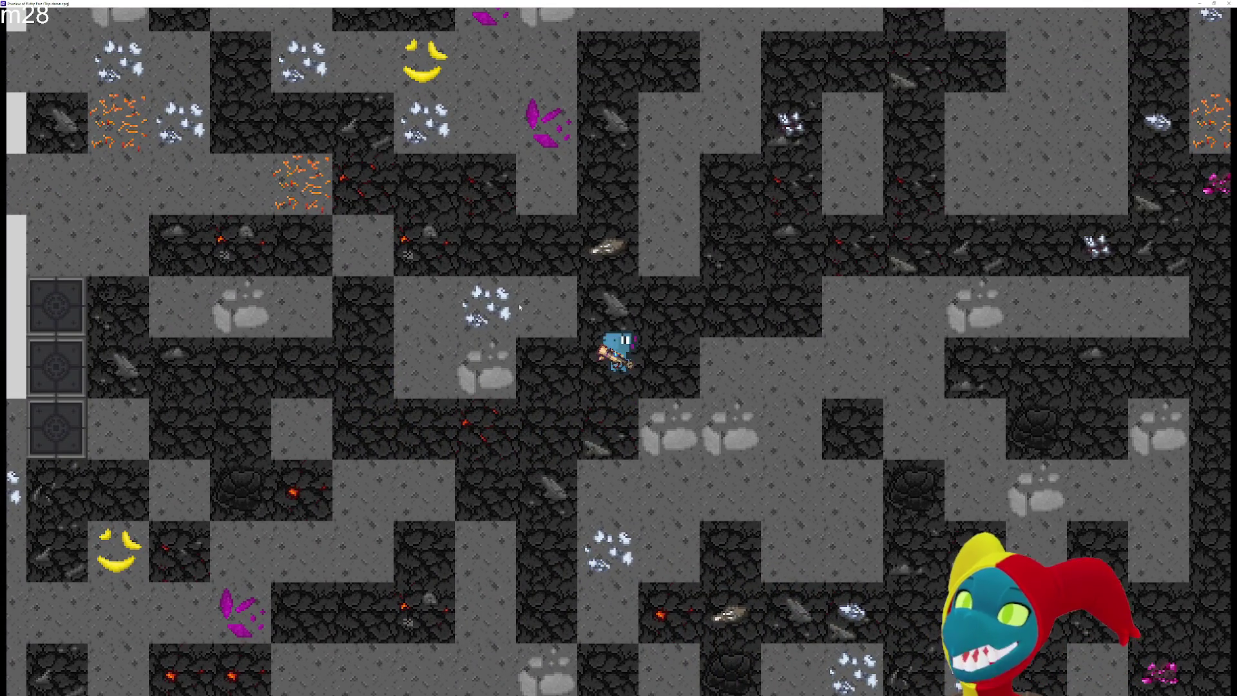
Turn the nearby floor and crystal tiles into rock, then walk the player around the room
{"action": "left_click", "coordinate": [520, 308]}
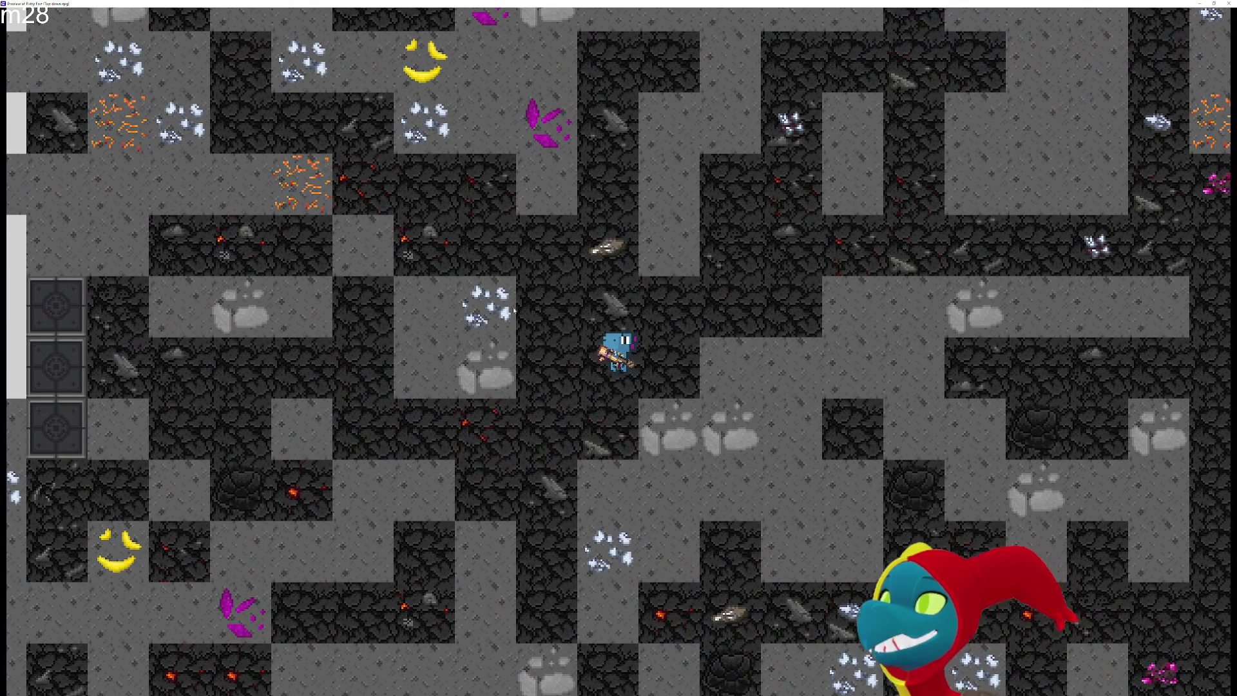
{"action": "left_click", "coordinate": [514, 310]}
{"action": "key", "text": "a"}
{"action": "key", "text": "w"}
{"action": "key", "text": "d"}
{"action": "key", "text": "s"}
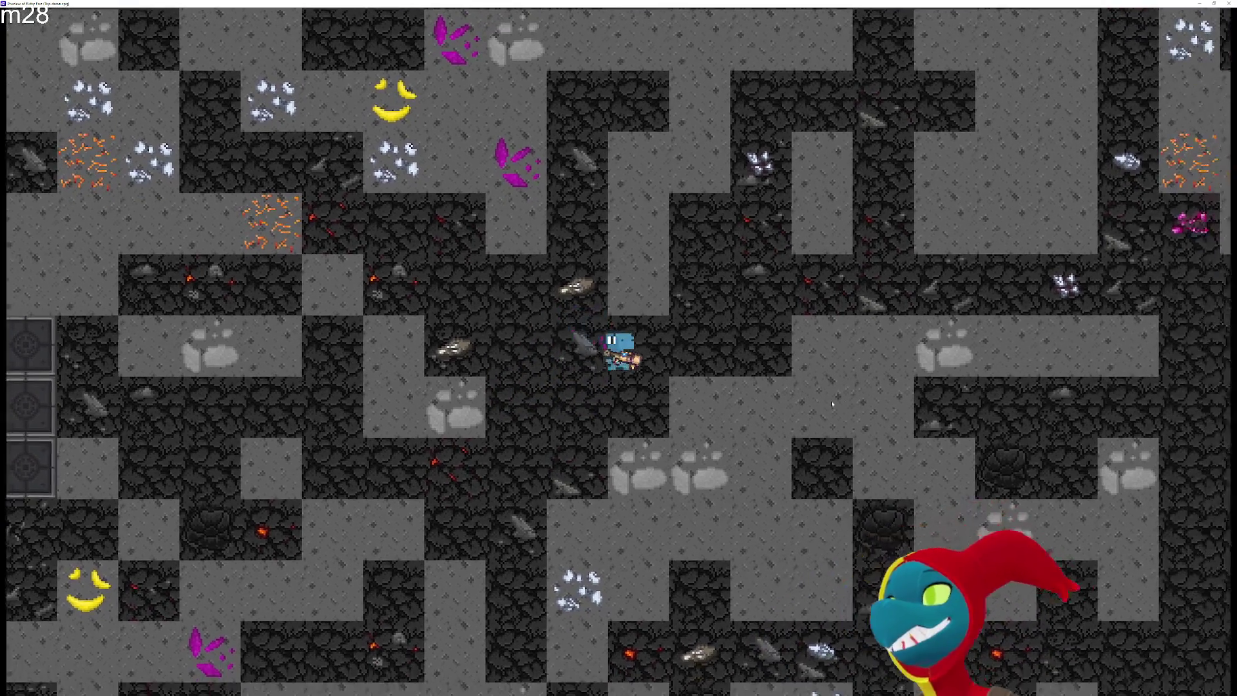
{"action": "key", "text": "d"}
{"action": "key", "text": "w"}
{"action": "key", "text": "a"}
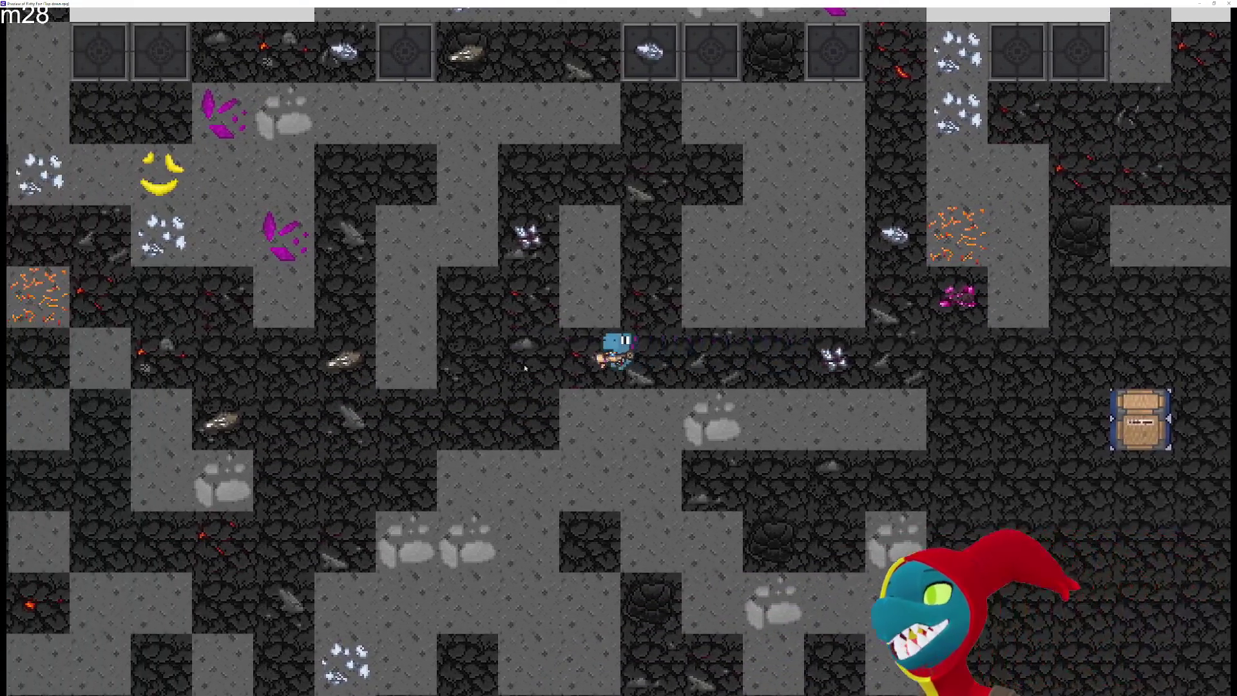
{"action": "key", "text": "s"}
{"action": "key", "text": "w"}
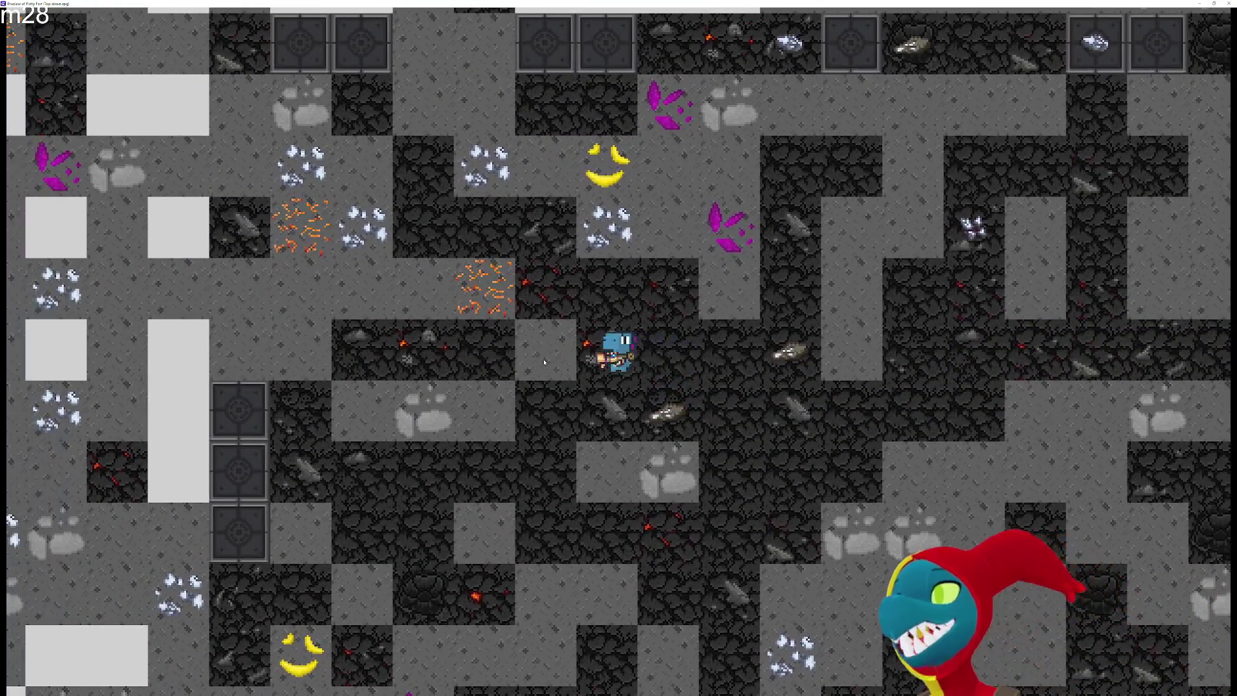
Walk left and right, turning the grey floor tiles beside the player into rock
{"action": "left_click", "coordinate": [544, 362]}
{"action": "key", "text": "a"}
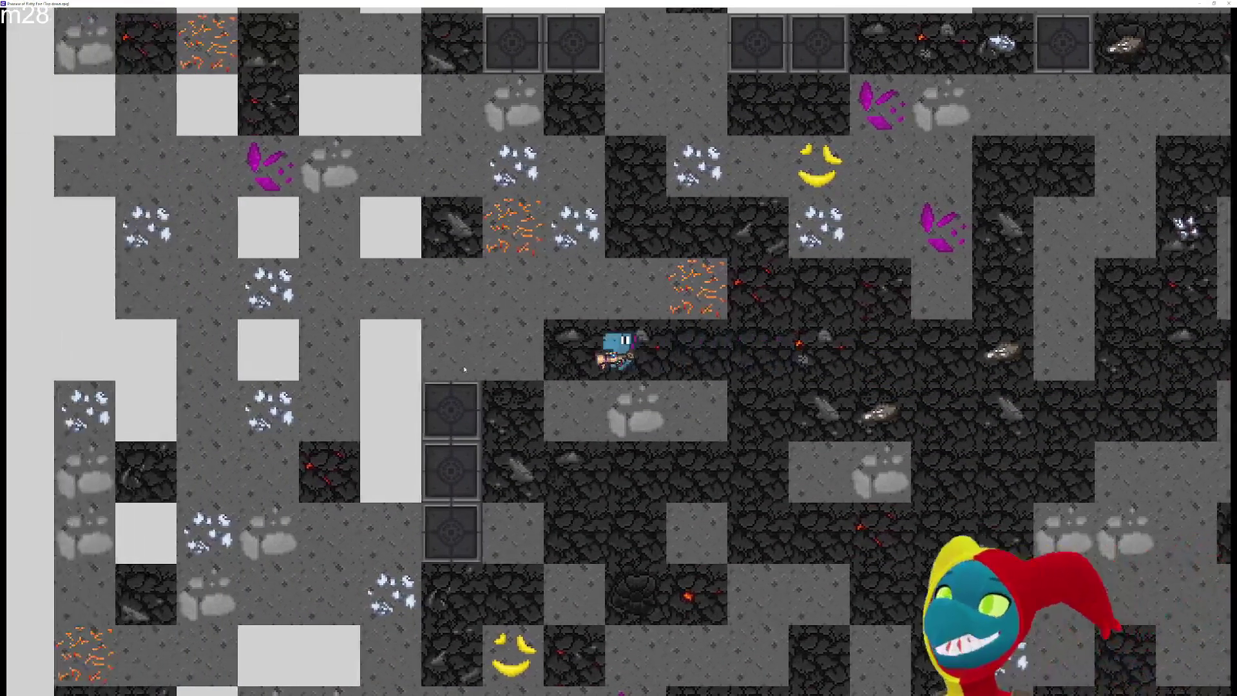
{"action": "key", "text": "a"}
{"action": "key", "text": "s"}
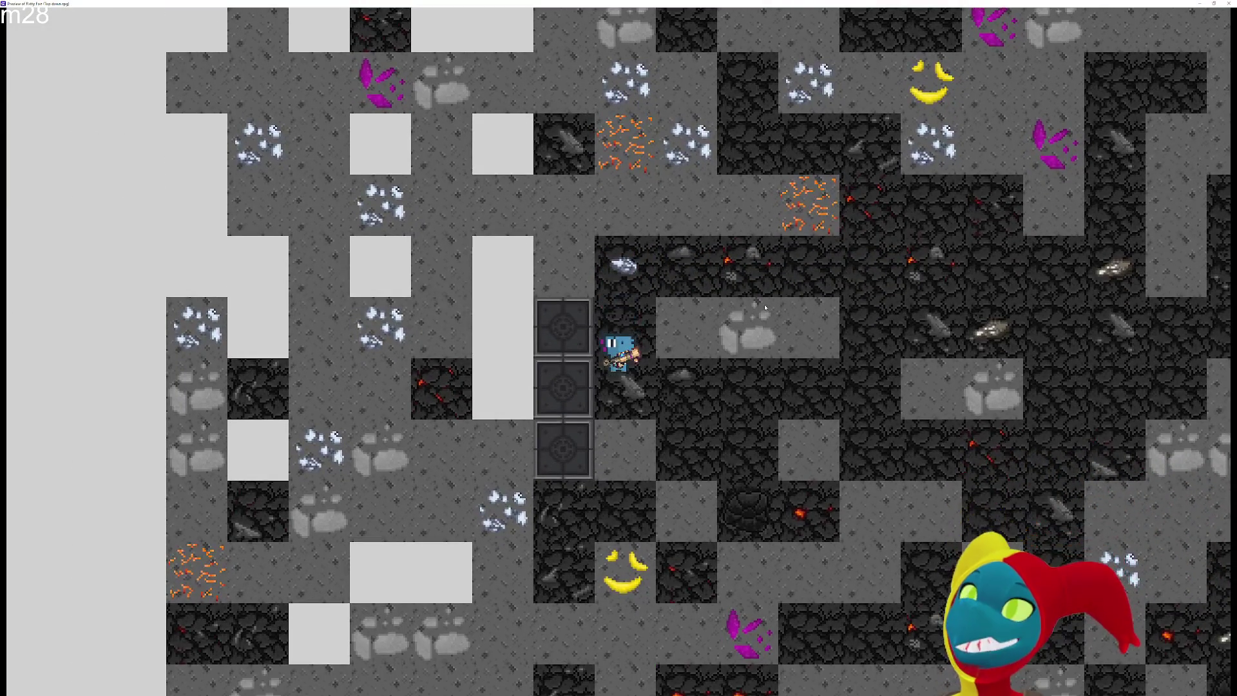
{"action": "left_click", "coordinate": [686, 327]}
{"action": "key", "text": "d"}
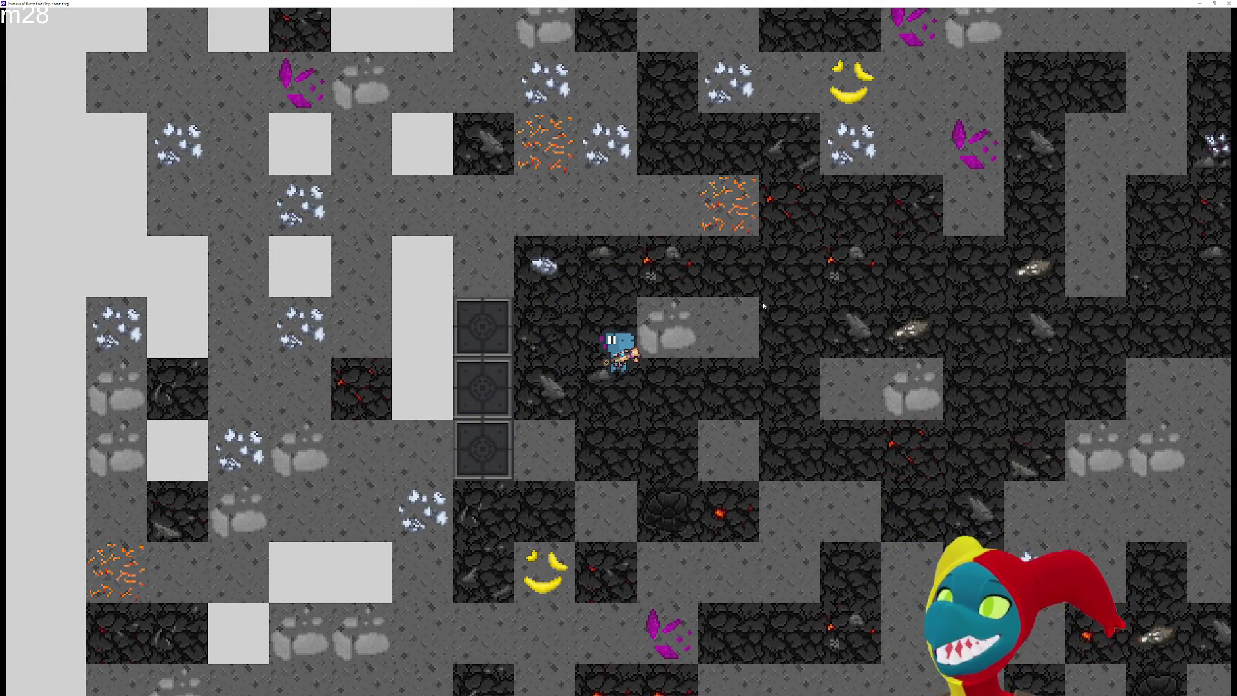
{"action": "left_click", "coordinate": [764, 307]}
{"action": "key", "text": "d"}
{"action": "left_click", "coordinate": [760, 305]}
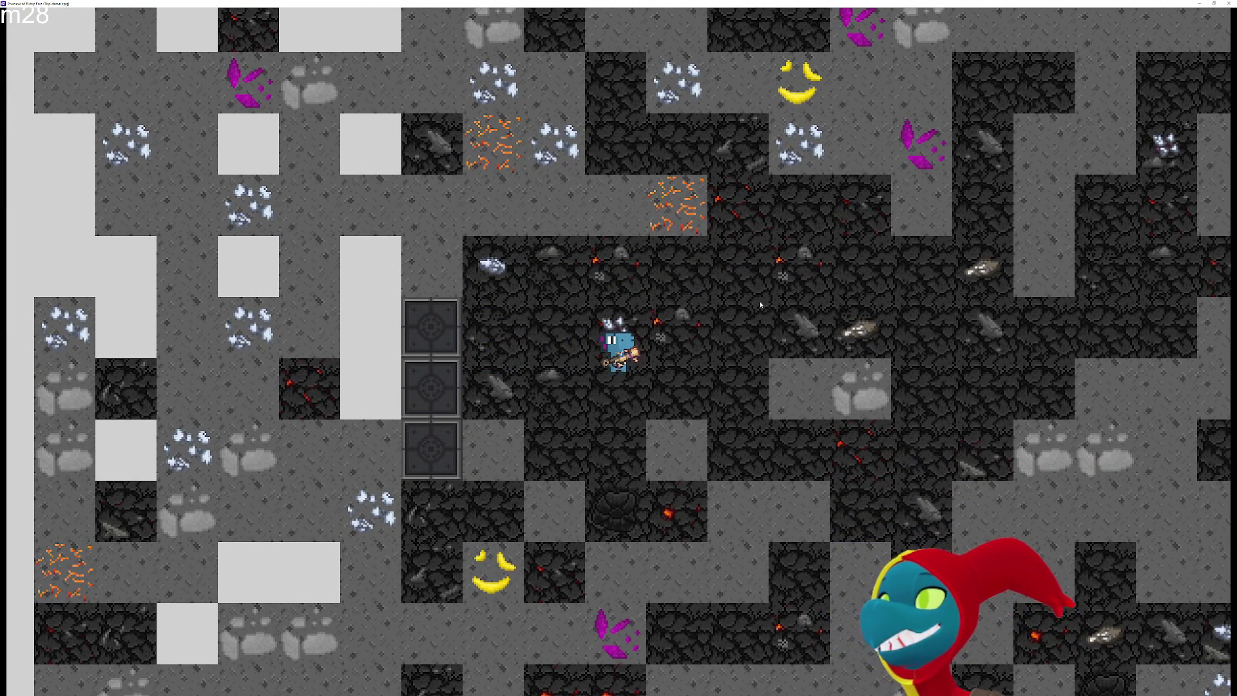
{"action": "key", "text": "s"}
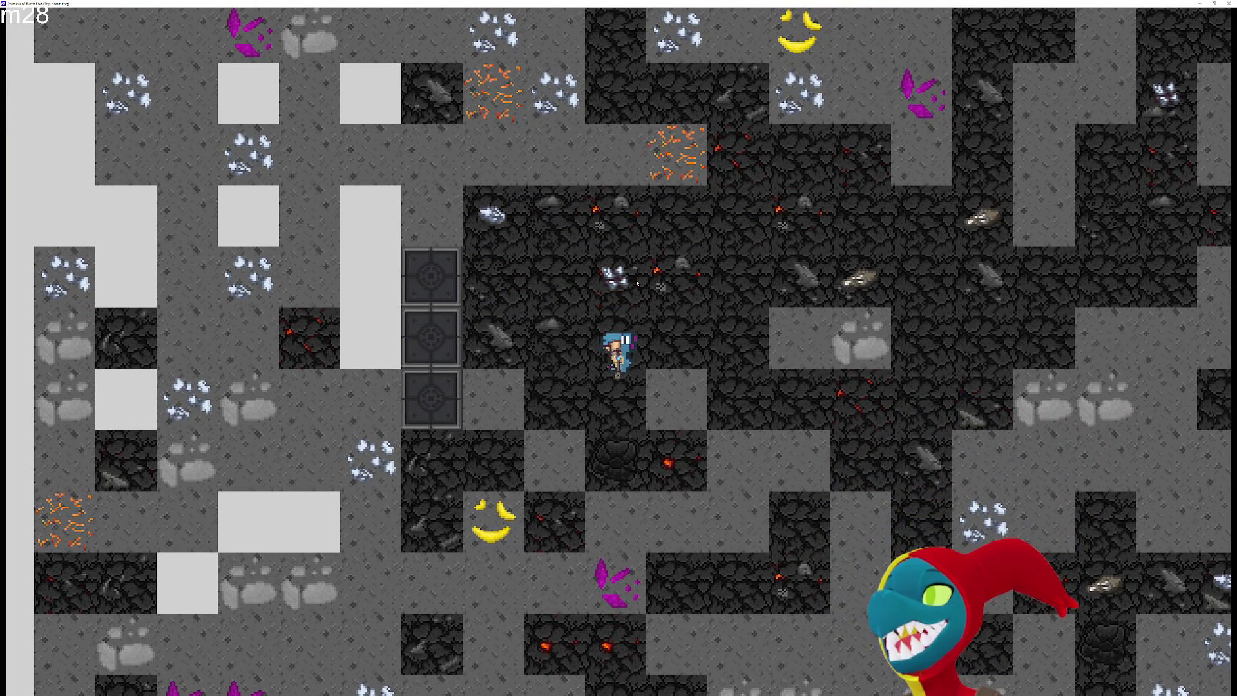
{"action": "key", "text": "a"}
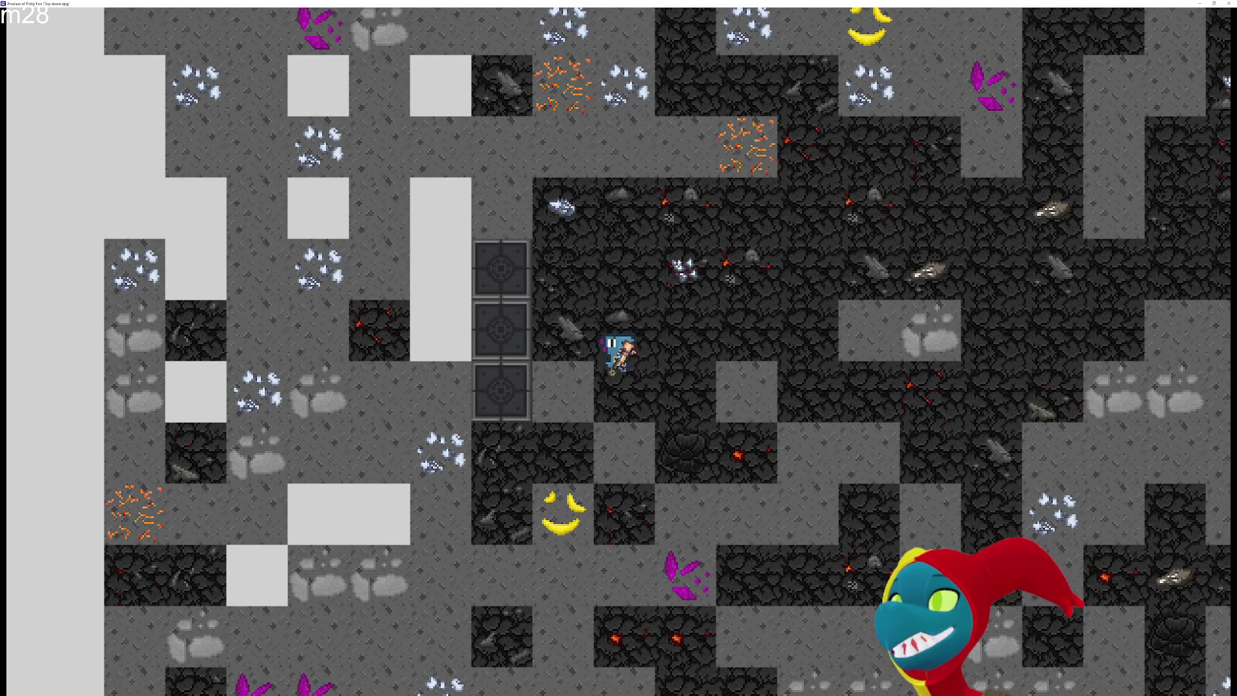
Swing the tool at the nearby rock and place rock on several grey floor tiles
{"action": "left_click", "coordinate": [722, 318]}
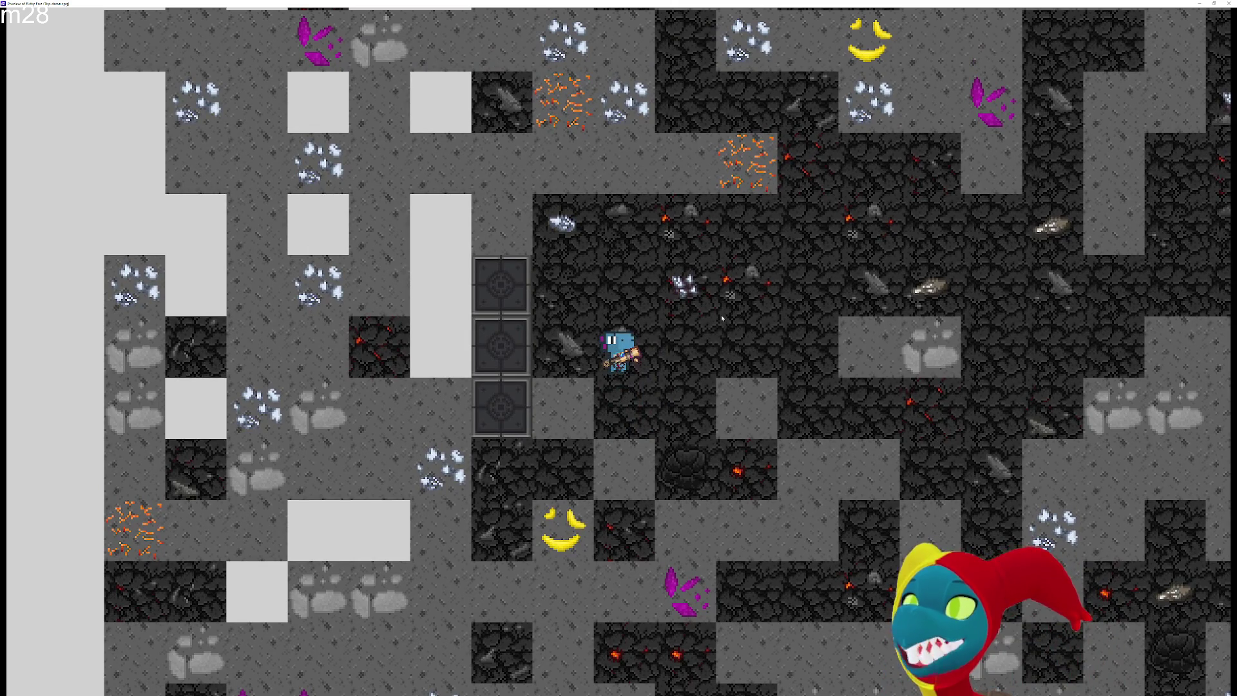
{"action": "key", "text": "s"}
{"action": "left_click", "coordinate": [721, 318]}
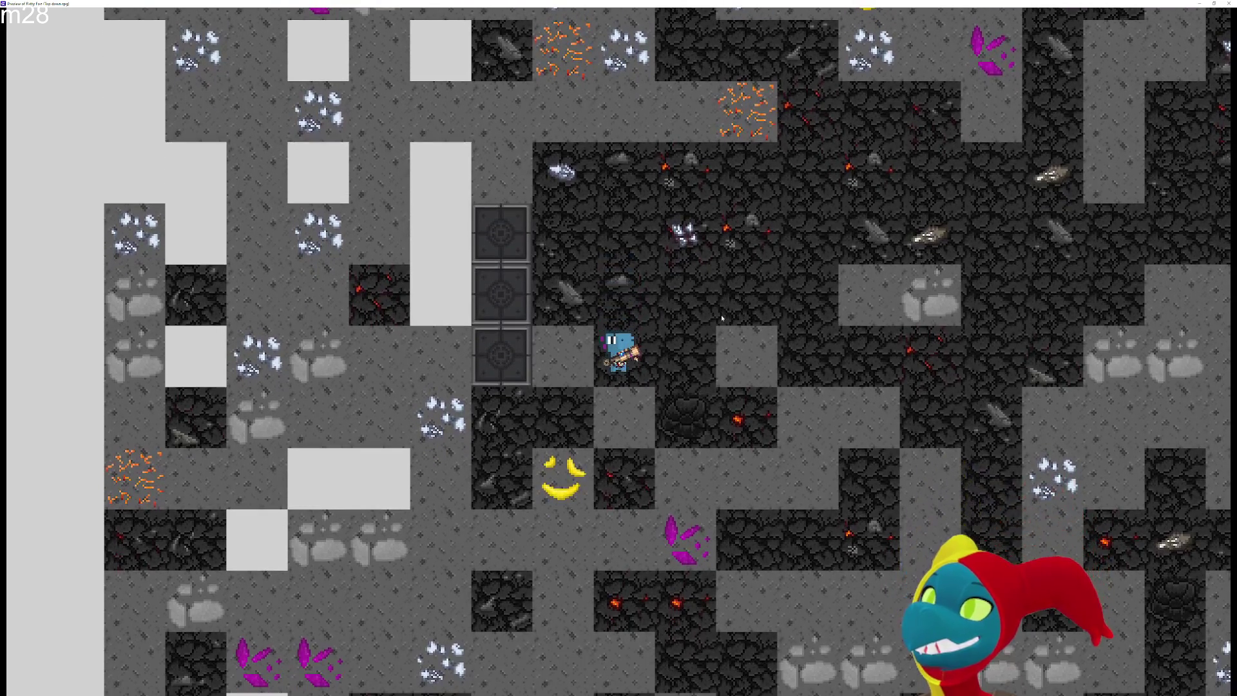
{"action": "key", "text": "d"}
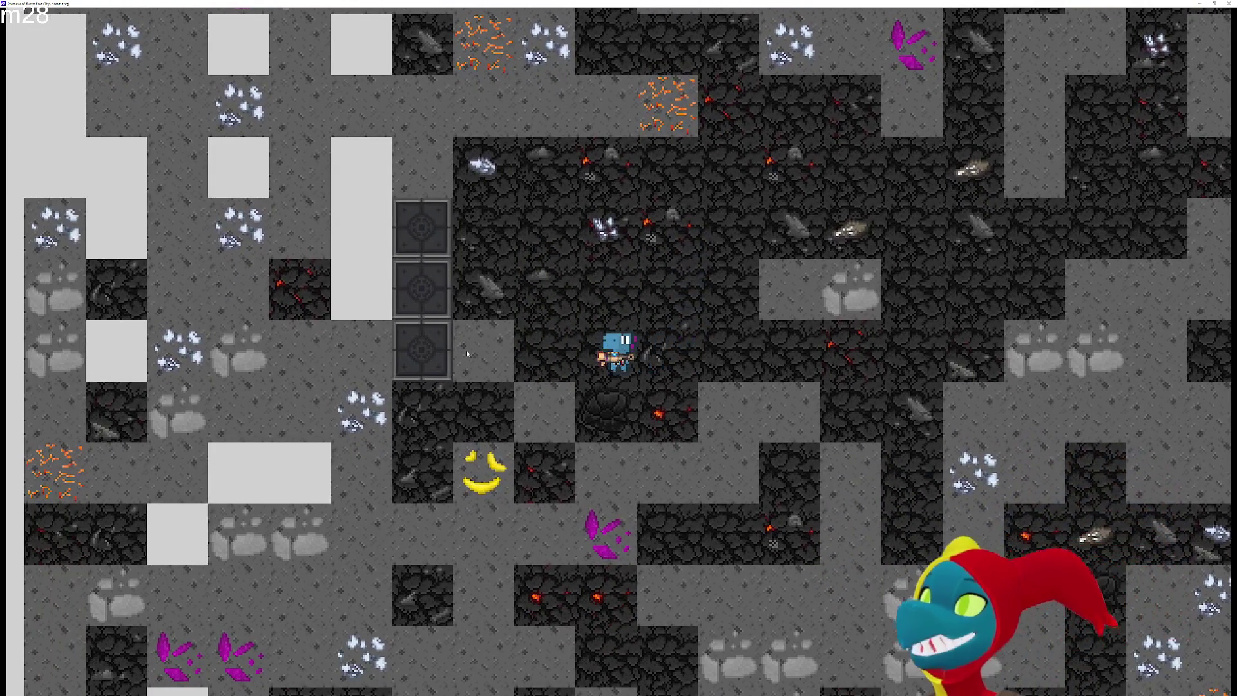
{"action": "right_click", "coordinate": [469, 363]}
{"action": "key", "text": "a"}
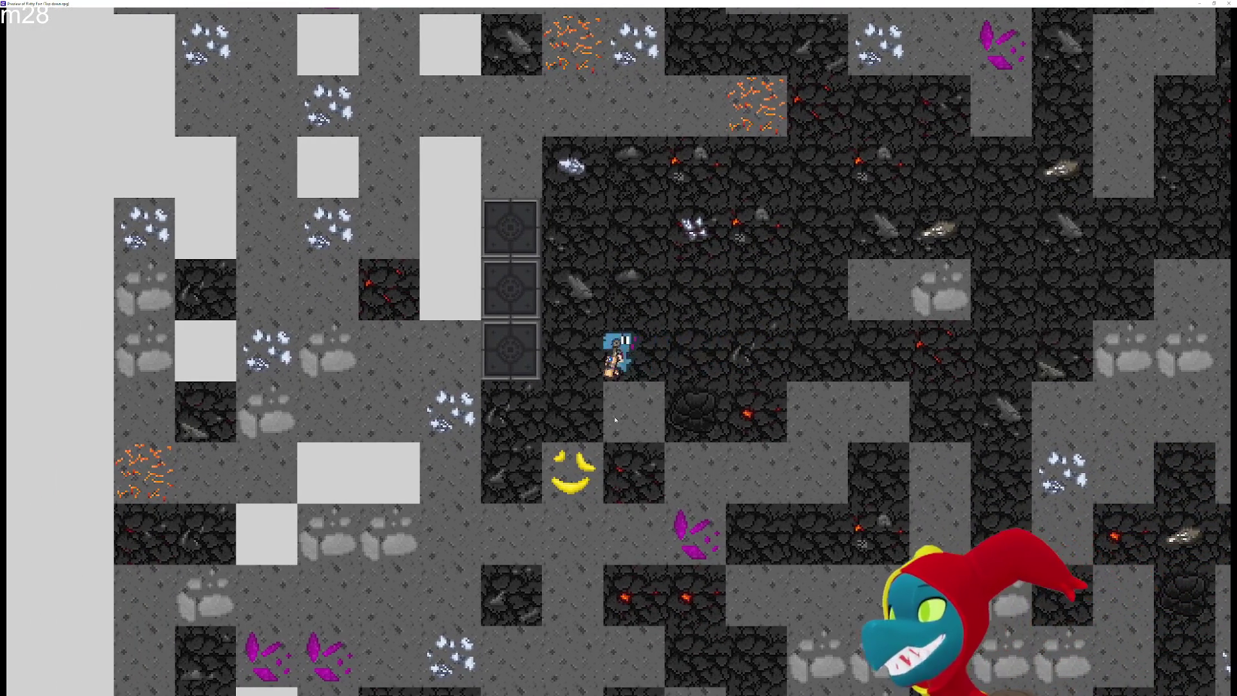
{"action": "right_click", "coordinate": [616, 419]}
{"action": "right_click", "coordinate": [694, 473]}
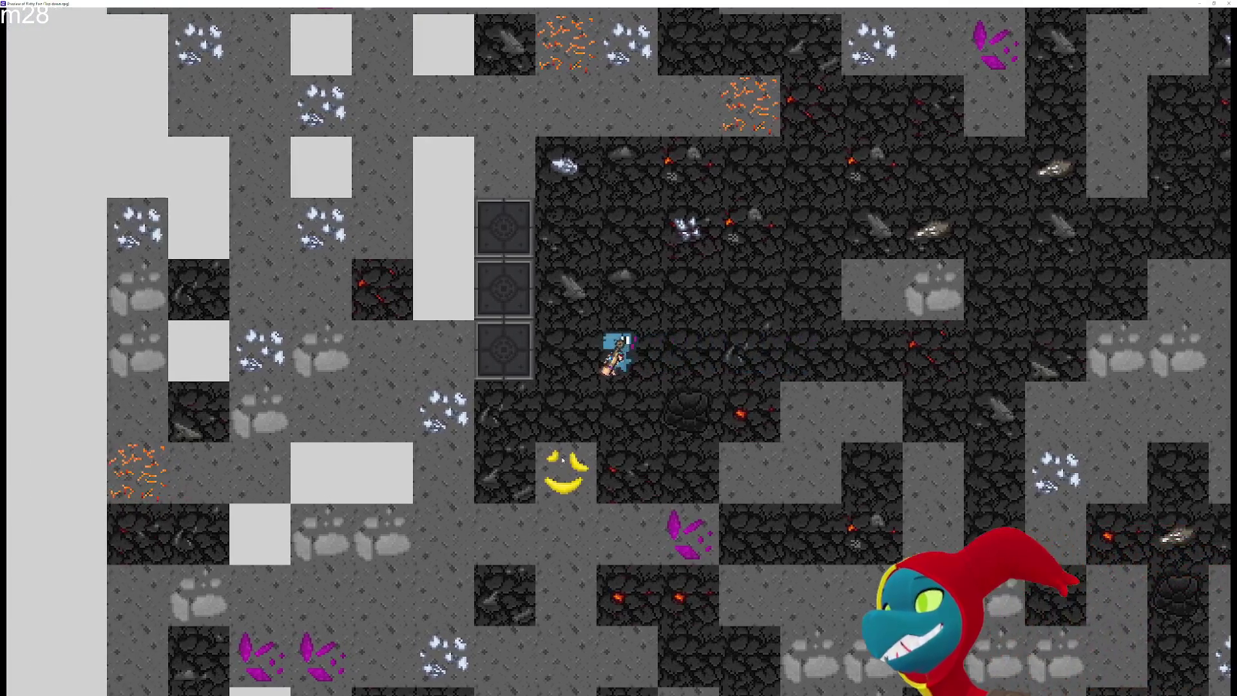
Mine the floor and crystal tiles around the player while walking through the cave
{"action": "right_click", "coordinate": [562, 459]}
{"action": "key", "text": "s"}
{"action": "key", "text": "a"}
{"action": "key", "text": "d"}
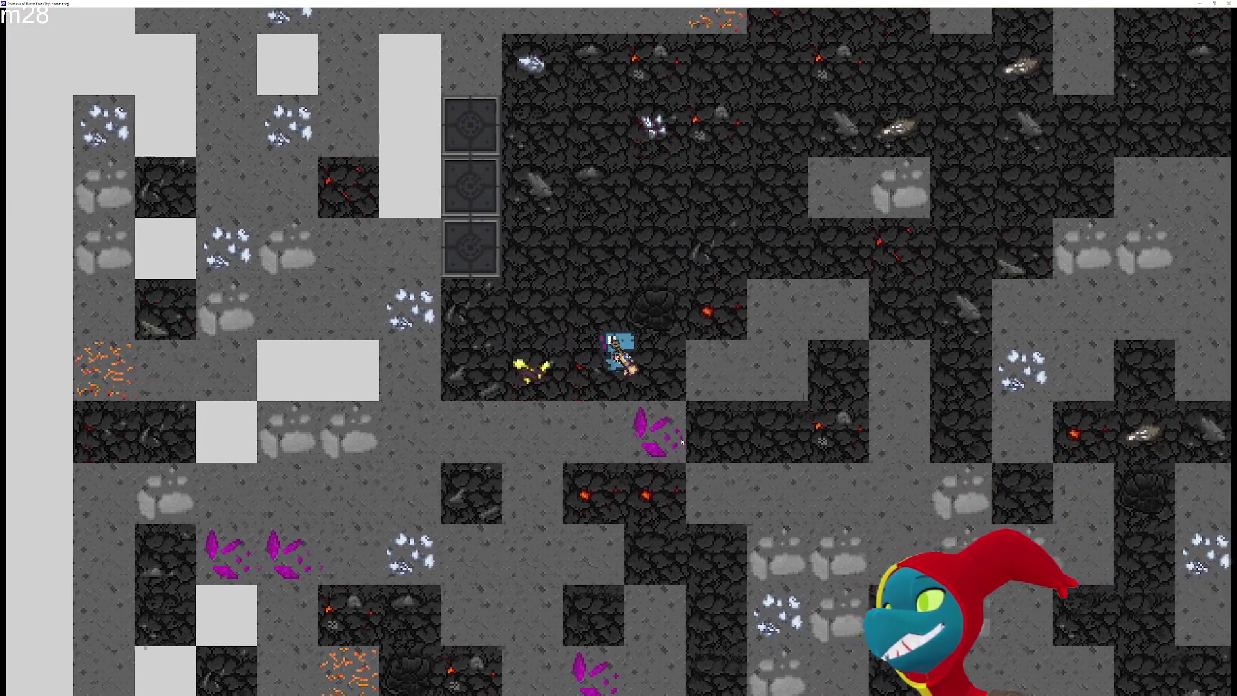
{"action": "right_click", "coordinate": [657, 462]}
{"action": "key", "text": "d"}
{"action": "key", "text": "w"}
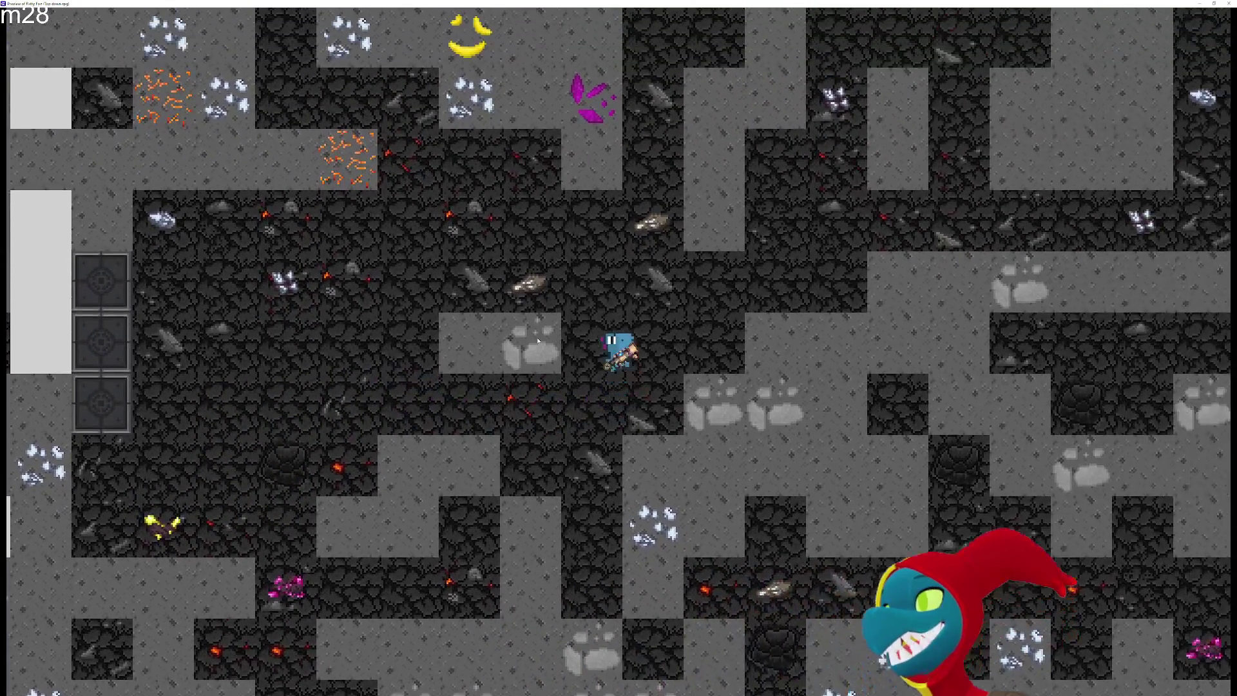
{"action": "right_click", "coordinate": [538, 342]}
{"action": "key", "text": "a"}
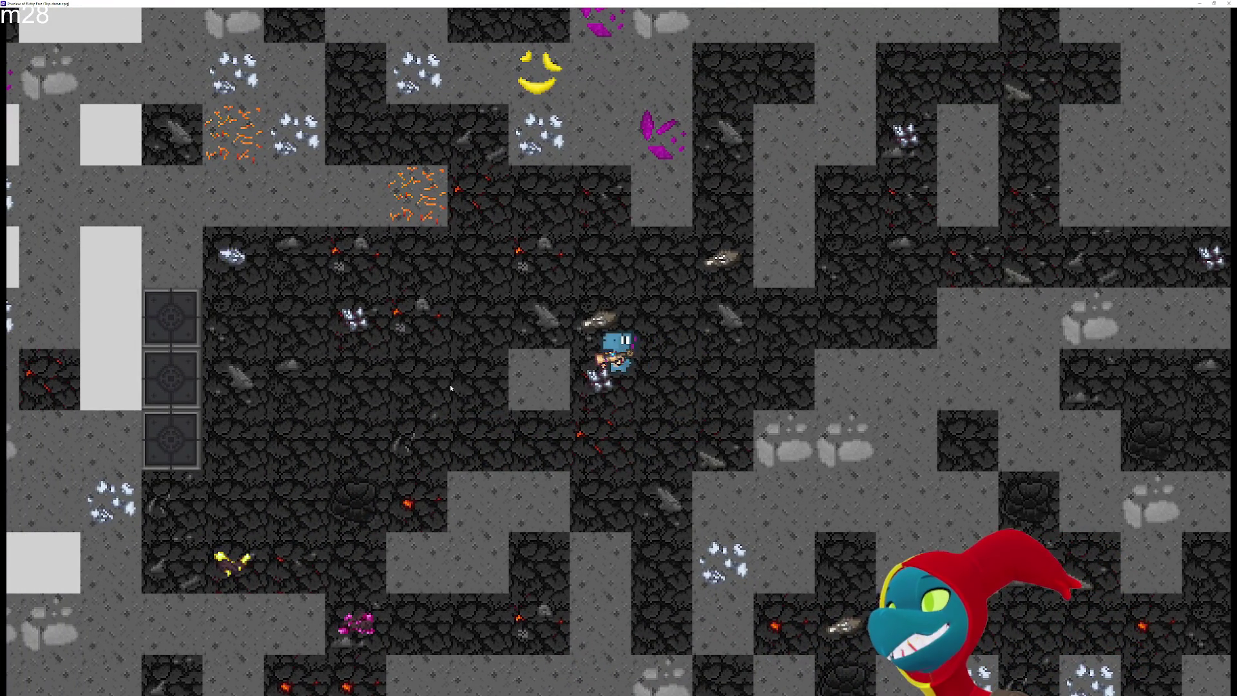
{"action": "right_click", "coordinate": [451, 388]}
{"action": "key", "text": "a"}
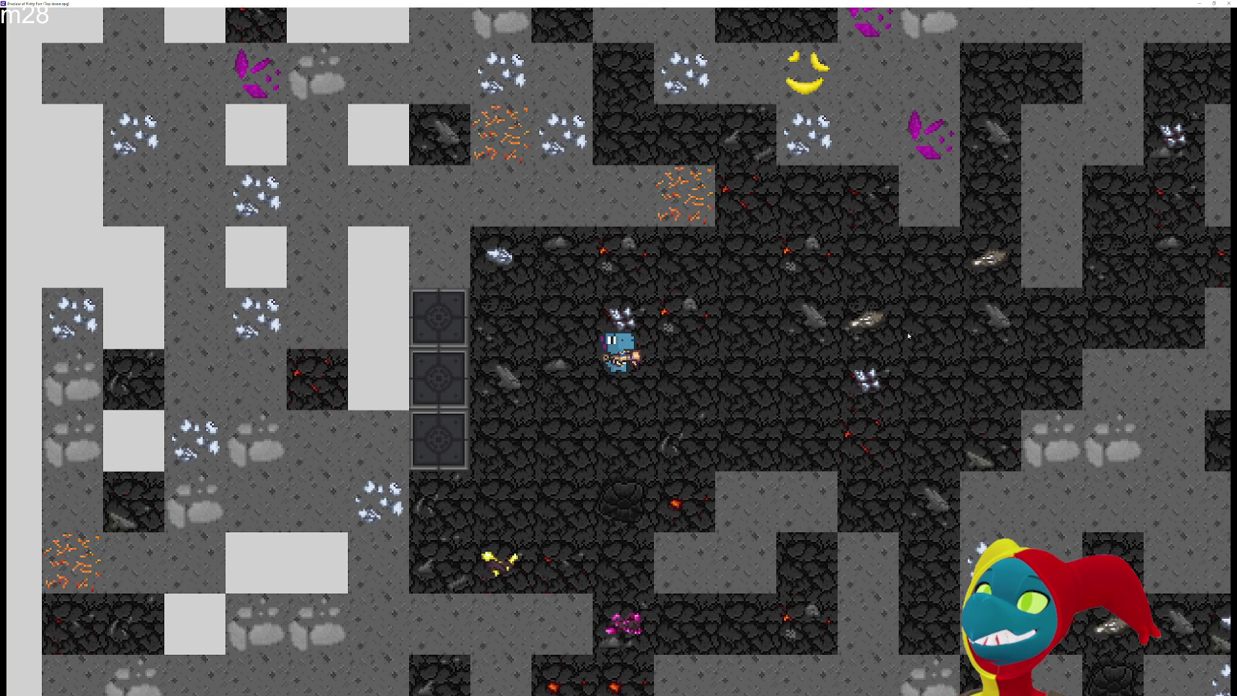
Walk into the crate to push it across the cave, then close the preview
{"action": "key", "text": "d"}
{"action": "key", "text": "w"}
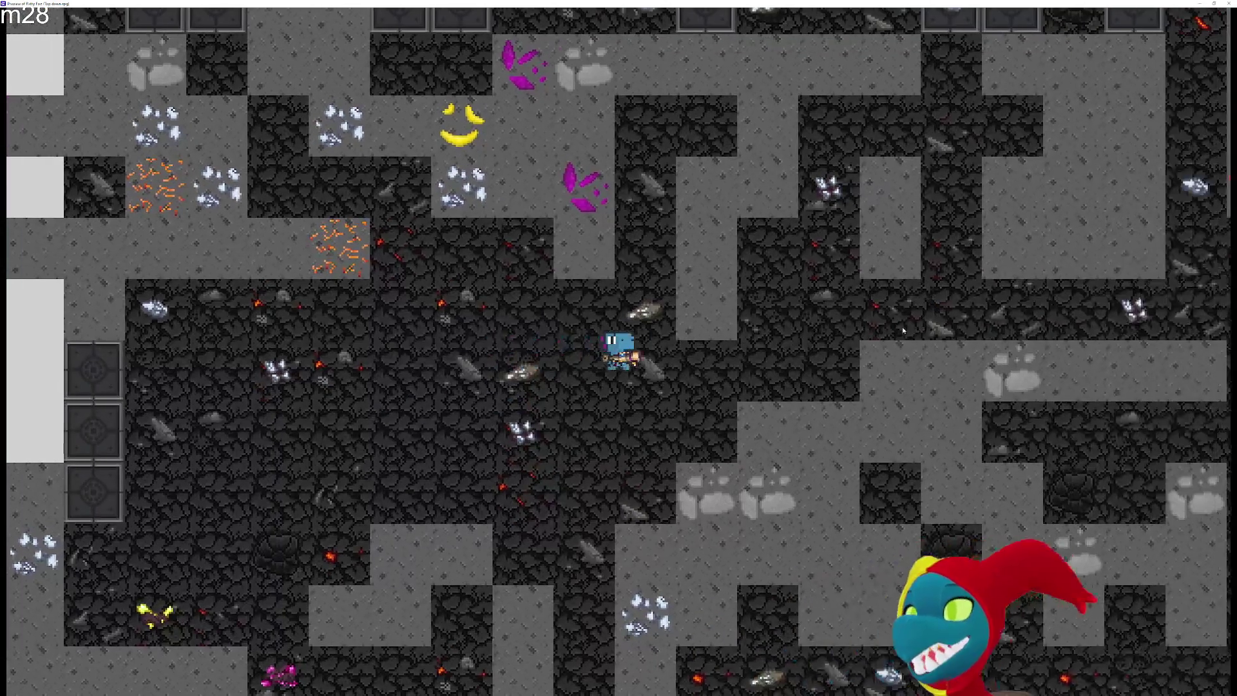
{"action": "key", "text": "d"}
{"action": "key", "text": "w"}
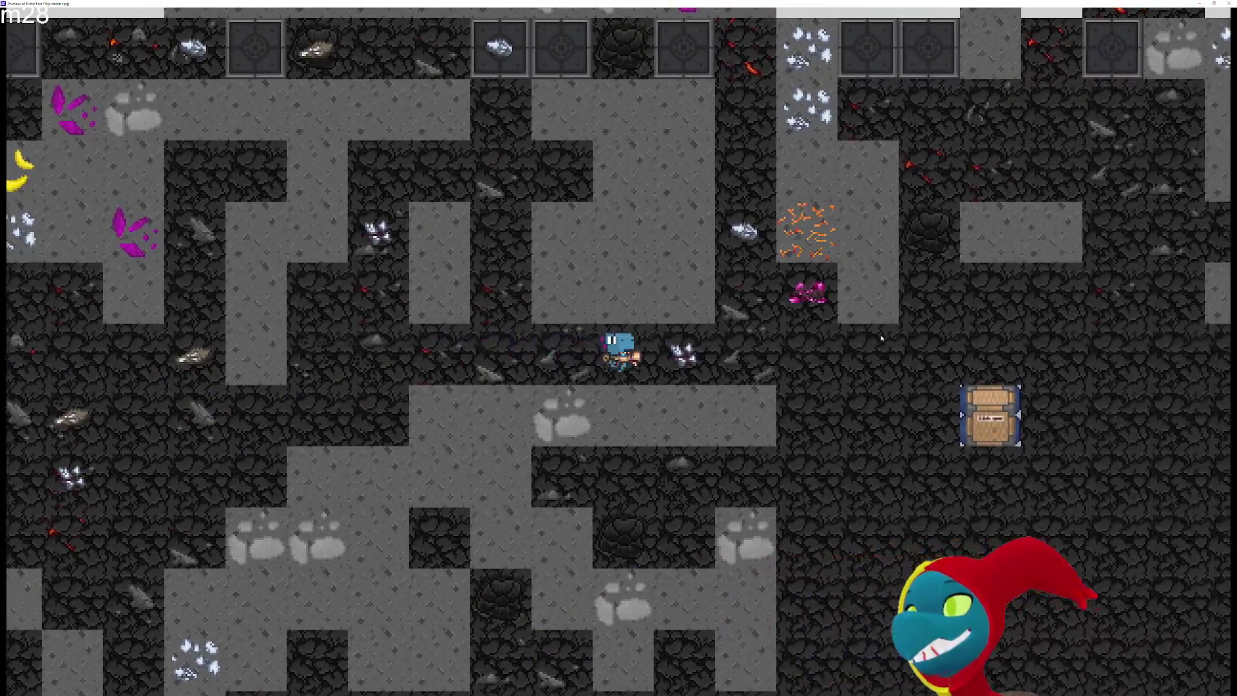
{"action": "key", "text": "d"}
{"action": "key", "text": "s"}
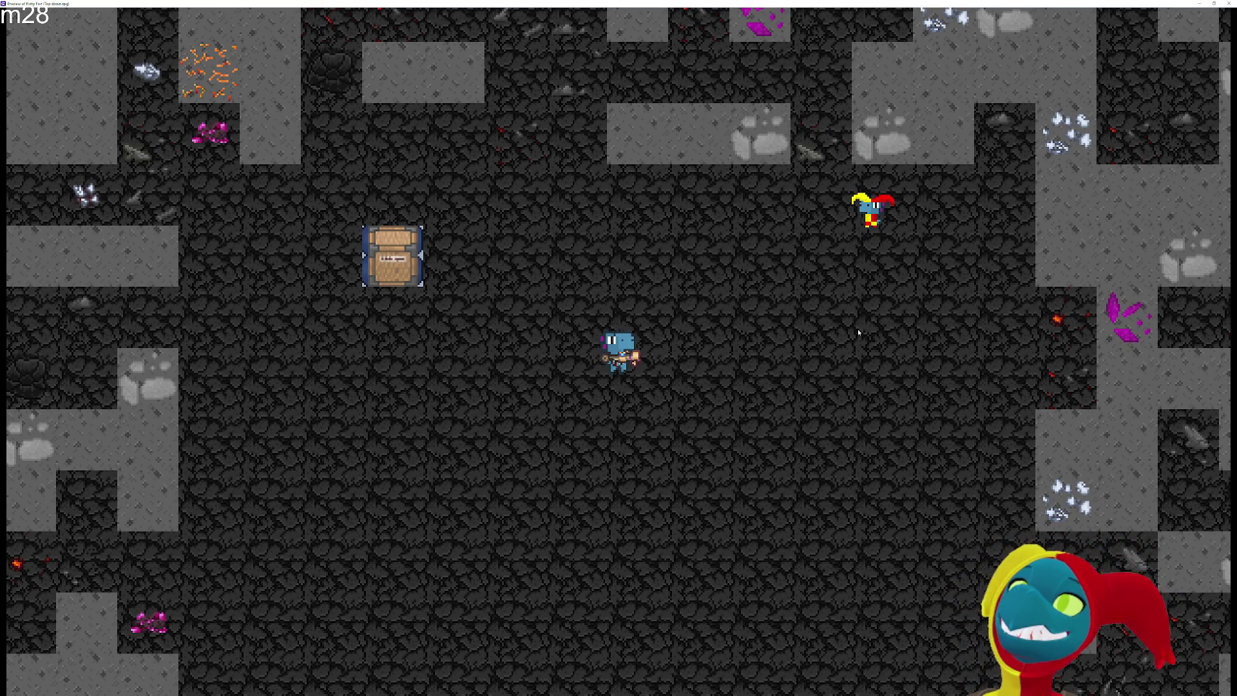
{"action": "left_click", "coordinate": [1230, 3]}
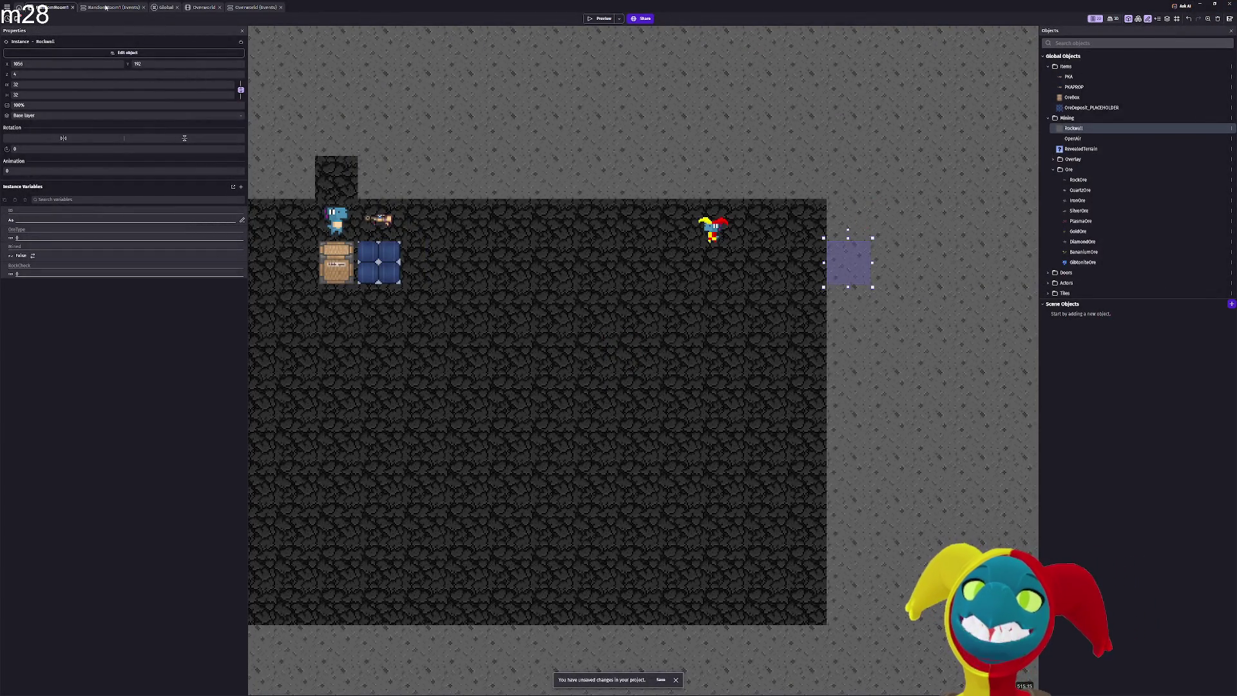
Switch to the Overworld scene and start a preview of it
{"action": "left_click", "coordinate": [107, 8]}
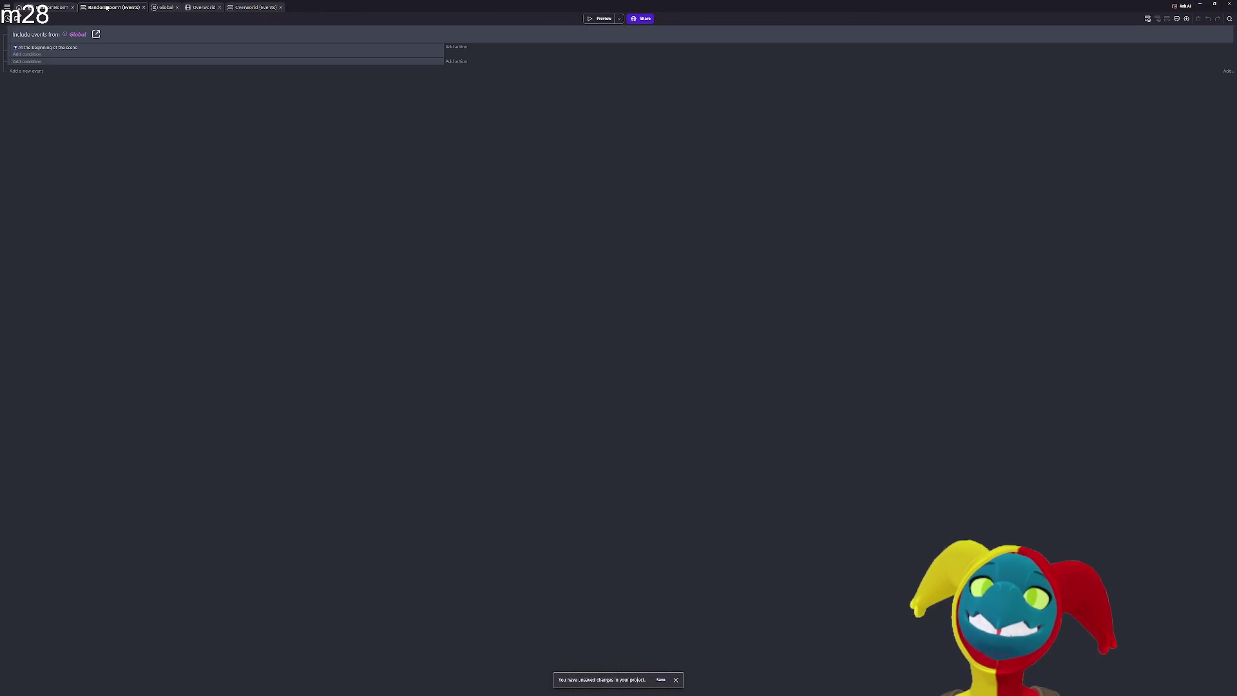
{"action": "left_click", "coordinate": [203, 8]}
{"action": "left_click", "coordinate": [601, 18]}
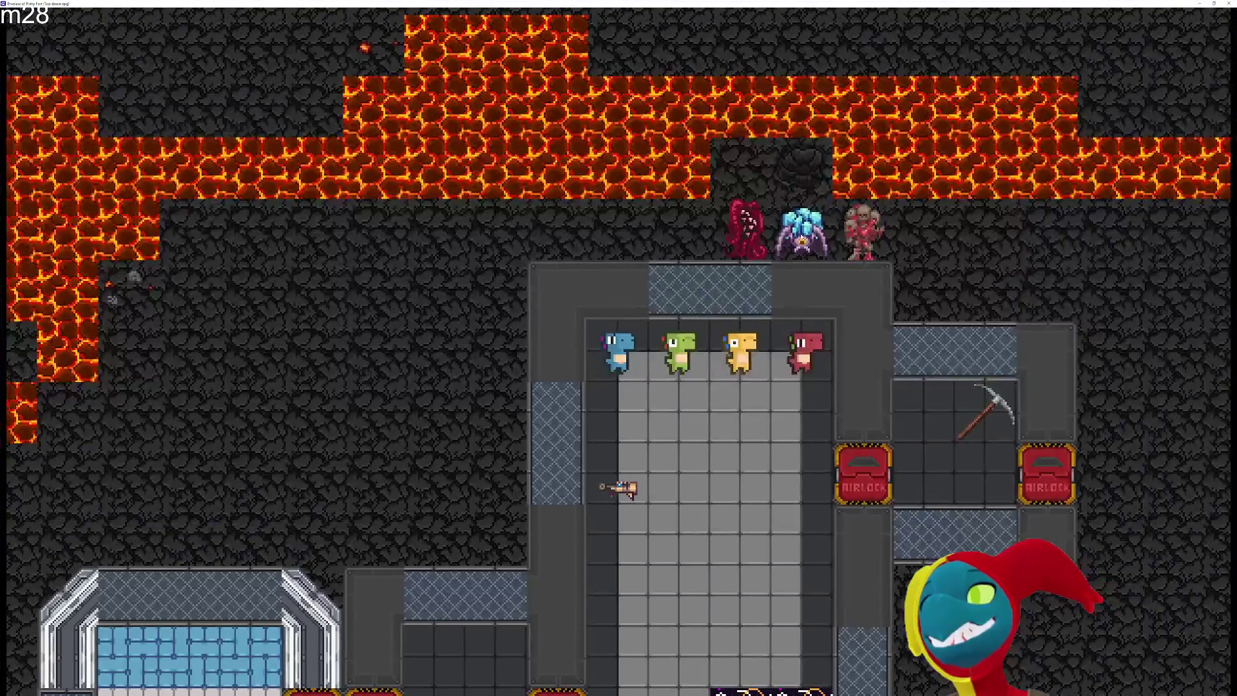
Walk the player past the pickaxe room and through both airlocks back into the main room
{"action": "key", "text": "Up"}
{"action": "key", "text": "Left"}
{"action": "key", "text": "Down"}
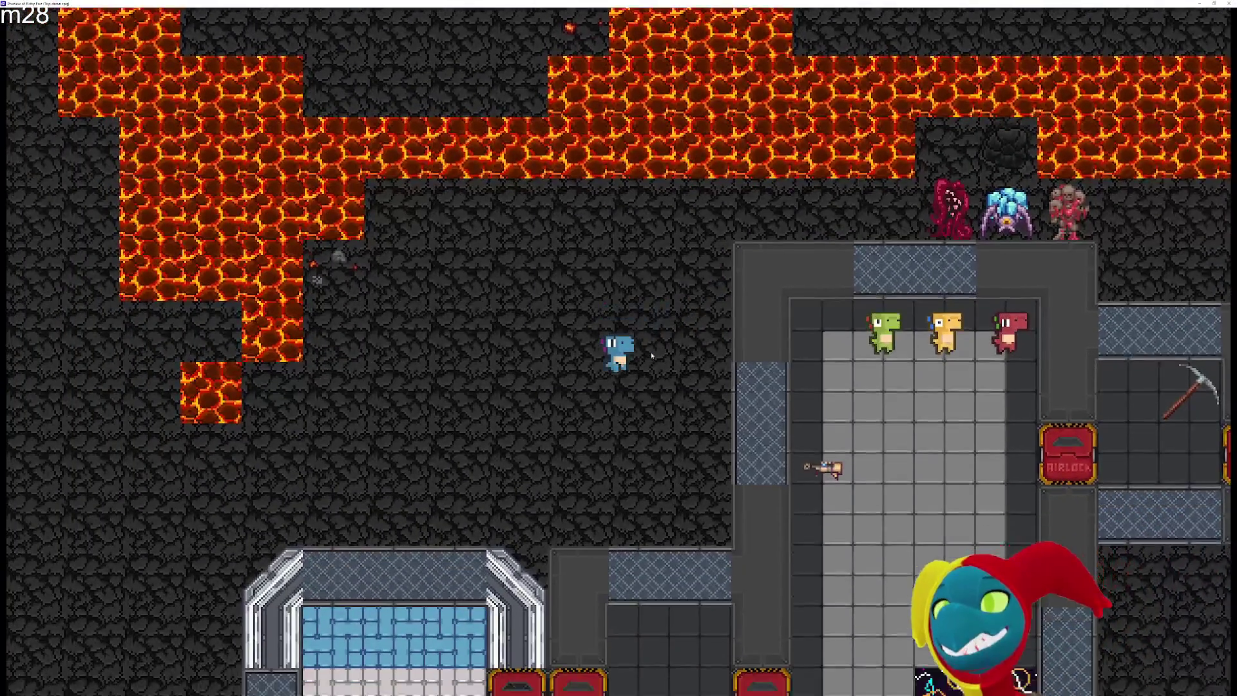
{"action": "key", "text": "Right"}
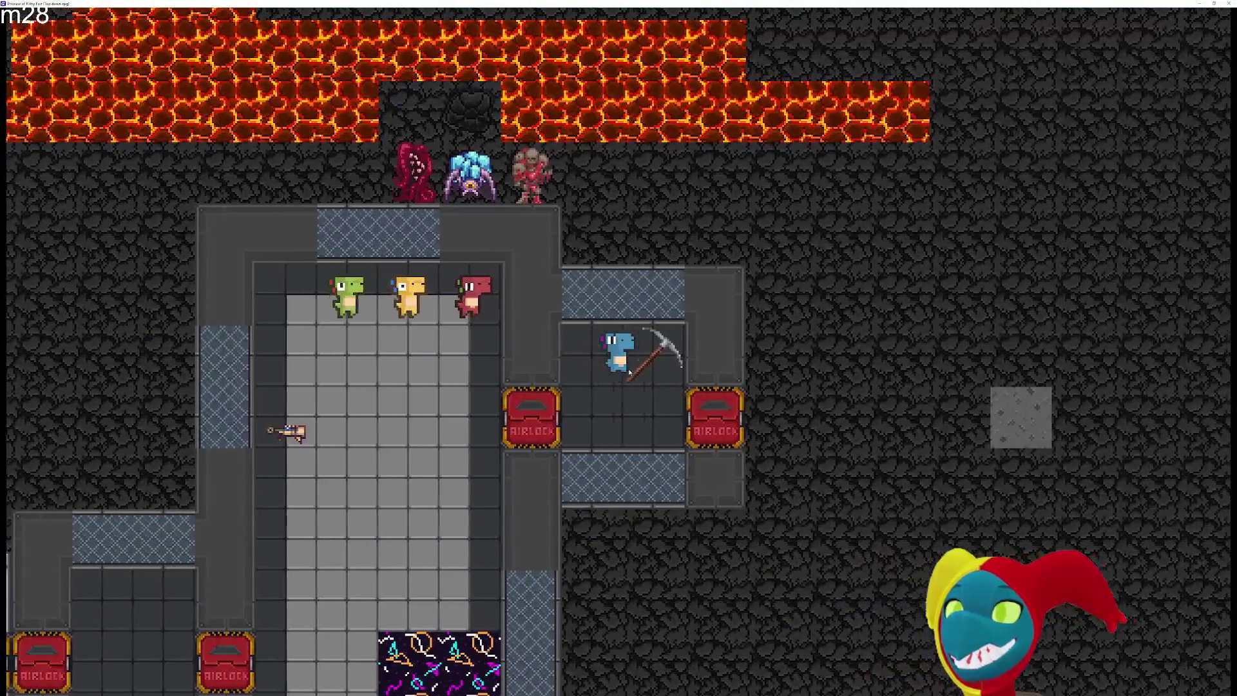
{"action": "key", "text": "Down"}
{"action": "key", "text": "Right"}
{"action": "key", "text": "Left"}
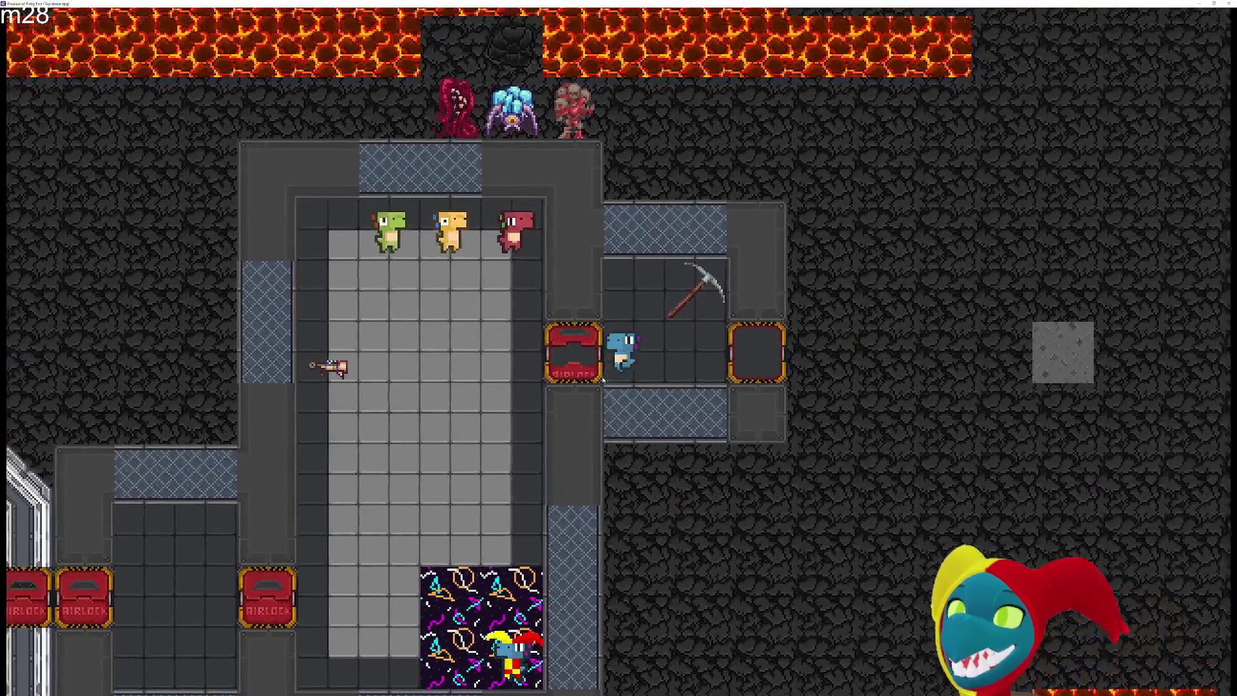
{"action": "key", "text": "Left"}
{"action": "key", "text": "Left"}
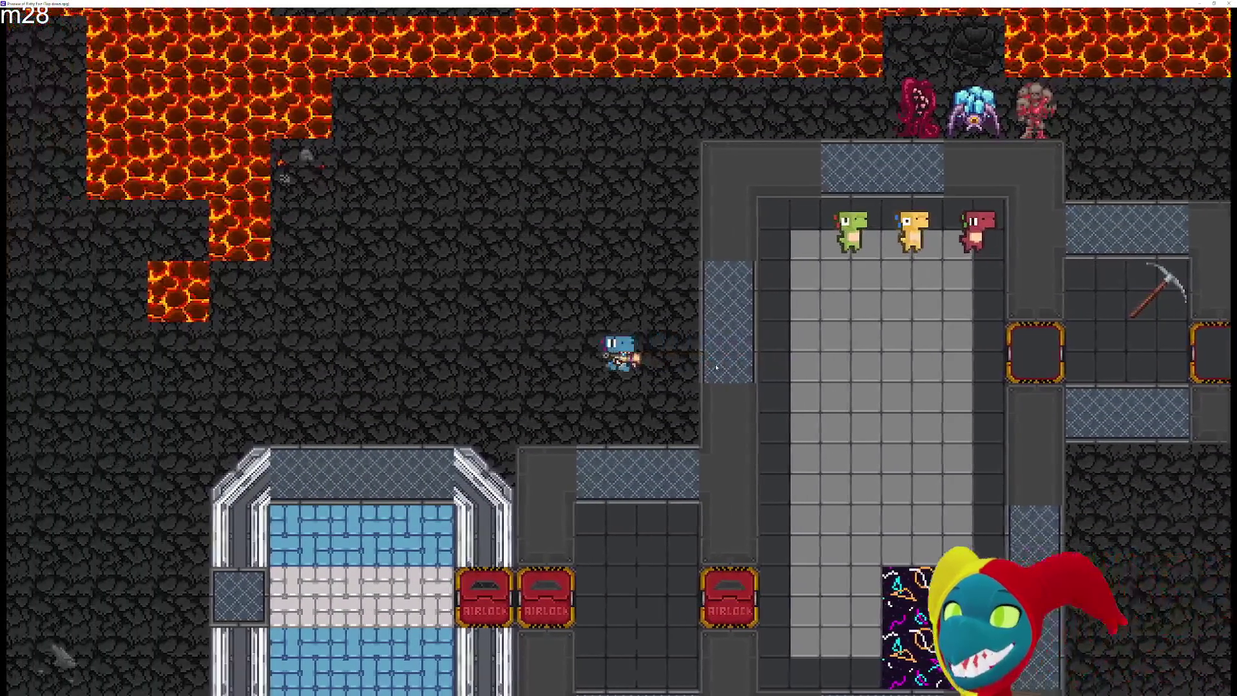
{"action": "key", "text": "Right"}
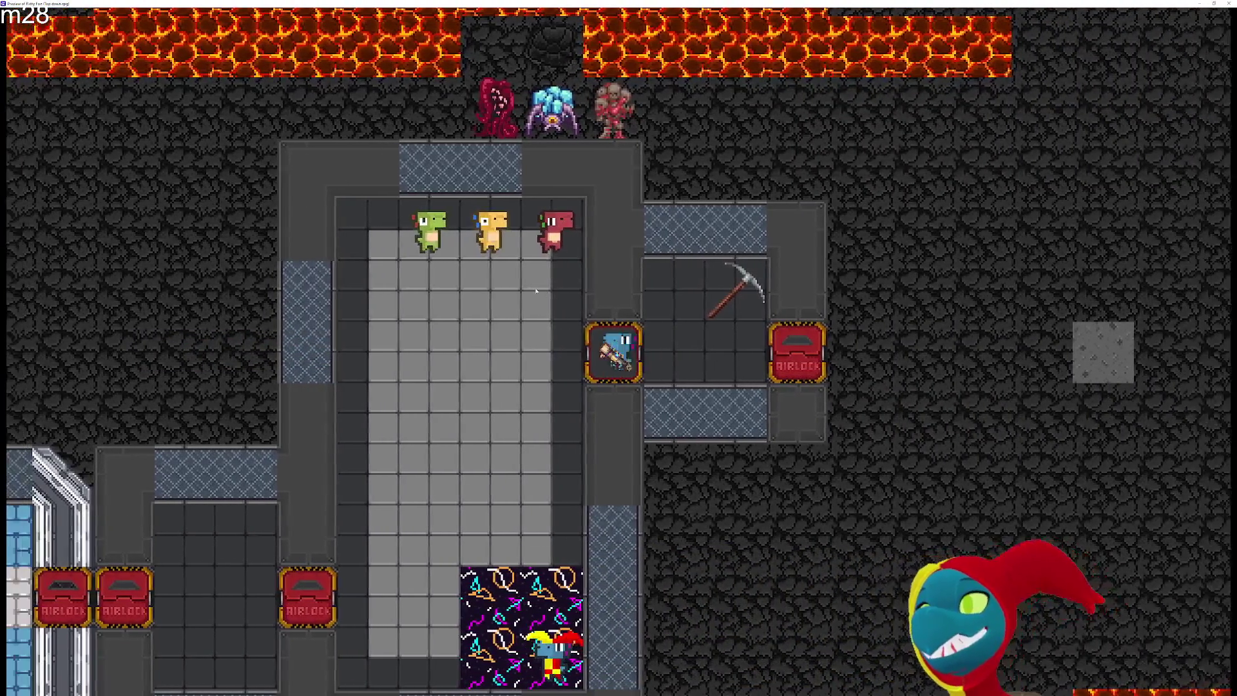
{"action": "key", "text": "Left"}
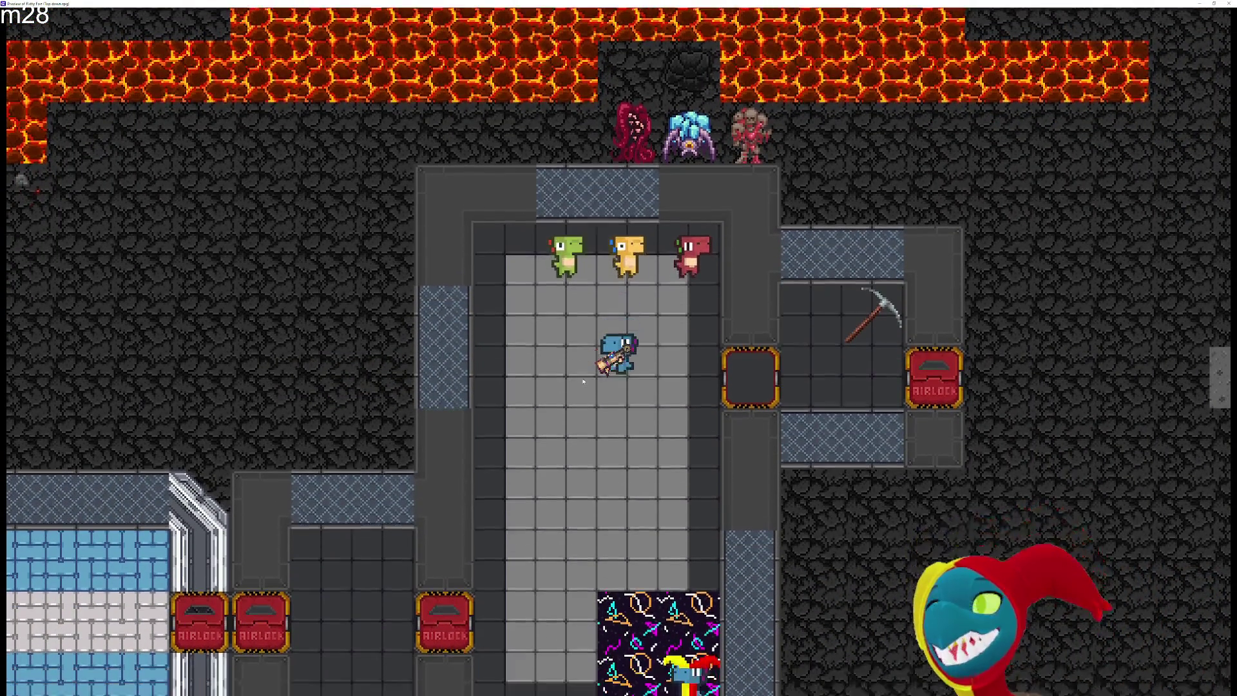
{"action": "key", "text": "Down"}
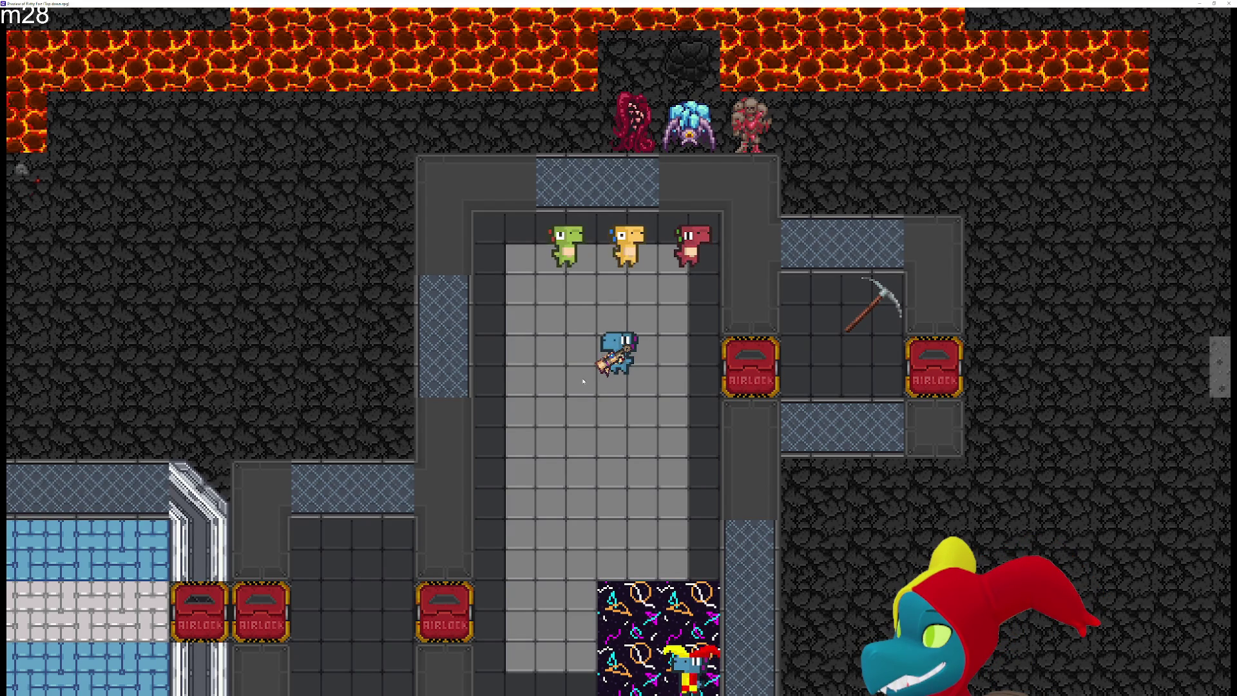
Walk the player left out of the base and down into the dark pit
{"action": "key", "text": "a"}
{"action": "key", "text": "a"}
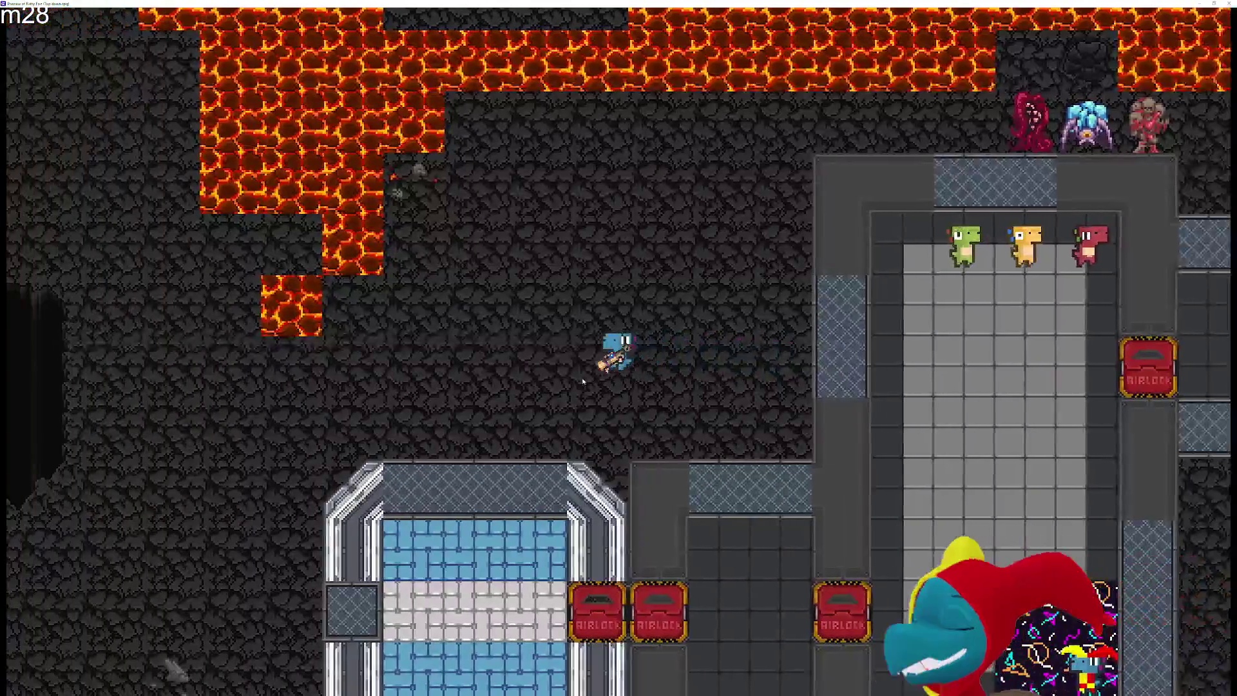
{"action": "key", "text": "a"}
{"action": "key", "text": "w"}
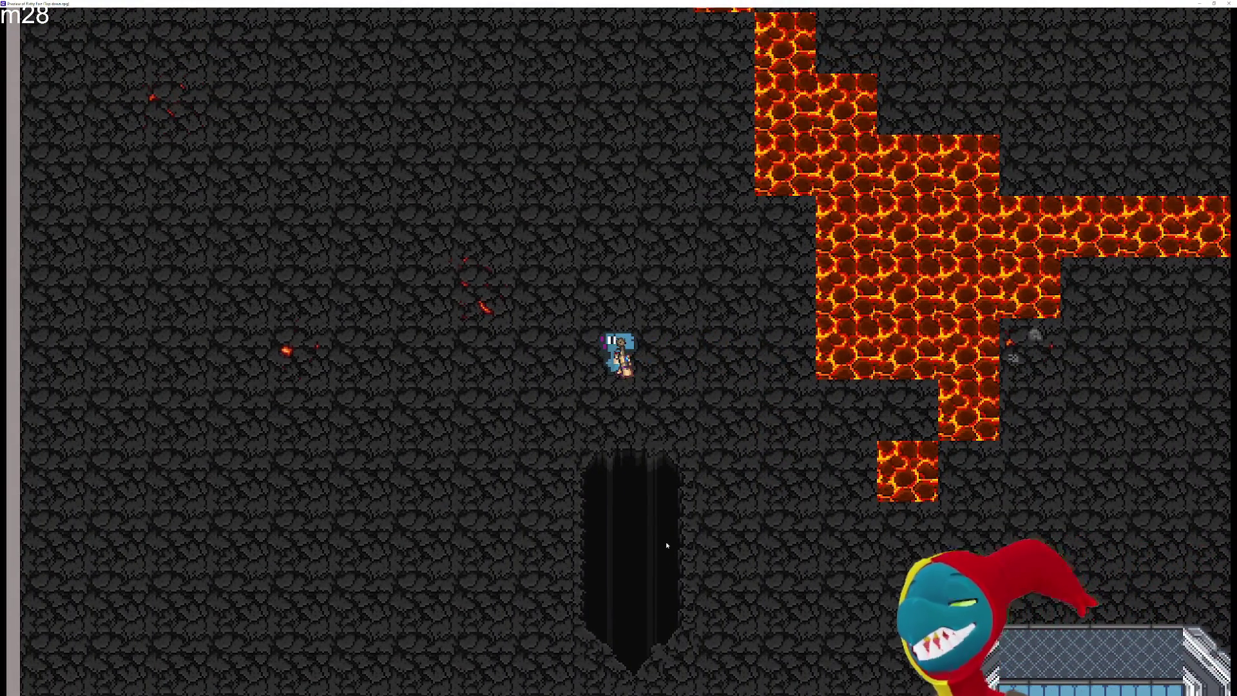
{"action": "key", "text": "s"}
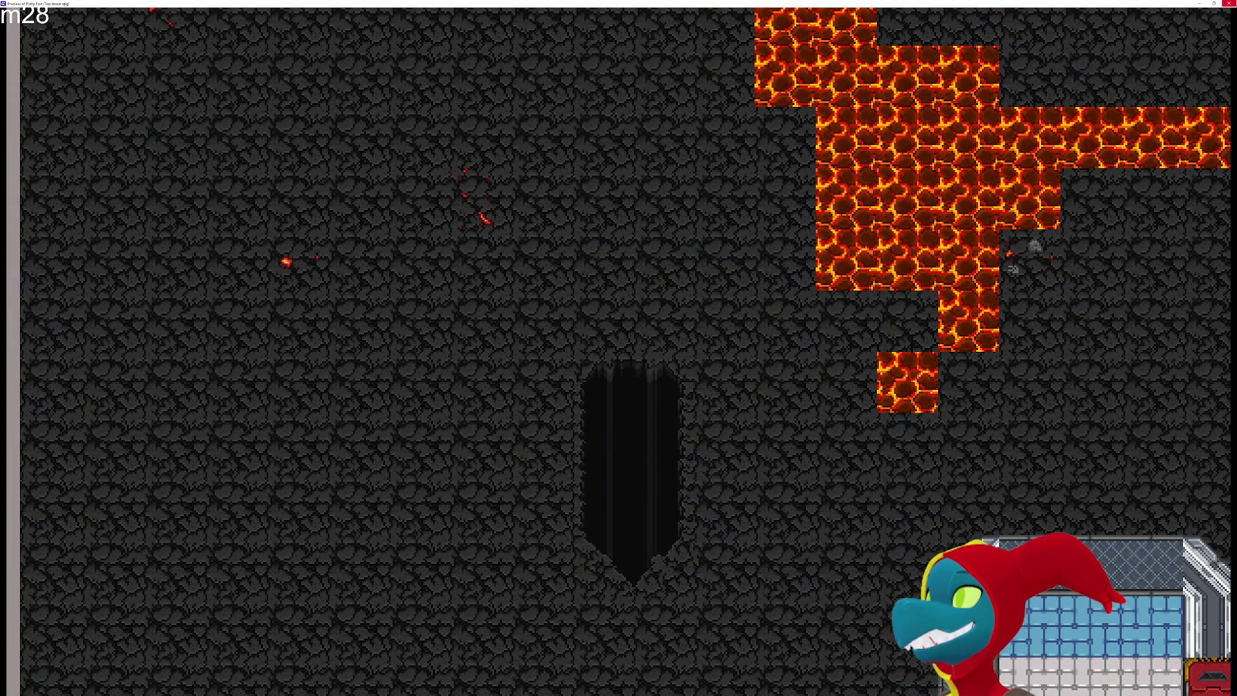
Close the game preview, then launch and close a new preview twice
{"action": "left_click", "coordinate": [1227, 3]}
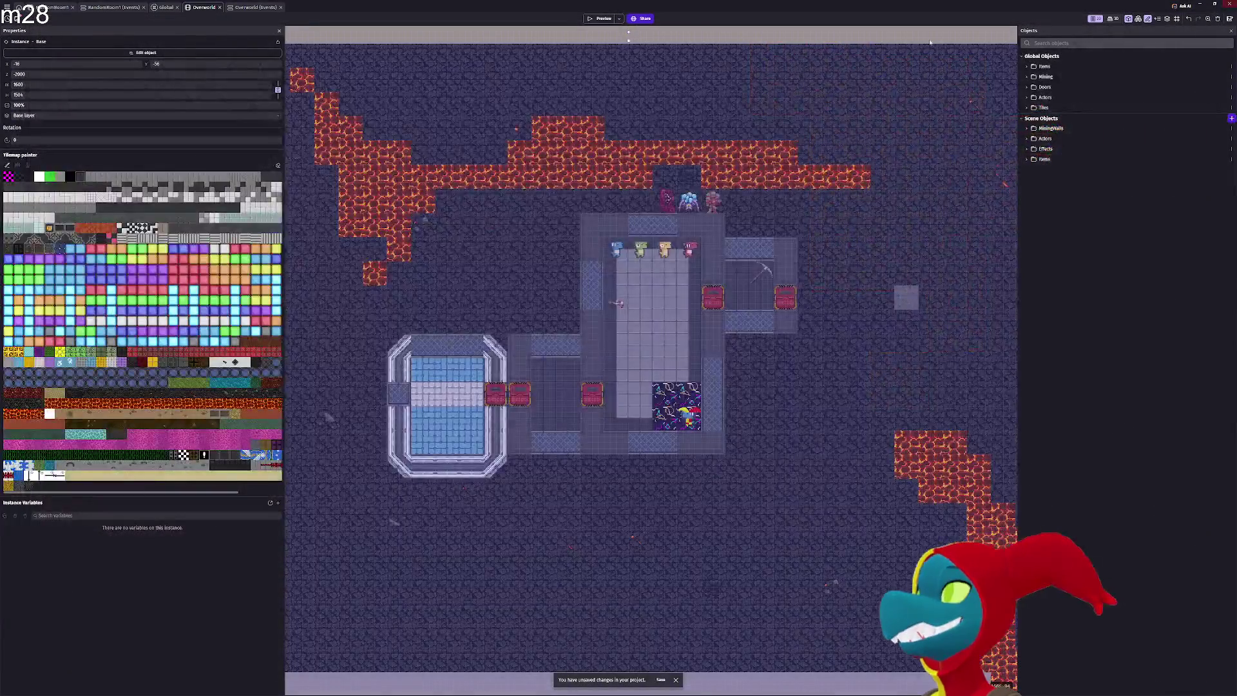
{"action": "left_click", "coordinate": [599, 19]}
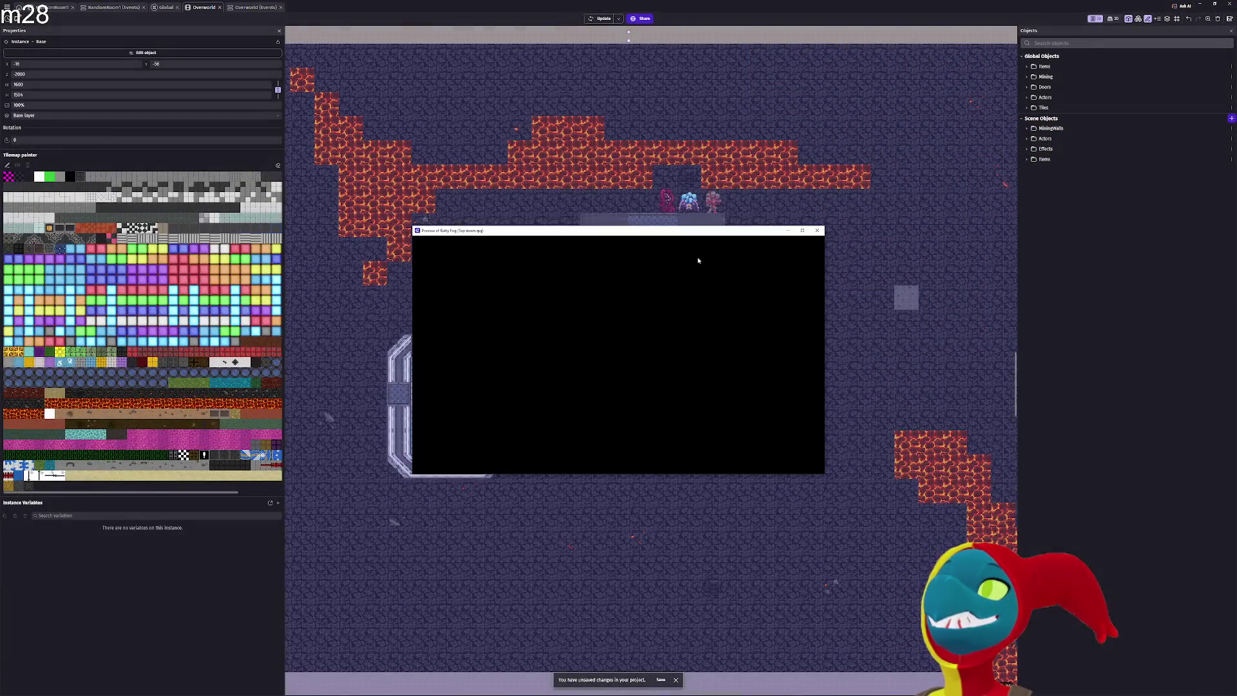
{"action": "left_click", "coordinate": [816, 229]}
{"action": "left_click", "coordinate": [599, 19]}
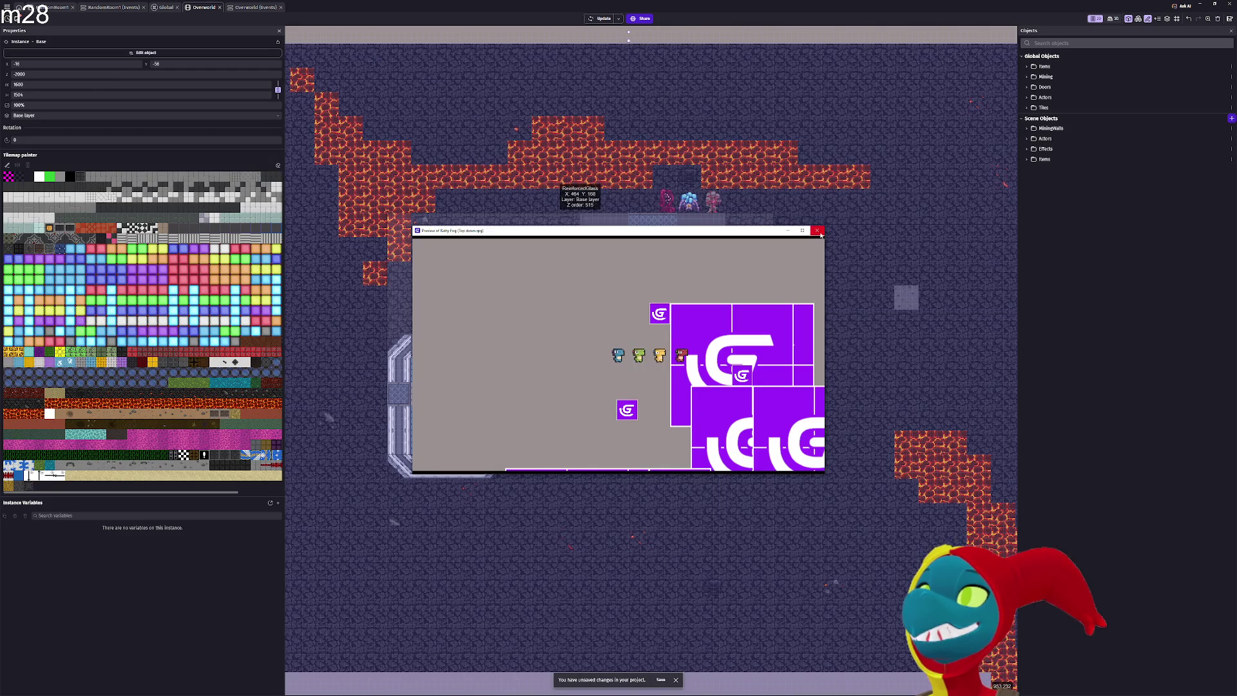
{"action": "left_click", "coordinate": [817, 230]}
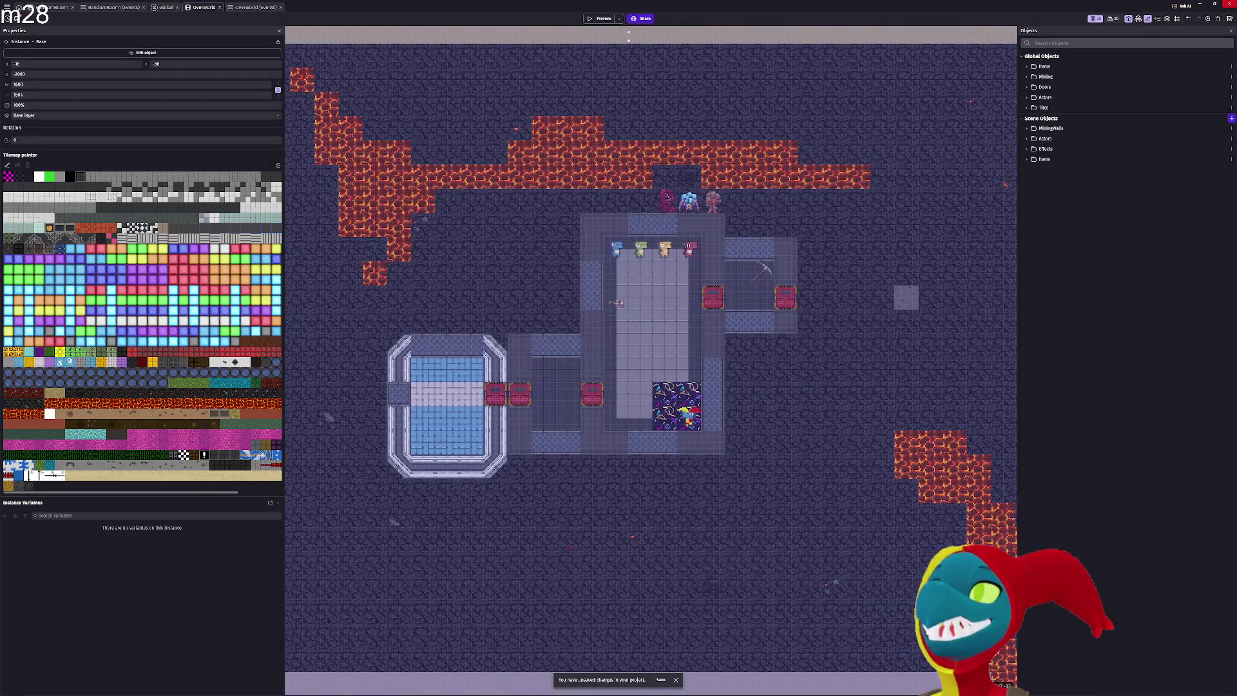
Quit GDevelop without saving changes and close the Aseprite sprite editor
{"action": "left_click", "coordinate": [1228, 4]}
{"action": "left_click", "coordinate": [638, 353]}
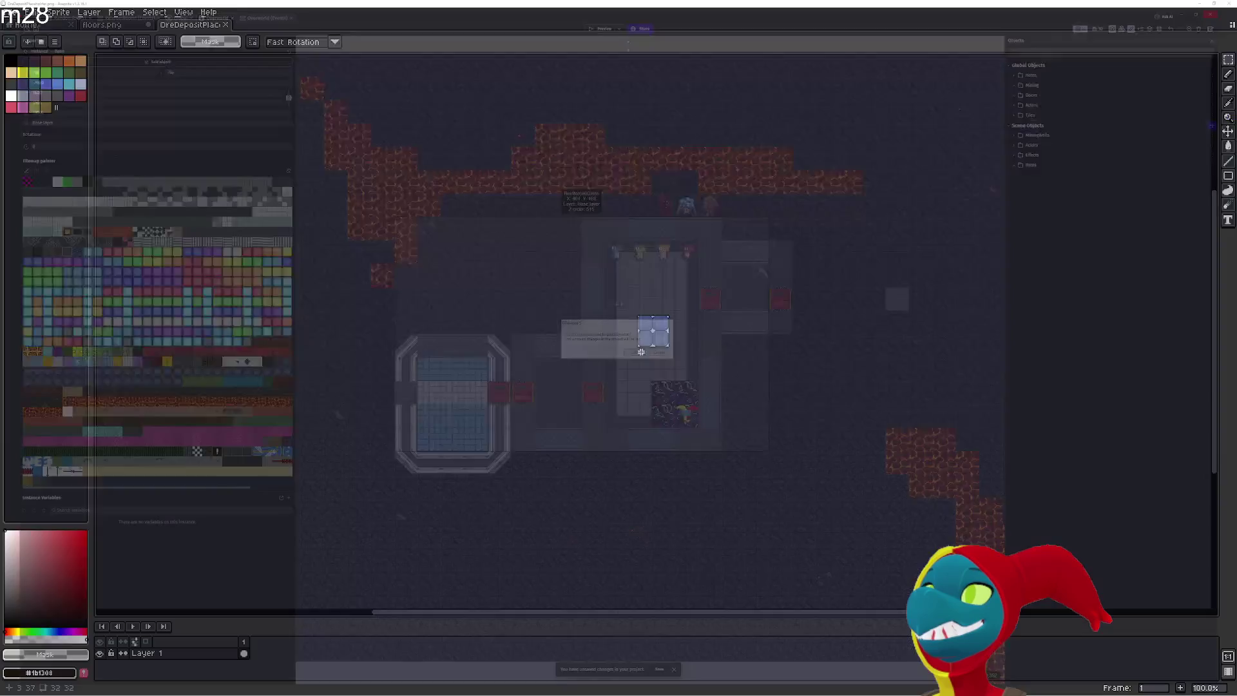
{"action": "left_click", "coordinate": [1228, 3]}
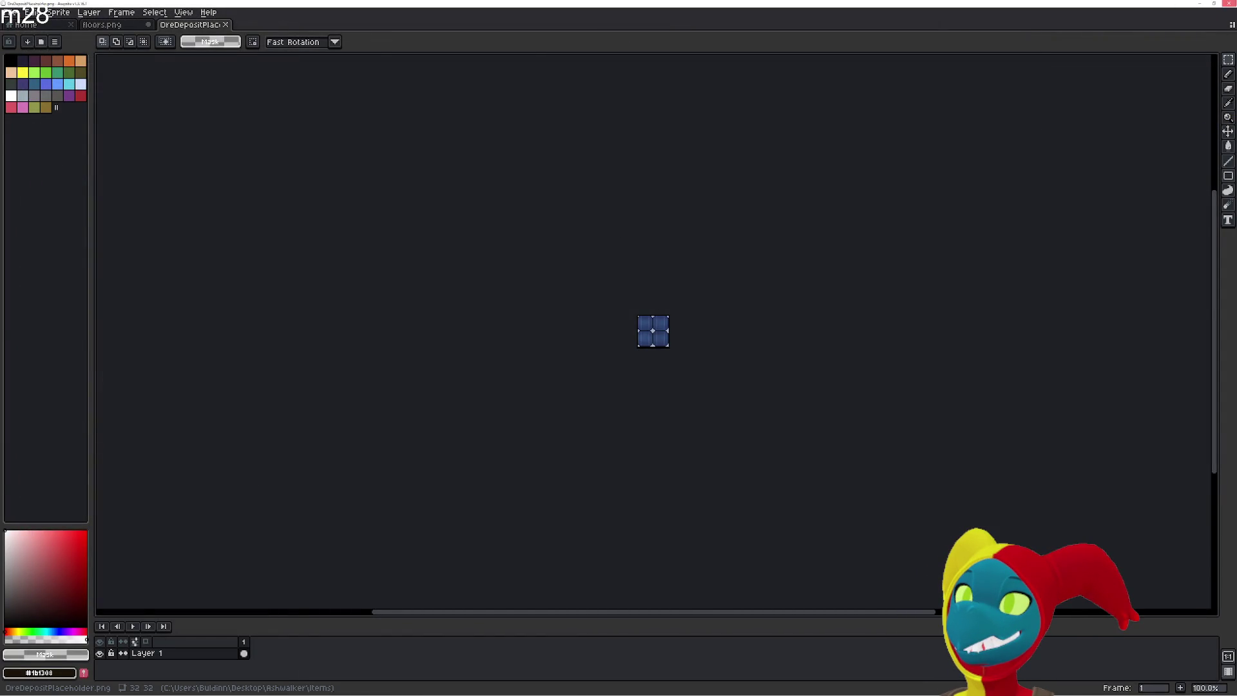
Close Aseprite without saving and dismiss the GDevelop Setup error message
{"action": "left_click", "coordinate": [615, 373]}
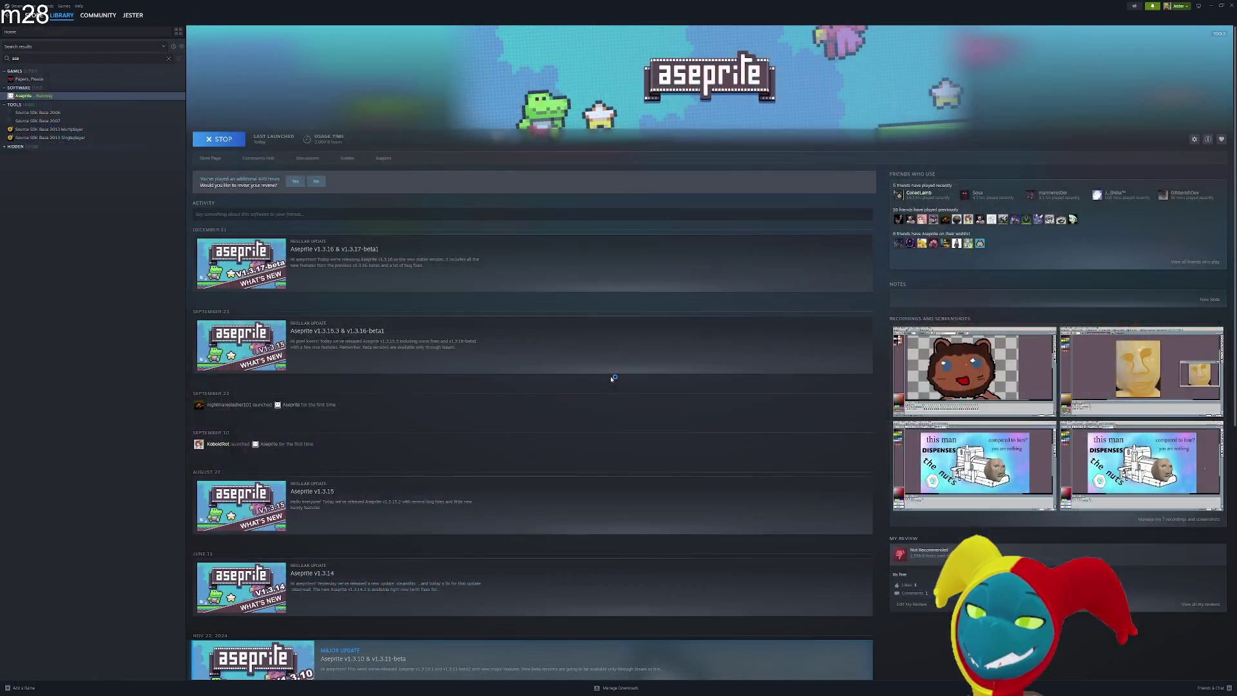
{"action": "key", "text": "alt+Tab"}
{"action": "key", "text": "Tab"}
{"action": "key", "text": "Tab"}
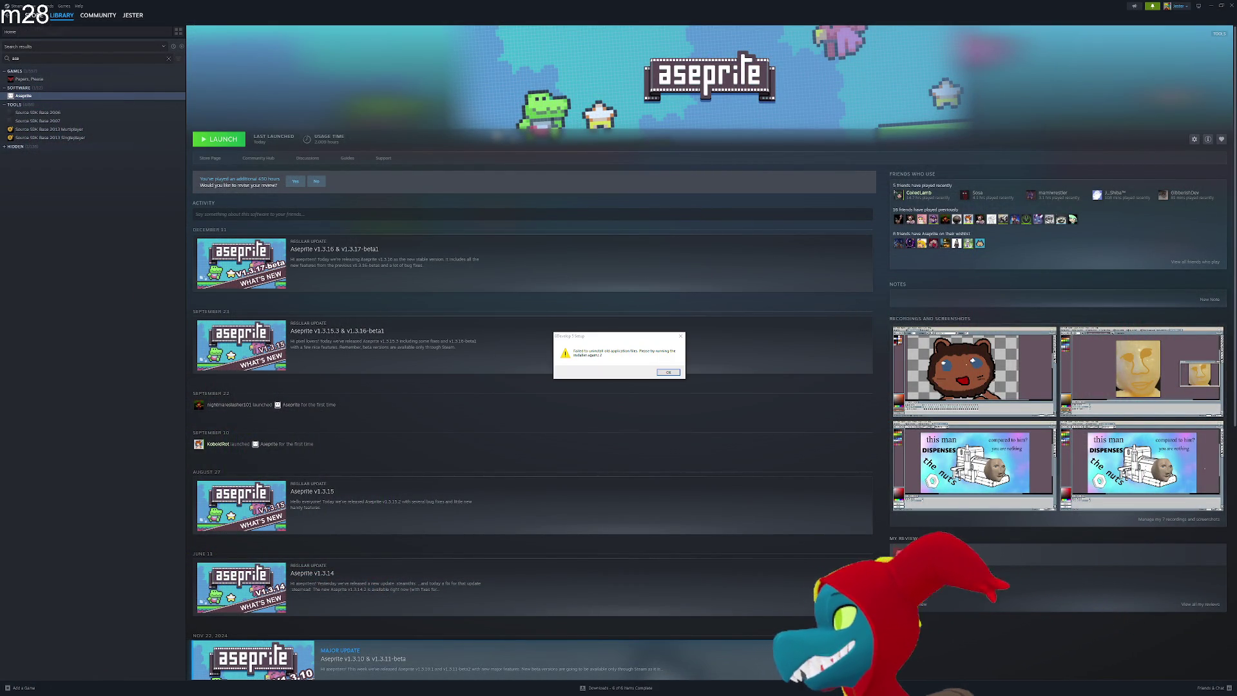
{"action": "left_click", "coordinate": [670, 375]}
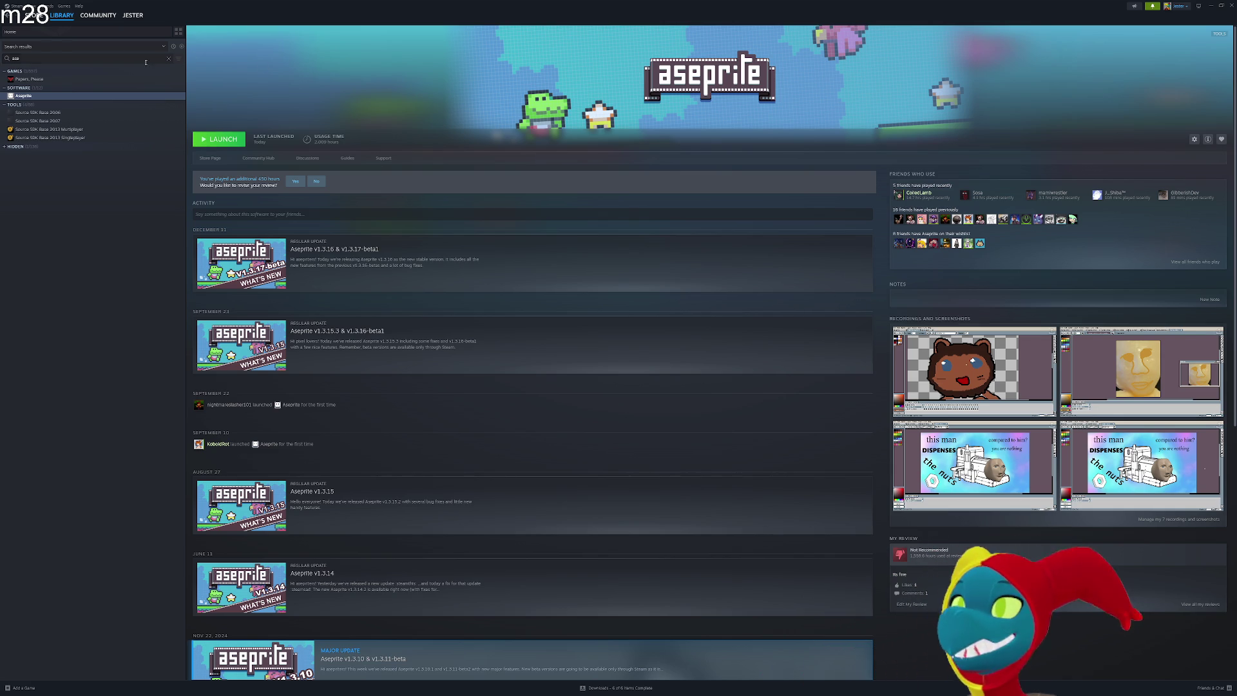
Search the Steam library for 'ashes' and open the Ashes of Creation page
{"action": "key", "text": "BackSpace"}
{"action": "key", "text": "BackSpace"}
{"action": "key", "text": "BackSpace"}
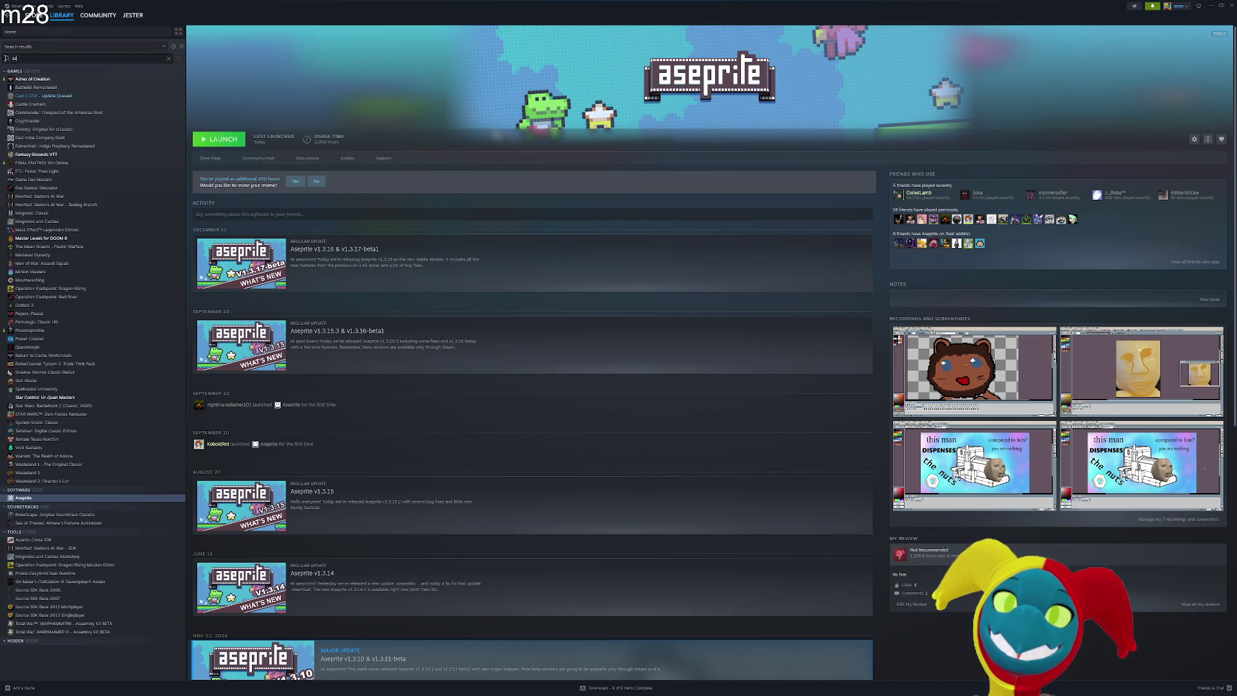
{"action": "type", "text": "ashes"}
{"action": "left_click", "coordinate": [50, 80]}
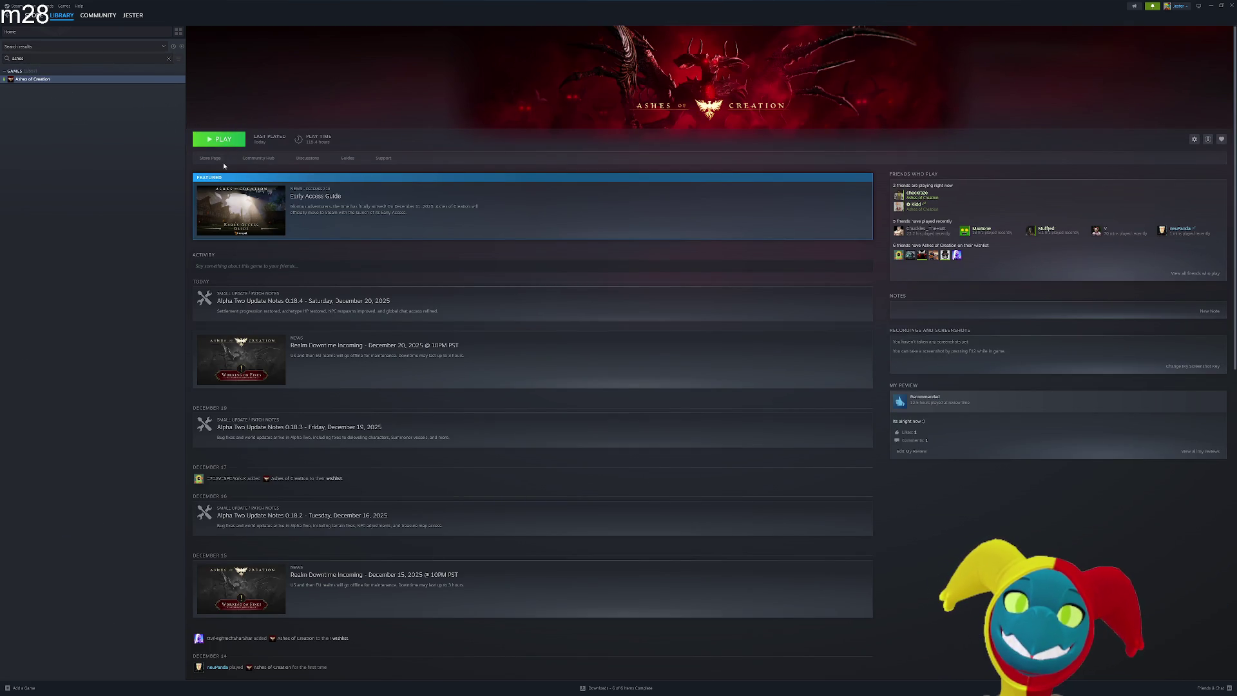
{"action": "left_click", "coordinate": [216, 140]}
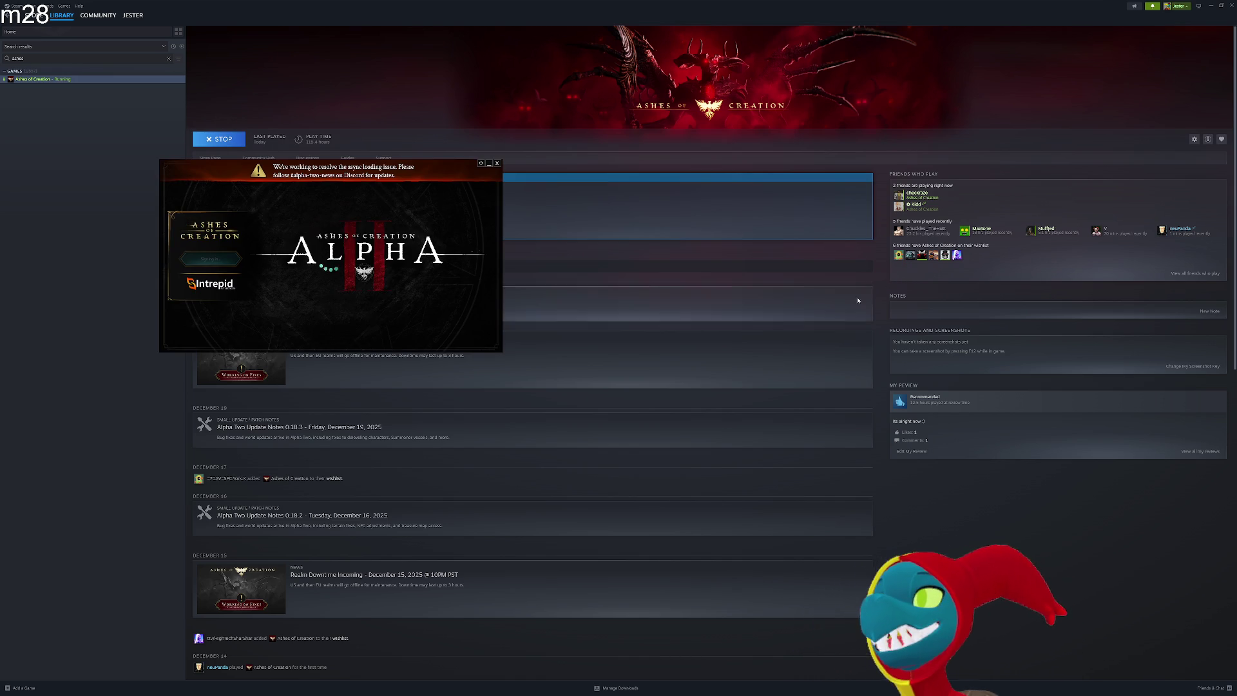
{"action": "left_click", "coordinate": [496, 163]}
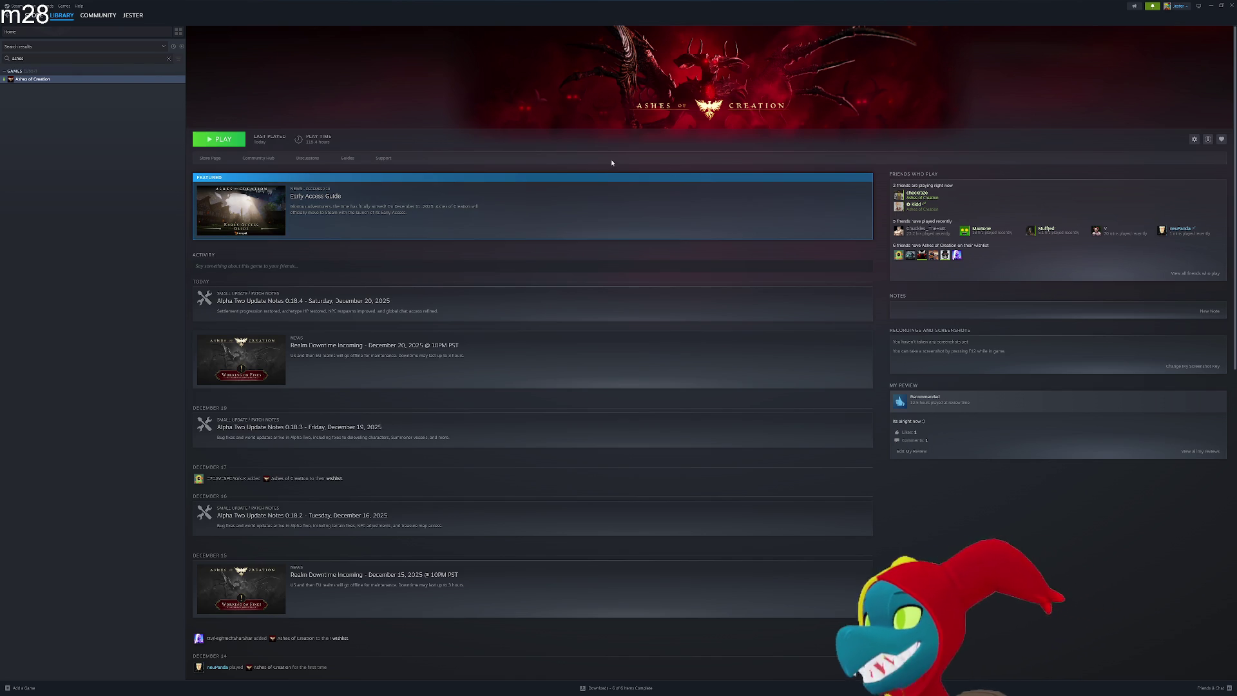
Clear the 'ashes' filter from the Steam library search box
{"action": "left_click", "coordinate": [168, 59]}
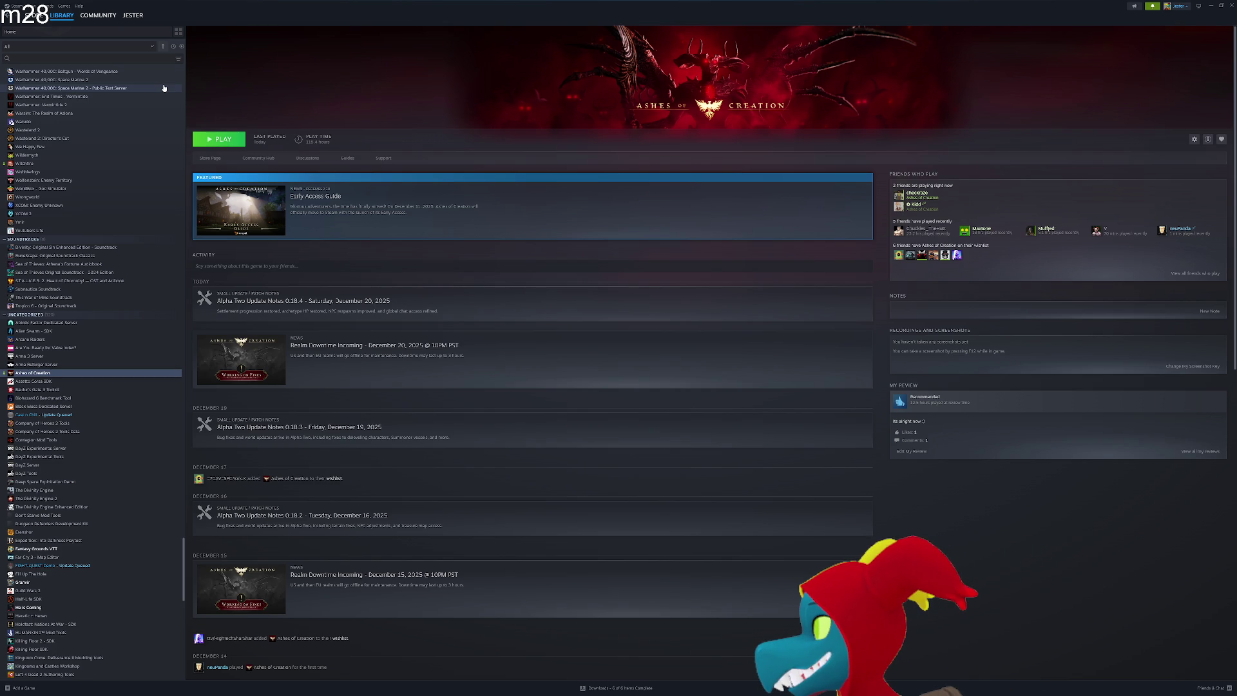
Switch from Steam to the browser showing the SS13 all-bosses YouTube video
{"action": "key", "text": "alt+Tab"}
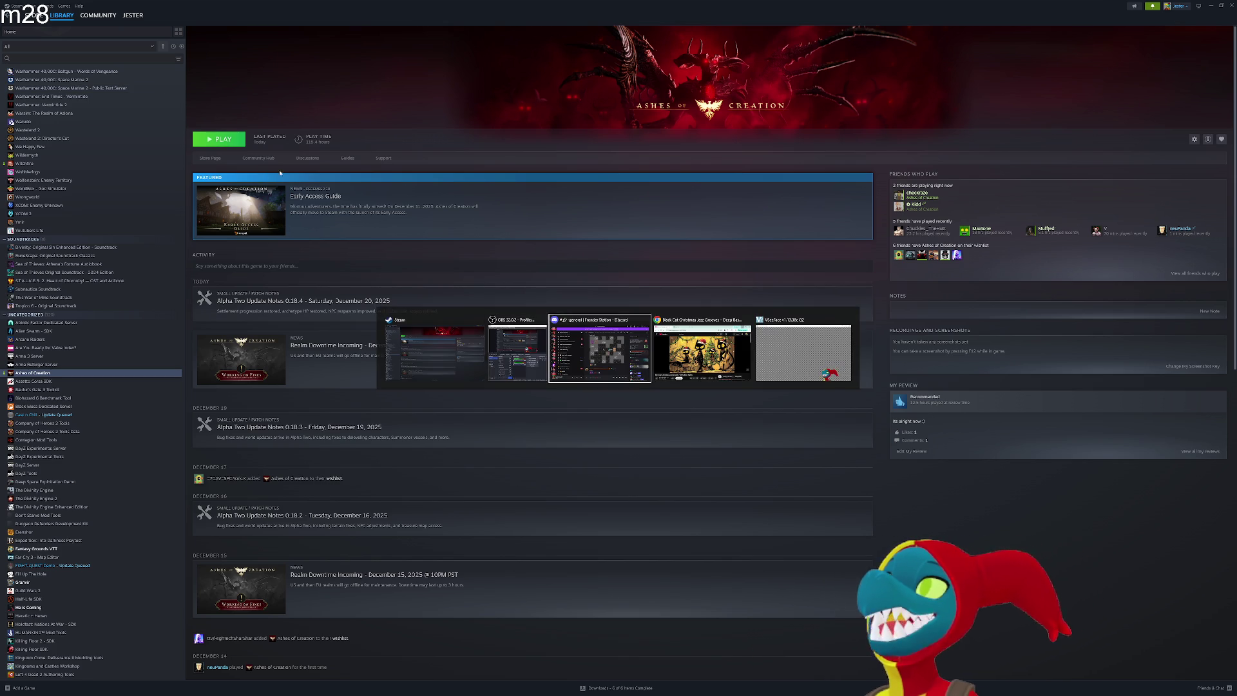
{"action": "key", "text": "alt+Tab"}
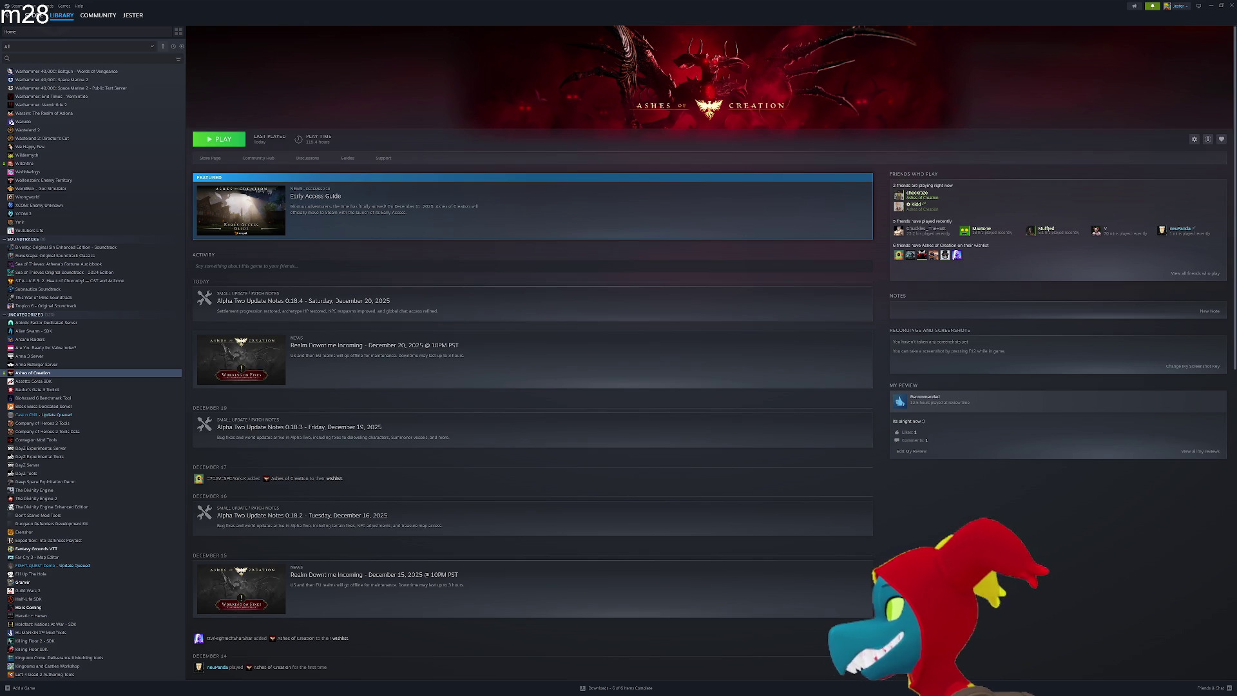
{"action": "key", "text": "alt+Tab"}
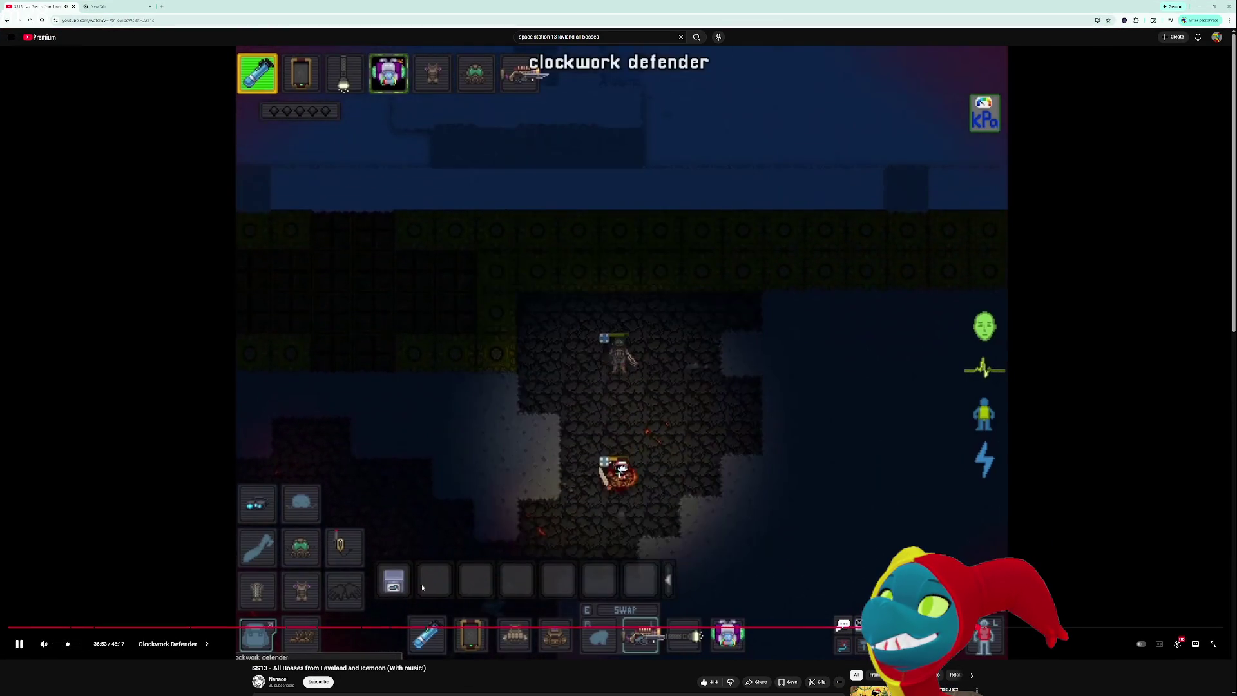
Drag the progress bar back to 3:23 to replay the Ash Drake chapter
{"action": "left_click", "coordinate": [189, 630]}
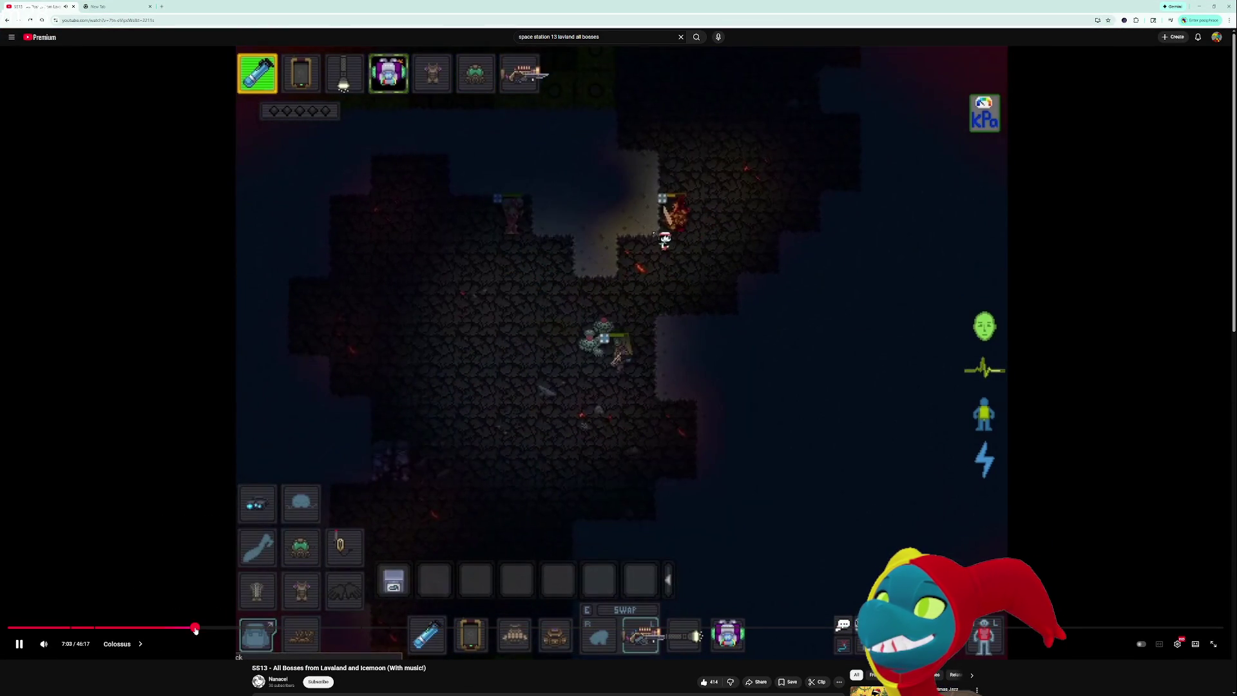
{"action": "left_click_drag", "start_coordinate": [190, 630], "coordinate": [98, 627]}
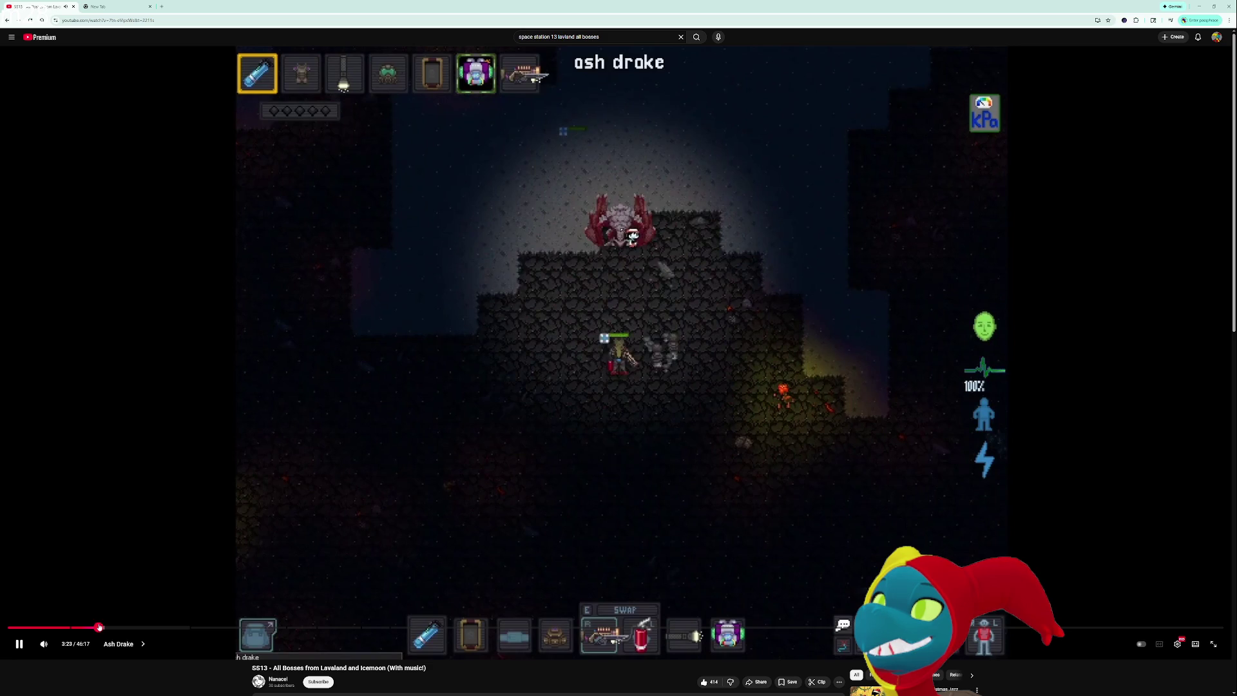
Switch the SS13 video to fullscreen and watch the Ash Drake fight play out
{"action": "double_click", "coordinate": [670, 463]}
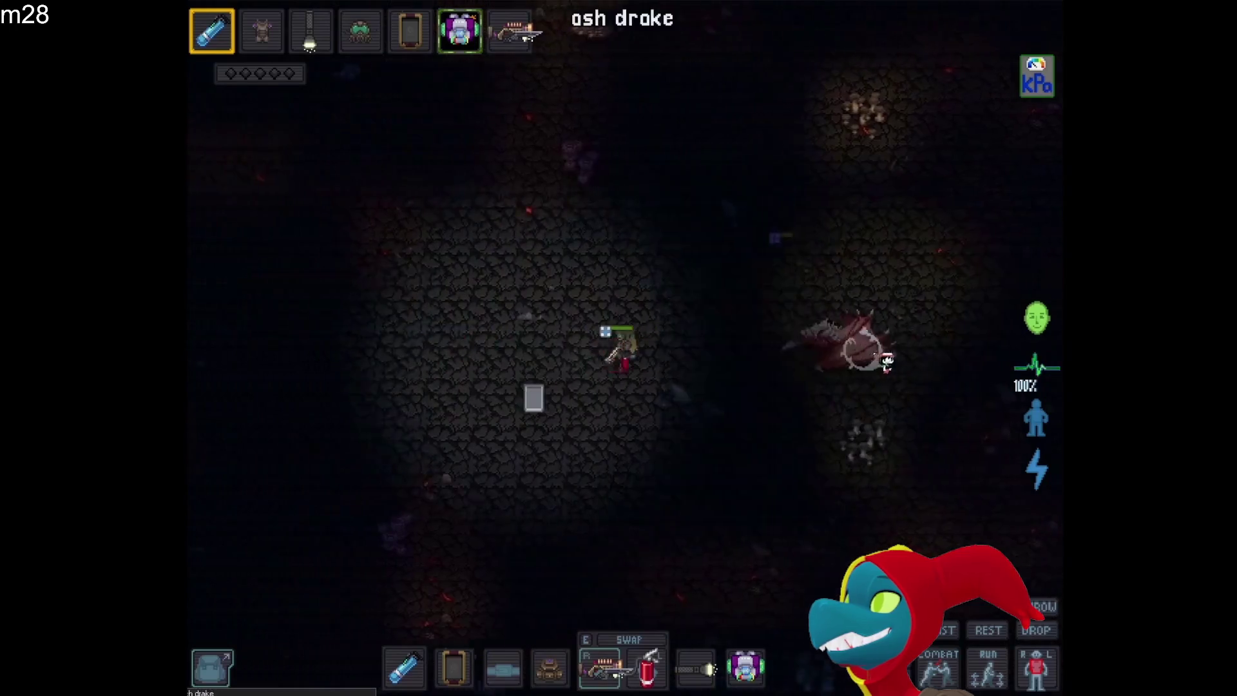
{"action": "key", "text": "a"}
{"action": "key", "text": "a"}
{"action": "key", "text": "a"}
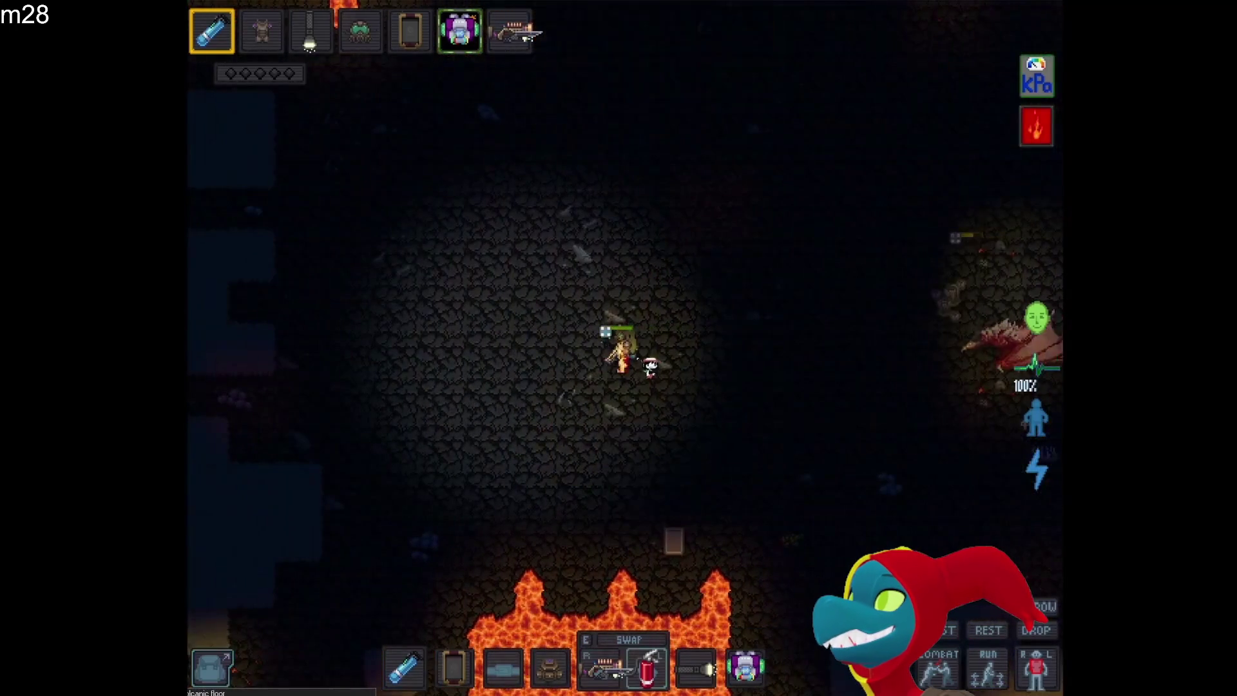
{"action": "key", "text": "w"}
{"action": "key", "text": "w"}
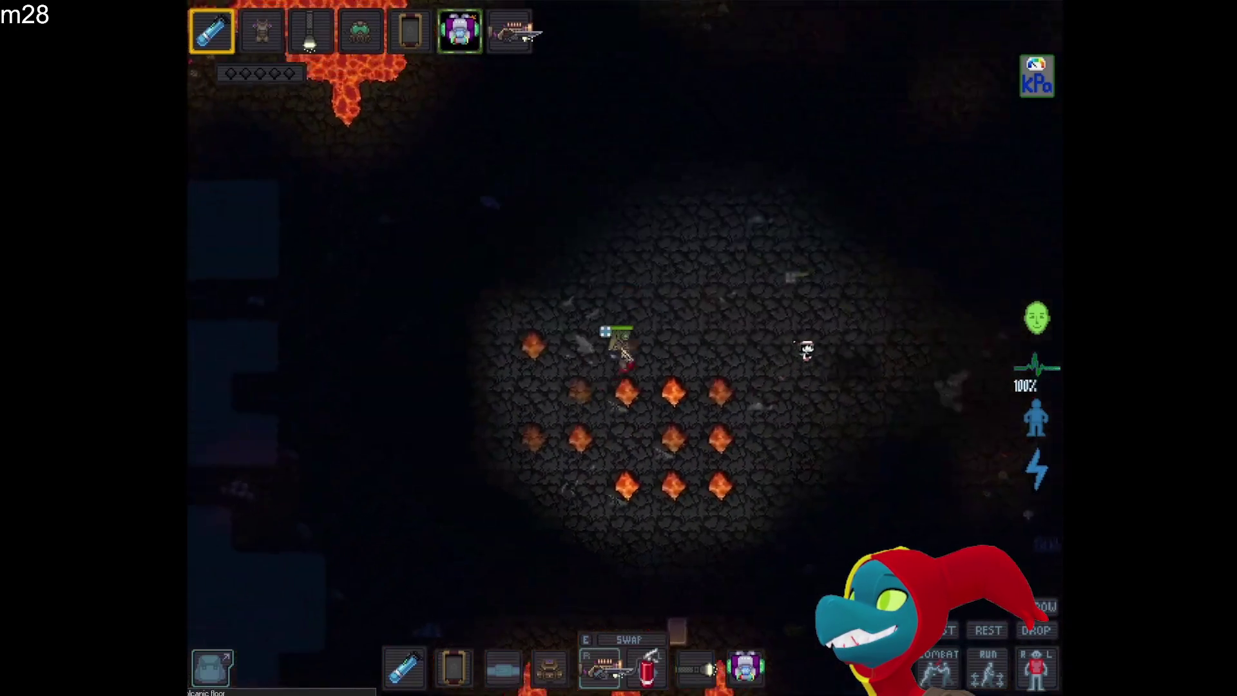
{"action": "key", "text": "d"}
{"action": "key", "text": "d"}
{"action": "key", "text": "d"}
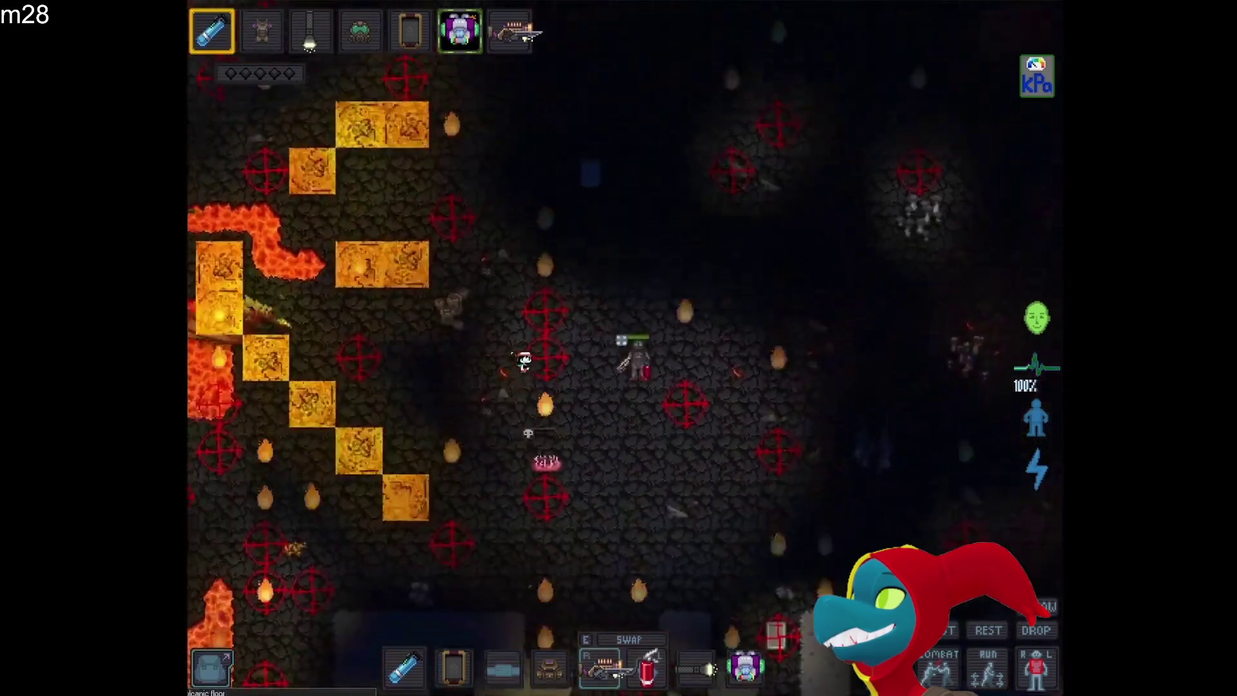
{"action": "key", "text": "d"}
{"action": "key", "text": "d"}
{"action": "key", "text": "d"}
{"action": "key", "text": "w"}
{"action": "key", "text": "w"}
{"action": "key", "text": "w"}
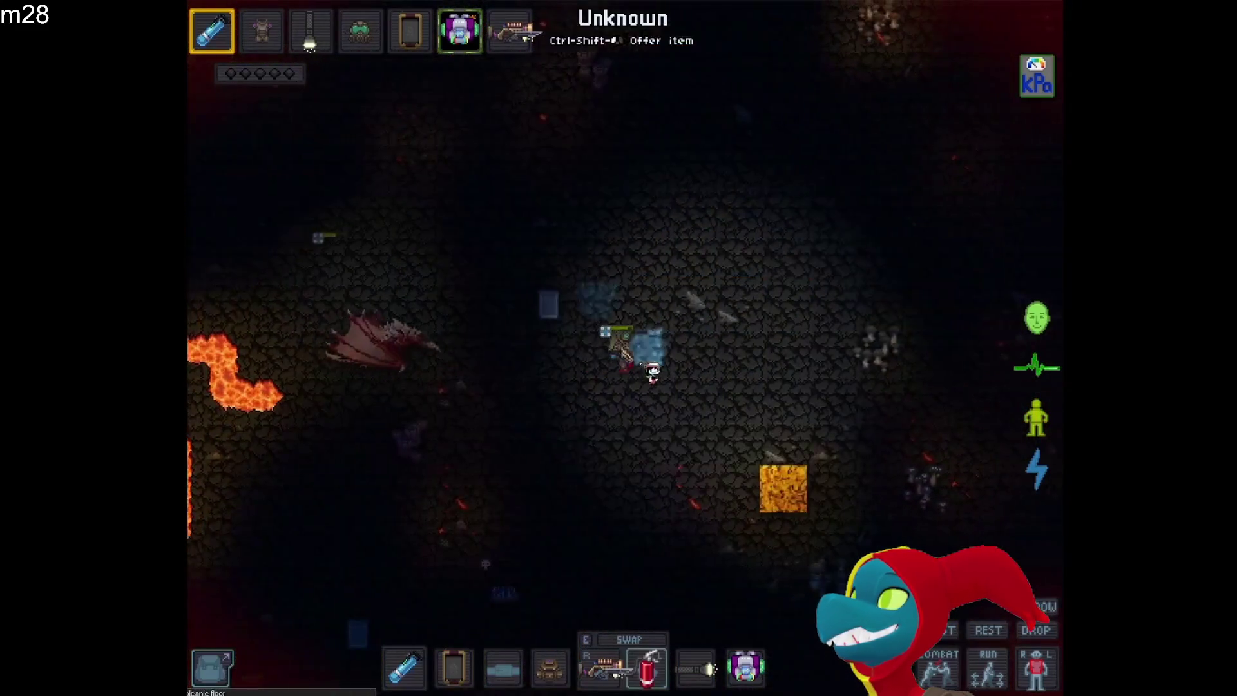
{"action": "key", "text": "d"}
{"action": "key", "text": "d"}
{"action": "key", "text": "d"}
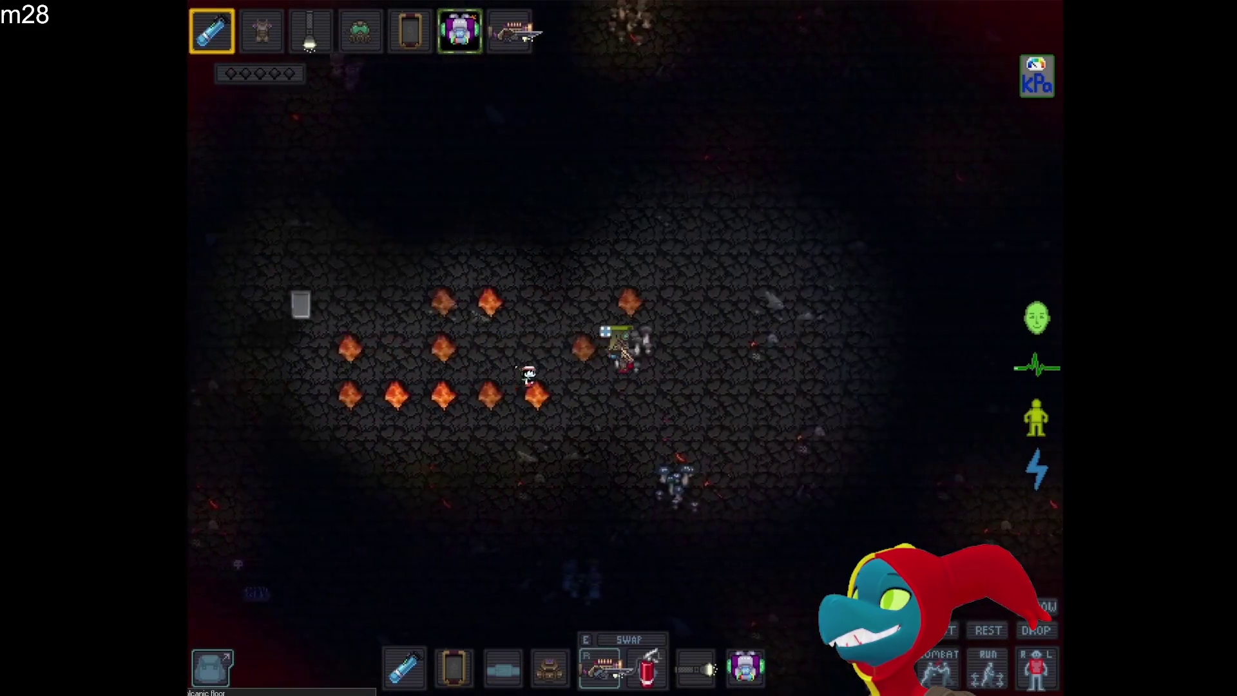
{"action": "key", "text": "d"}
{"action": "key", "text": "d"}
{"action": "key", "text": "s"}
{"action": "key", "text": "s"}
{"action": "key", "text": "s"}
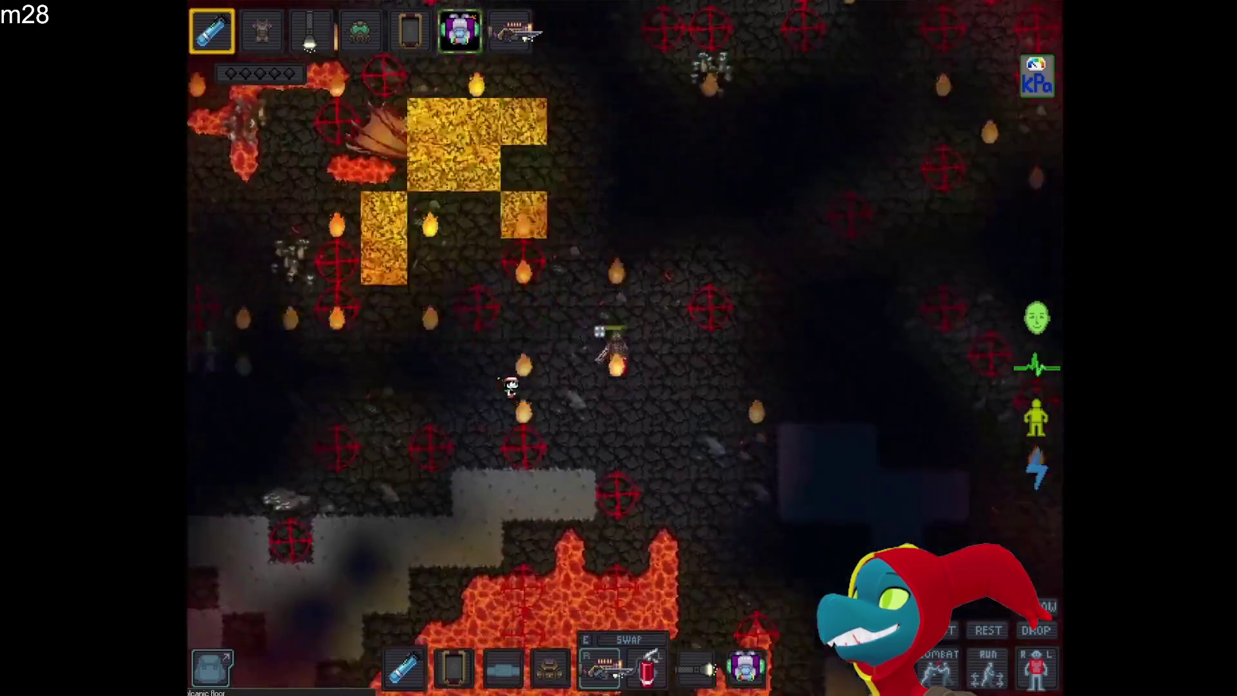
{"action": "key", "text": "a"}
{"action": "key", "text": "a"}
{"action": "key", "text": "a"}
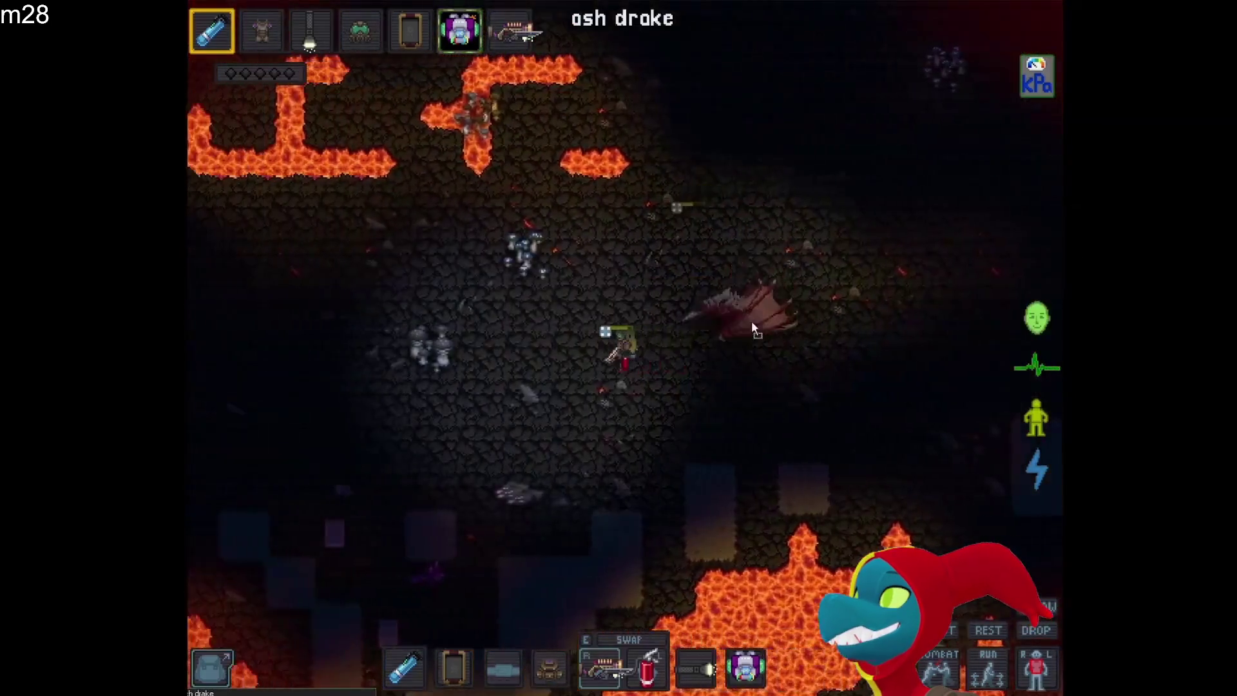
{"action": "key", "text": "a"}
{"action": "key", "text": "a"}
{"action": "key", "text": "a"}
{"action": "key", "text": "w"}
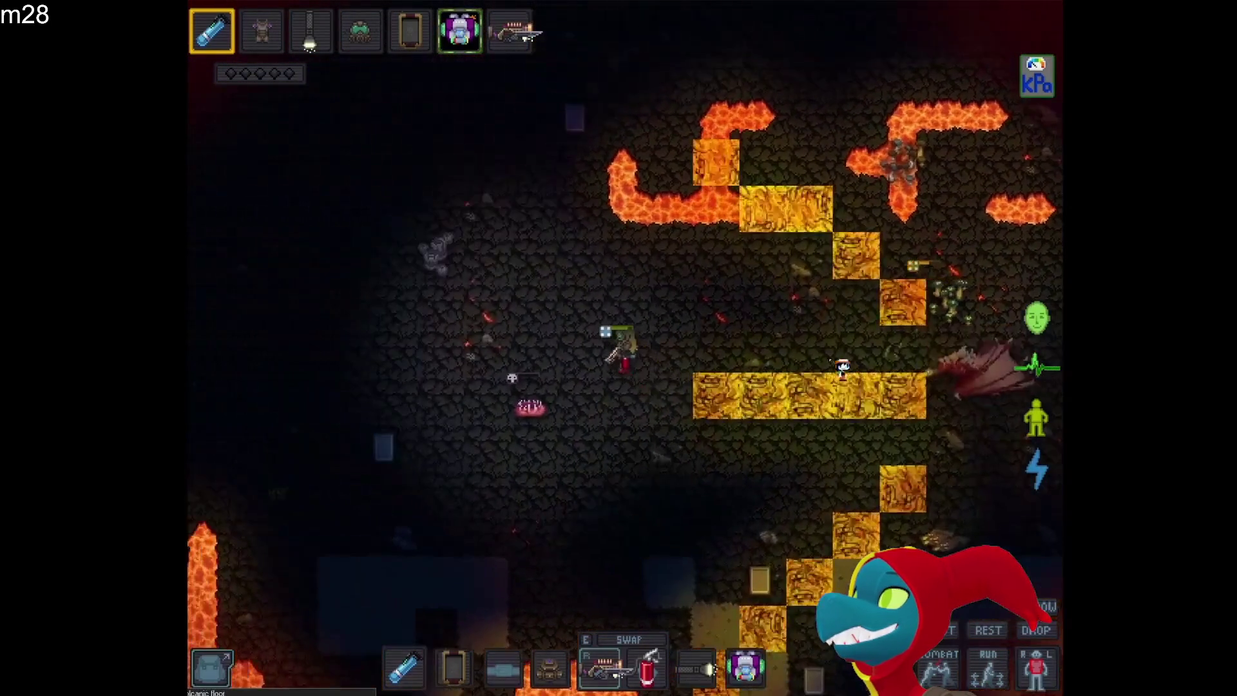
{"action": "key", "text": "d"}
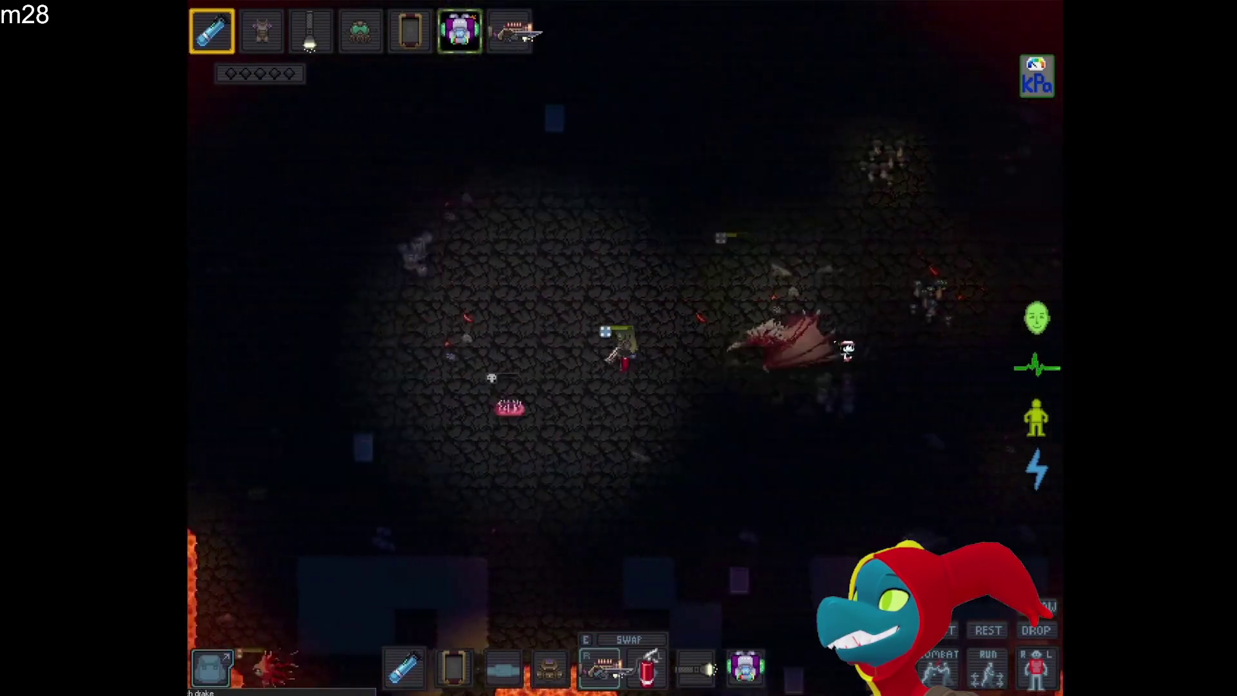
{"action": "key", "text": "a"}
{"action": "key", "text": "a"}
{"action": "key", "text": "a"}
{"action": "key", "text": "w"}
{"action": "key", "text": "w"}
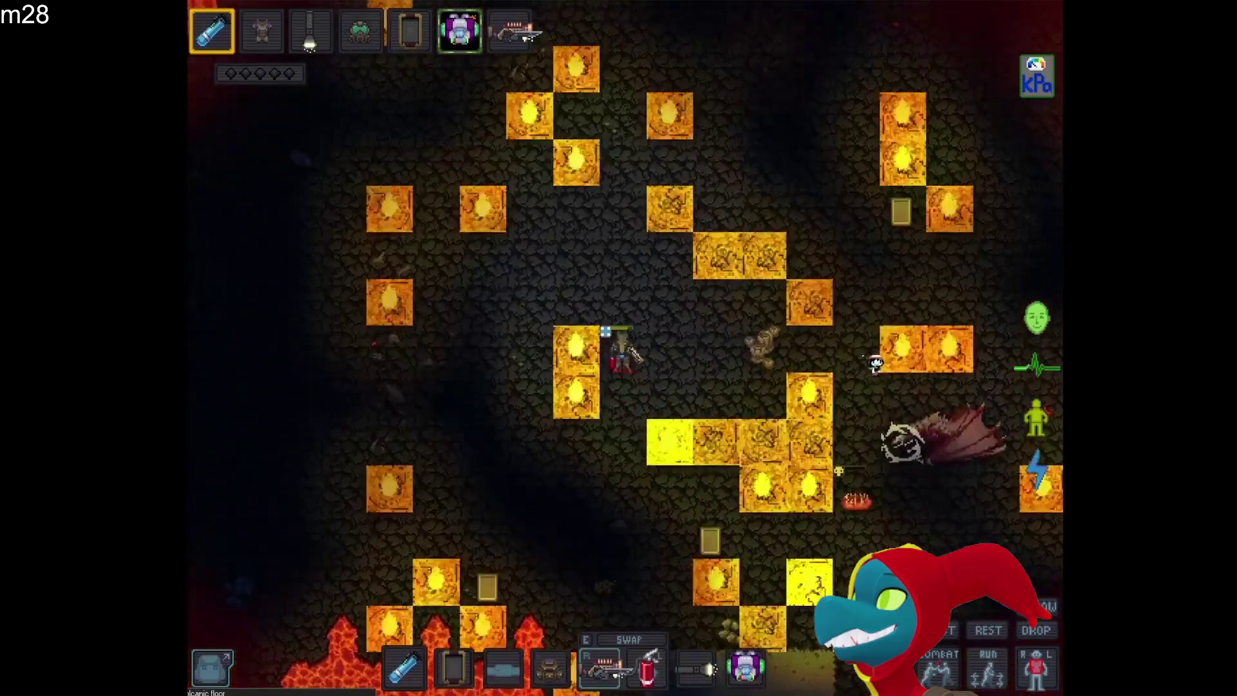
{"action": "key", "text": "a"}
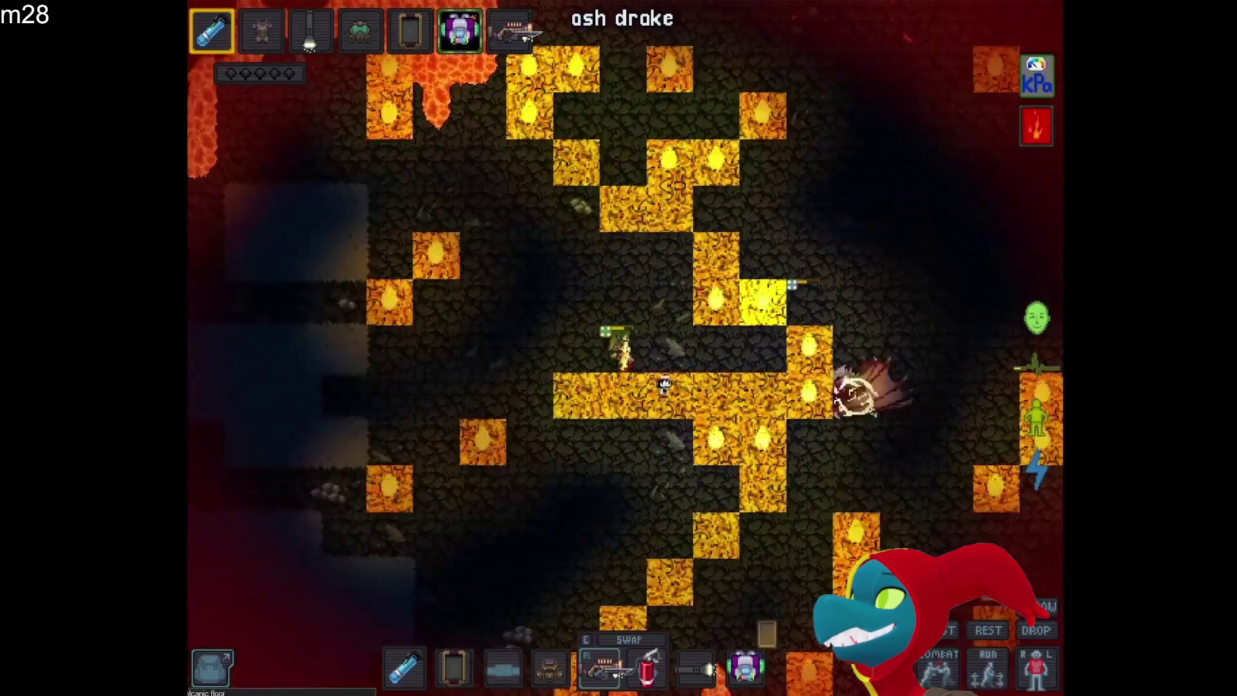
Keep the video playing through the opening phase of the ash drake fight
{"action": "key", "text": "s"}
{"action": "key", "text": "s"}
{"action": "key", "text": "s"}
{"action": "key", "text": "a"}
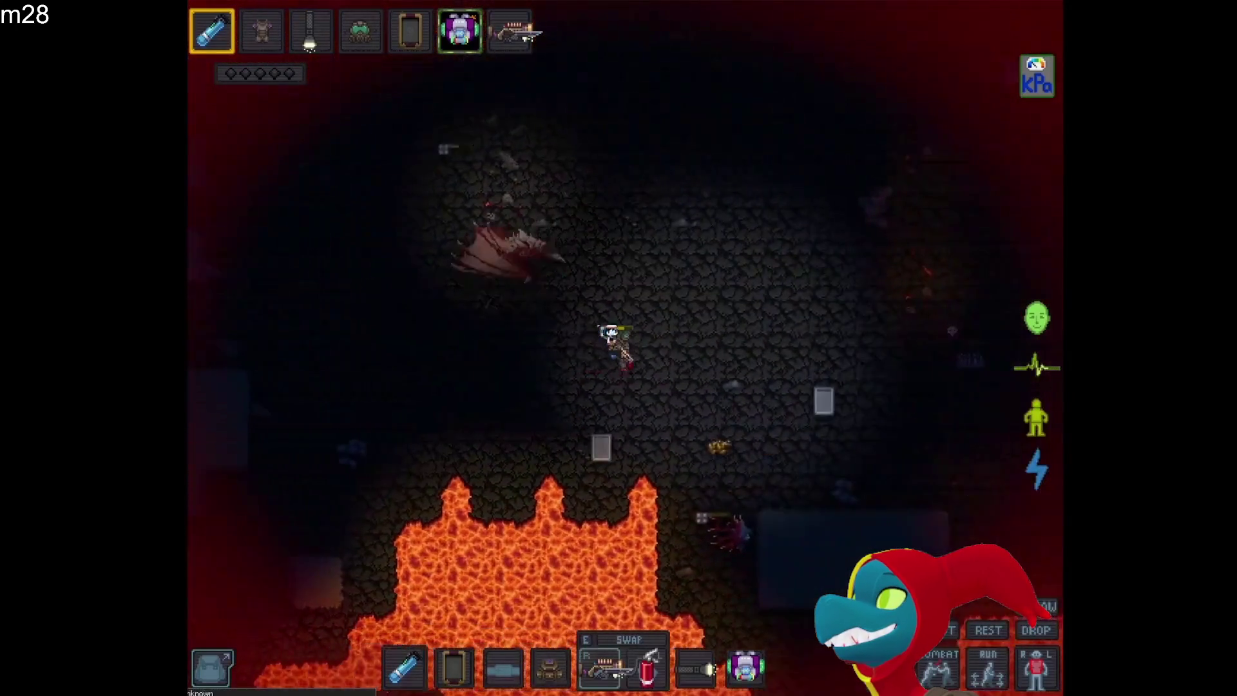
{"action": "key", "text": "w"}
{"action": "key", "text": "w"}
{"action": "key", "text": "w"}
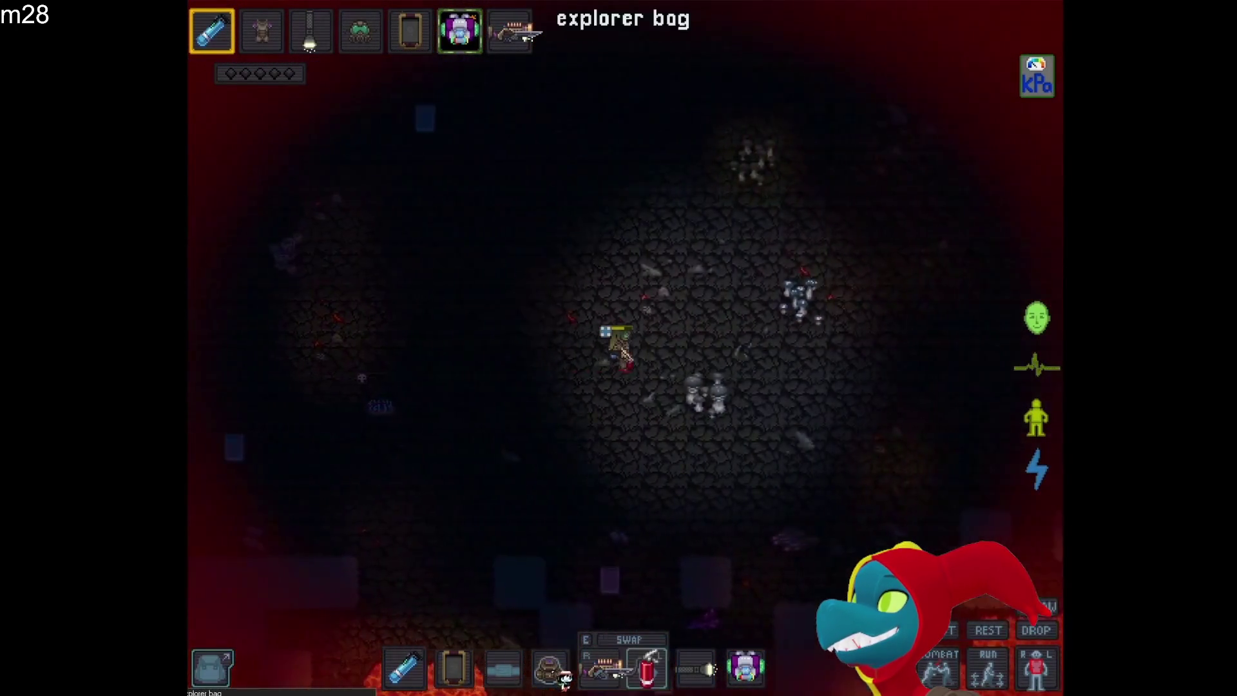
{"action": "key", "text": "a"}
{"action": "key", "text": "a"}
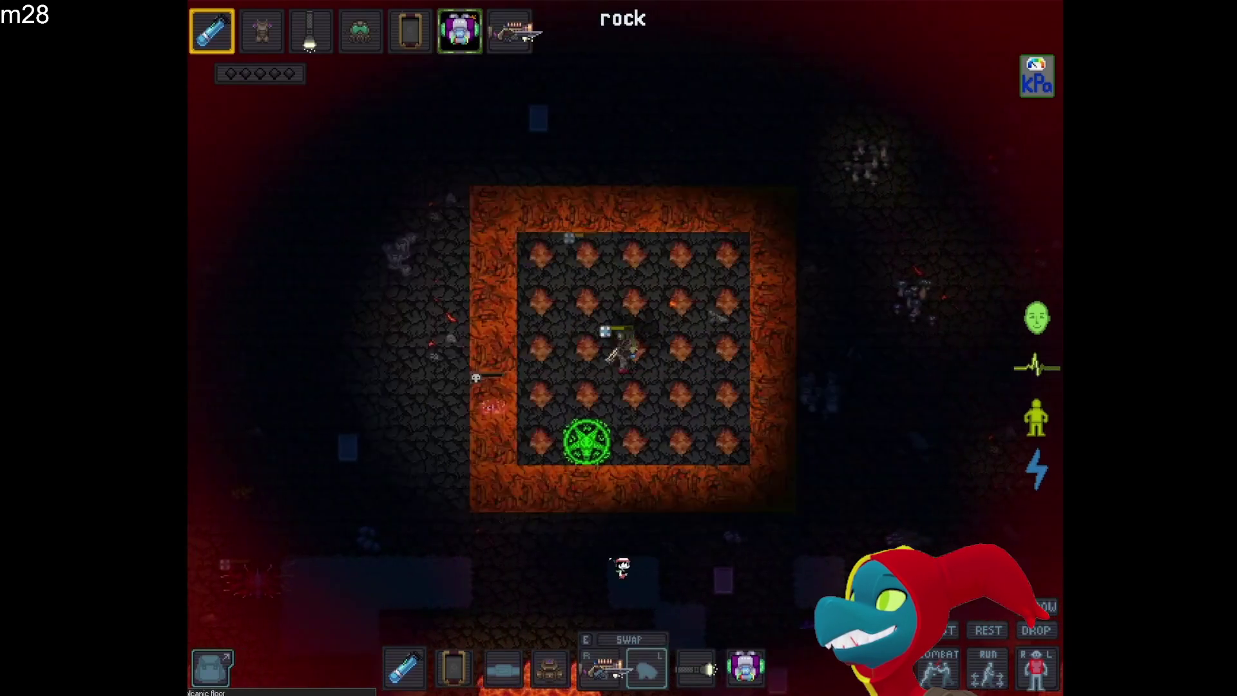
{"action": "key", "text": "s"}
{"action": "key", "text": "s"}
{"action": "key", "text": "i"}
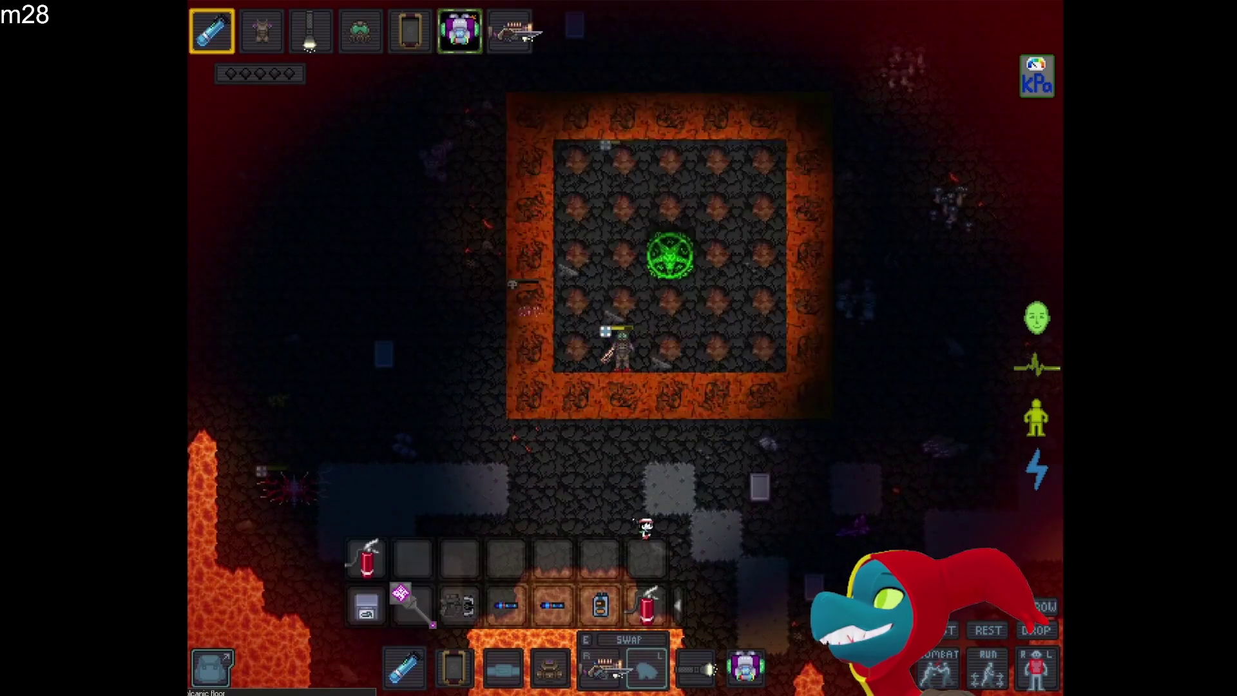
{"action": "key", "text": "w"}
{"action": "key", "text": "w"}
{"action": "key", "text": "d"}
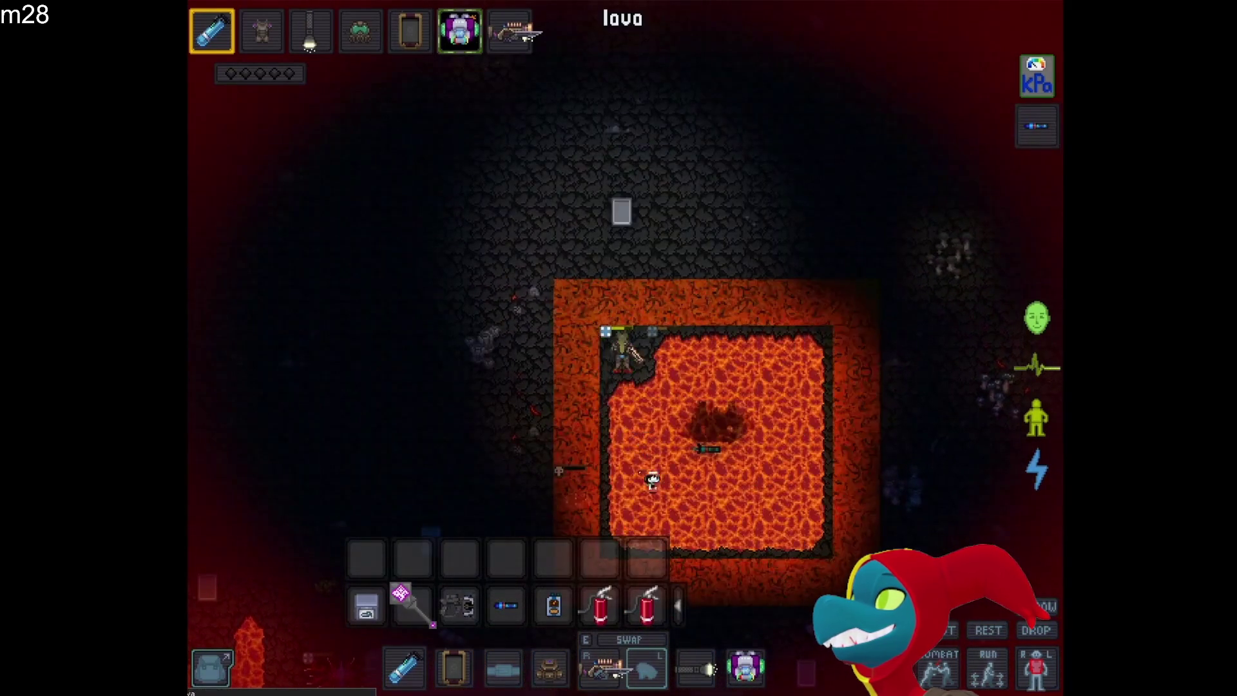
{"action": "left_click", "coordinate": [647, 607]}
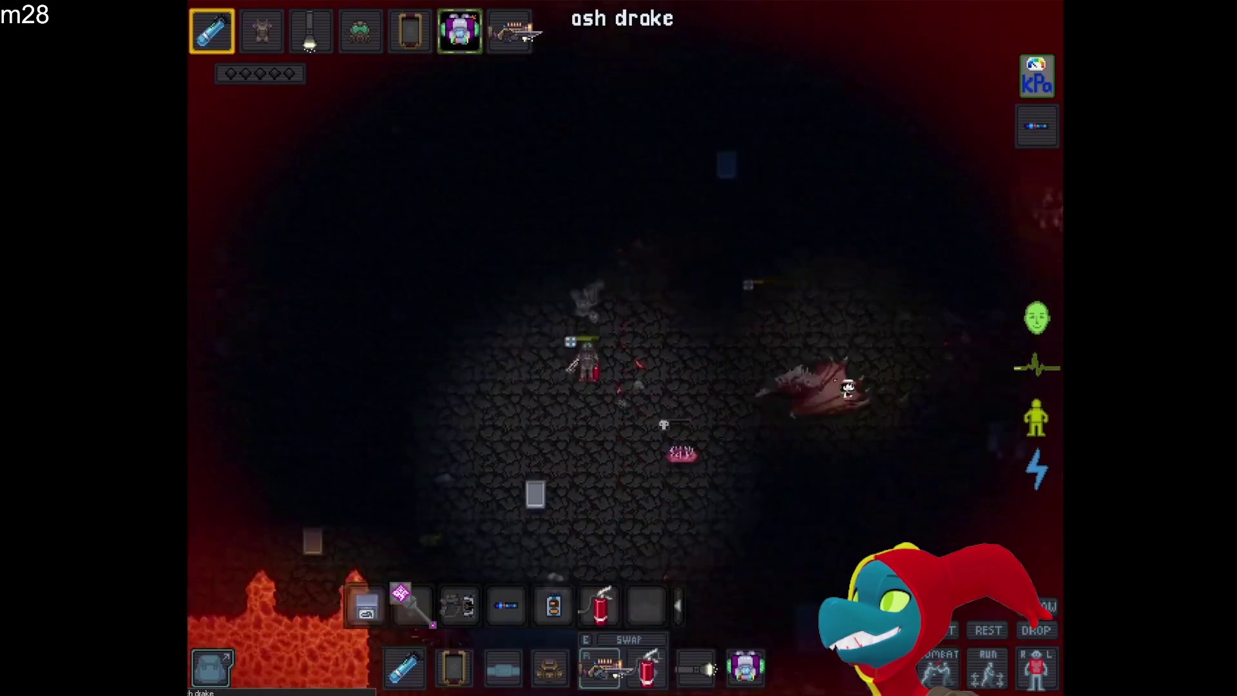
{"action": "key", "text": "a"}
{"action": "key", "text": "a"}
{"action": "key", "text": "a"}
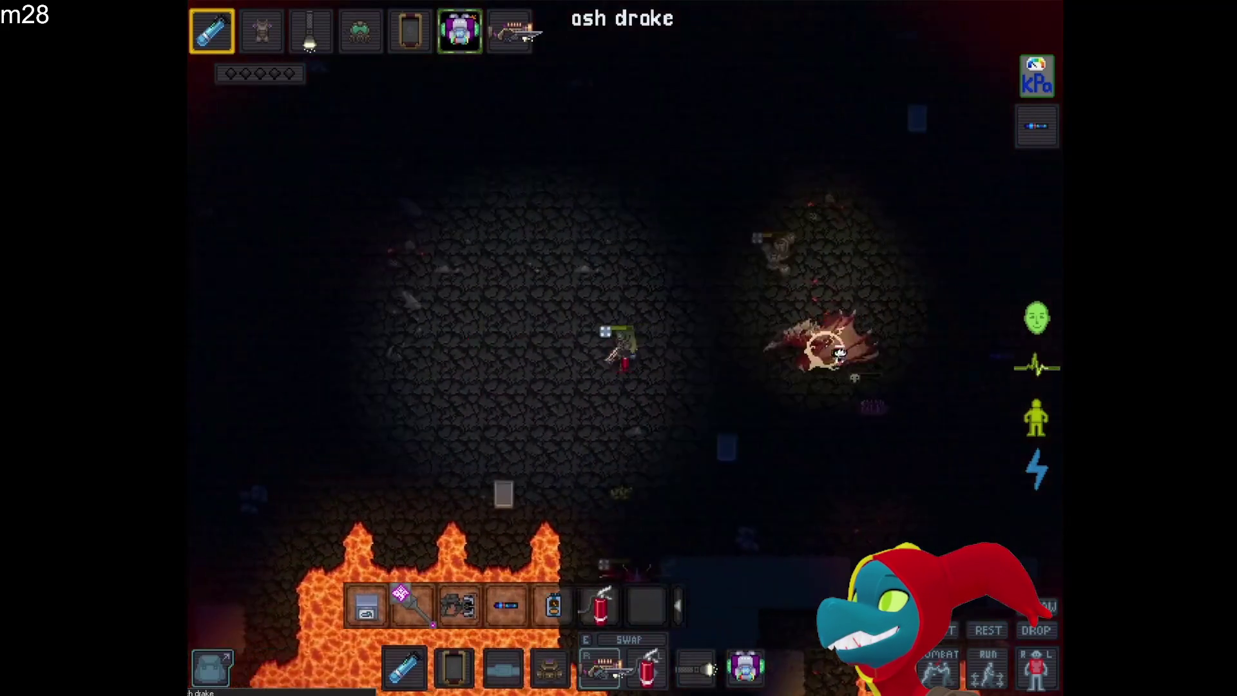
{"action": "key", "text": "a"}
{"action": "key", "text": "w"}
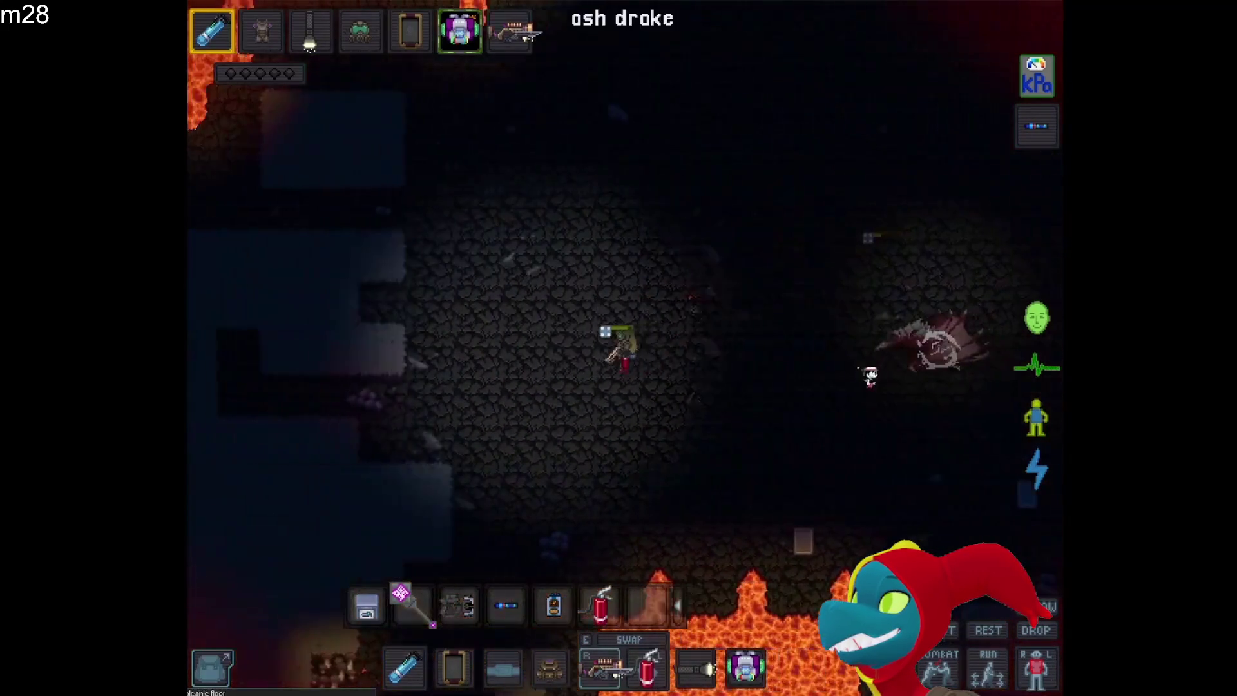
{"action": "key", "text": "s"}
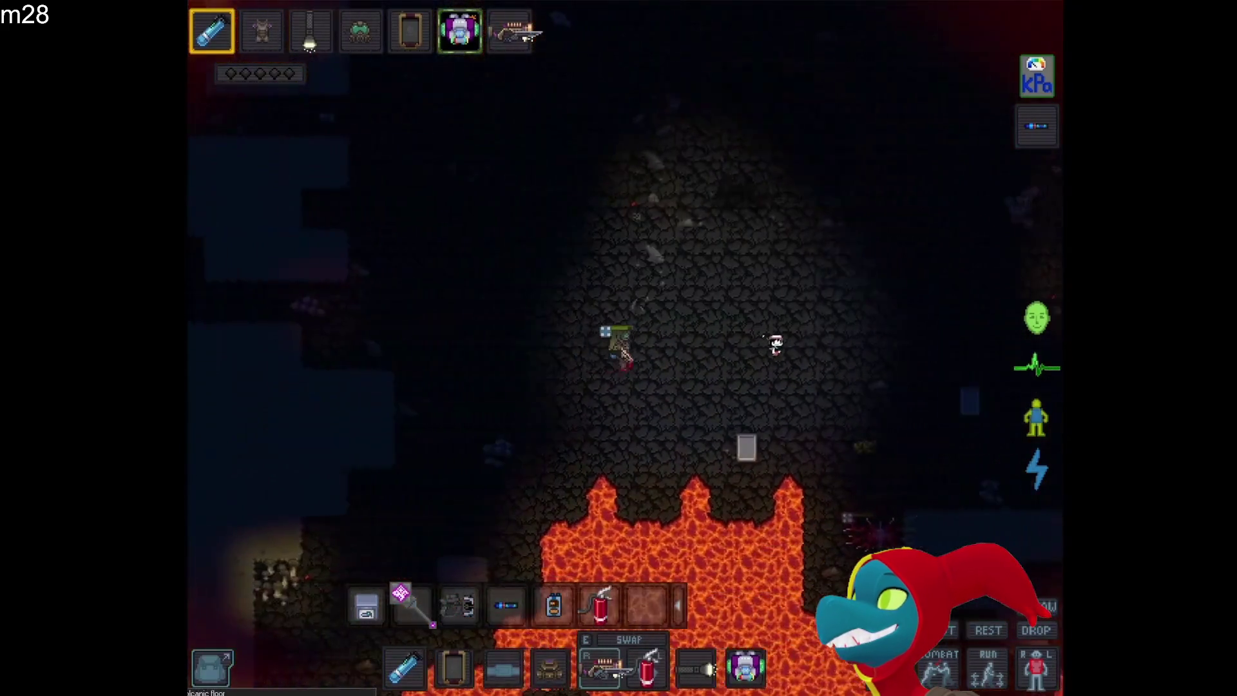
{"action": "key", "text": "s"}
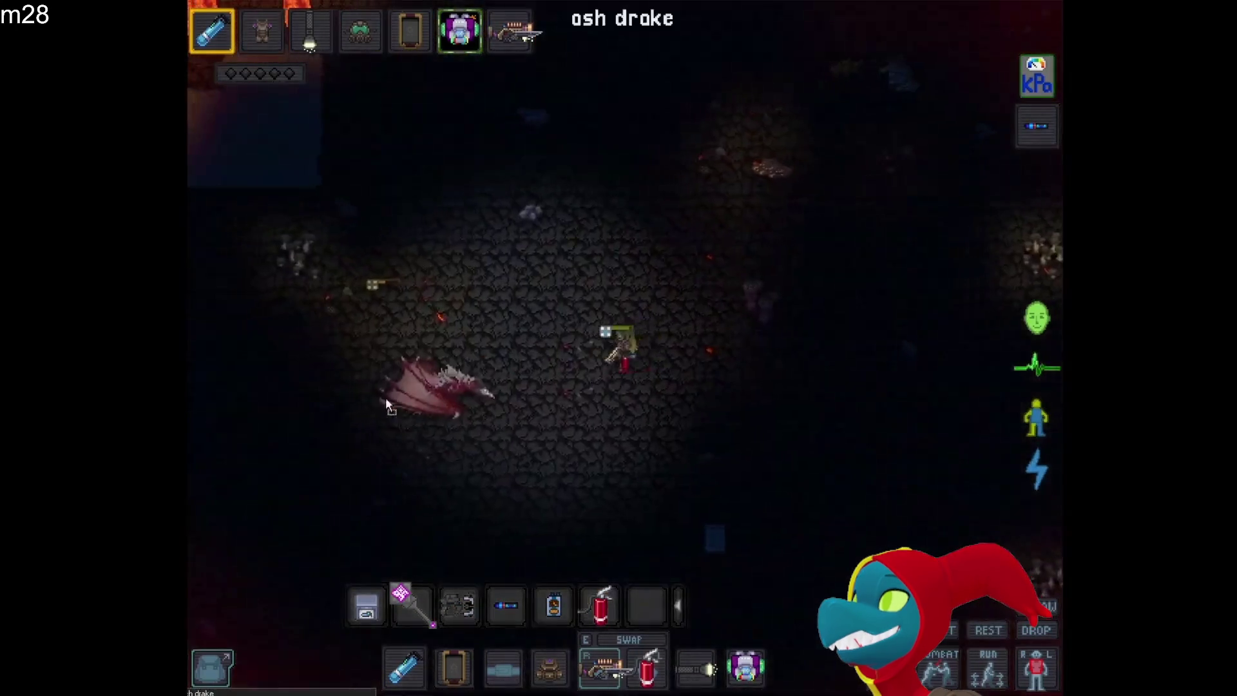
{"action": "key", "text": "x"}
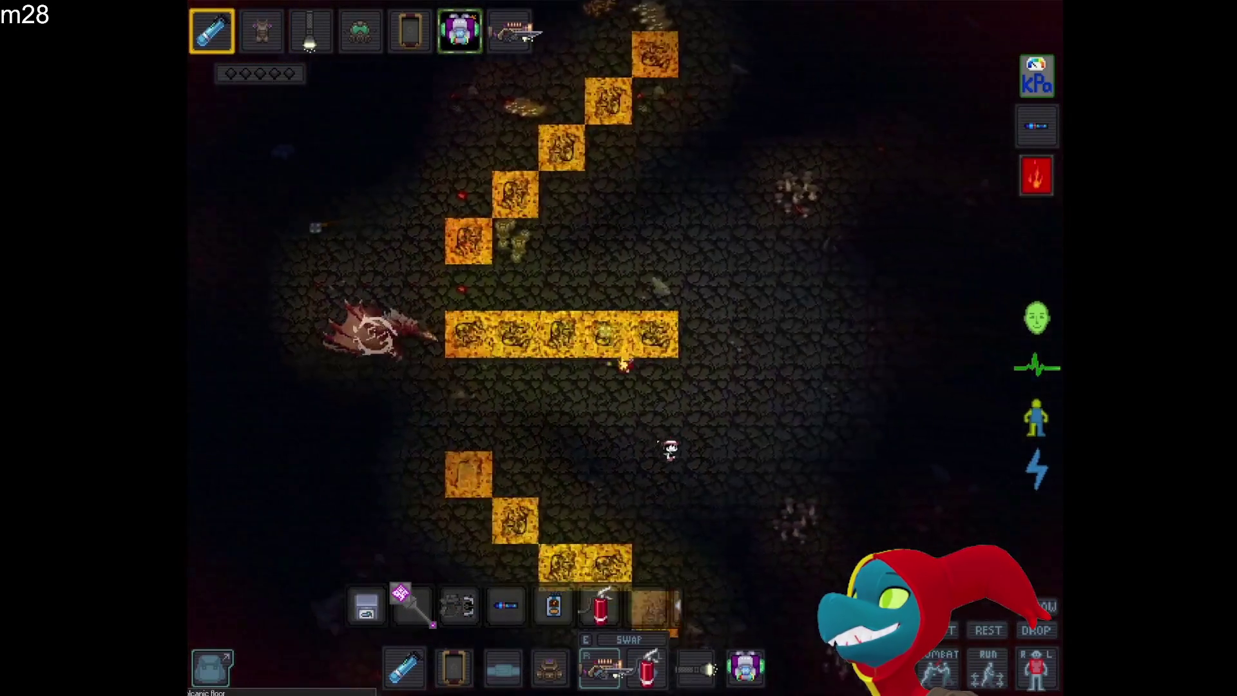
{"action": "key", "text": "d"}
{"action": "key", "text": "s"}
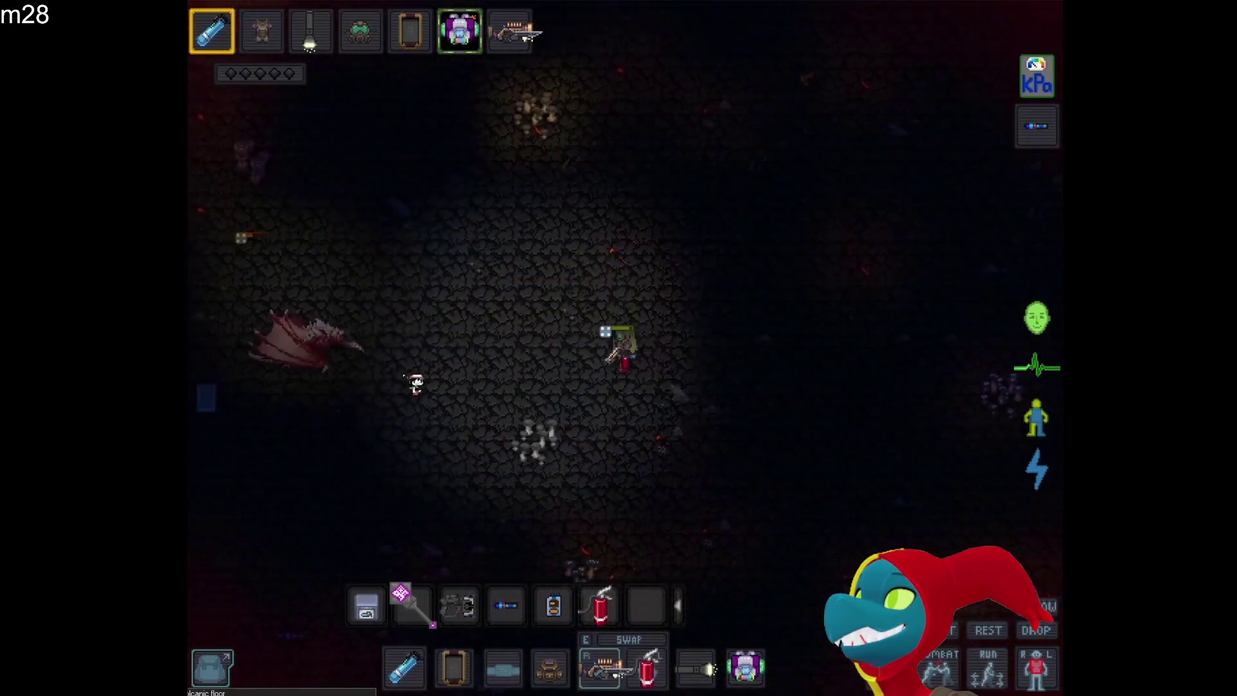
{"action": "key", "text": "x"}
{"action": "key", "text": "s"}
{"action": "key", "text": "d"}
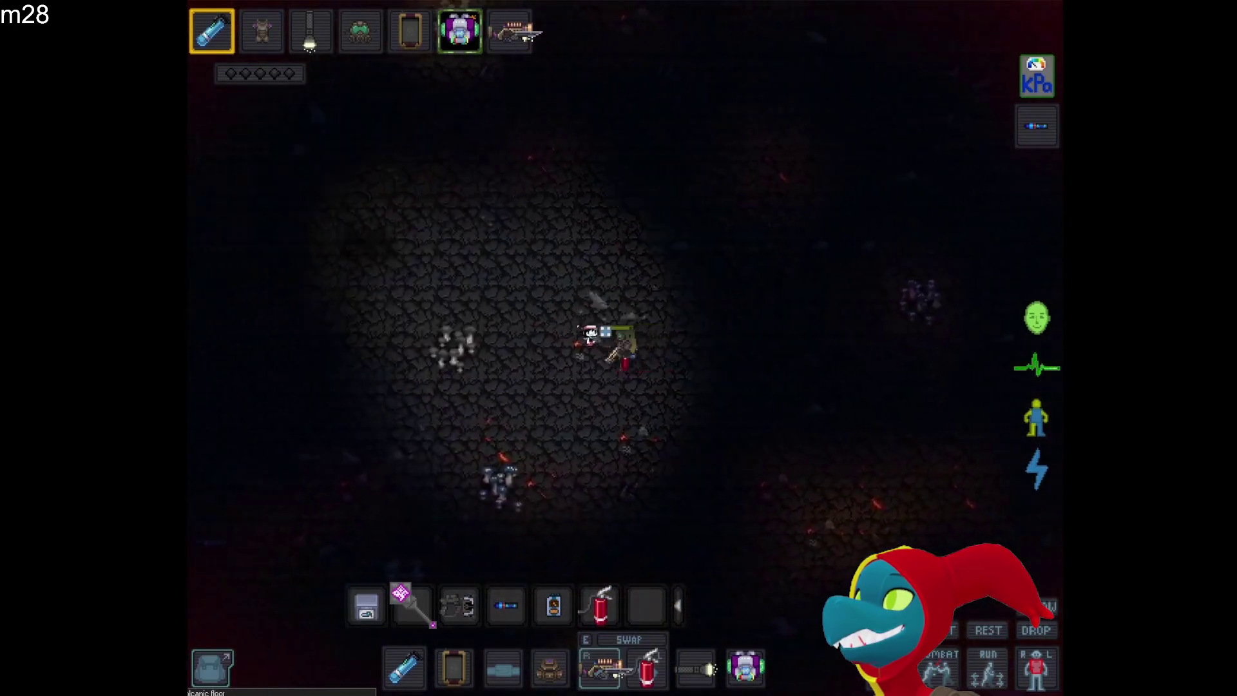
{"action": "key", "text": "d"}
{"action": "key", "text": "d"}
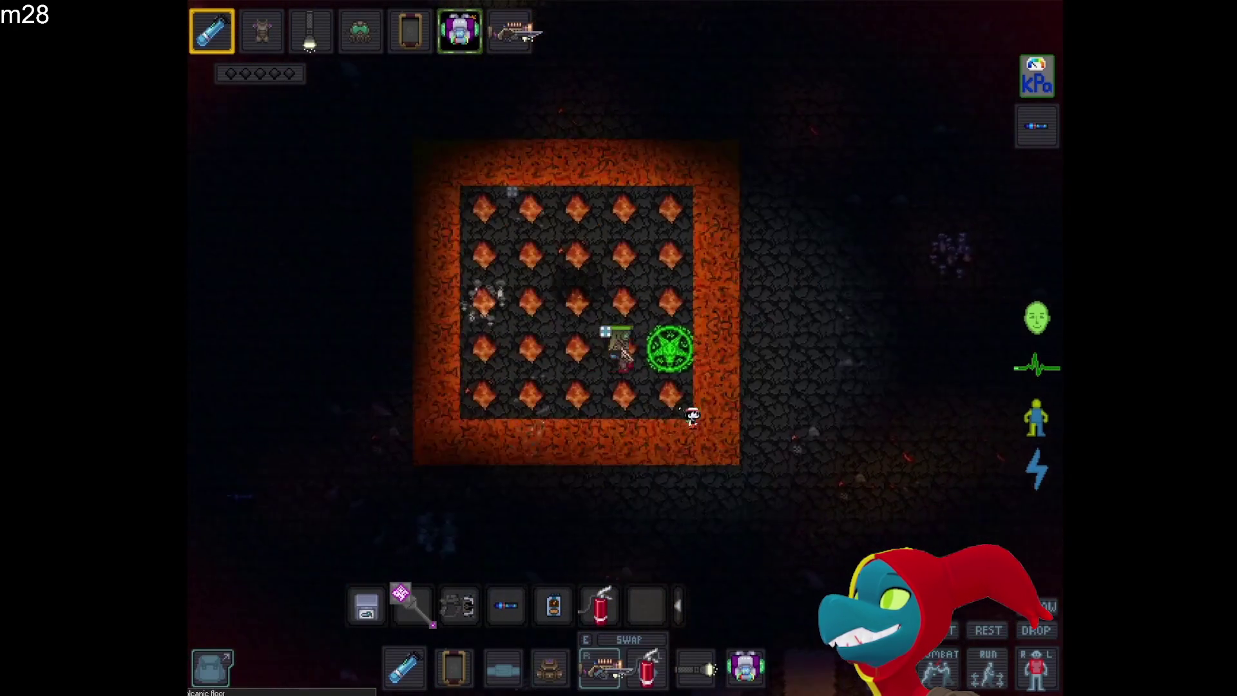
{"action": "key", "text": "a"}
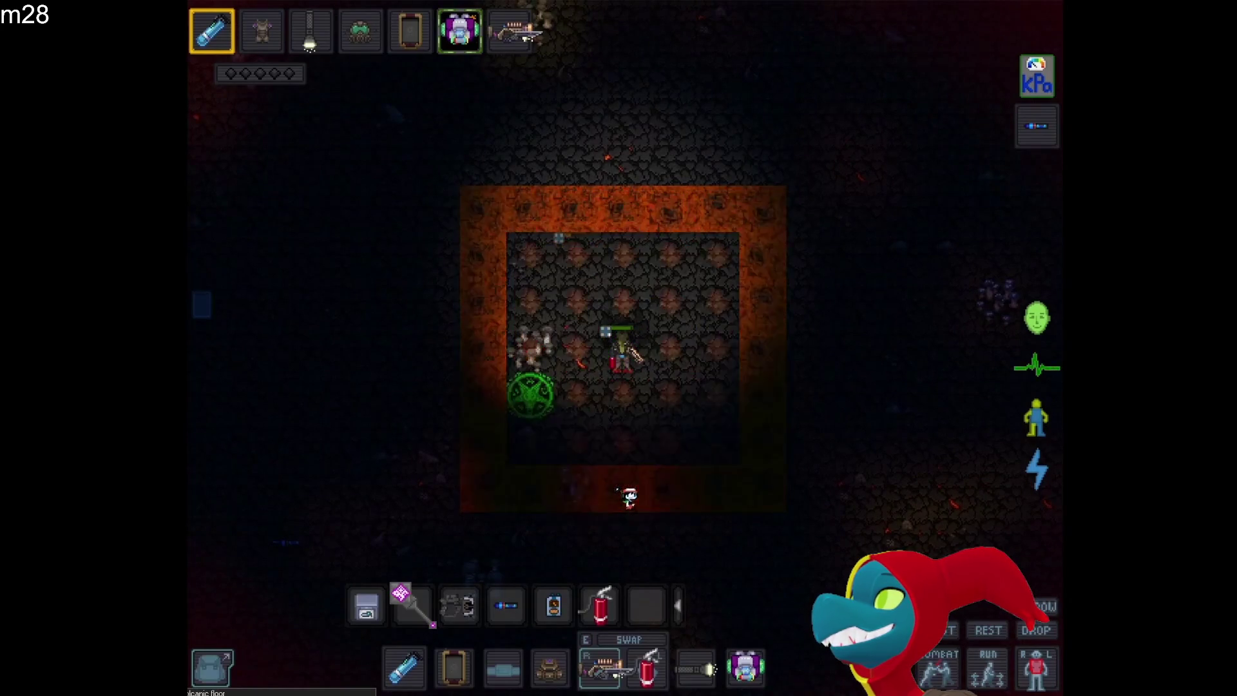
{"action": "key", "text": "s"}
{"action": "key", "text": "a"}
{"action": "key", "text": "a"}
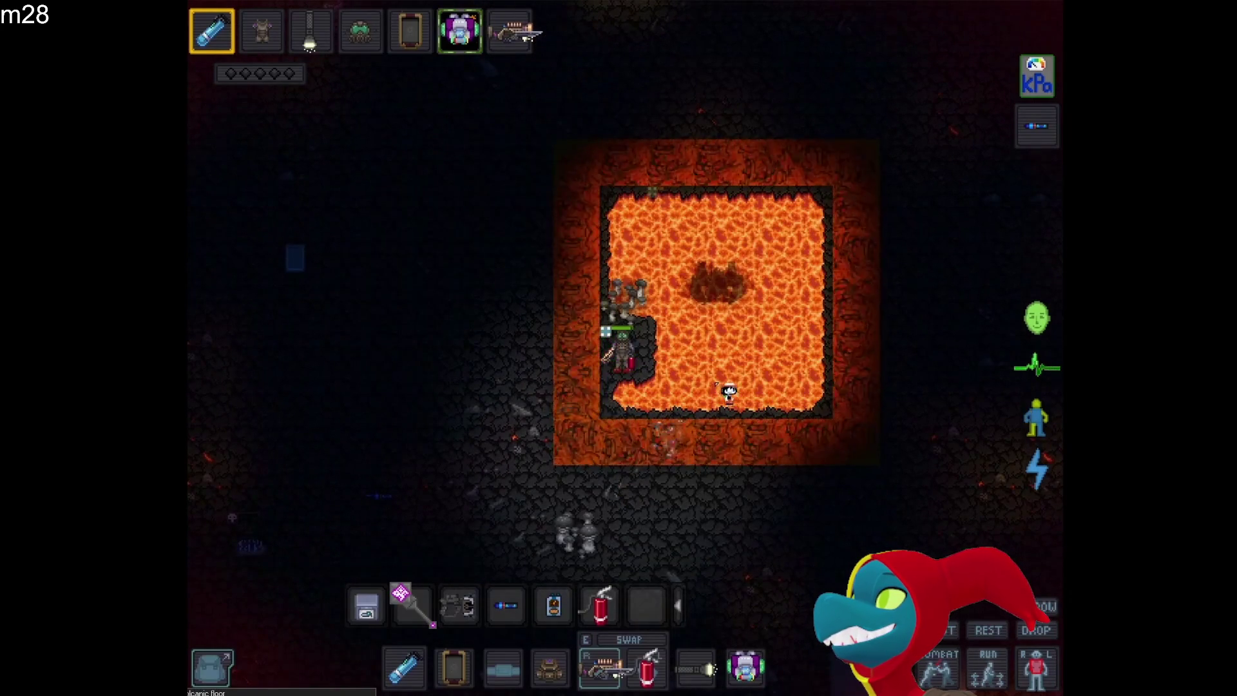
{"action": "key", "text": "a"}
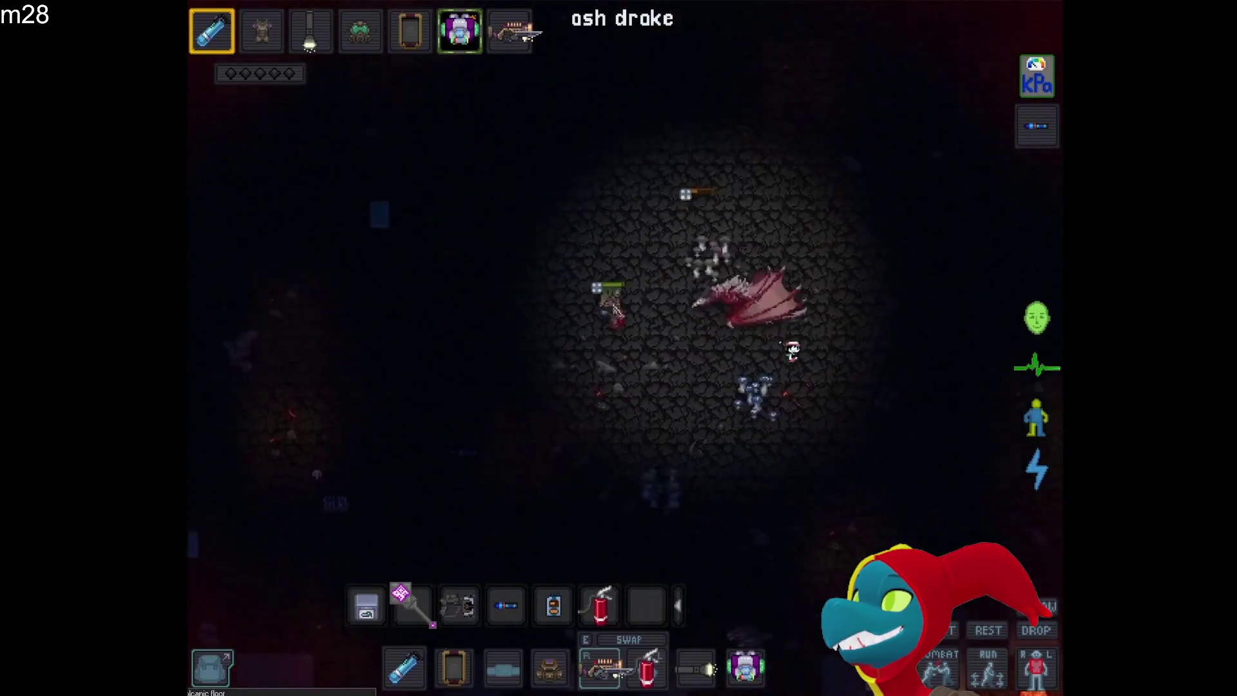
{"action": "key", "text": "a"}
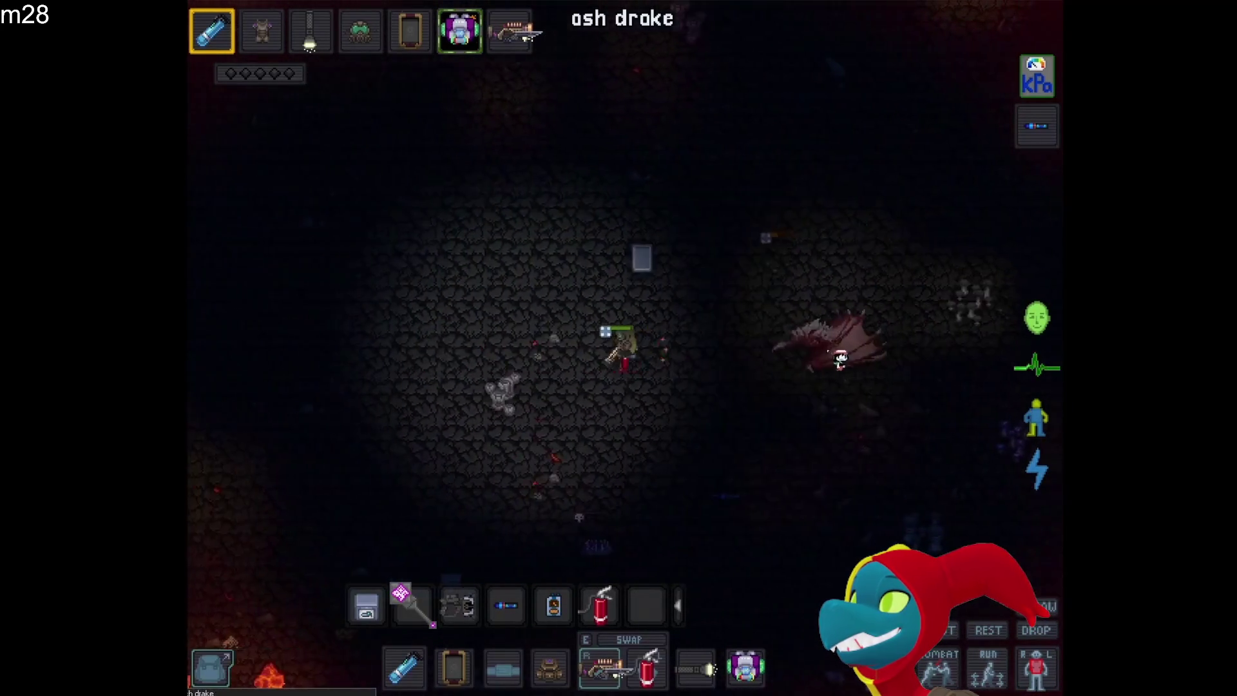
Watch until the ash drake collapses into bones and its chest opens, around 4:21
{"action": "left_click", "coordinate": [871, 349]}
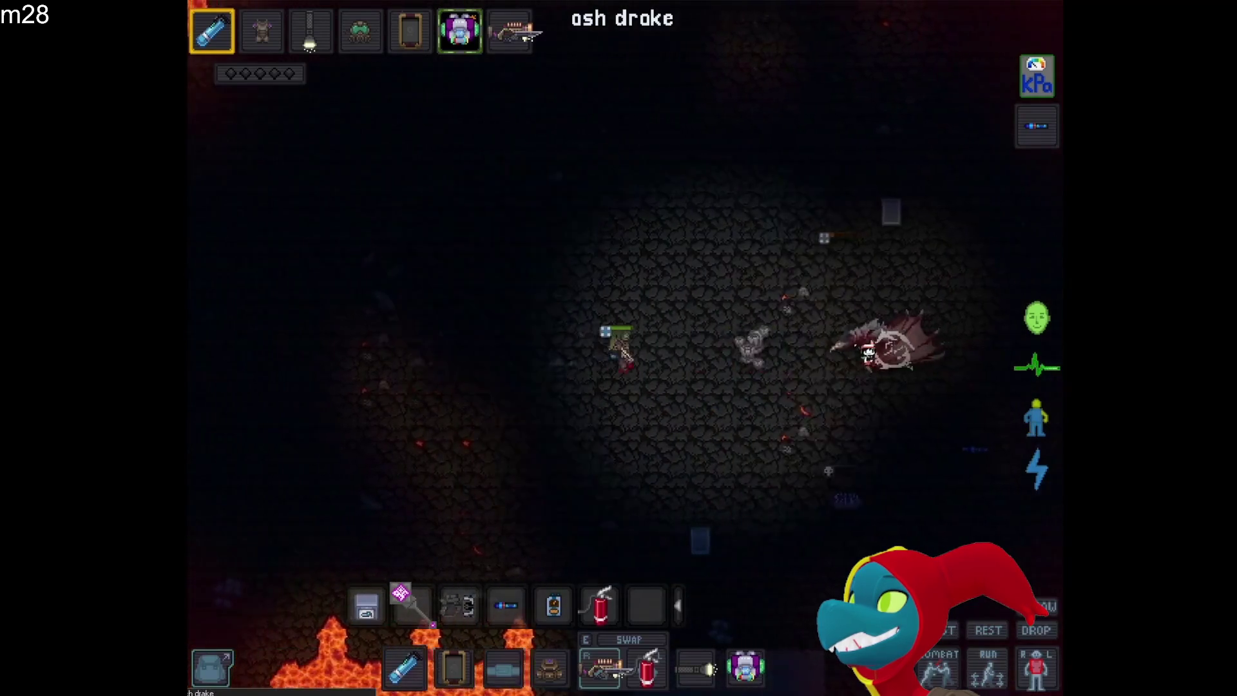
{"action": "left_click", "coordinate": [871, 355]}
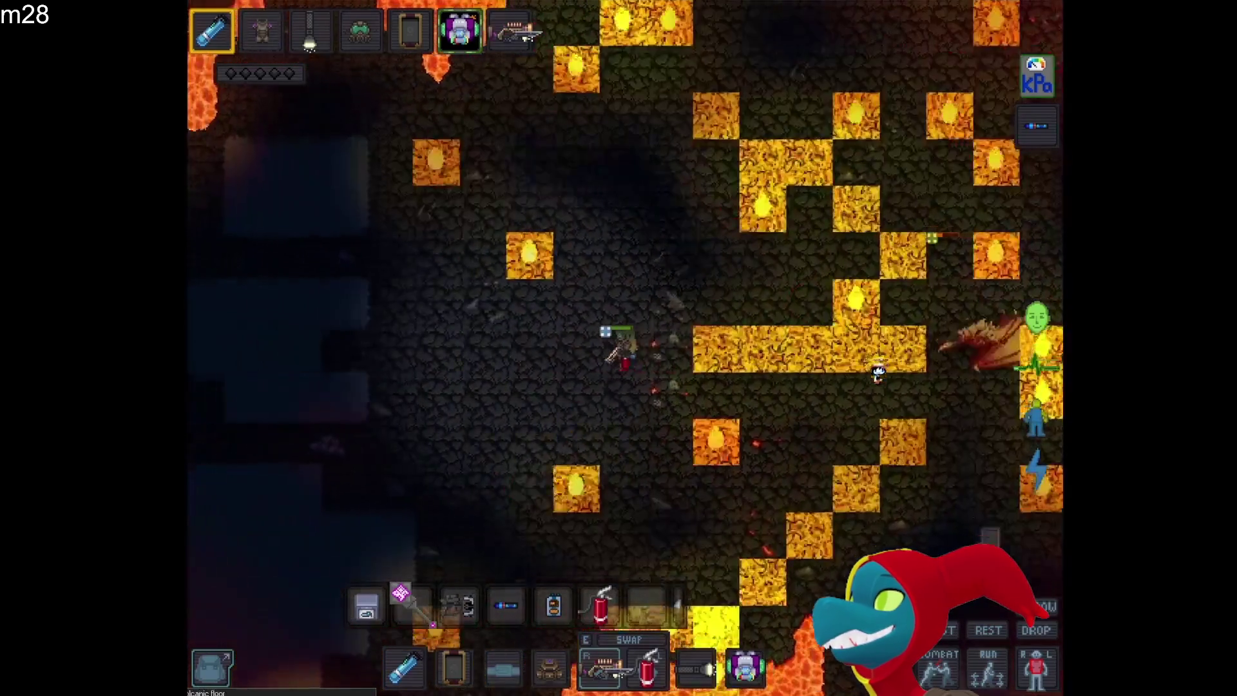
{"action": "key", "text": "s"}
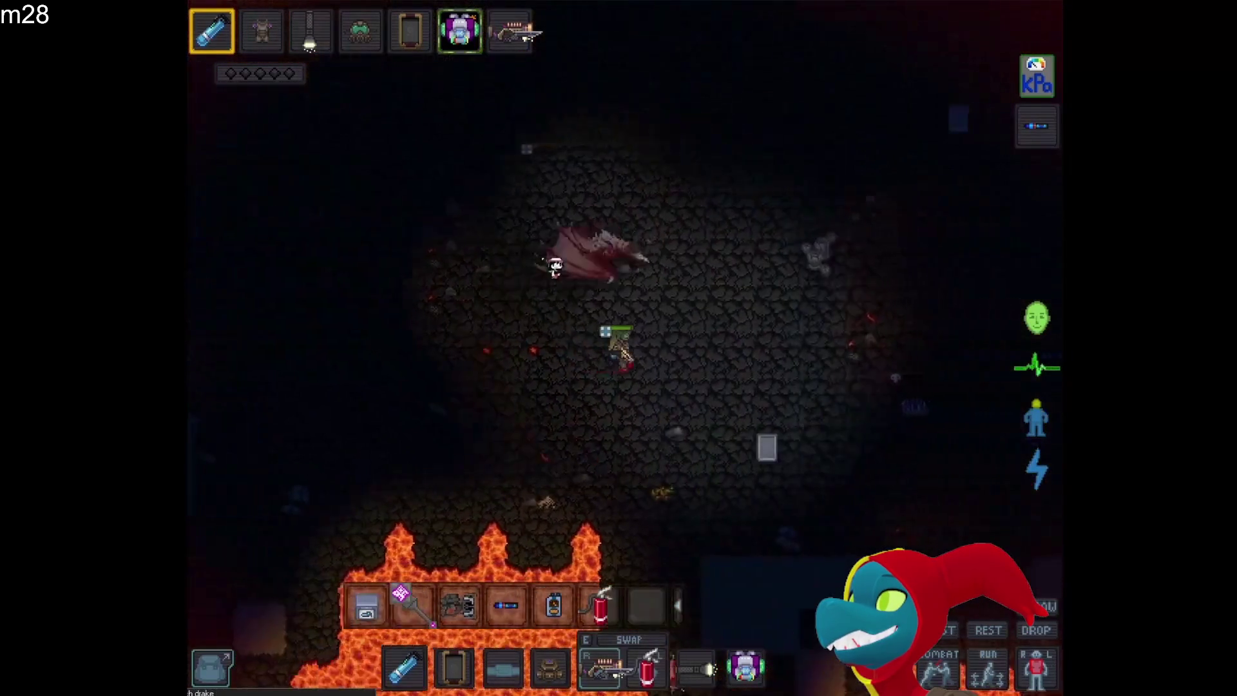
{"action": "left_click", "coordinate": [426, 364]}
{"action": "key", "text": "s"}
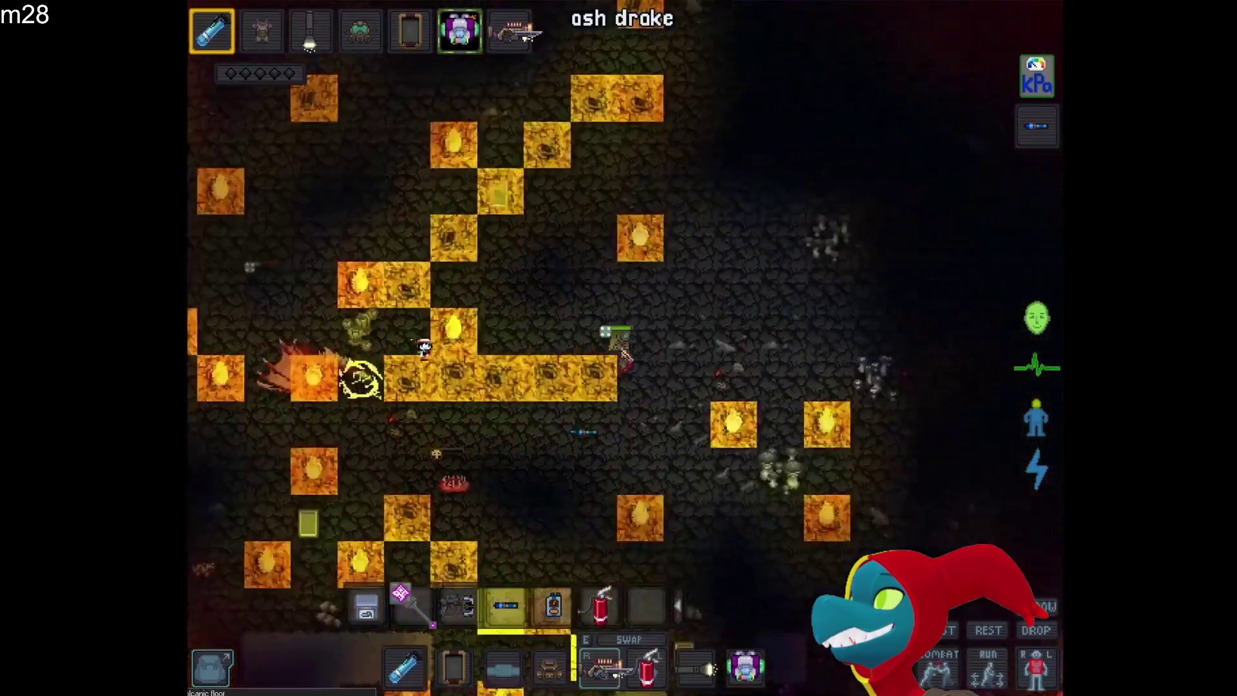
{"action": "left_click", "coordinate": [421, 346]}
{"action": "key", "text": "d"}
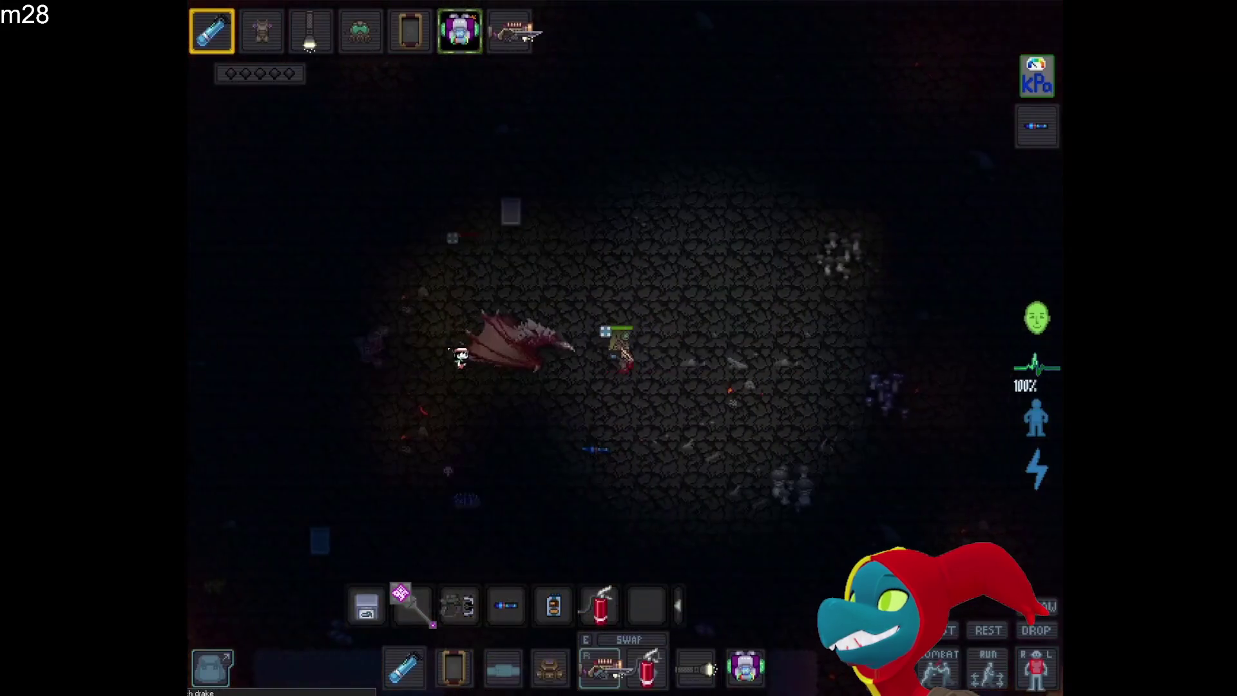
{"action": "left_click", "coordinate": [428, 342]}
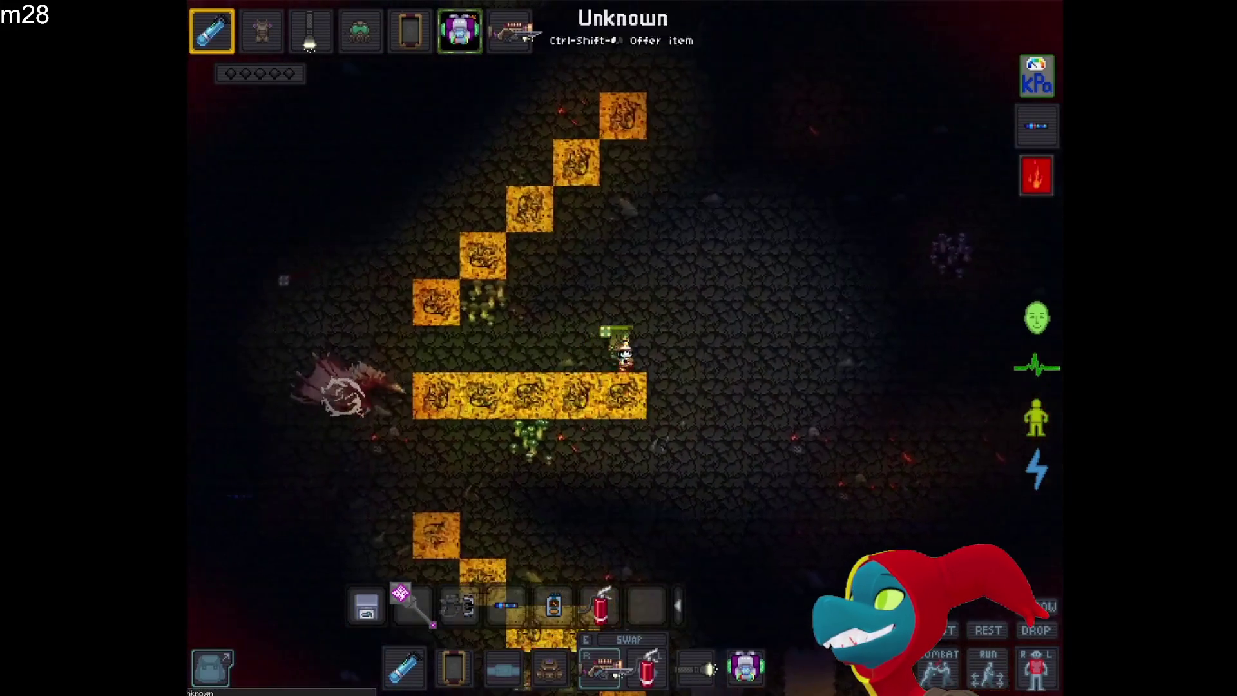
{"action": "key", "text": "d"}
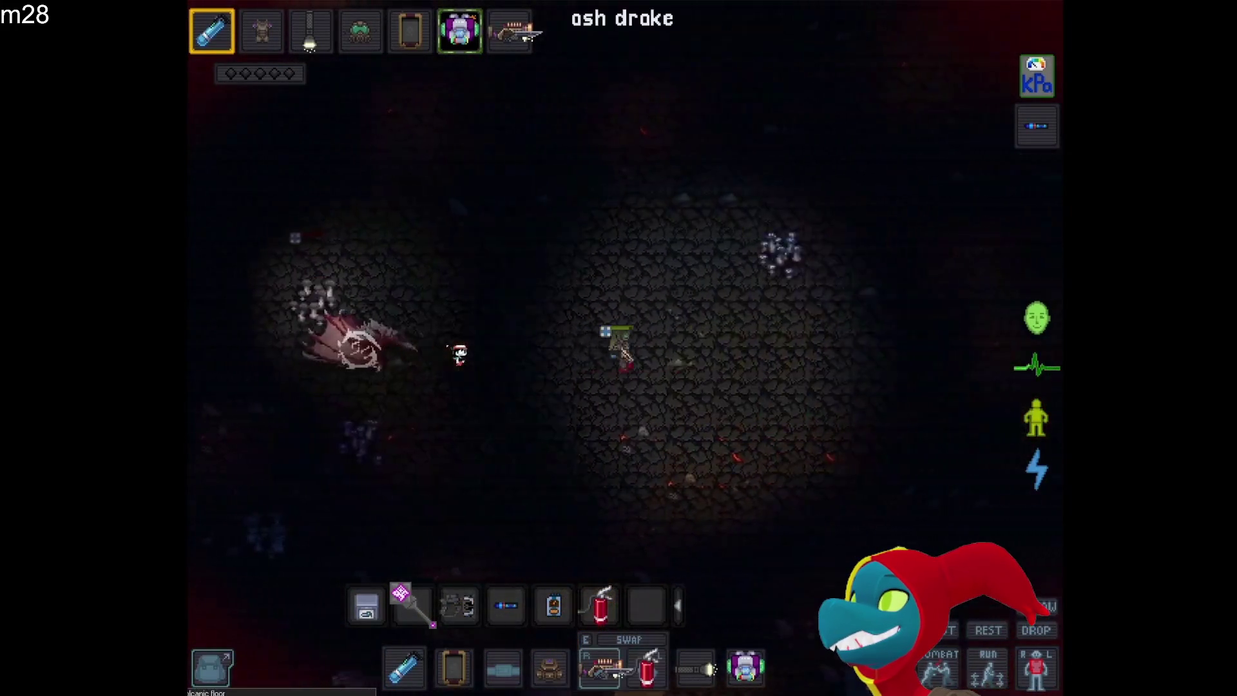
{"action": "key", "text": "d"}
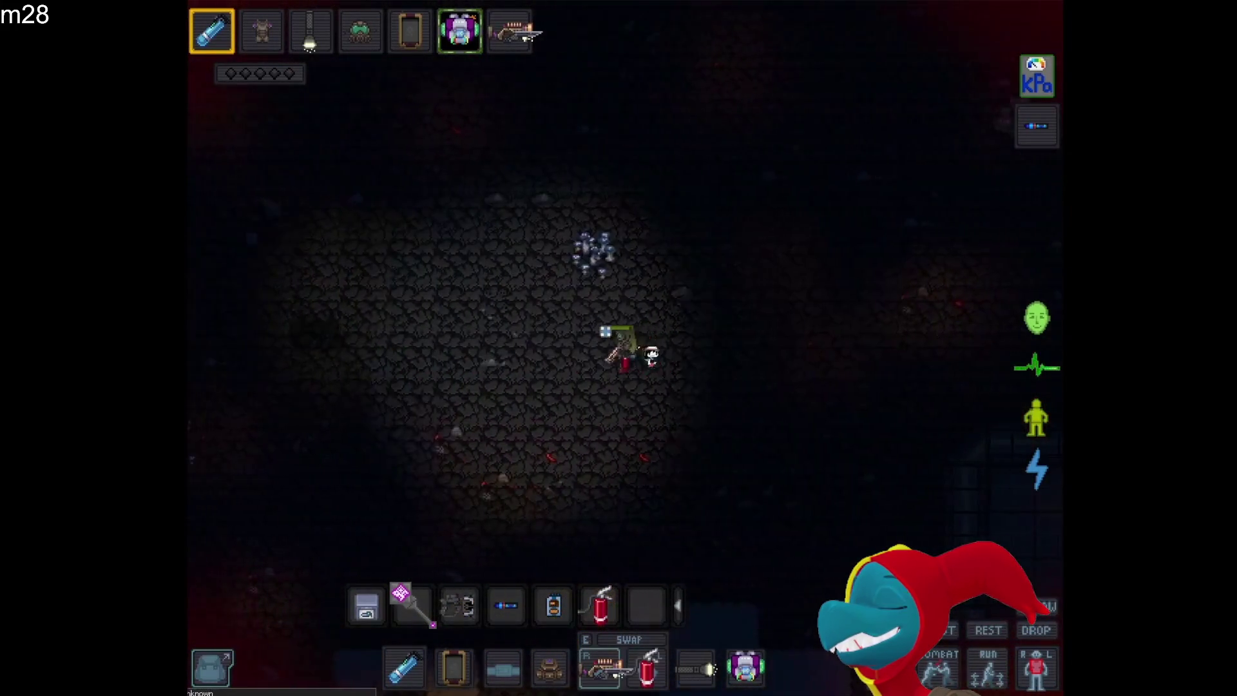
{"action": "key", "text": "a"}
{"action": "key", "text": "a"}
{"action": "key", "text": "w"}
{"action": "key", "text": "w"}
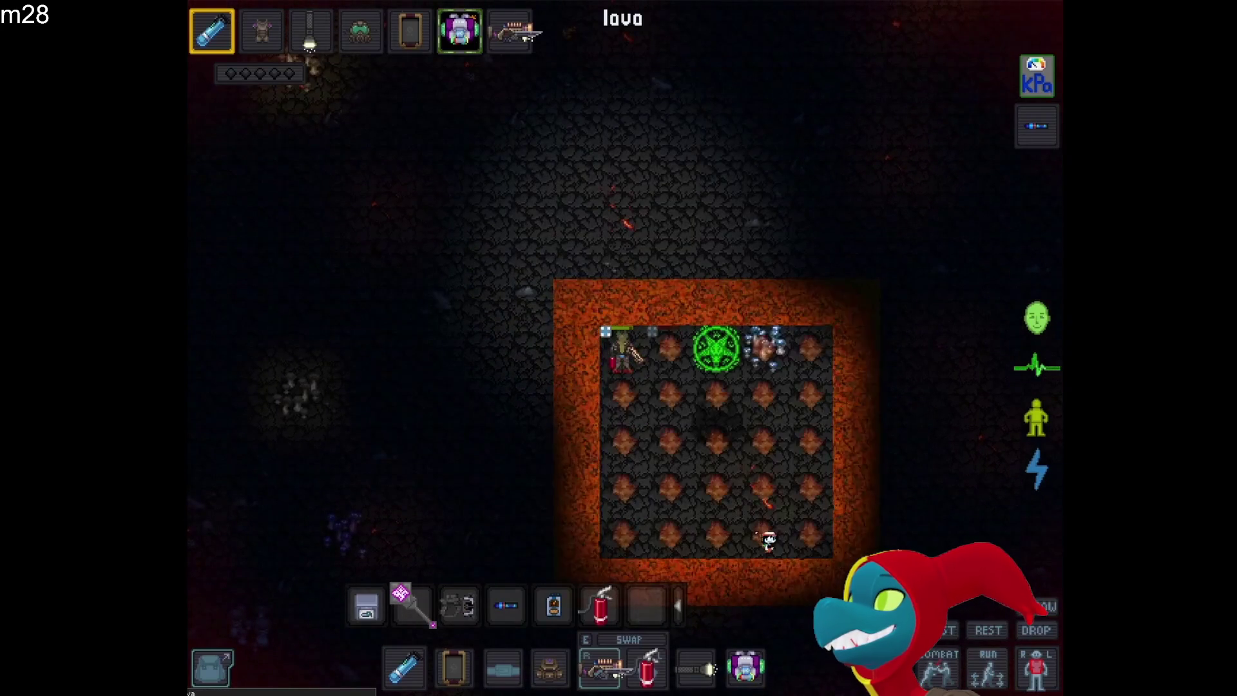
{"action": "key", "text": "d"}
{"action": "key", "text": "d"}
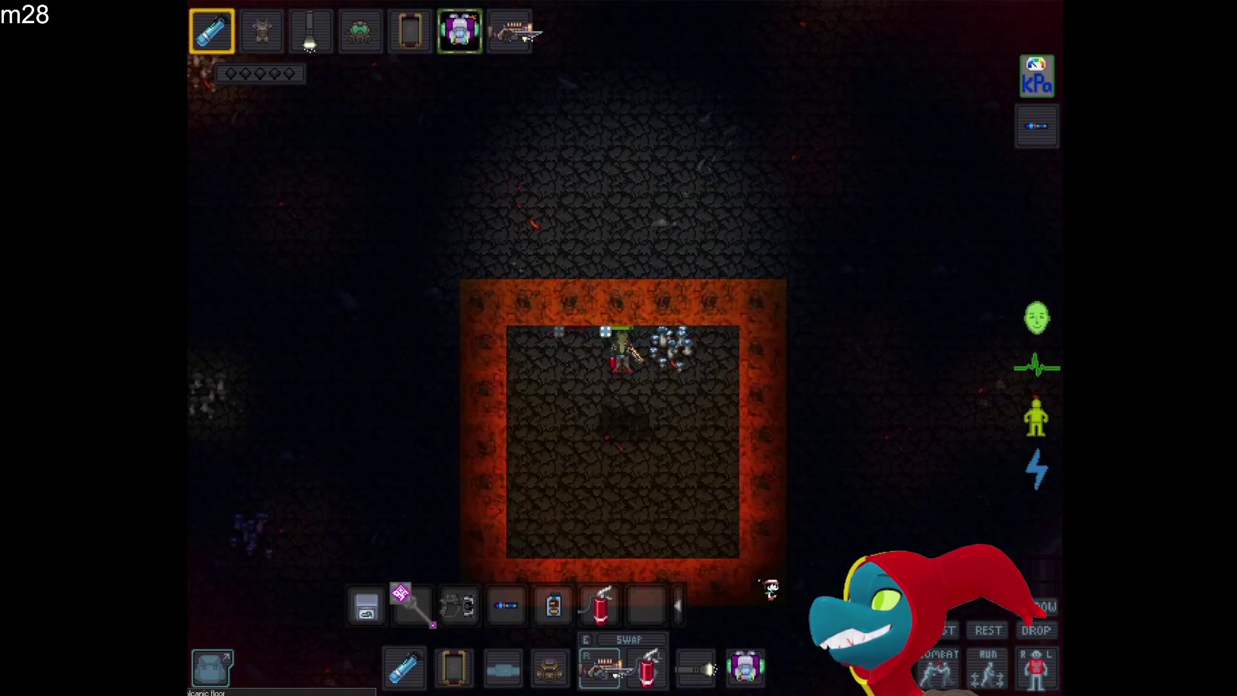
{"action": "key", "text": "s"}
{"action": "key", "text": "d"}
{"action": "key", "text": "d"}
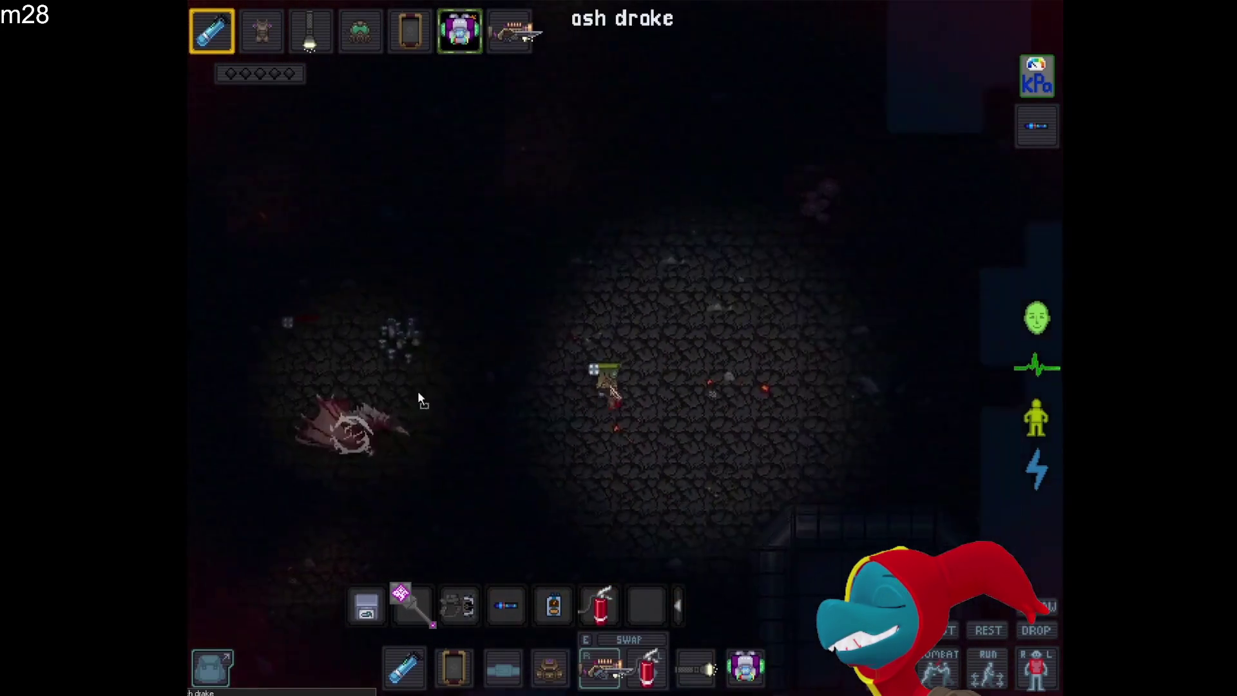
{"action": "key", "text": "s"}
{"action": "key", "text": "s"}
{"action": "key", "text": "s"}
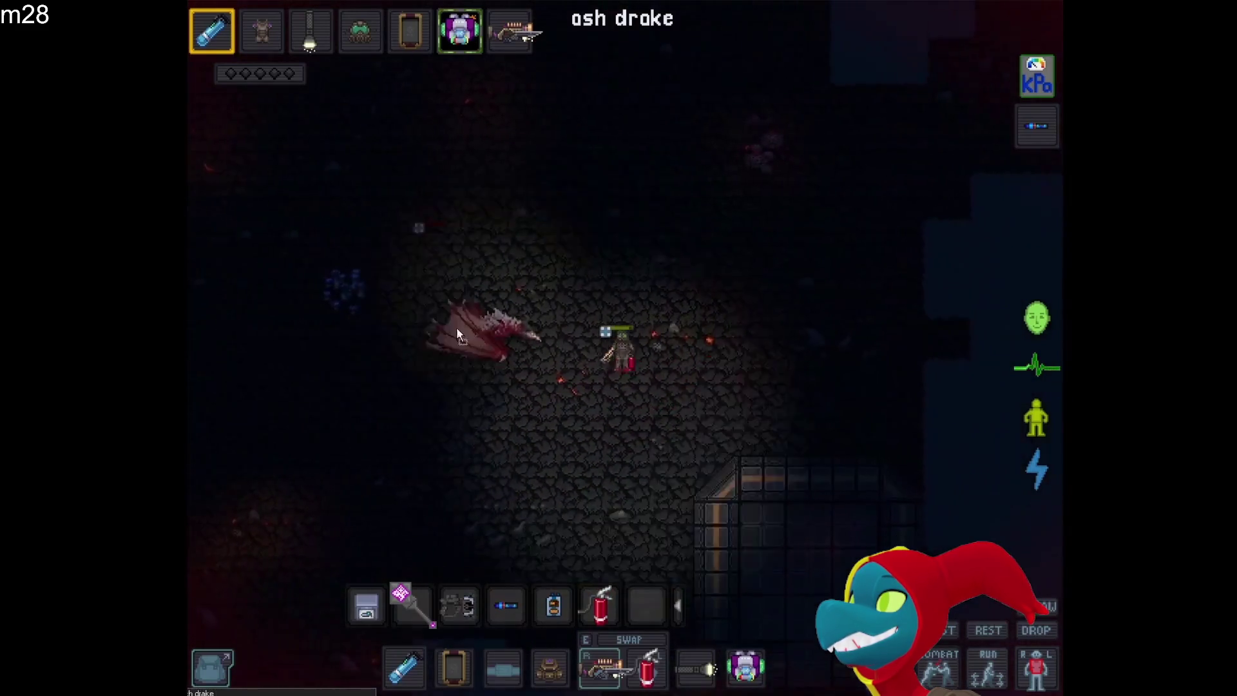
{"action": "key", "text": "a"}
{"action": "key", "text": "a"}
{"action": "key", "text": "a"}
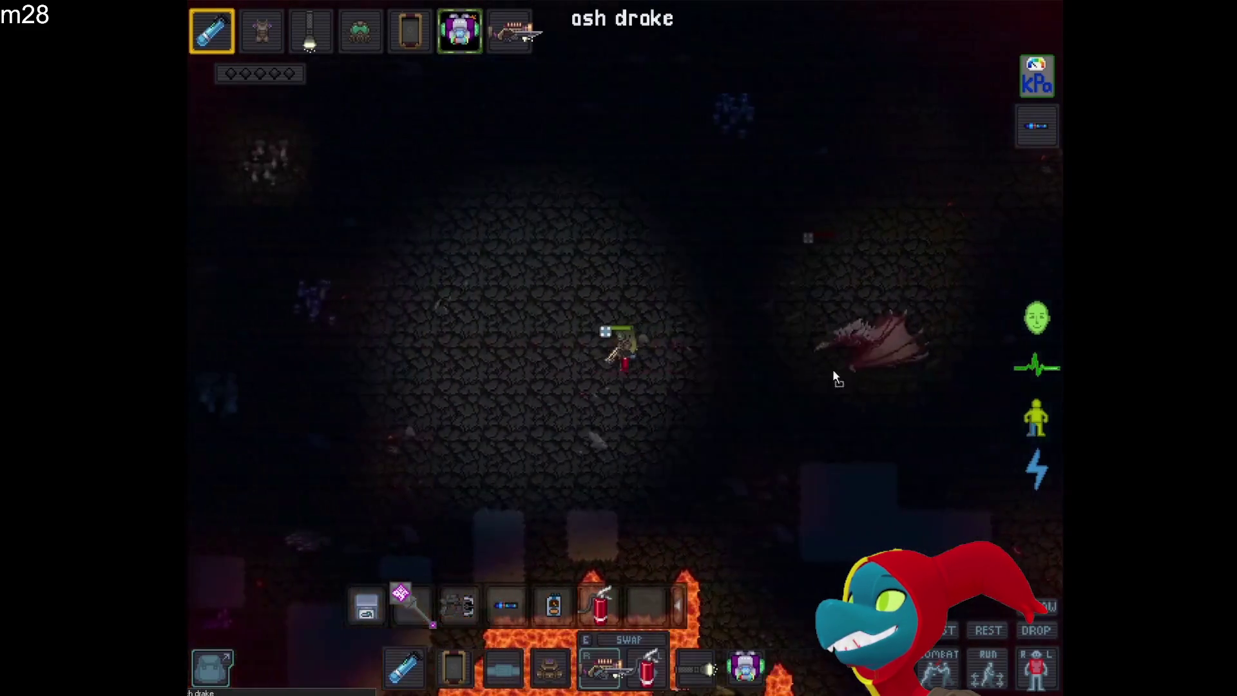
{"action": "key", "text": "a"}
{"action": "key", "text": "a"}
{"action": "key", "text": "a"}
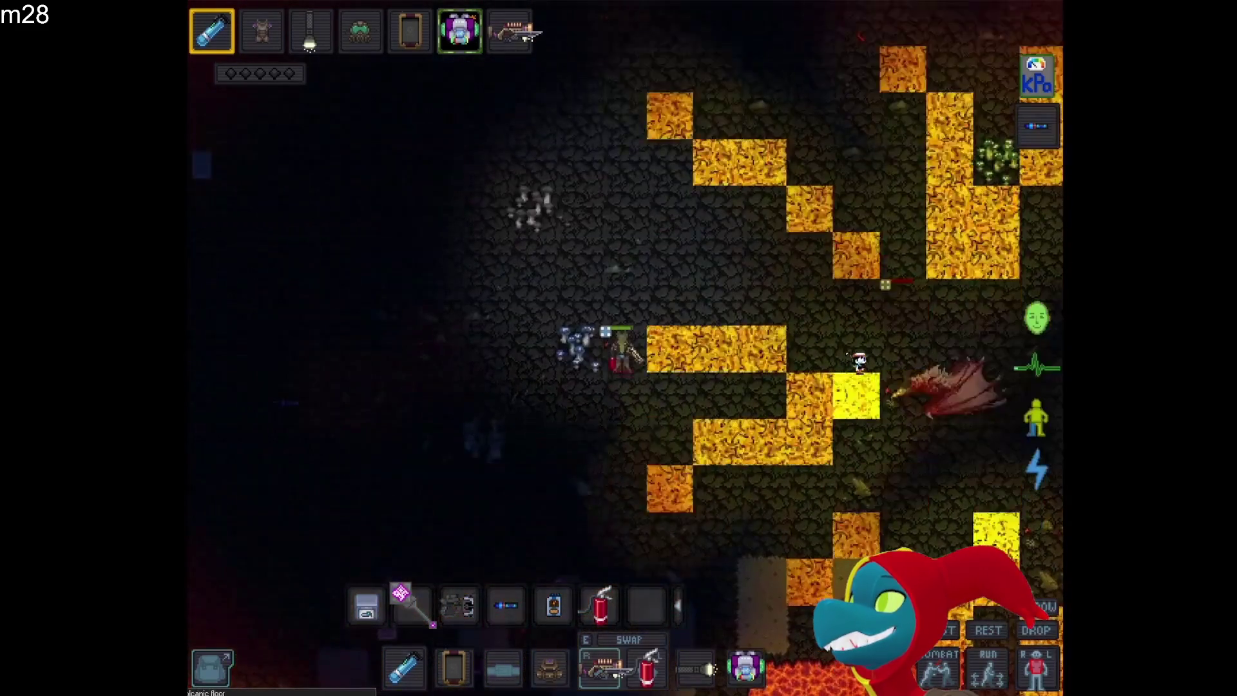
{"action": "key", "text": "a"}
{"action": "key", "text": "a"}
{"action": "key", "text": "a"}
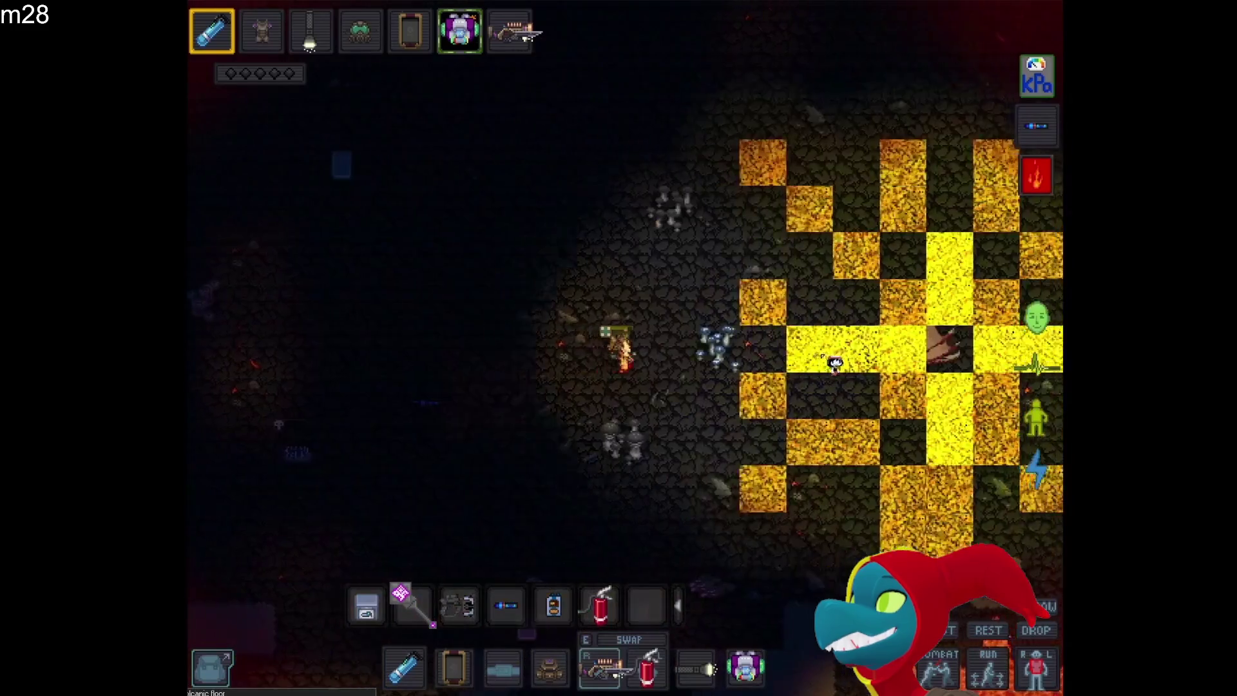
{"action": "key", "text": "a"}
{"action": "key", "text": "a"}
{"action": "key", "text": "a"}
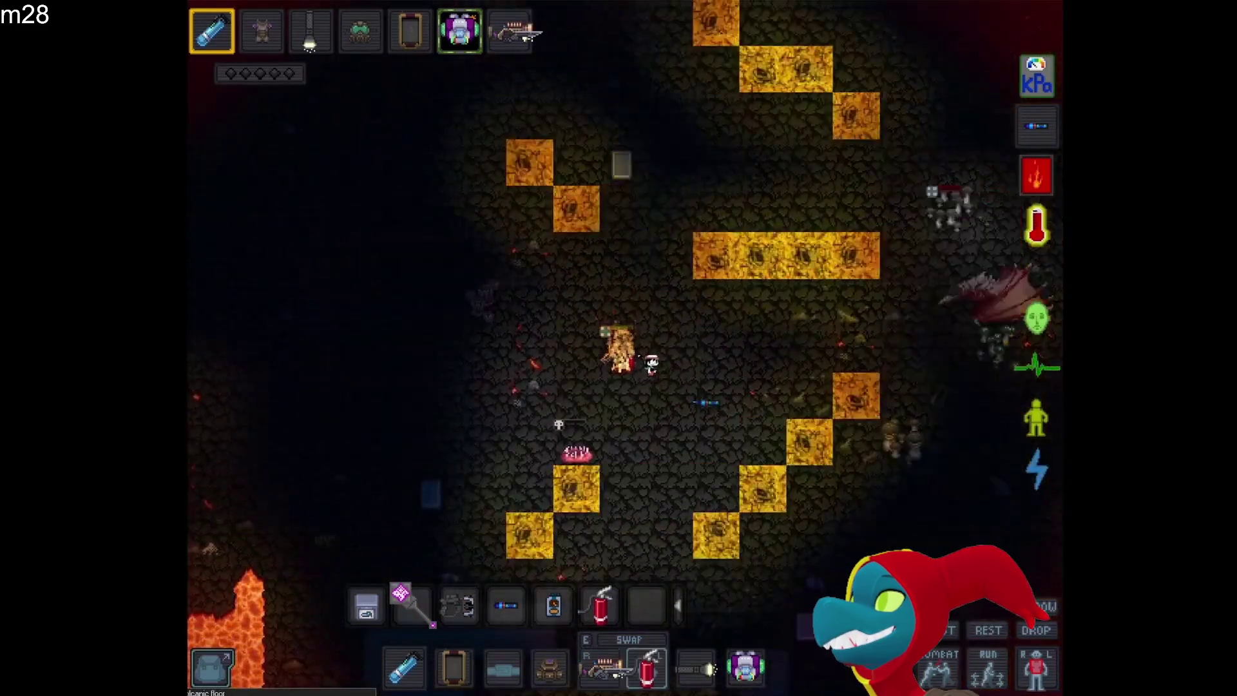
{"action": "key", "text": "d"}
{"action": "key", "text": "d"}
{"action": "key", "text": "d"}
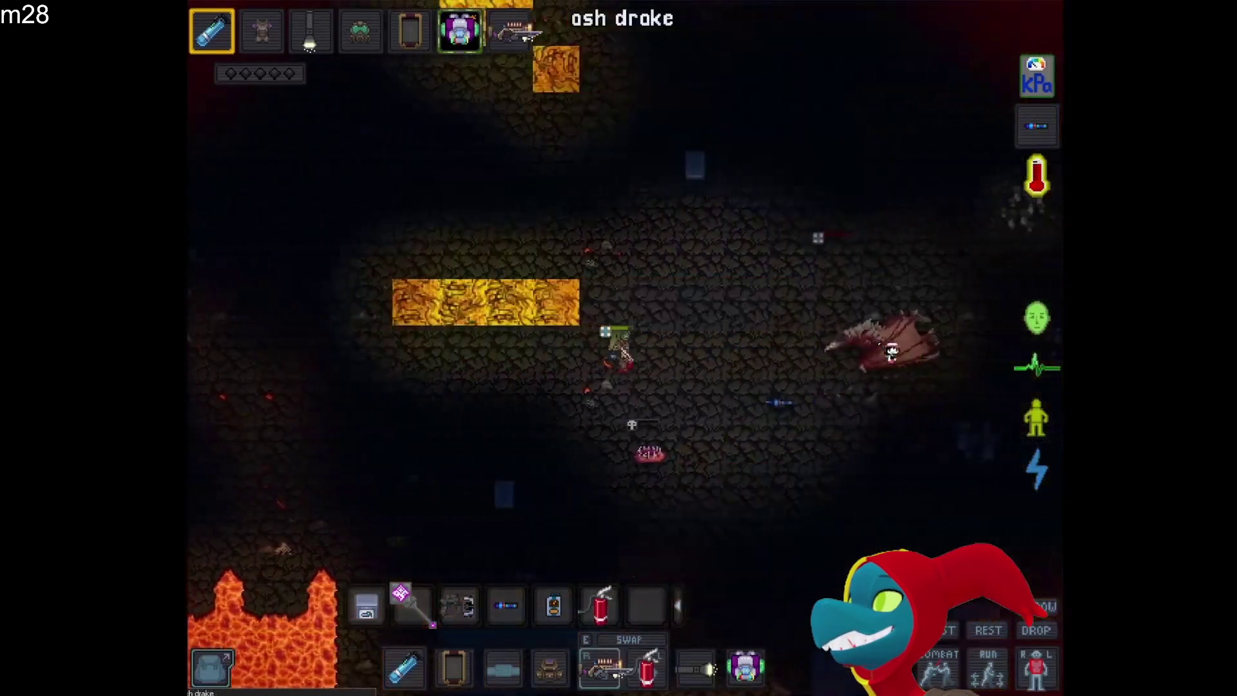
{"action": "key", "text": "d"}
{"action": "key", "text": "d"}
{"action": "key", "text": "d"}
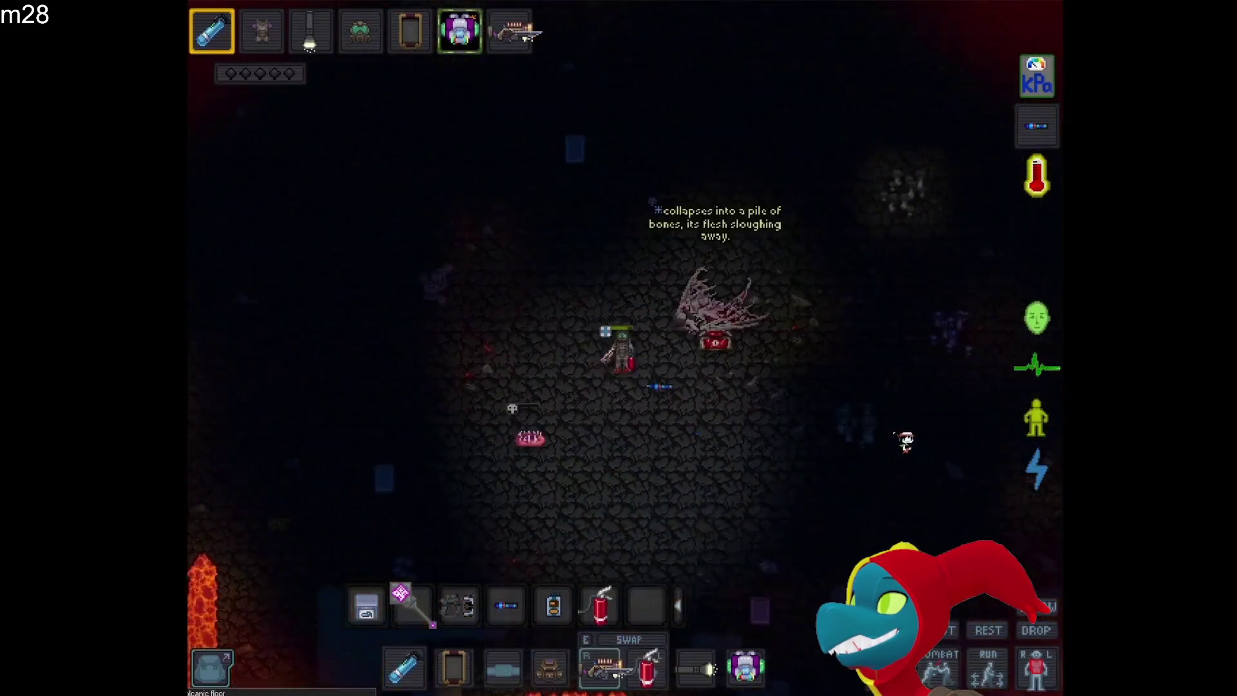
{"action": "key", "text": "s"}
{"action": "key", "text": "s"}
{"action": "key", "text": "s"}
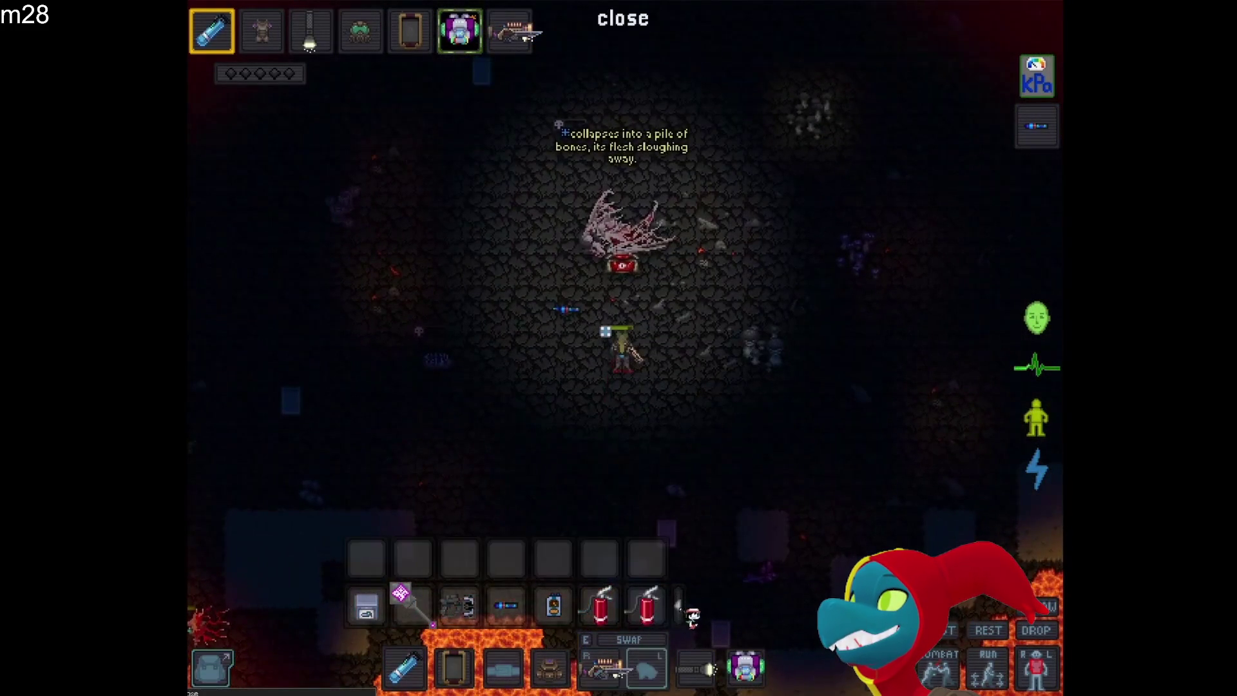
{"action": "key", "text": "s"}
{"action": "key", "text": "s"}
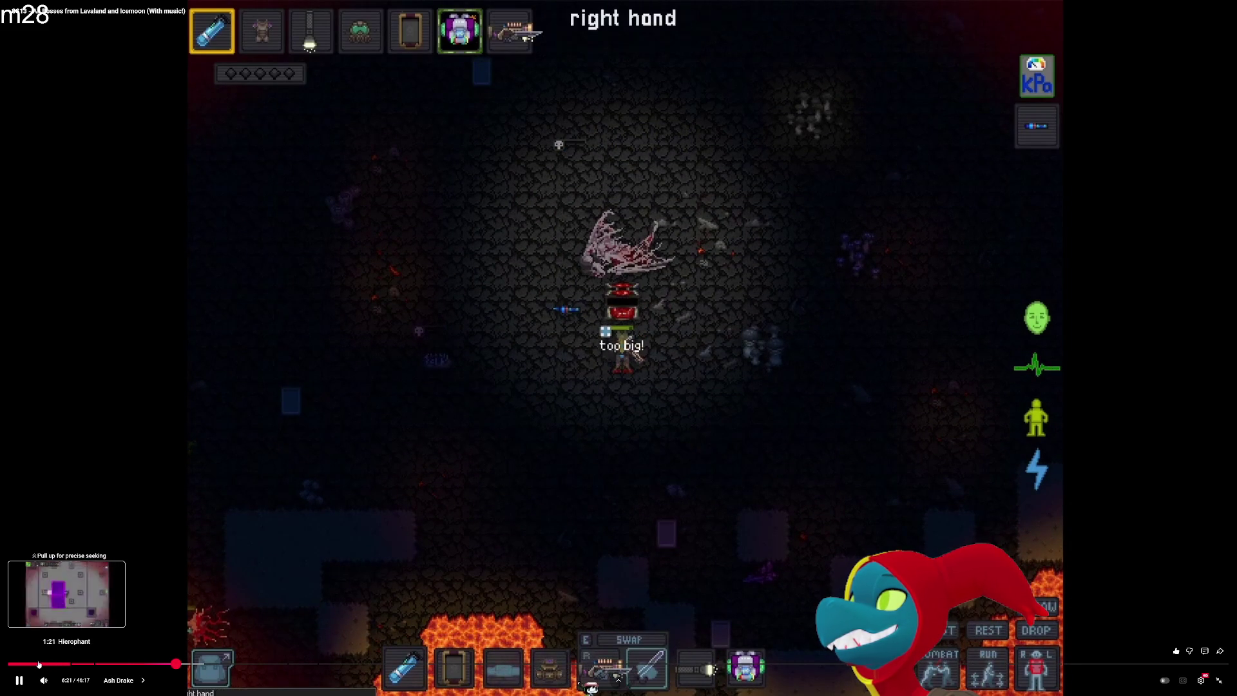
Seek the video back to 1:18, the start of the Hierophant chapter
{"action": "left_click", "coordinate": [10, 664]}
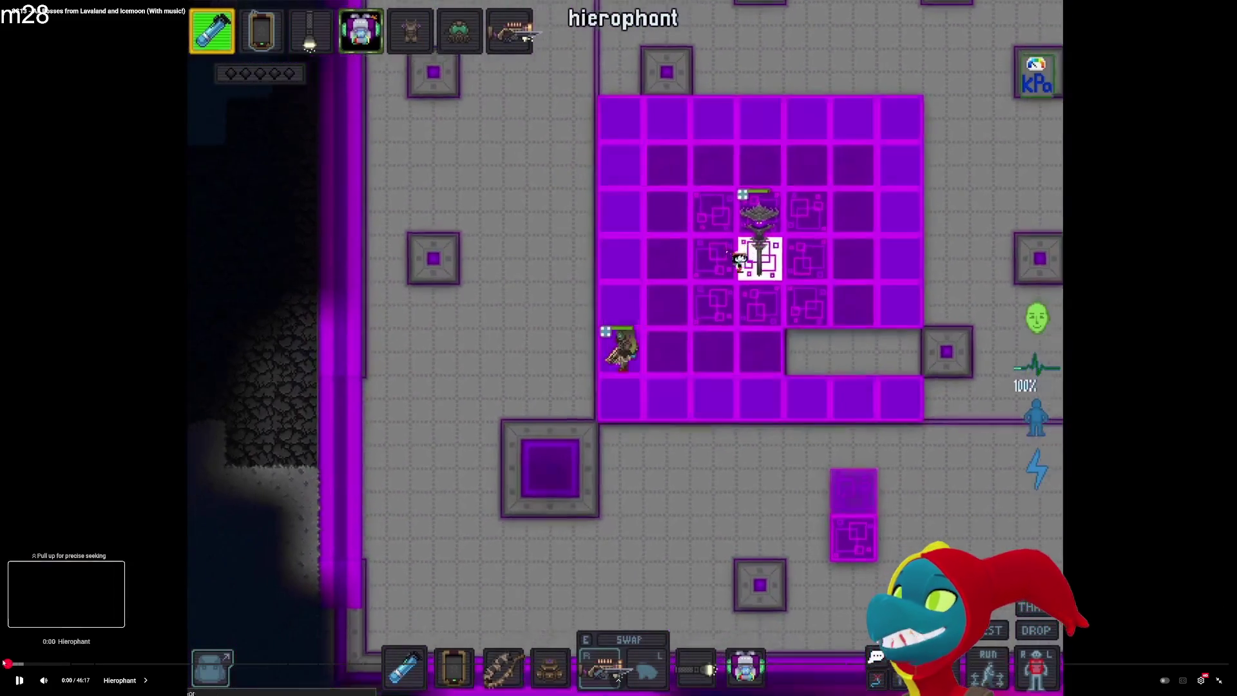
{"action": "left_click", "coordinate": [8, 663]}
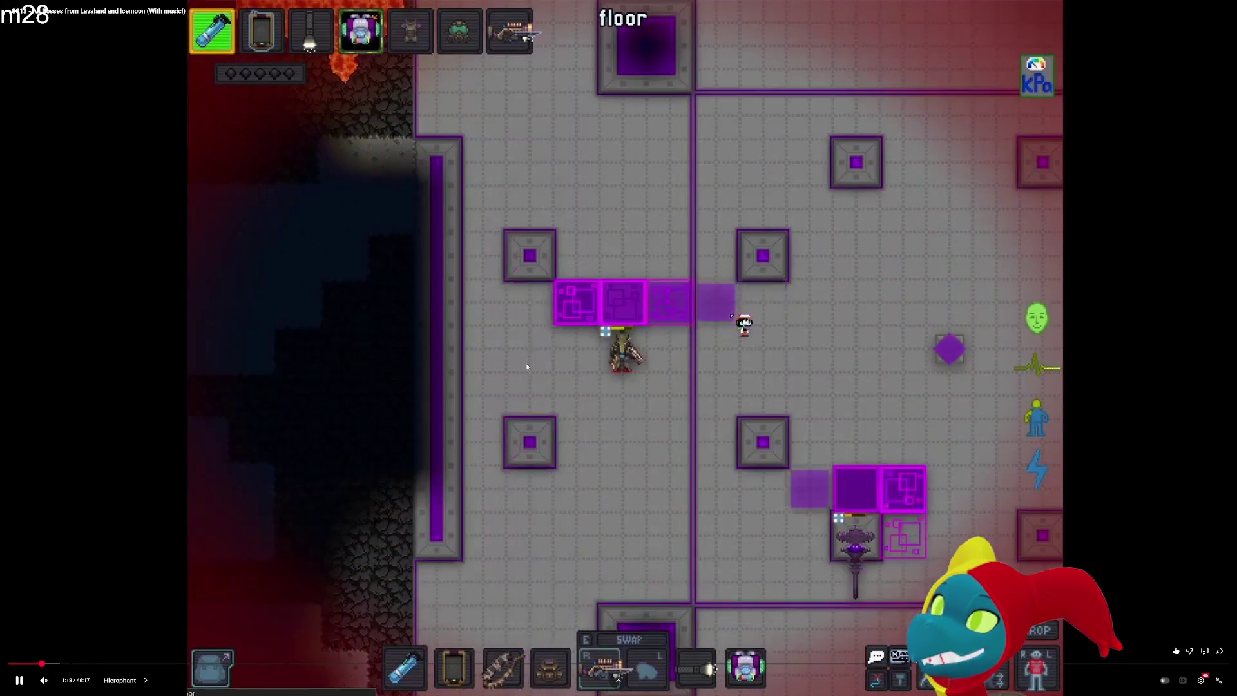
{"action": "left_click", "coordinate": [347, 399]}
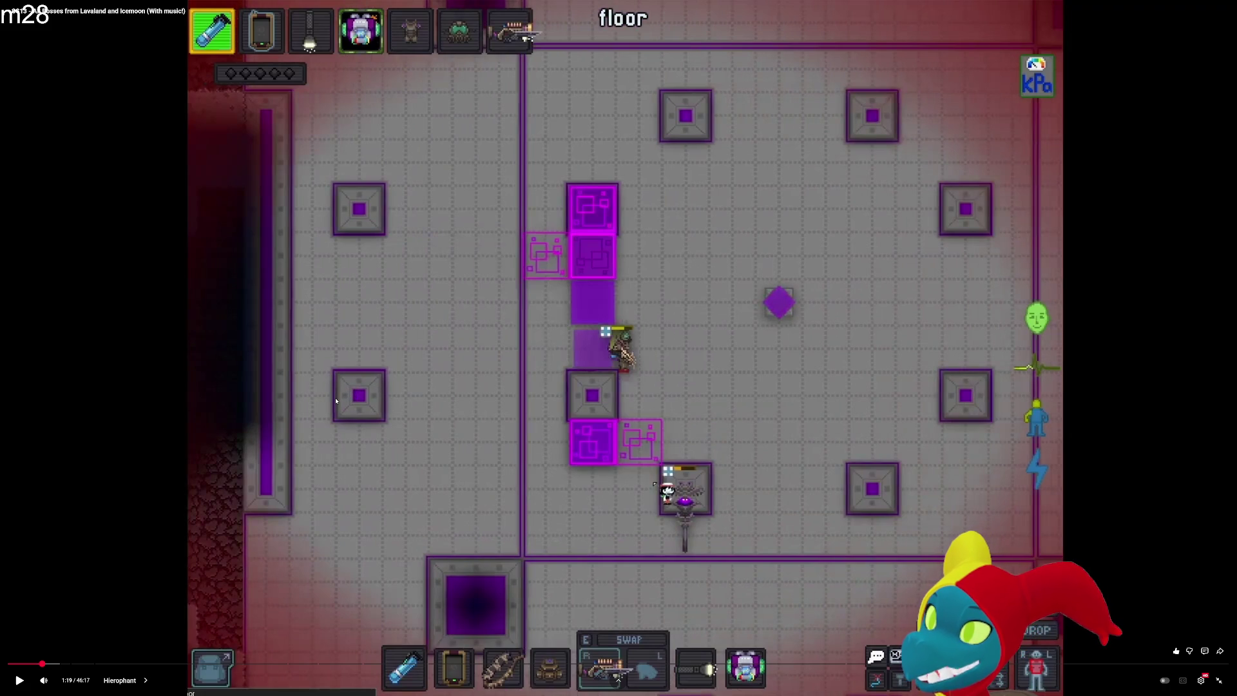
{"action": "left_click", "coordinate": [339, 401]}
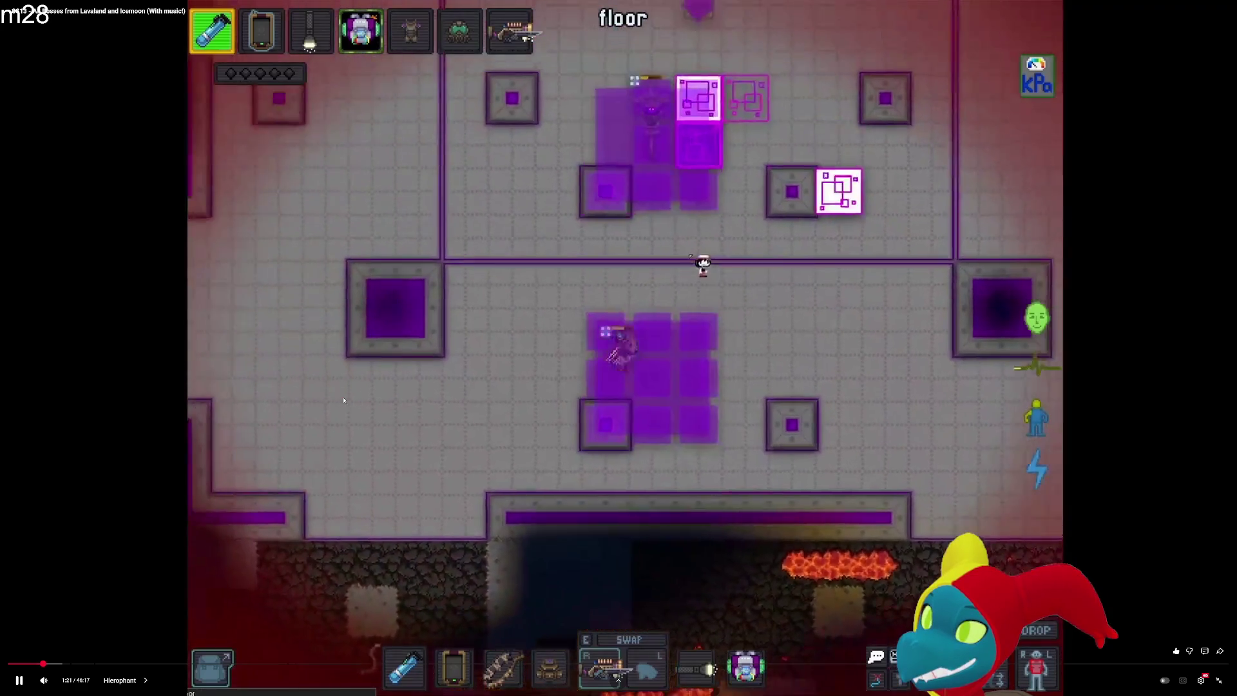
{"action": "left_click", "coordinate": [562, 455]}
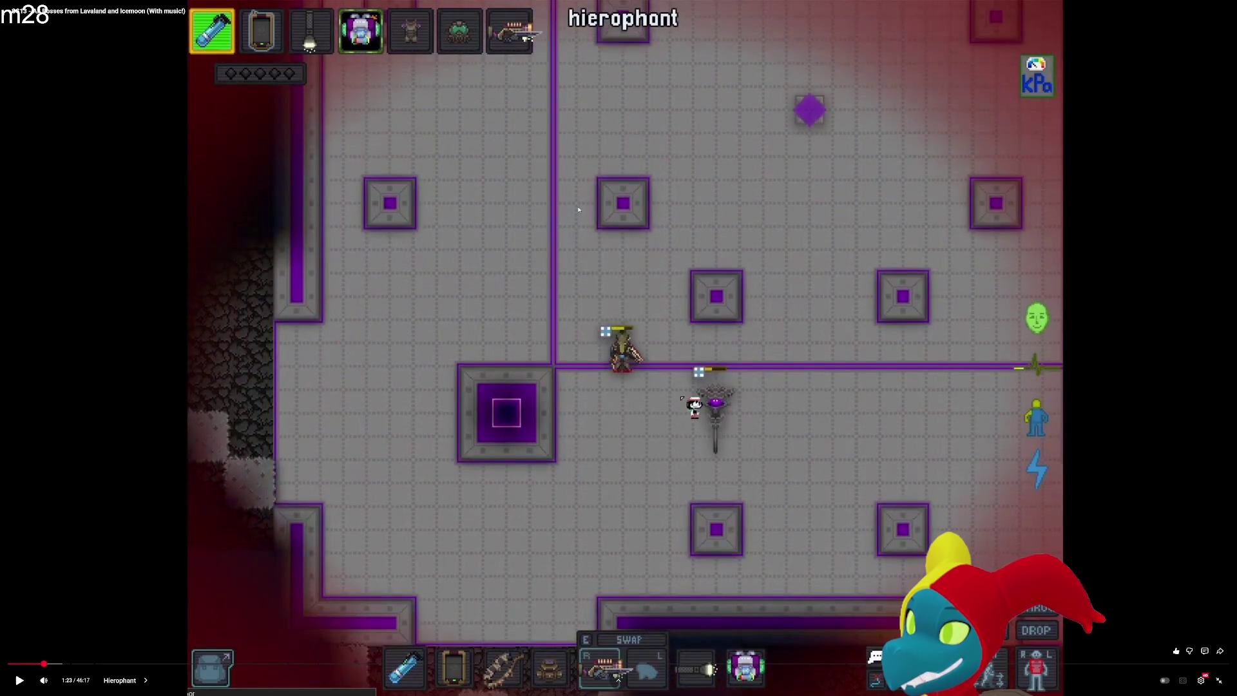
{"action": "left_click", "coordinate": [590, 327]}
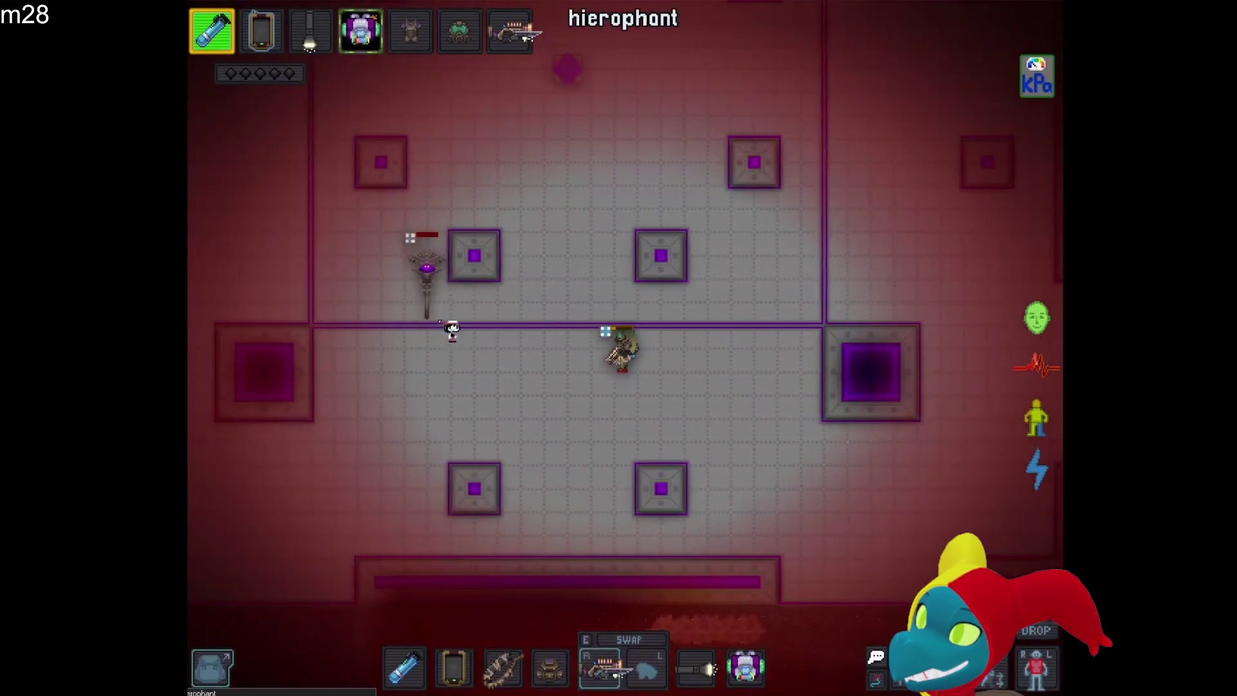
Keep watching past the Hierophant arena into the Blood-Drunk Miner fight in the dark mine tunnels
{"action": "key", "text": "a"}
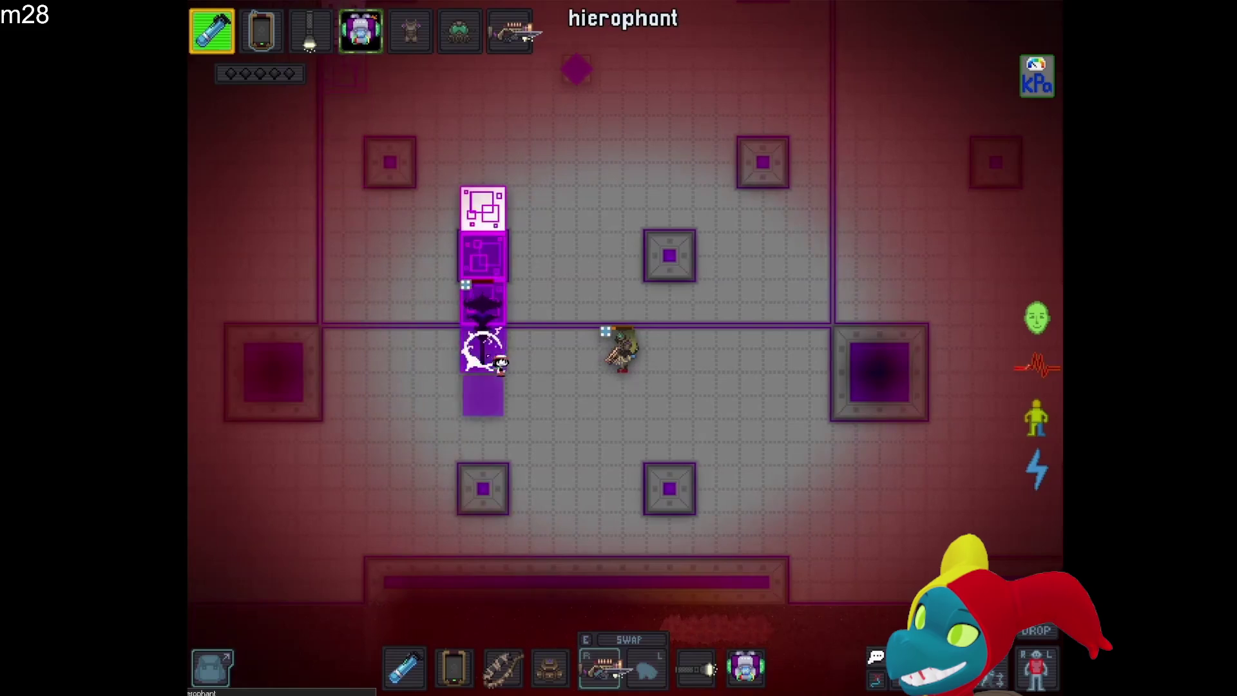
{"action": "key", "text": "d"}
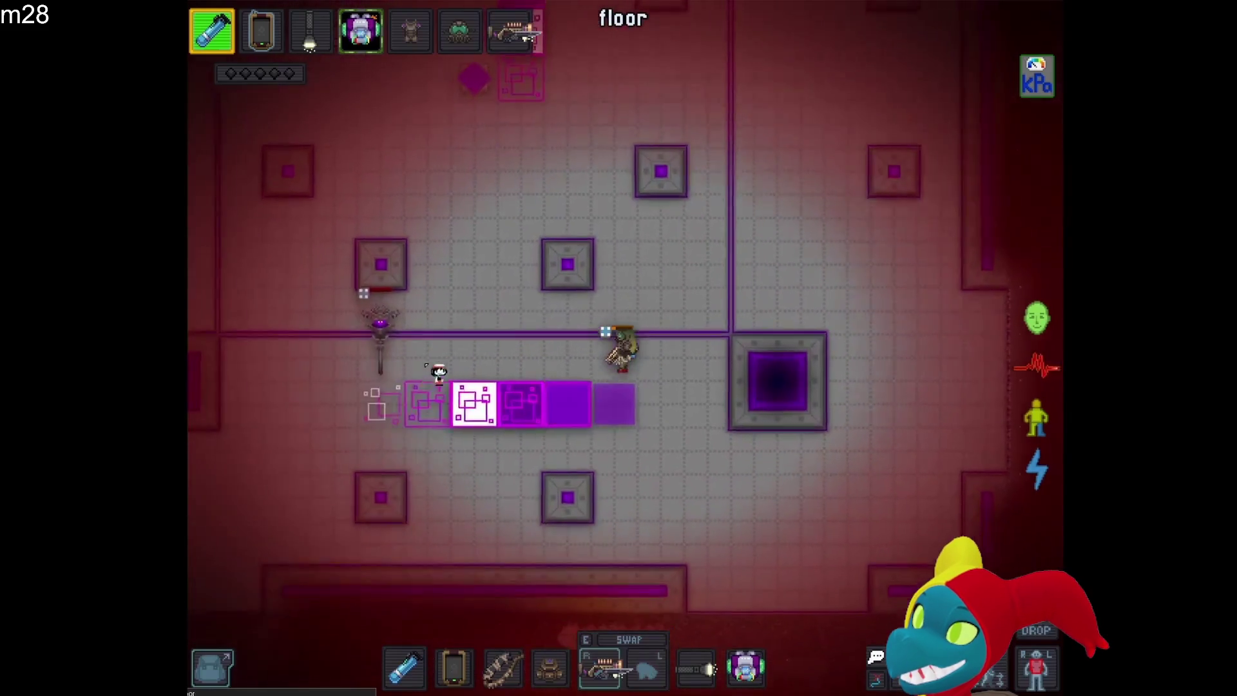
{"action": "key", "text": "d"}
{"action": "key", "text": "s"}
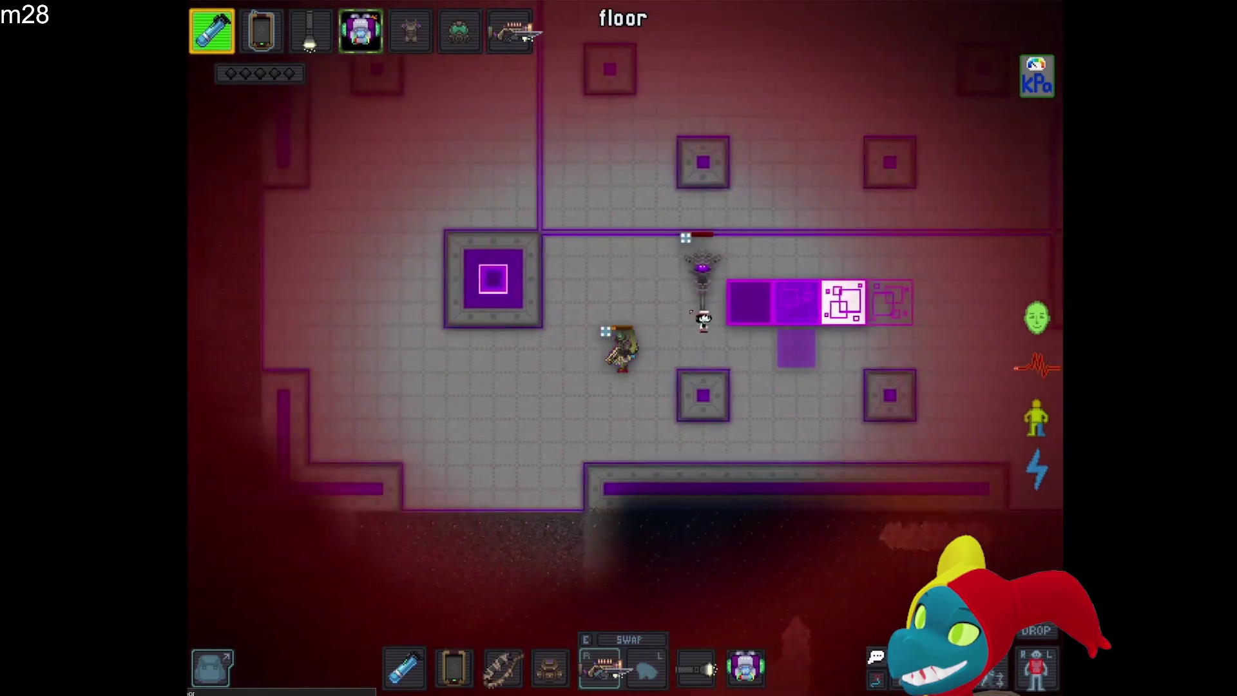
{"action": "key", "text": "a"}
{"action": "key", "text": "w"}
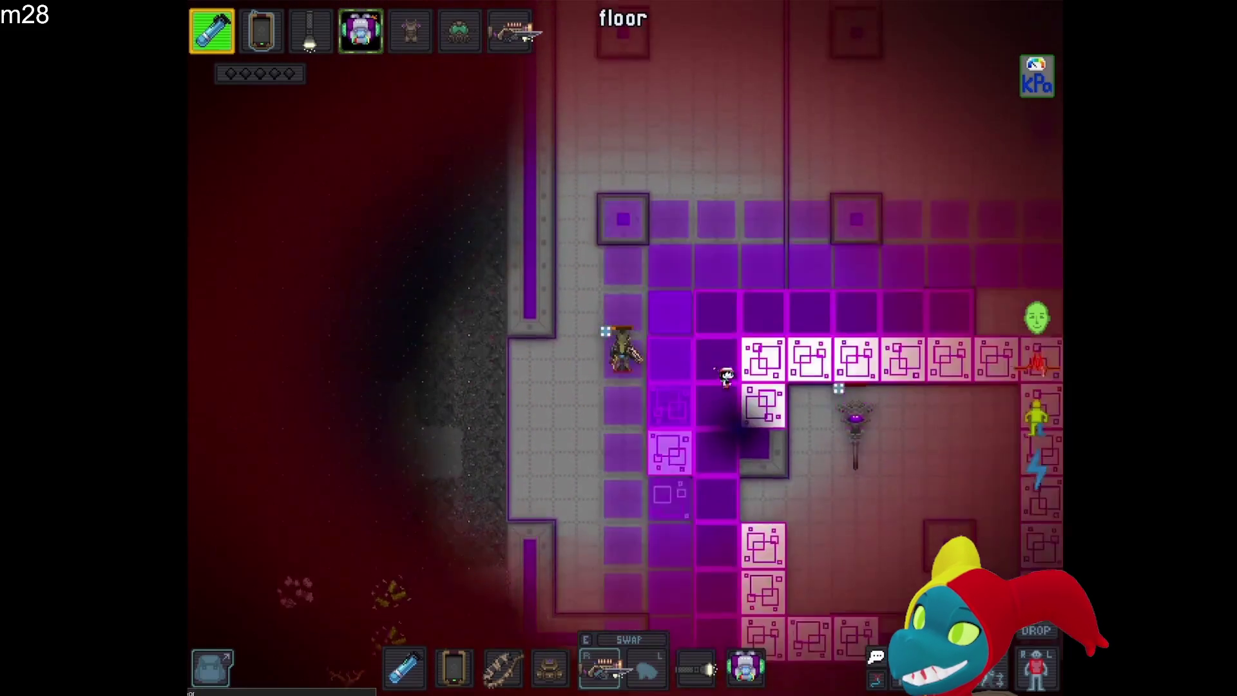
{"action": "key", "text": "s"}
{"action": "key", "text": "d"}
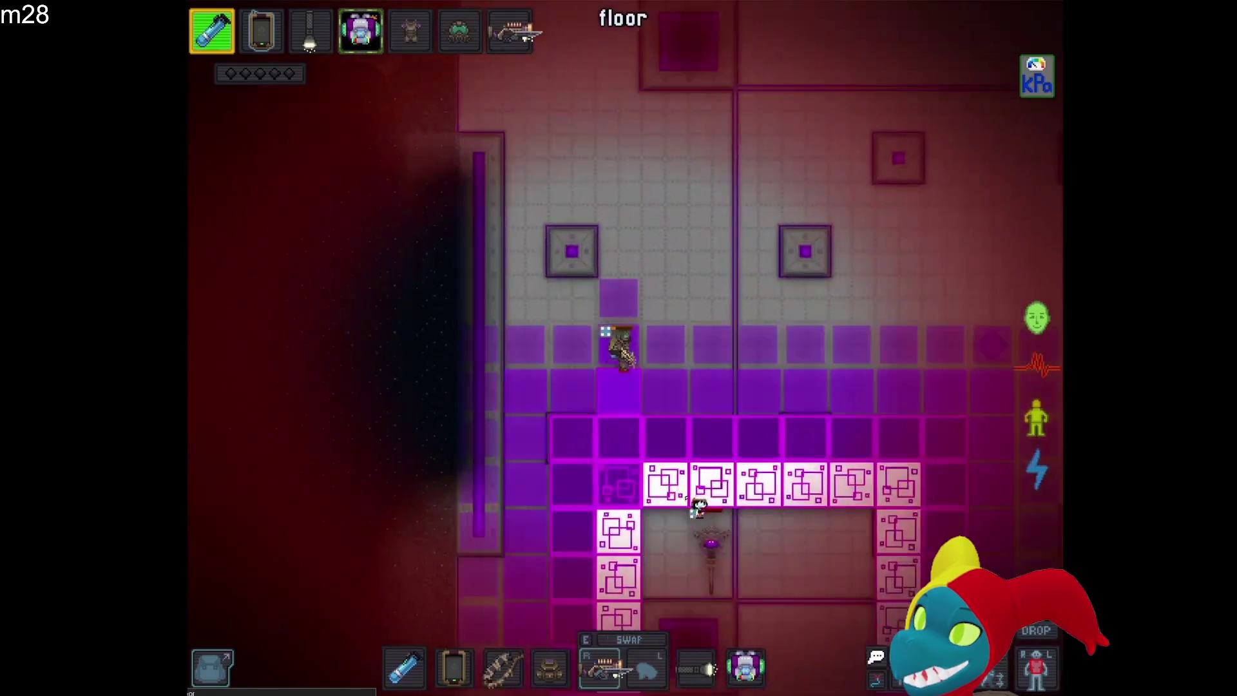
{"action": "key", "text": "d"}
{"action": "key", "text": "s"}
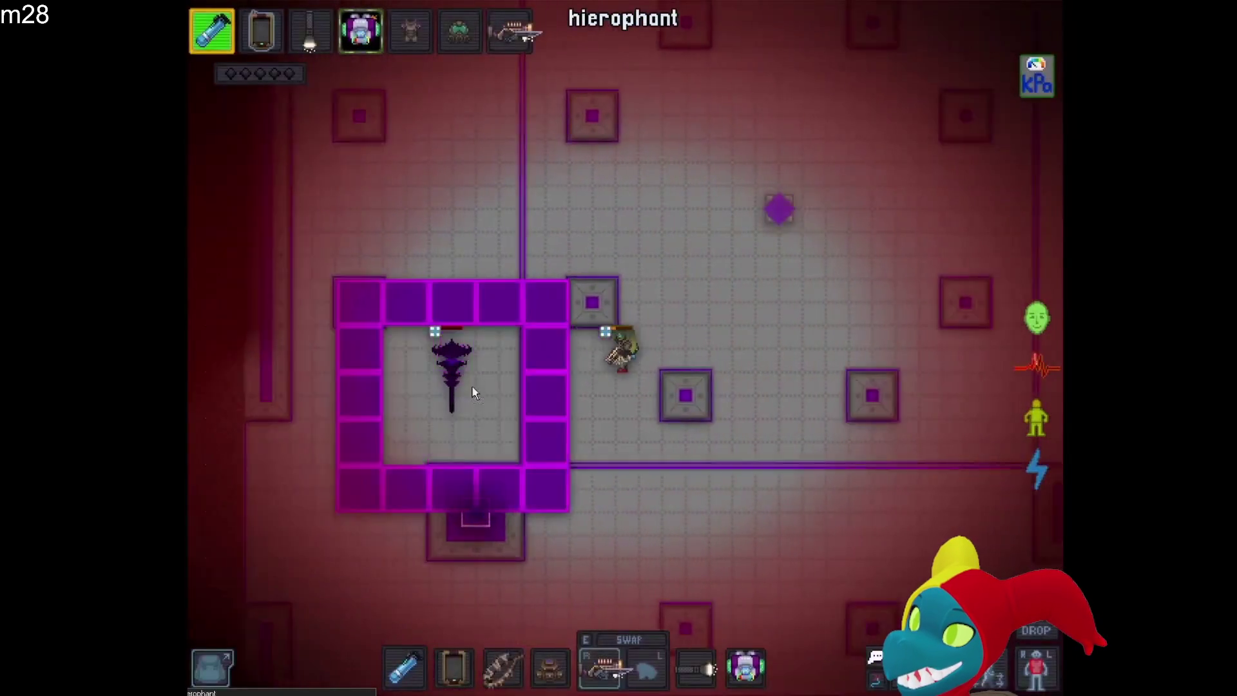
{"action": "key", "text": "d"}
{"action": "key", "text": "s"}
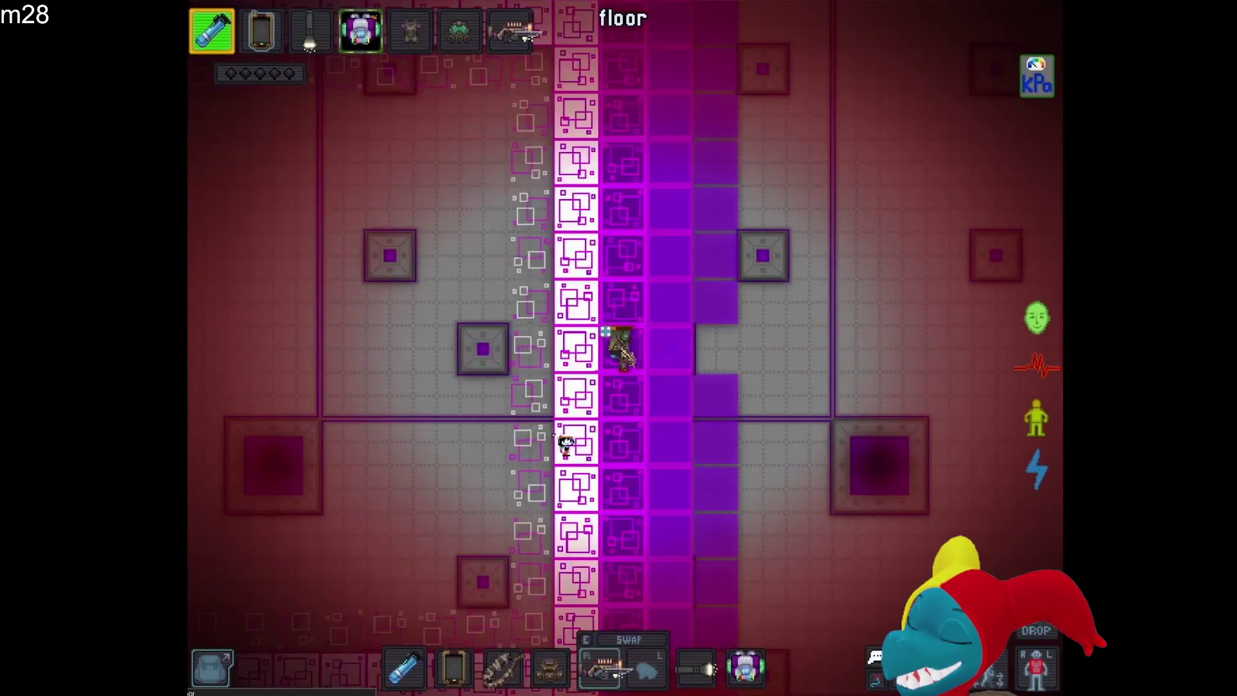
{"action": "key", "text": "d"}
{"action": "key", "text": "s"}
{"action": "key", "text": "a"}
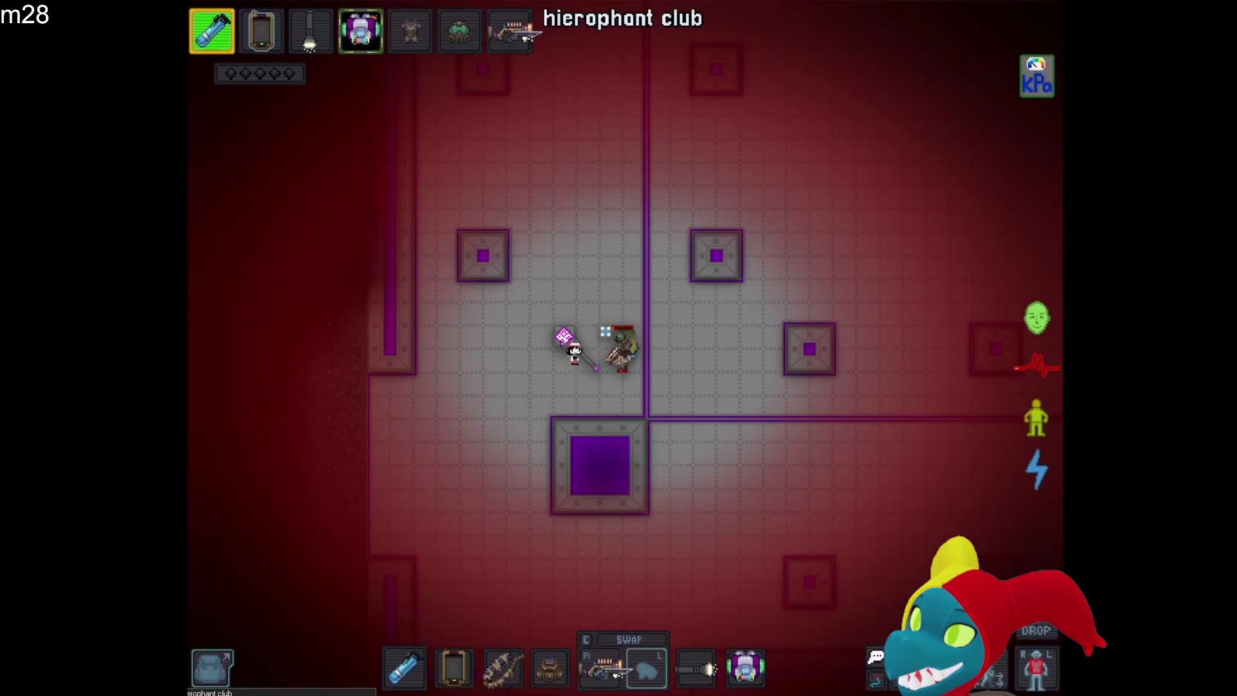
{"action": "key", "text": "d"}
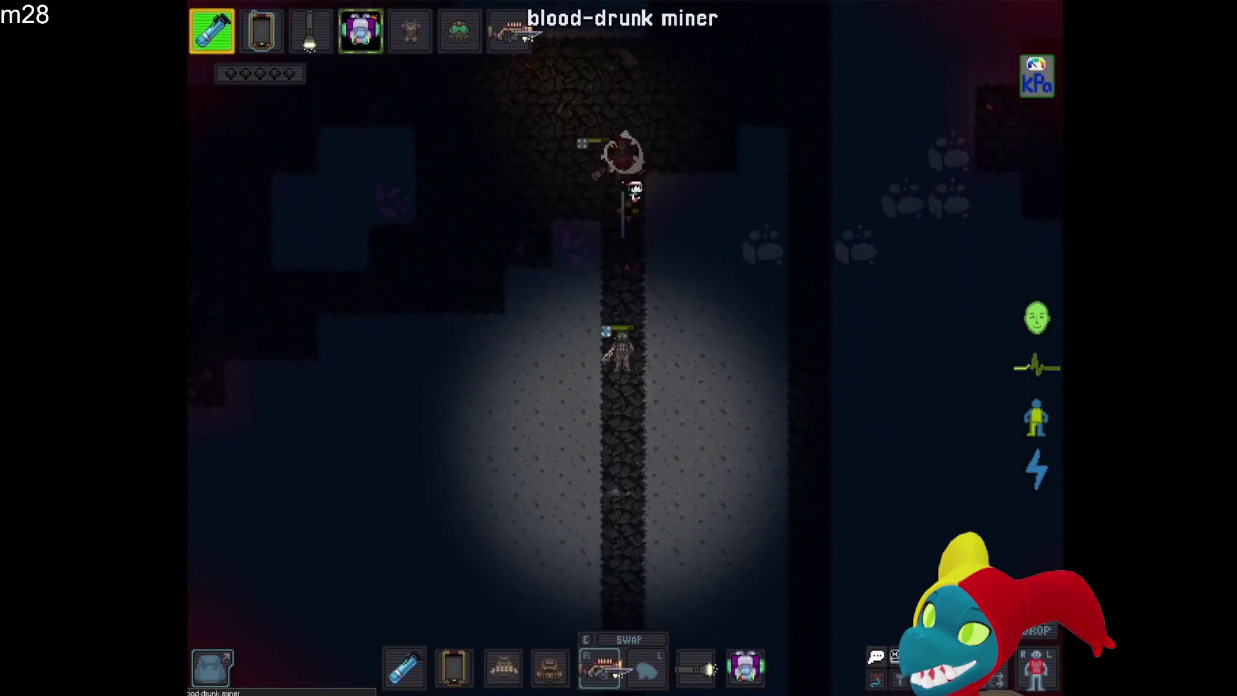
Jump the video ahead to the Bubblegum chapter at 31:57 and resume playback
{"action": "key", "text": "s"}
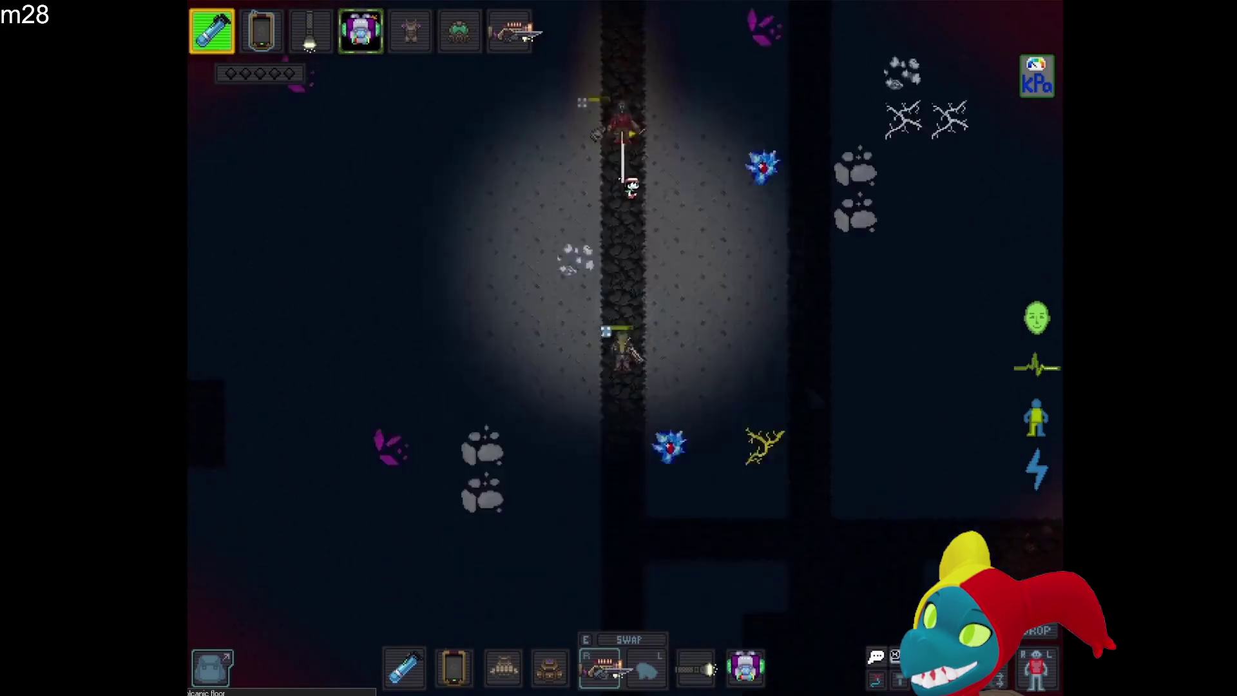
{"action": "key", "text": "w"}
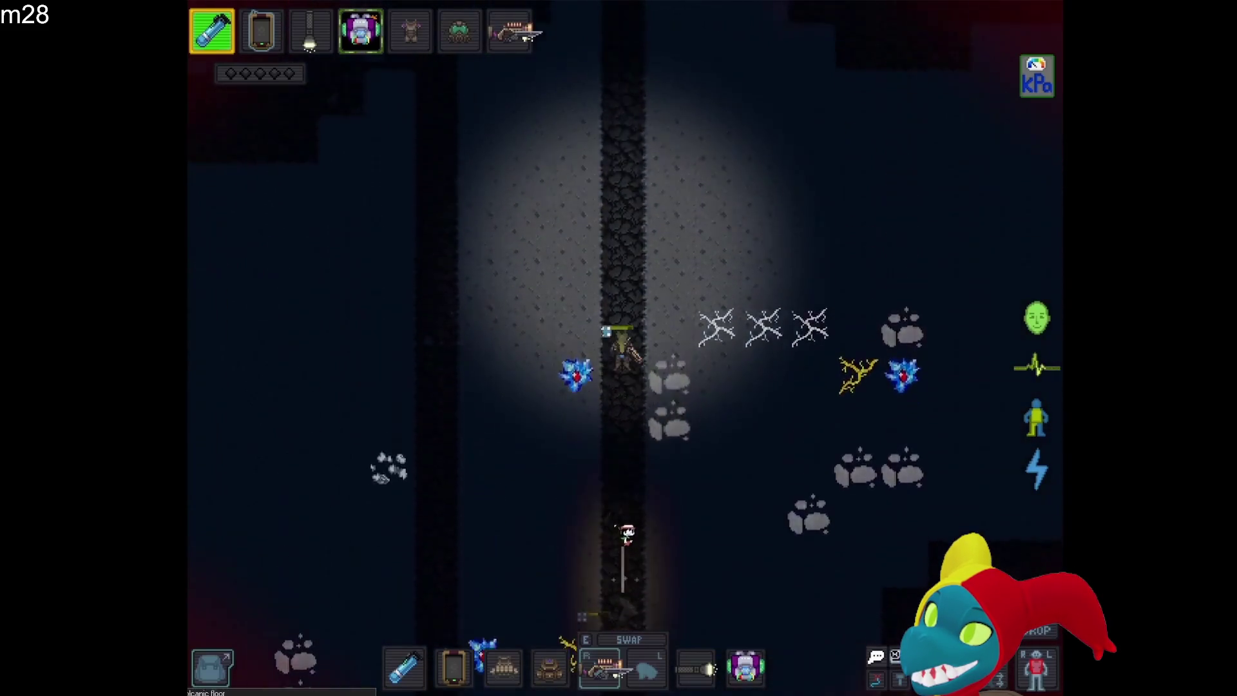
{"action": "key", "text": "w"}
{"action": "key", "text": "w"}
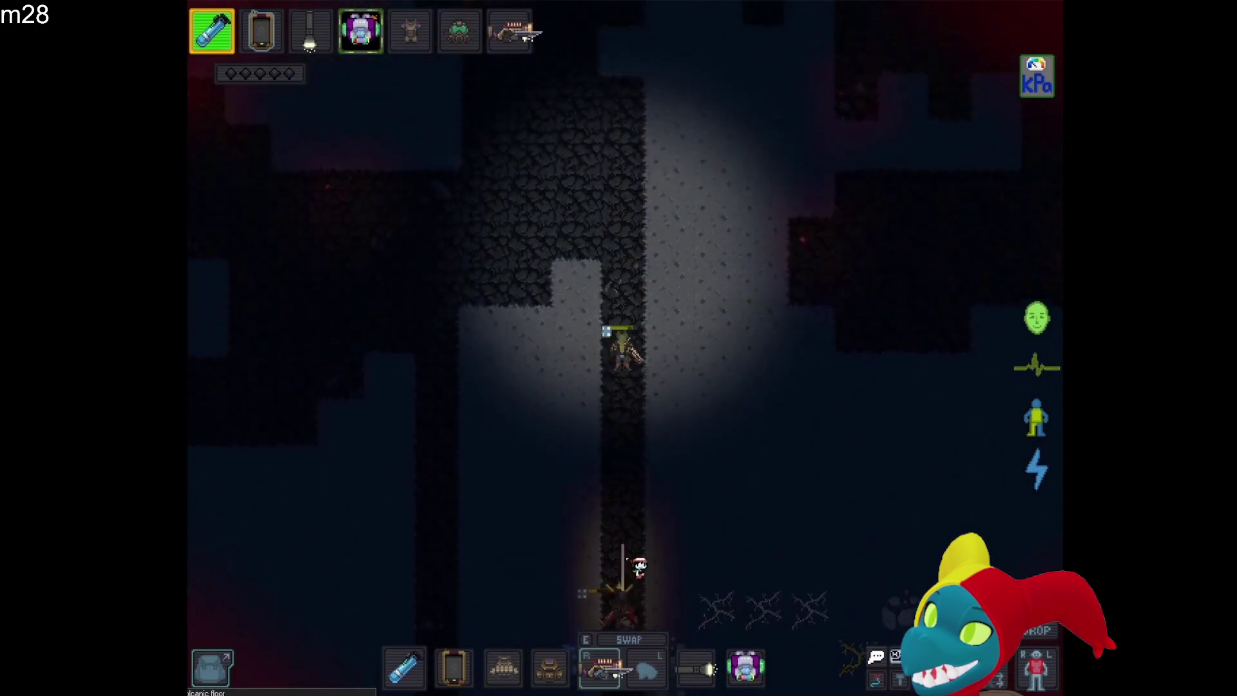
{"action": "key", "text": "w"}
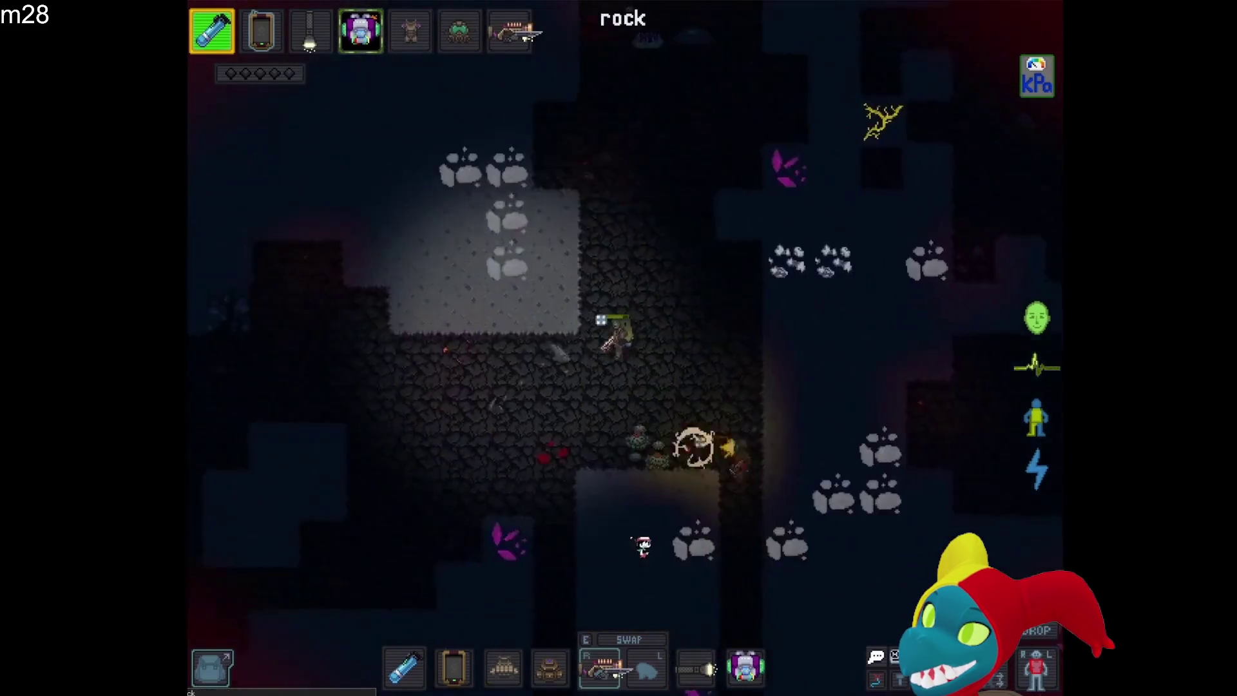
{"action": "key", "text": "s"}
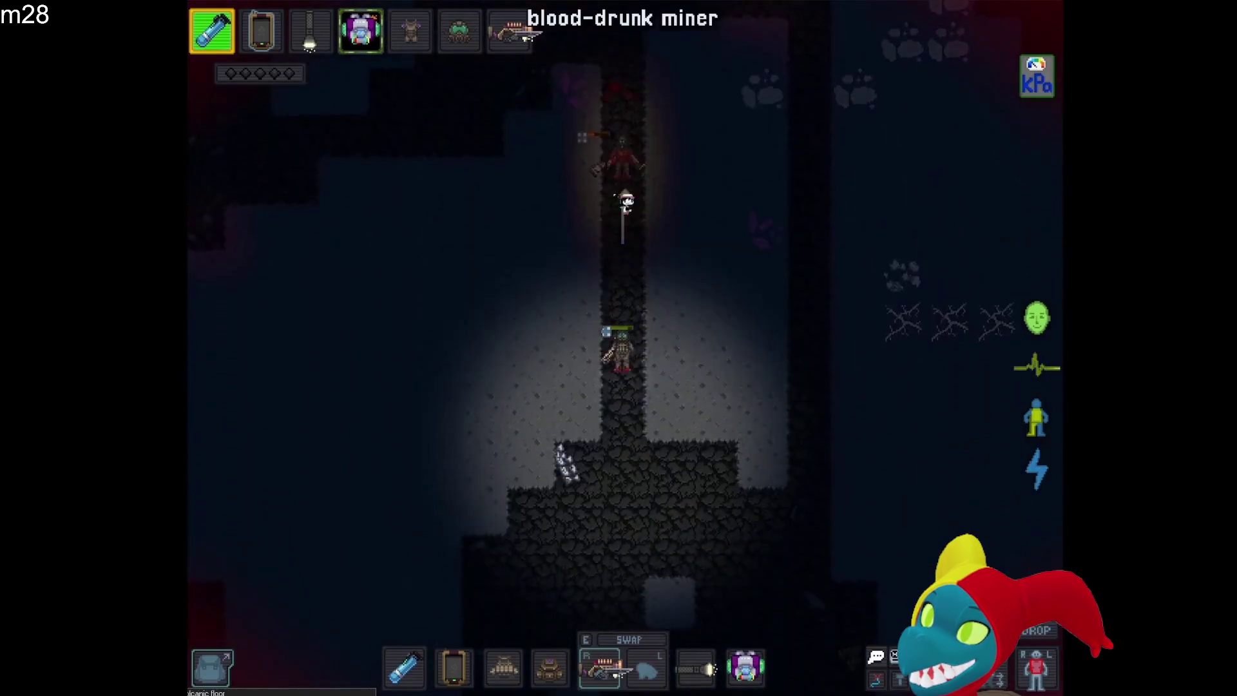
{"action": "key", "text": "s"}
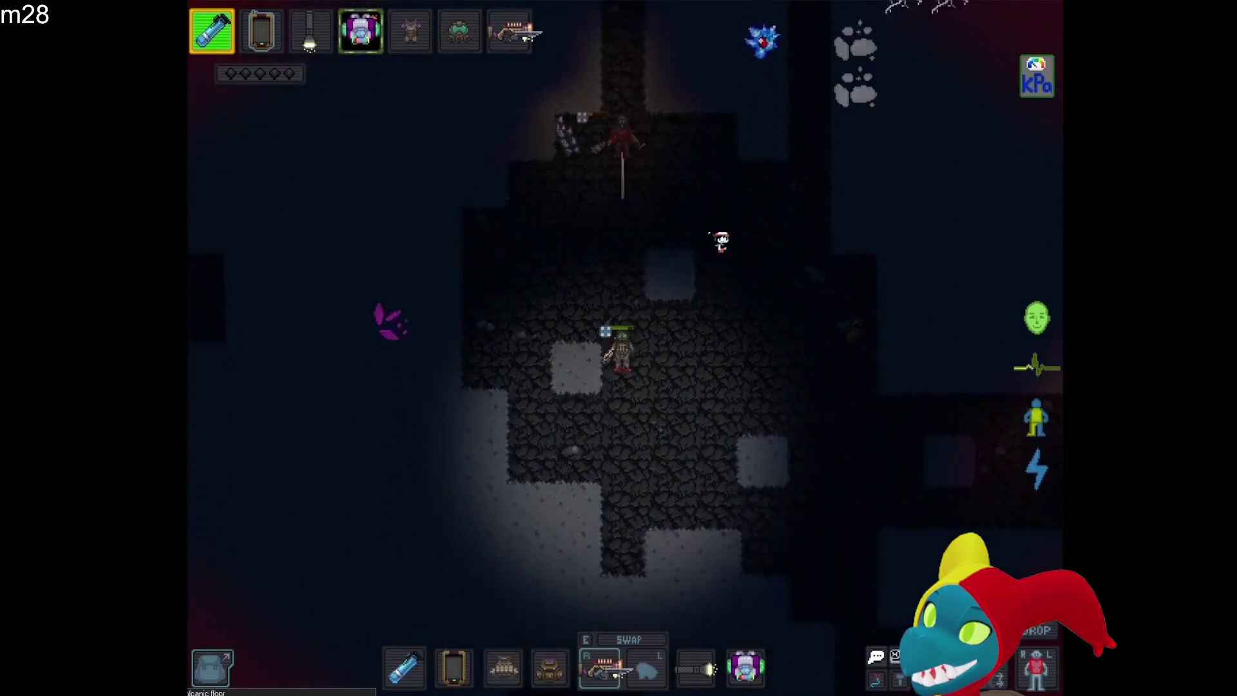
{"action": "key", "text": "w"}
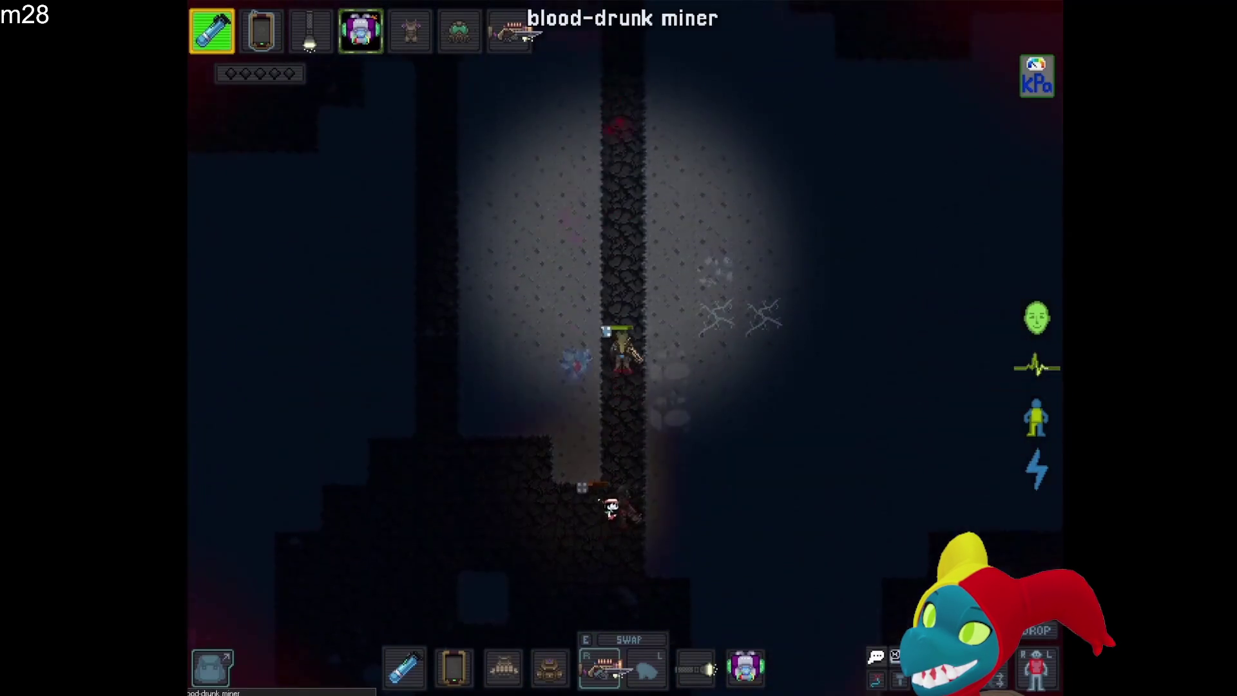
{"action": "key", "text": "w"}
{"action": "key", "text": "w"}
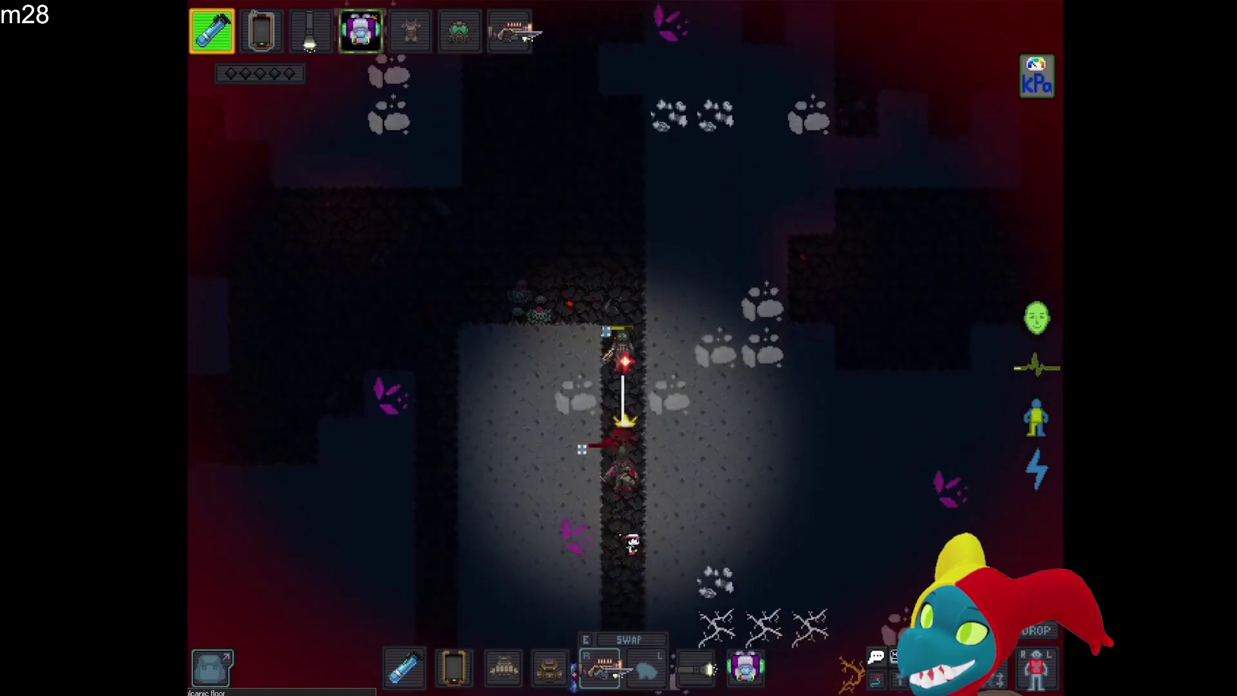
{"action": "key", "text": "w"}
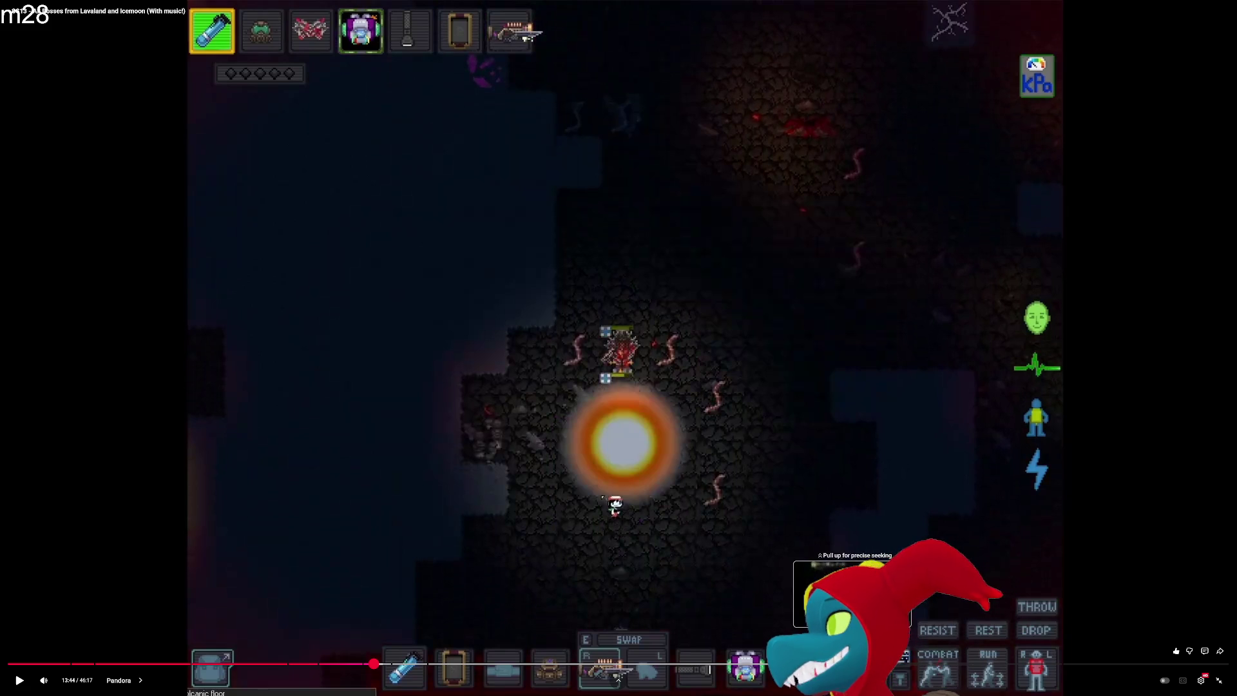
{"action": "left_click", "coordinate": [802, 498]}
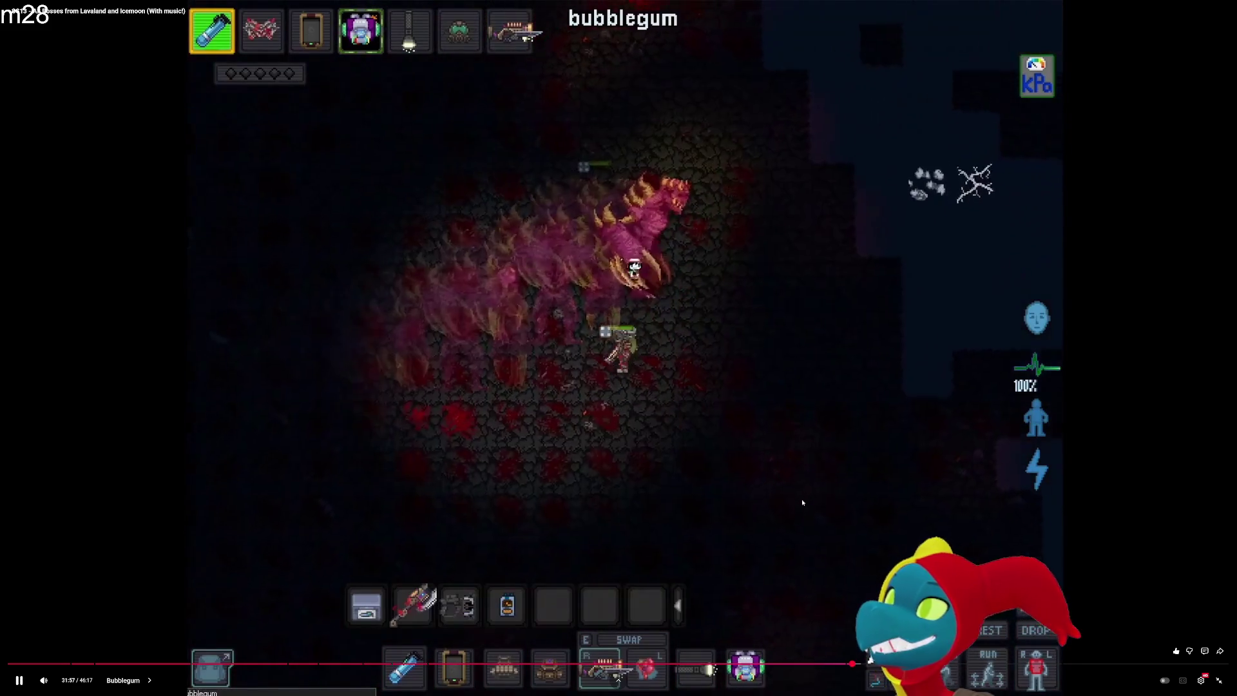
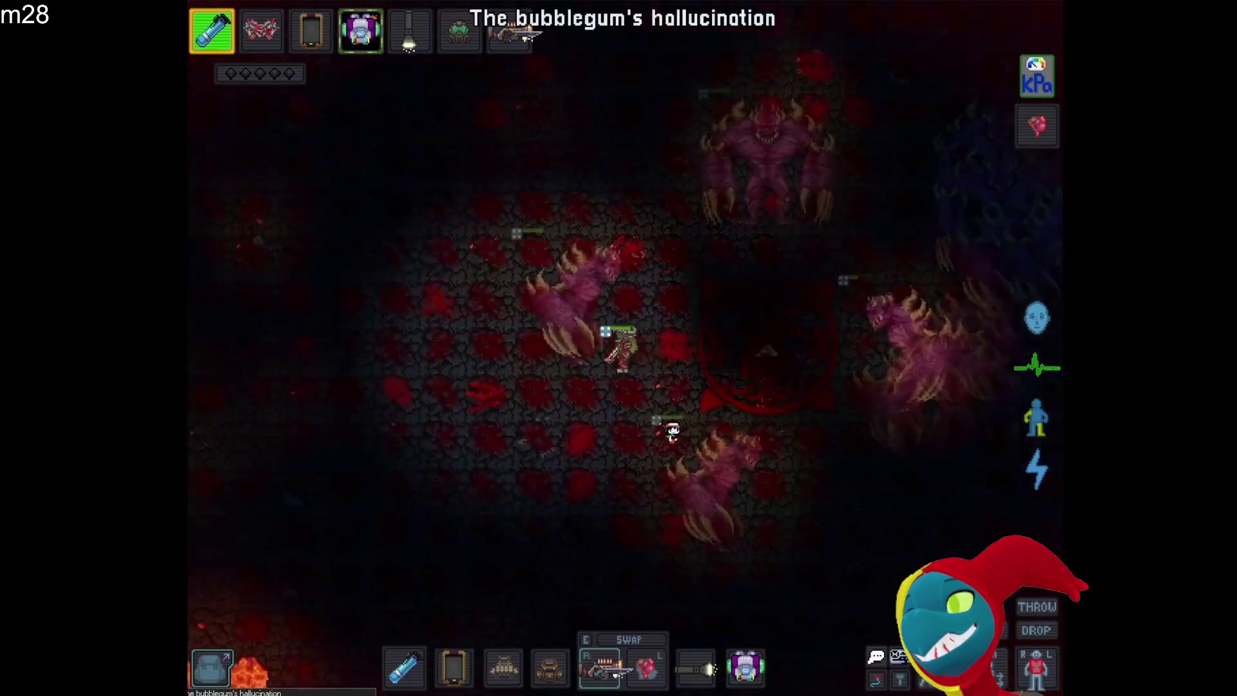
Dodge Bubblegum by weaving left, up, right, then down across the blood-stained floor
{"action": "key", "text": "a"}
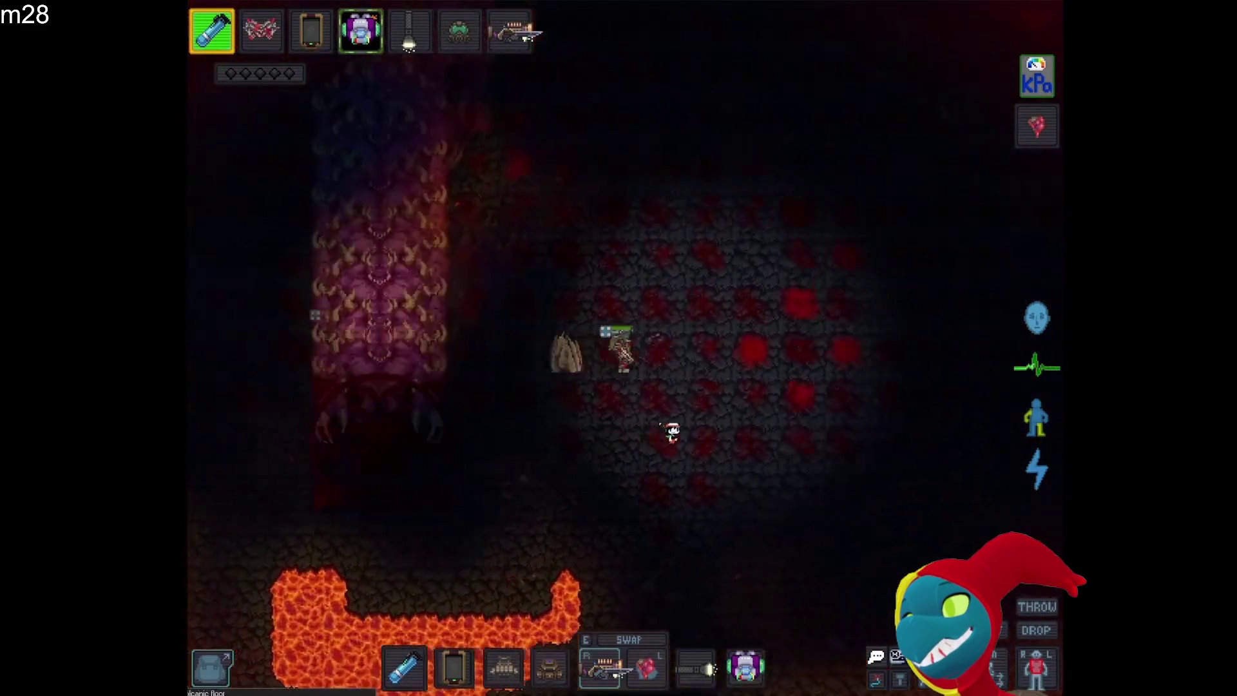
{"action": "key", "text": "w"}
{"action": "key", "text": "d"}
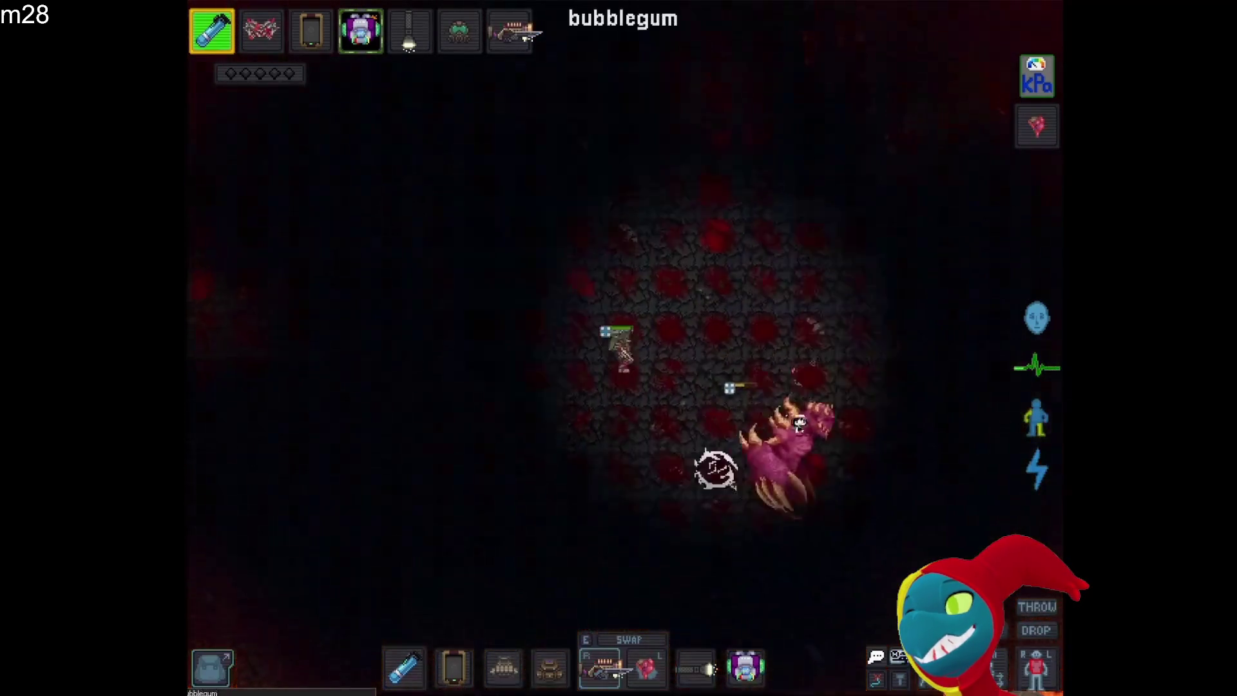
{"action": "key", "text": "d"}
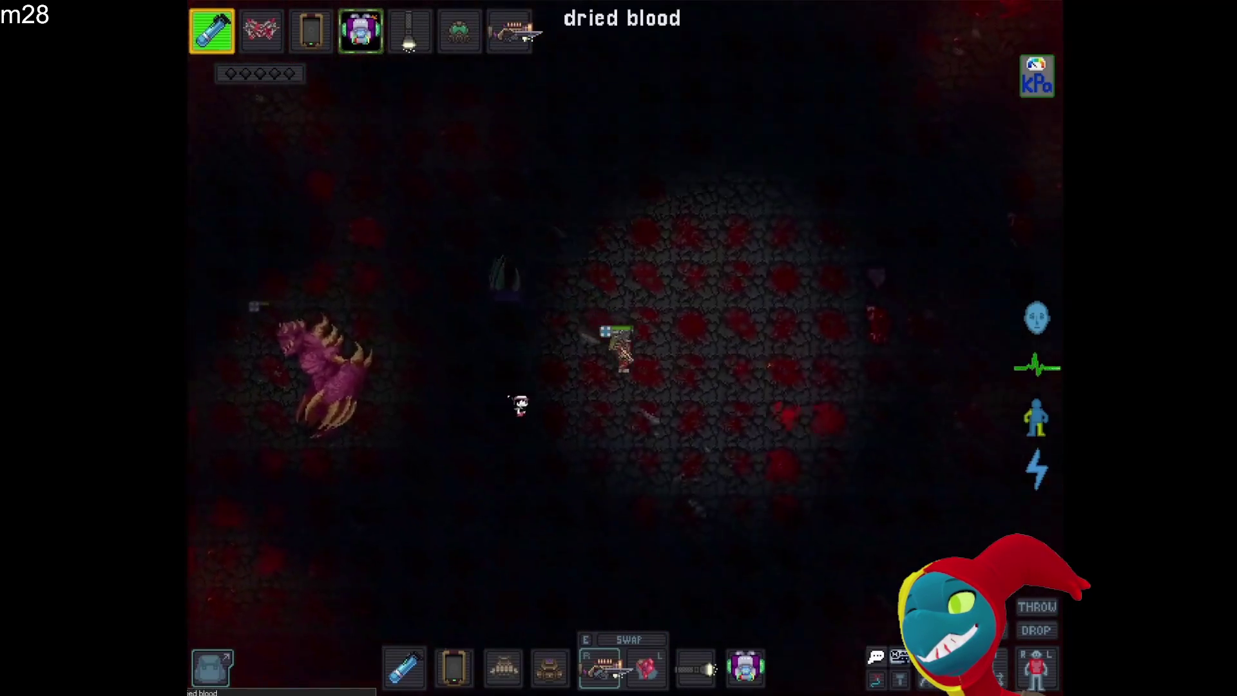
{"action": "key", "text": "s"}
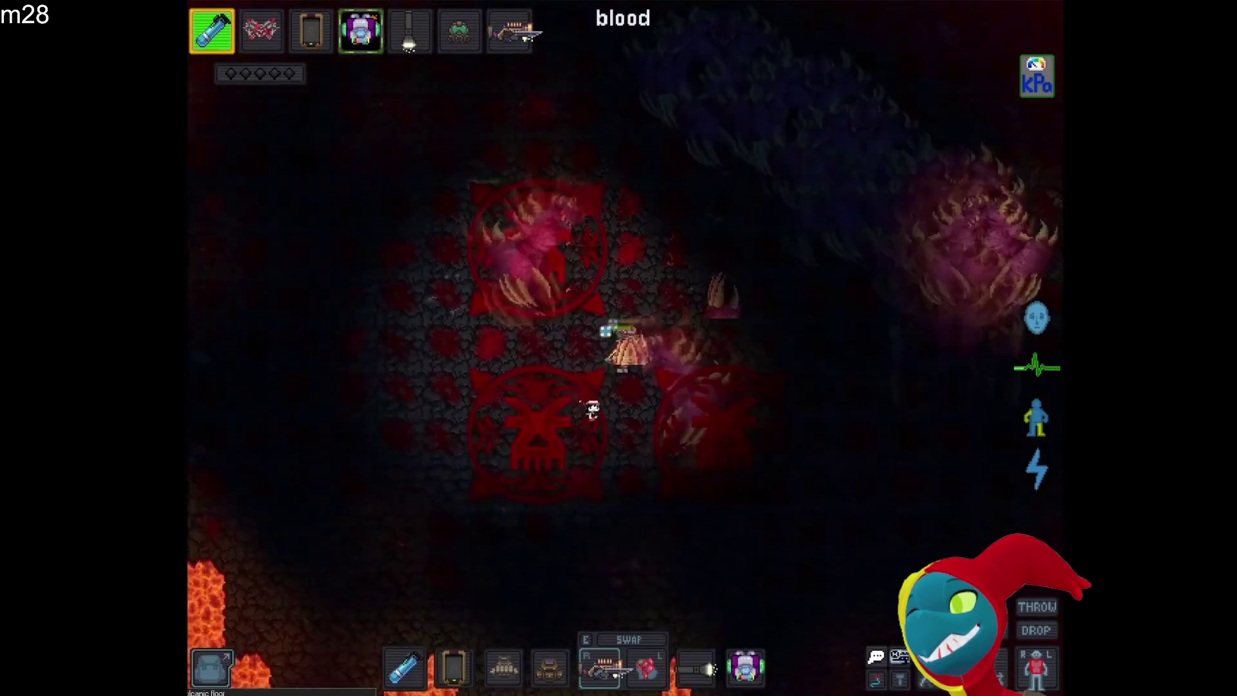
{"action": "key", "text": "s"}
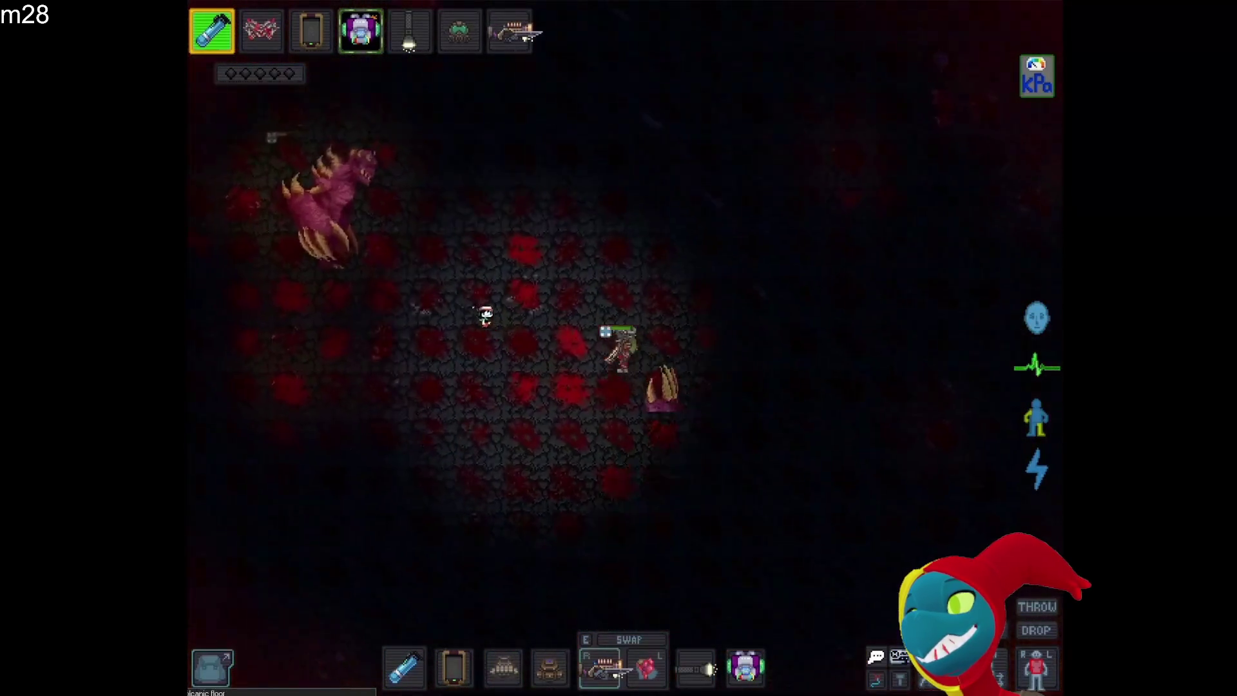
{"action": "key", "text": "s"}
{"action": "key", "text": "d"}
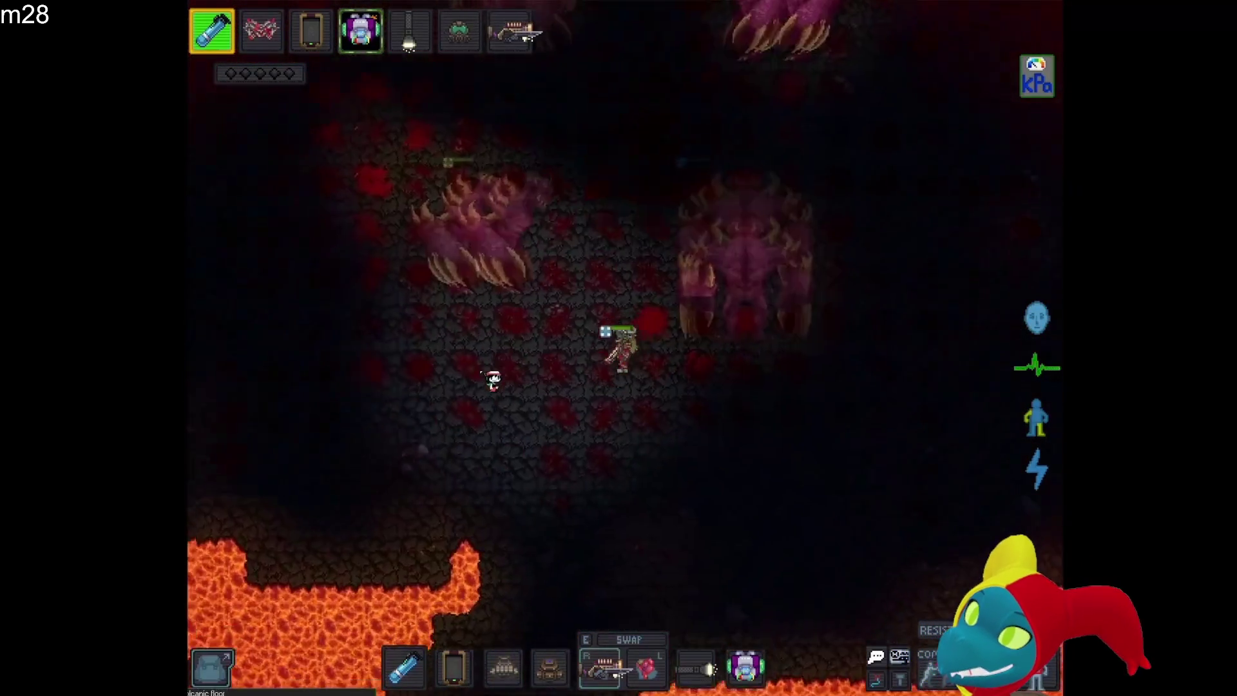
Sidestep Bubblegum near the lava and apply the organ in hand to yourself
{"action": "key", "text": "s"}
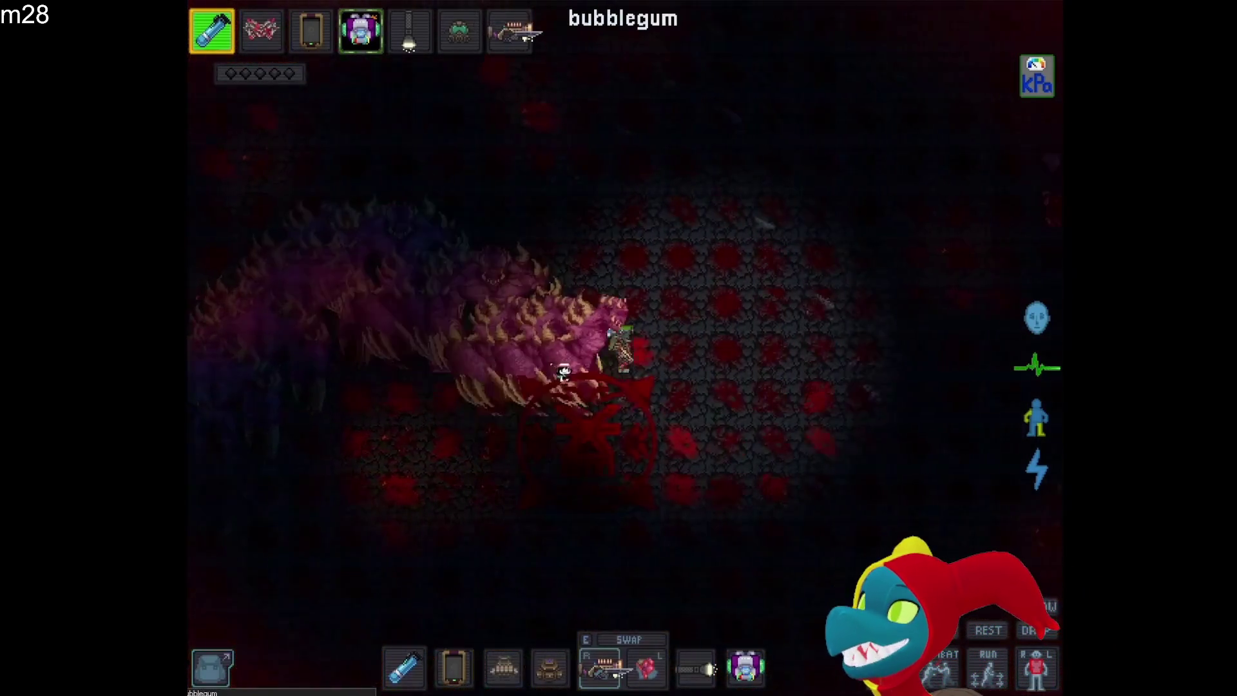
{"action": "key", "text": "w"}
{"action": "key", "text": "a"}
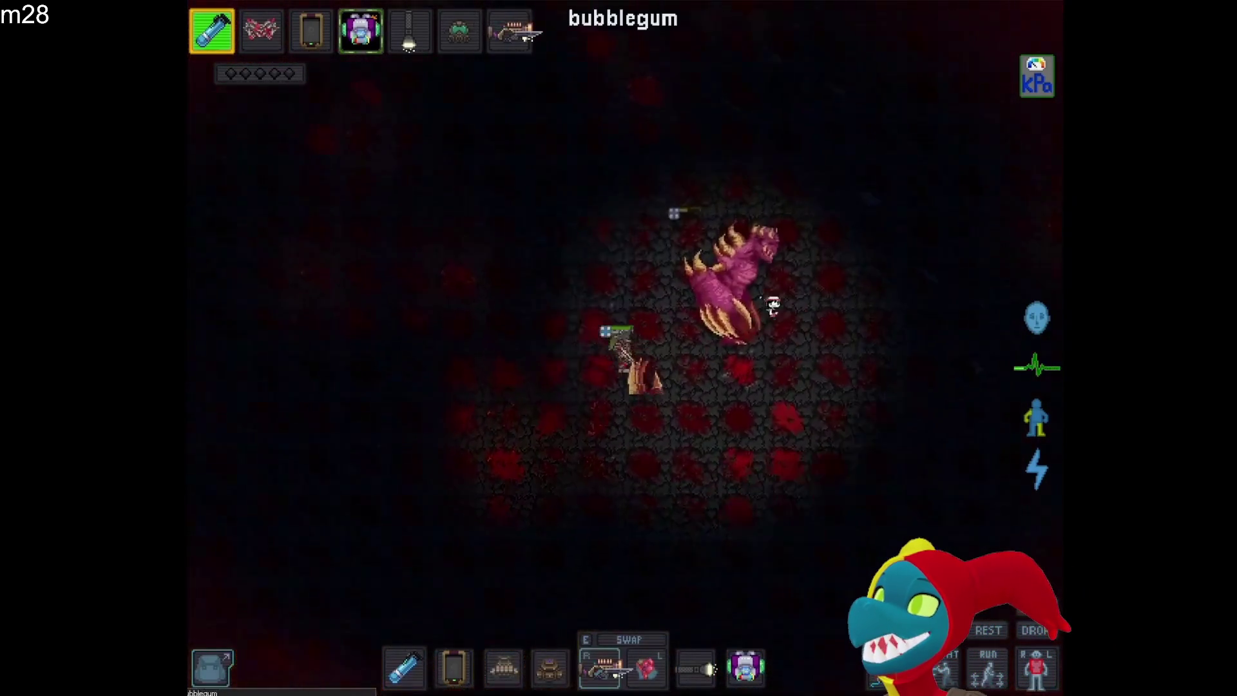
{"action": "key", "text": "s"}
{"action": "key", "text": "d"}
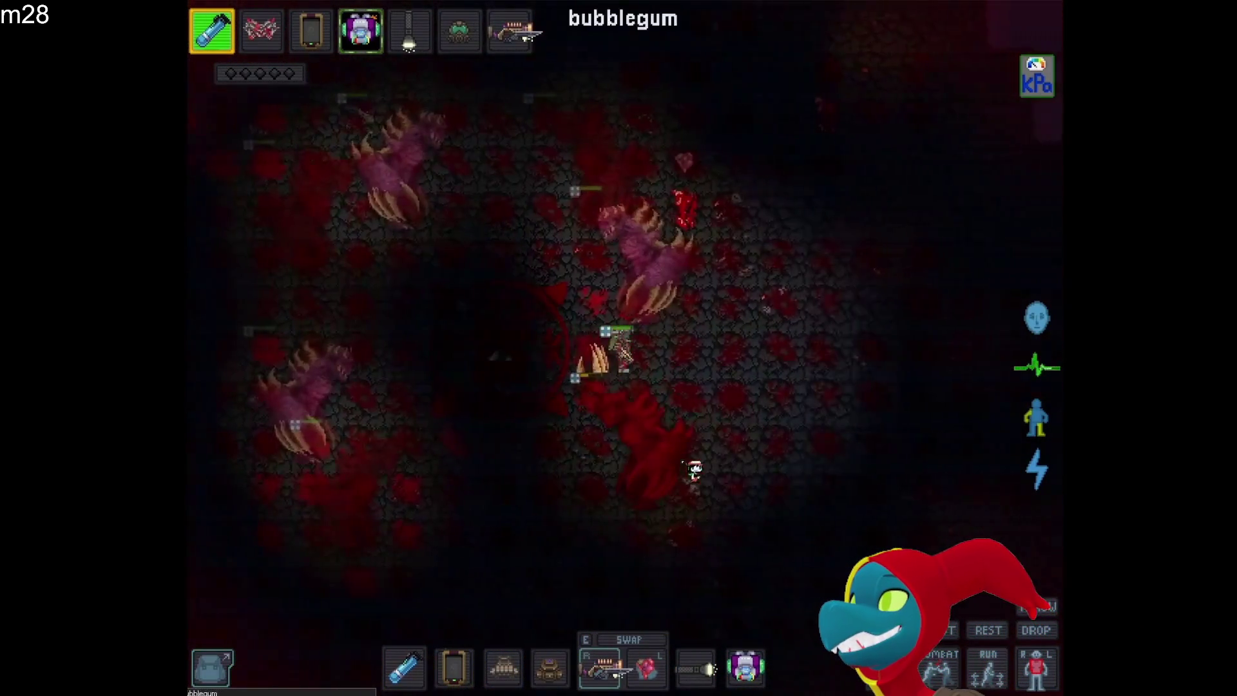
{"action": "left_click", "coordinate": [693, 469]}
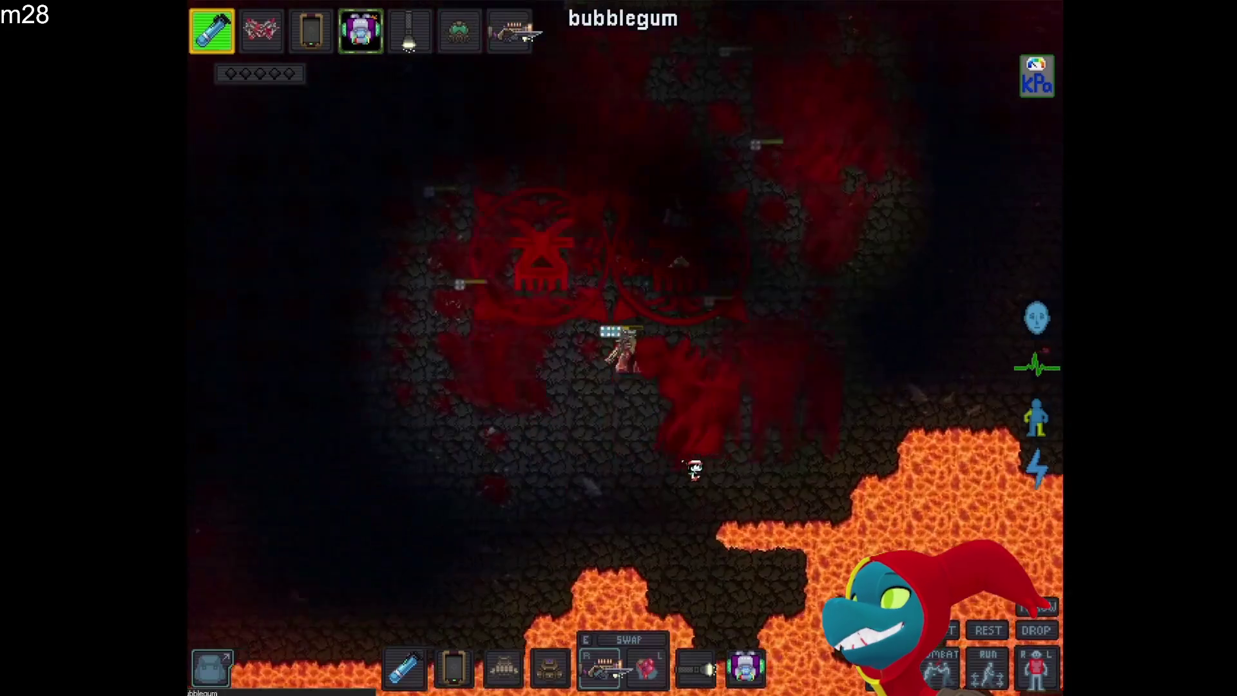
Step away from Bubblegum and apply the regenerative core to your character
{"action": "key", "text": "a"}
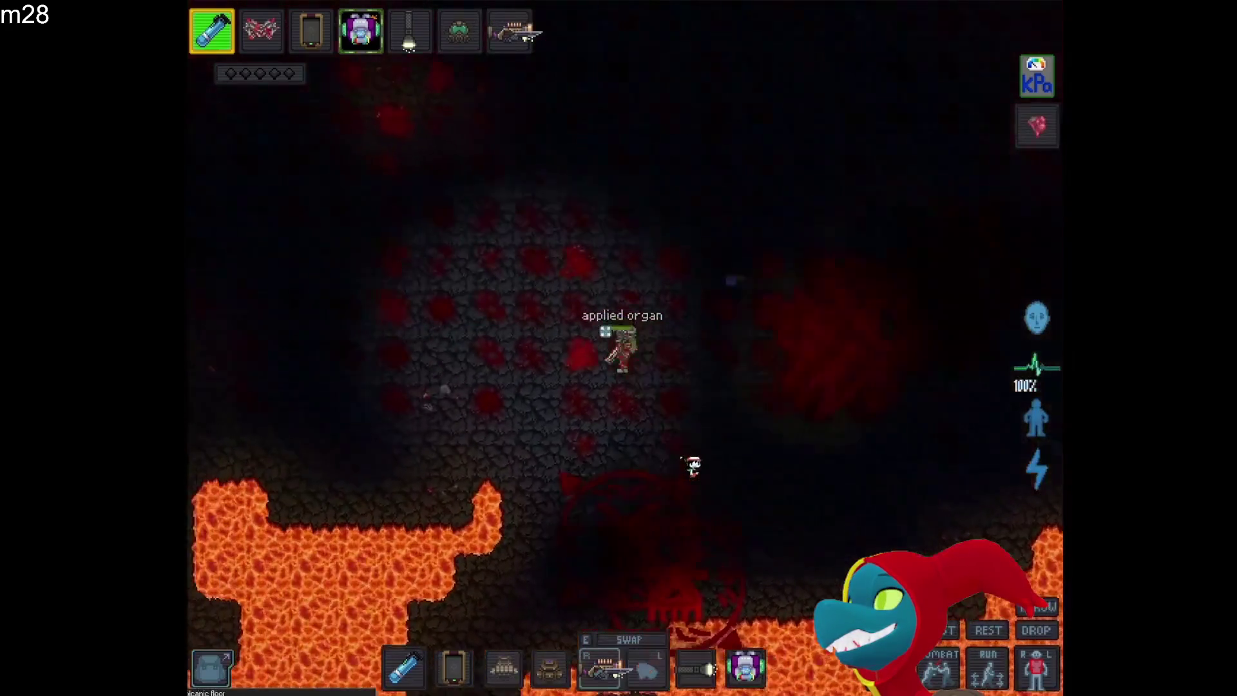
{"action": "key", "text": "w"}
{"action": "key", "text": "d"}
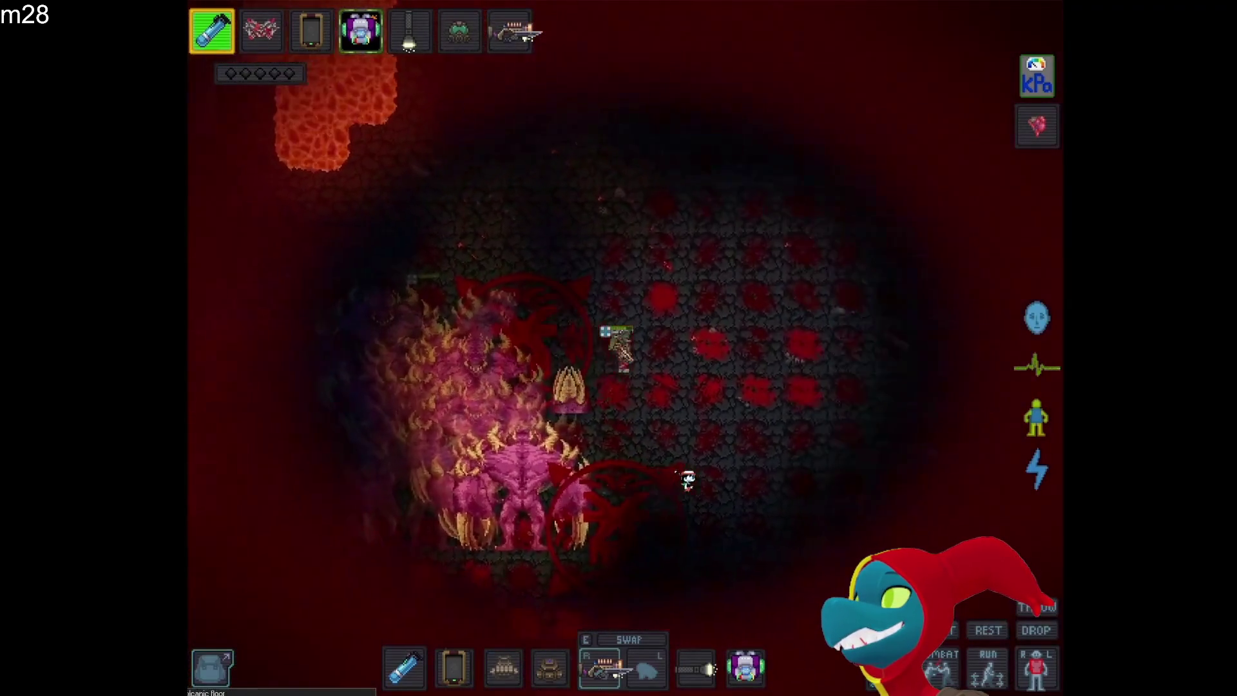
{"action": "left_click", "coordinate": [562, 619]}
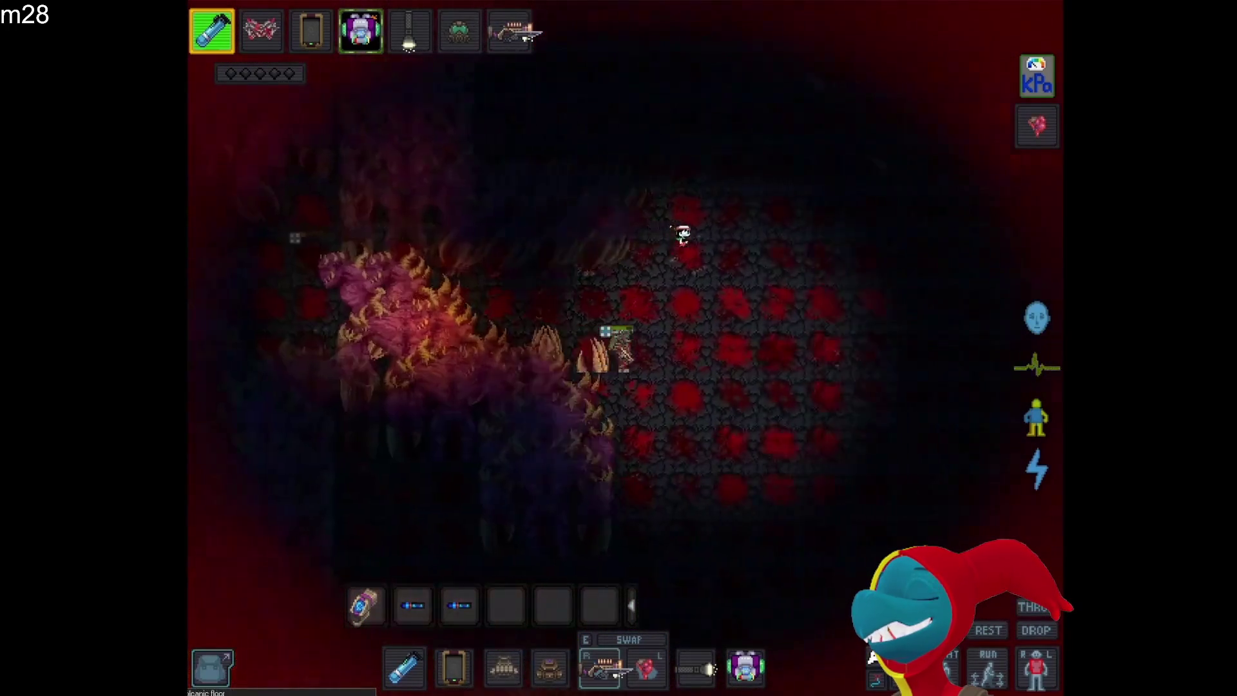
With the empty left hand active, take both medipens out of the belt storage
{"action": "key", "text": "x"}
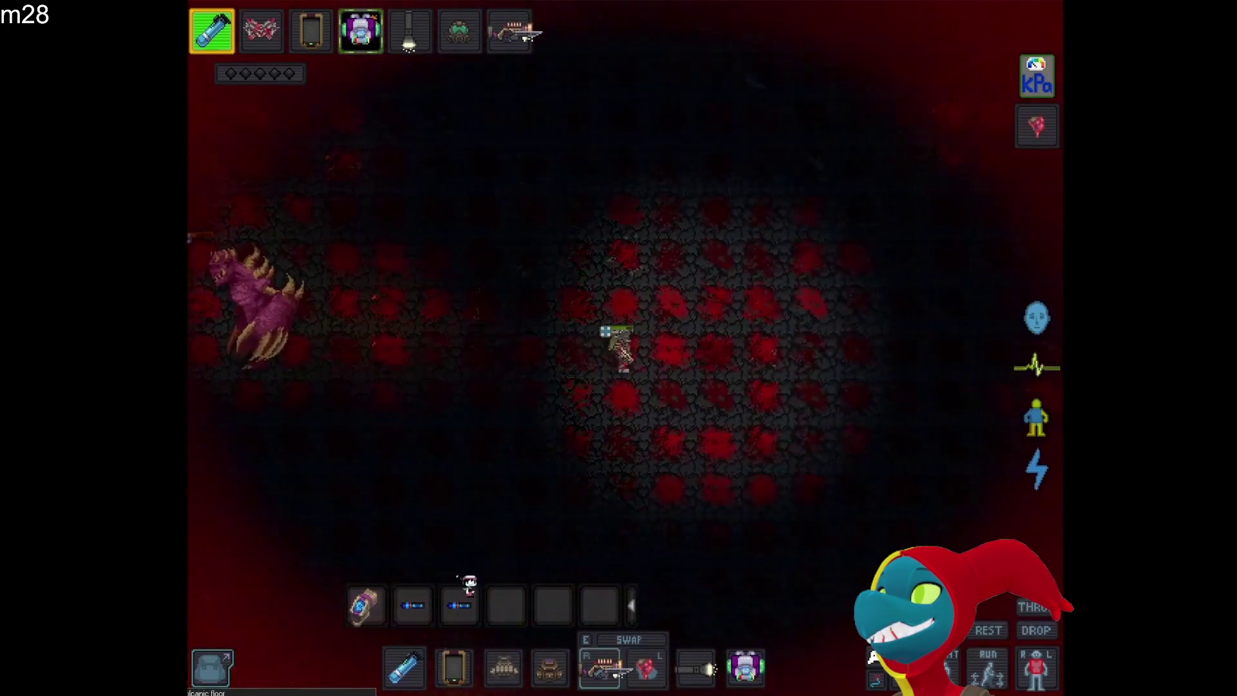
{"action": "left_click", "coordinate": [470, 612]}
{"action": "left_click", "coordinate": [474, 610]}
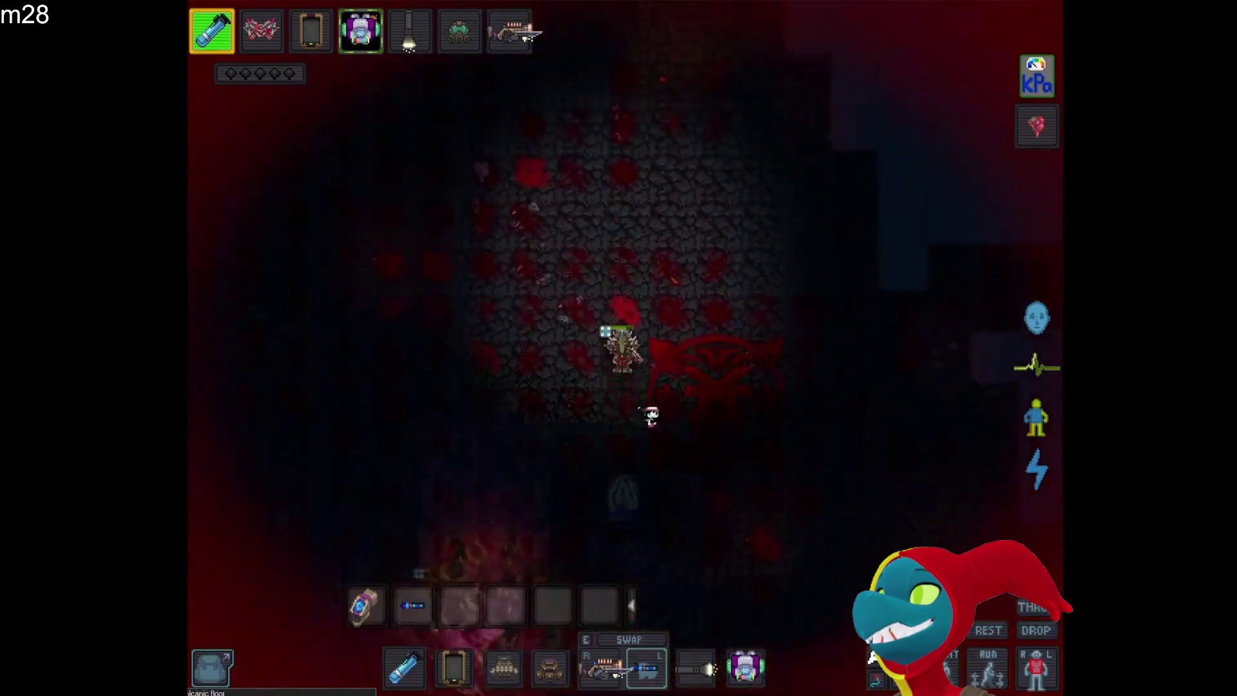
{"action": "left_click", "coordinate": [428, 612]}
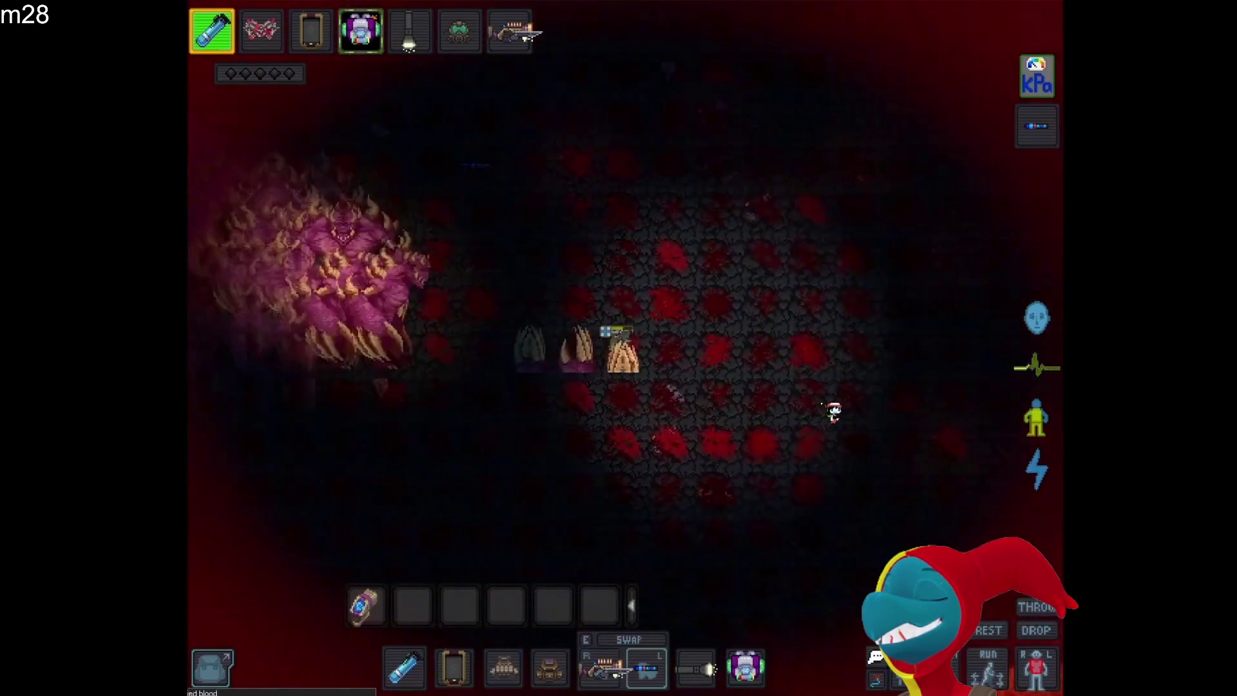
Switch back to the gun hand and keep moving left through the cave
{"action": "key", "text": "e"}
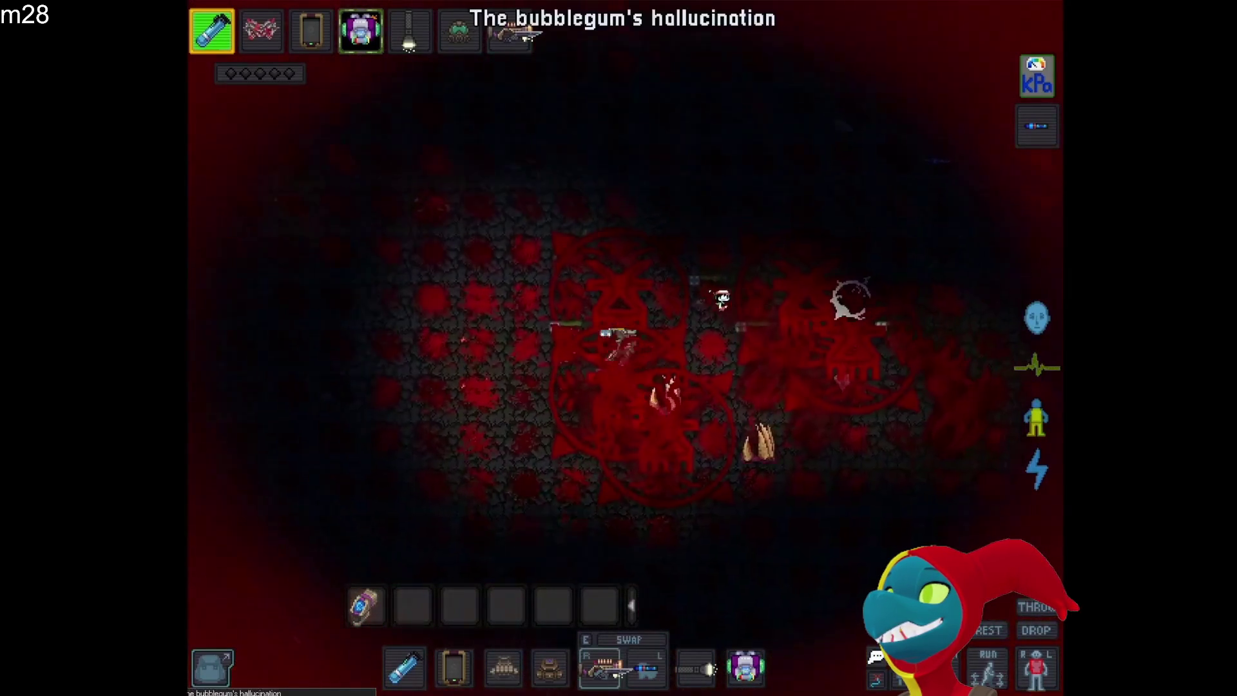
{"action": "key", "text": "a"}
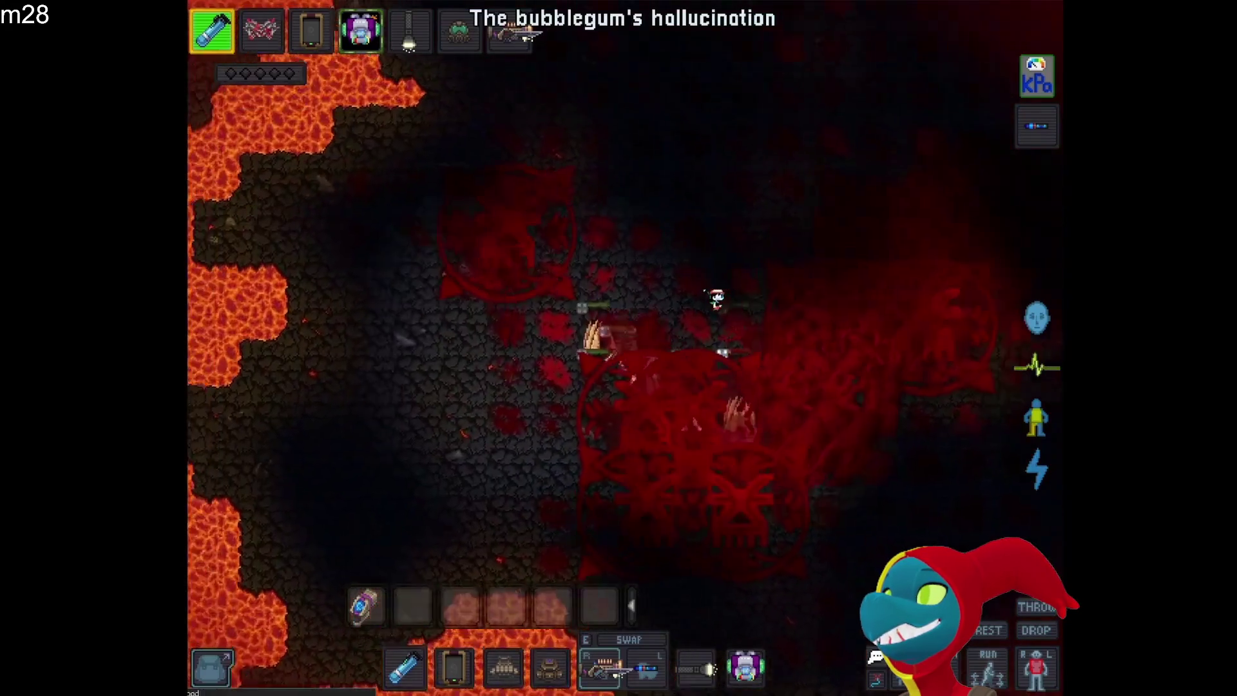
{"action": "key", "text": "a"}
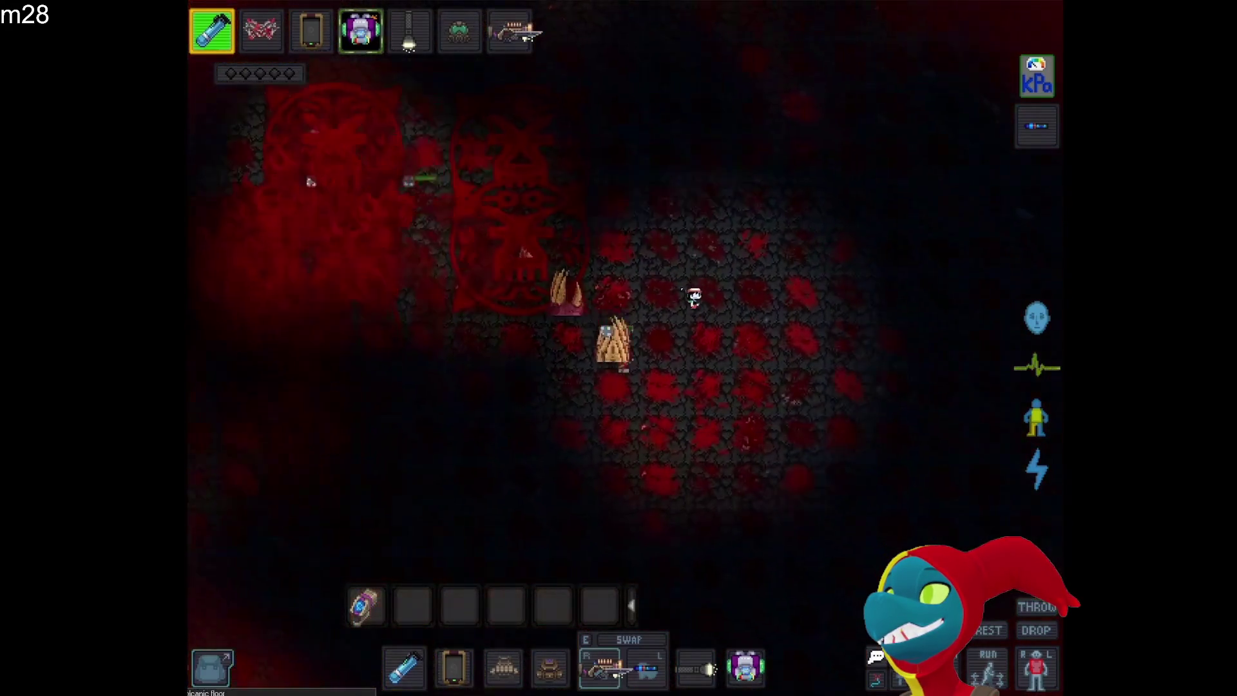